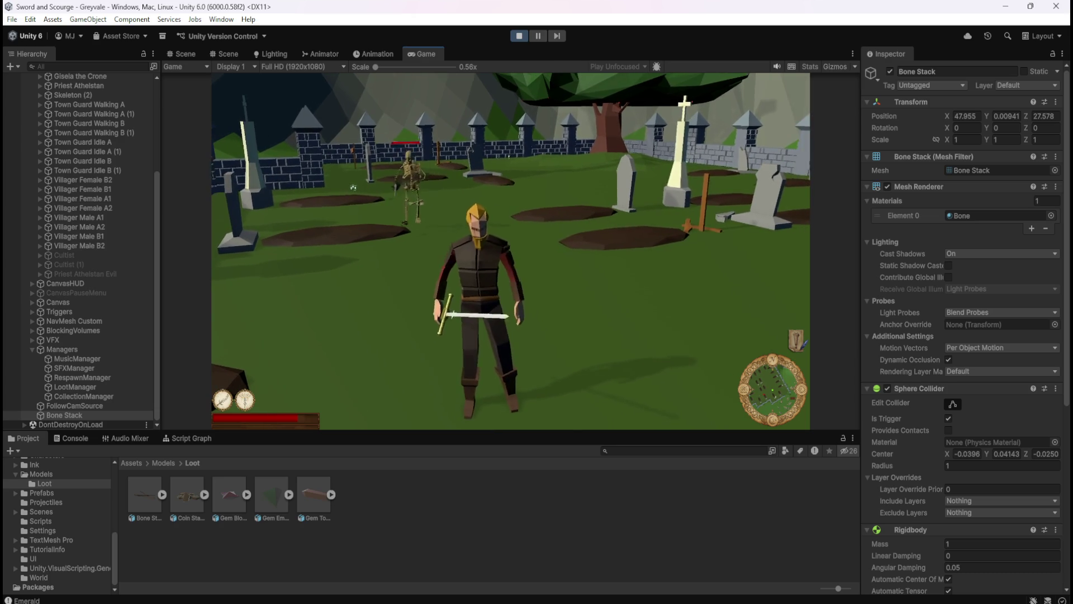
Stop play mode and review the logged loot pickup messages in the Console
{"action": "key", "text": "Escape"}
{"action": "left_click", "coordinate": [520, 40]}
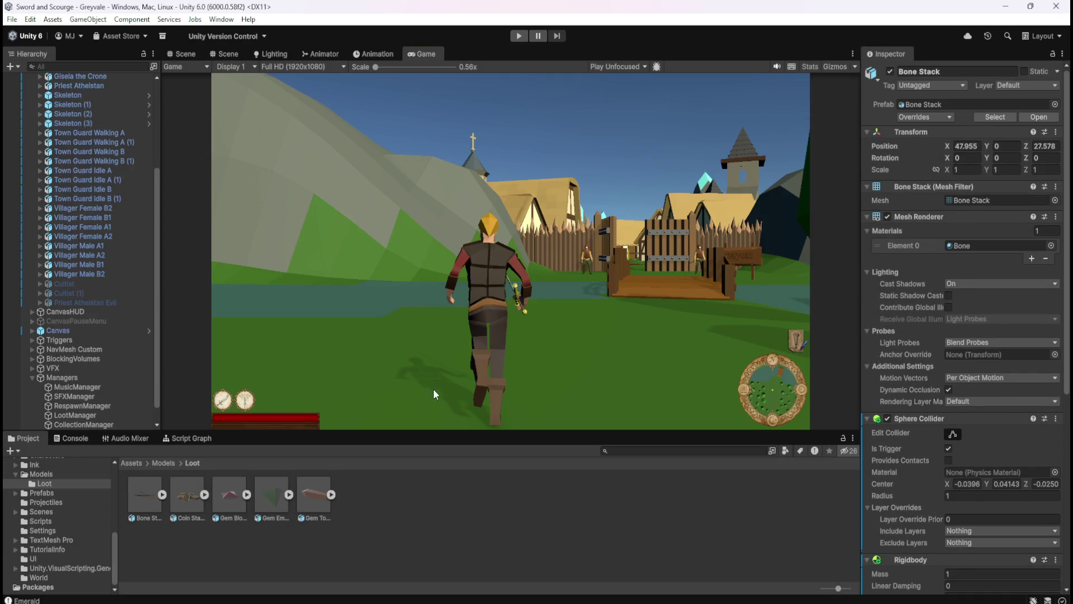
{"action": "left_click", "coordinate": [75, 438]}
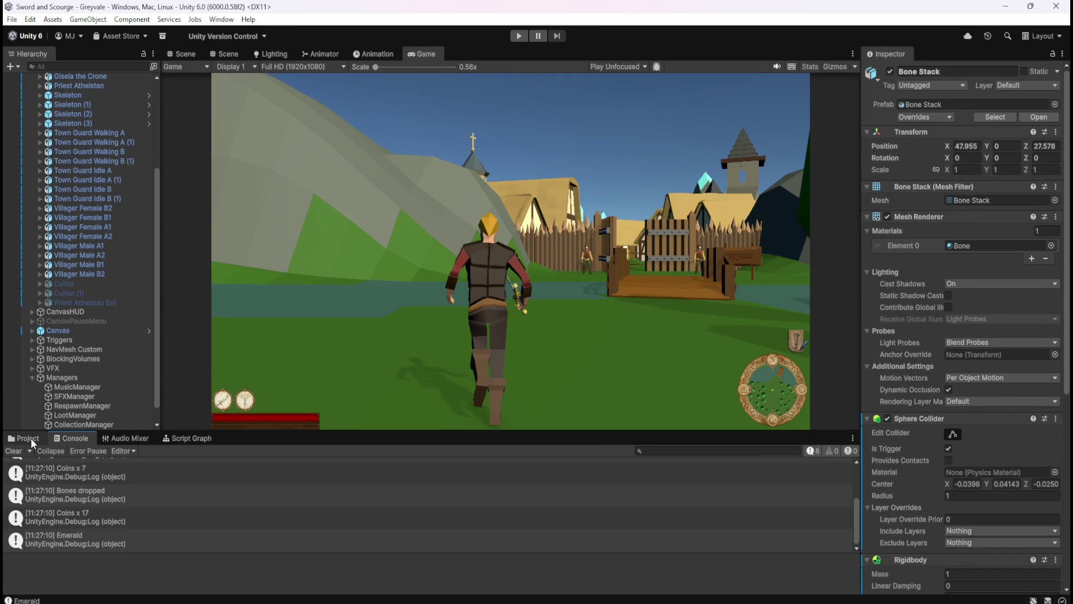
{"action": "scroll", "coordinate": [152, 498], "scroll_direction": "down", "scroll_amount": 1}
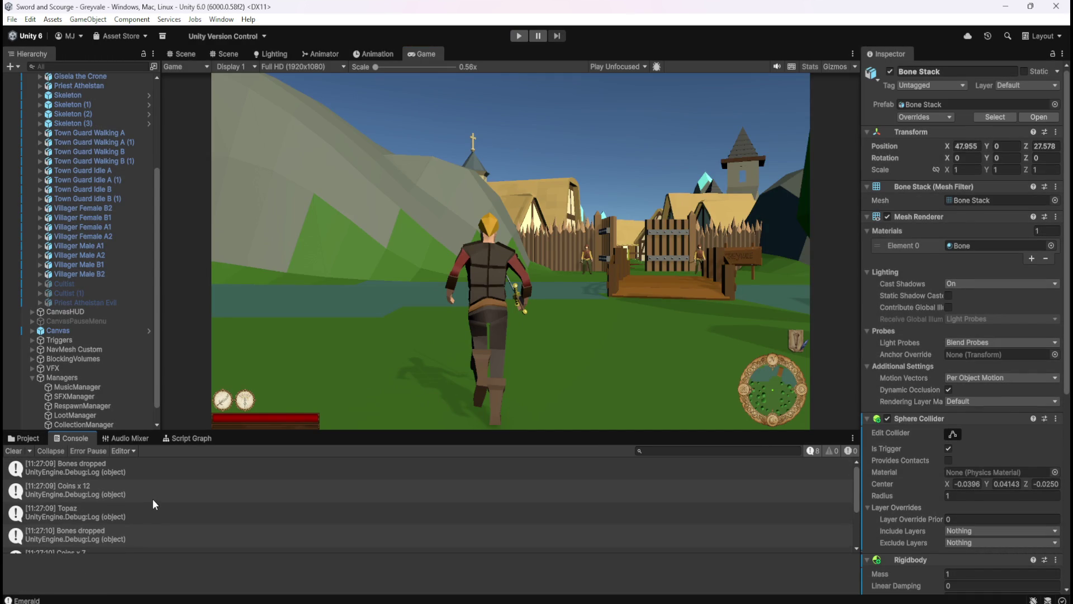
{"action": "scroll", "coordinate": [155, 497], "scroll_direction": "up", "scroll_amount": 1}
{"action": "scroll", "coordinate": [156, 494], "scroll_direction": "down", "scroll_amount": 1}
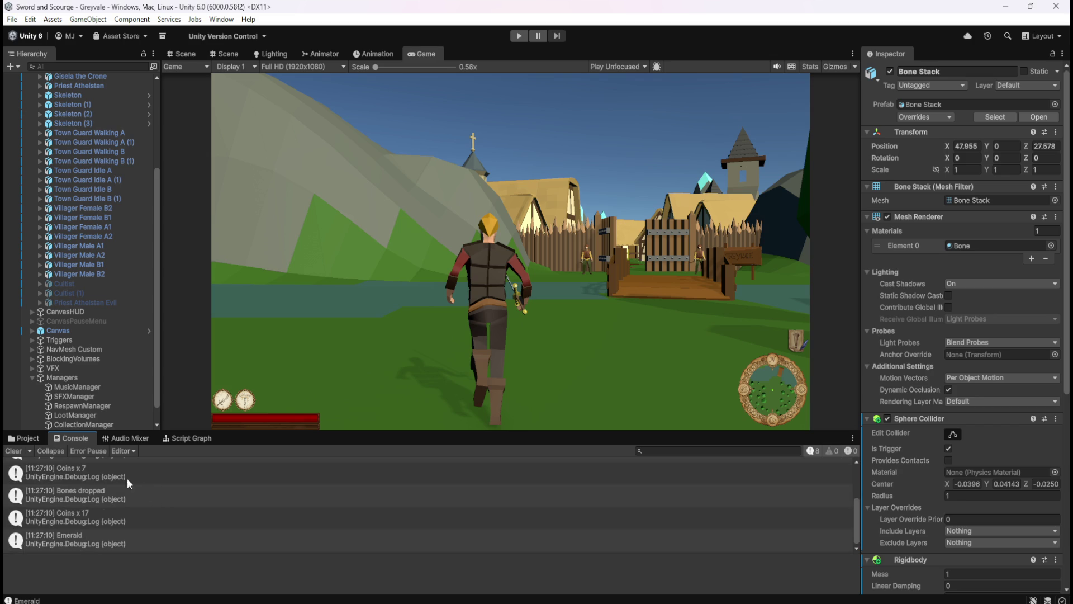
Inspect the CollectionManager object and Bone Stack pickup's components in the Inspector
{"action": "left_click", "coordinate": [38, 438]}
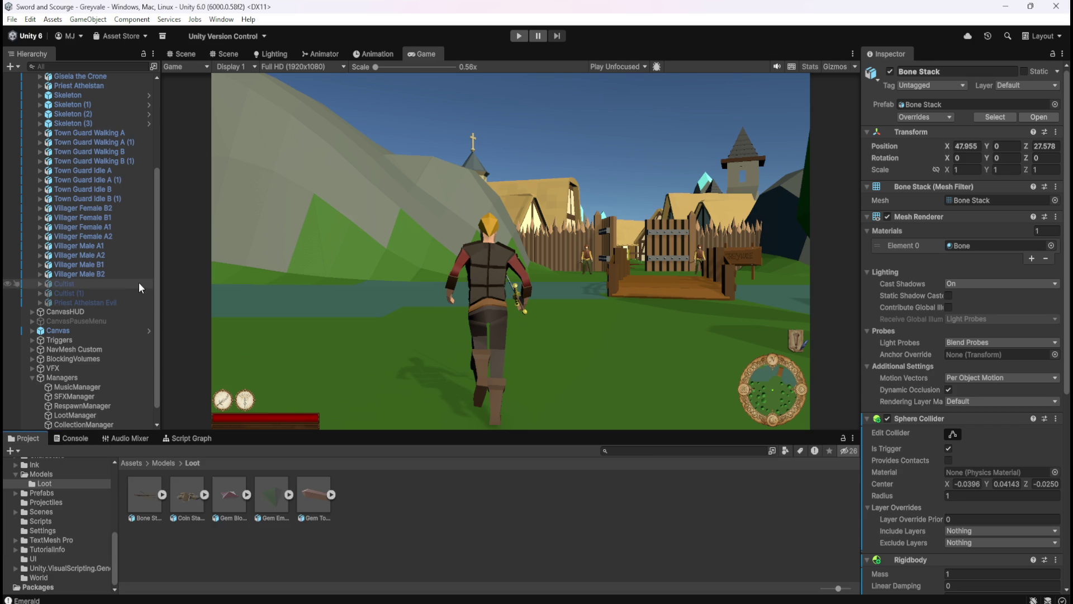
{"action": "scroll", "coordinate": [128, 324], "scroll_direction": "down", "scroll_amount": 1}
{"action": "left_click", "coordinate": [80, 406]}
{"action": "left_click", "coordinate": [75, 422]}
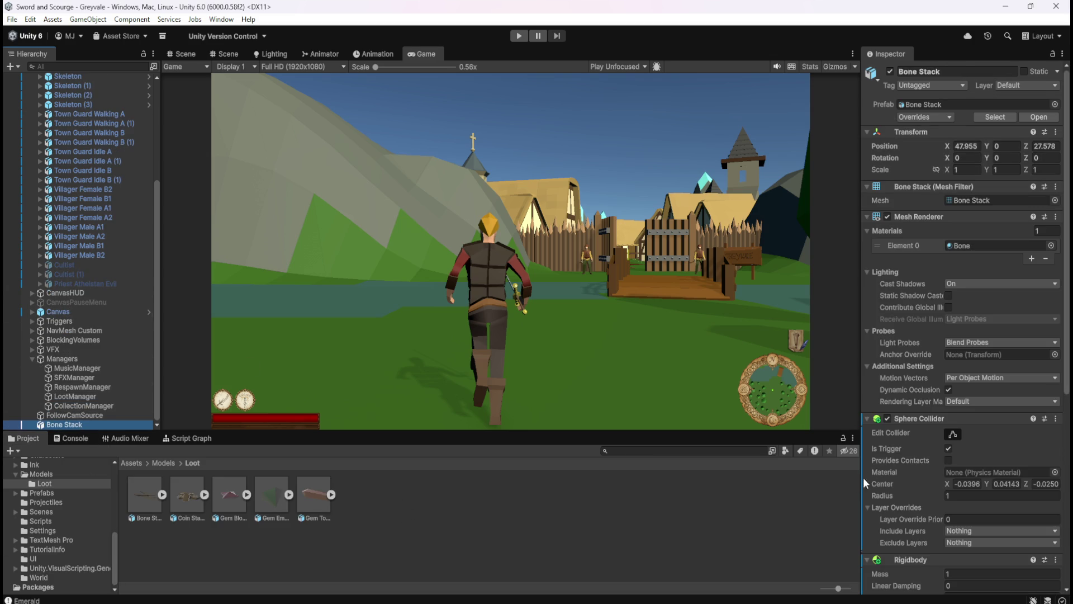
{"action": "scroll", "coordinate": [891, 472], "scroll_direction": "down", "scroll_amount": 10}
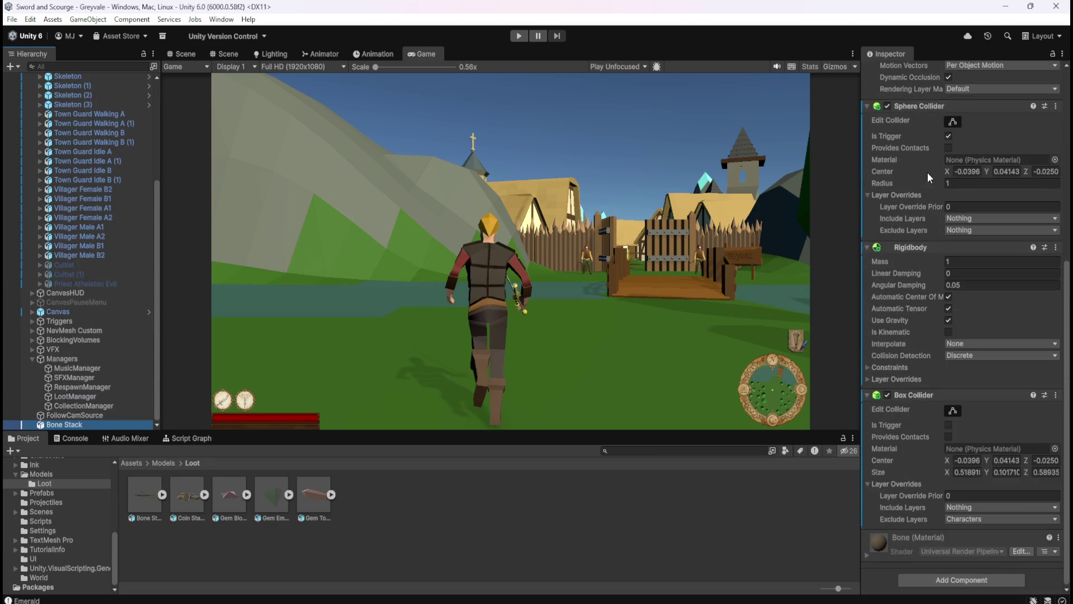
{"action": "left_click", "coordinate": [184, 54]}
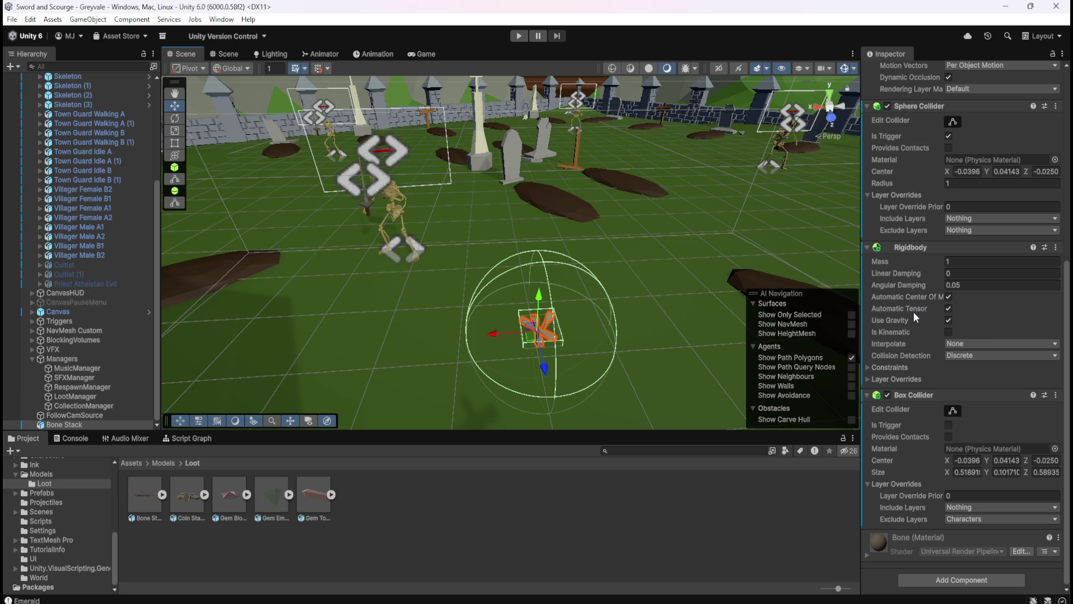
Compare CollectionManager's script graph setup against Bone Stack's colliders and rigidbody in the Inspector
{"action": "mouse_move", "coordinate": [909, 306]}
{"action": "mouse_move", "coordinate": [910, 445]}
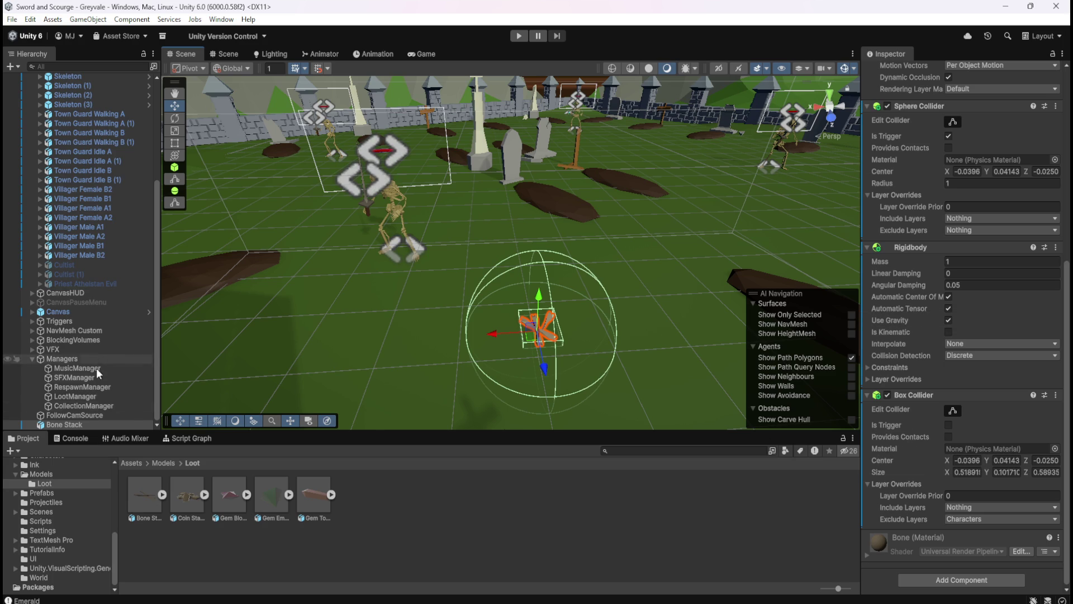
{"action": "left_click", "coordinate": [102, 405]}
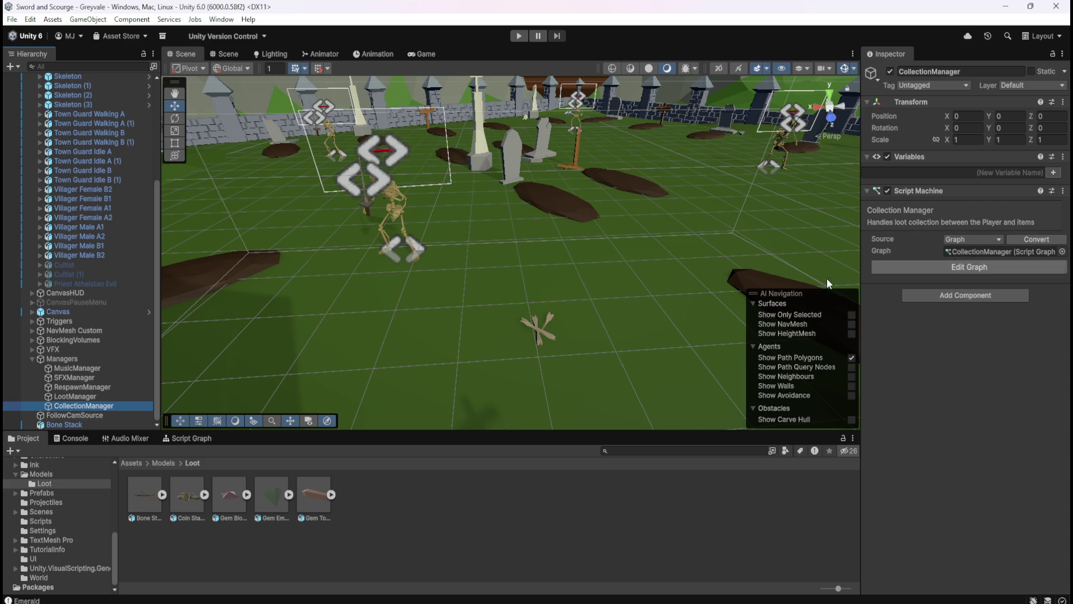
{"action": "left_click", "coordinate": [69, 422]}
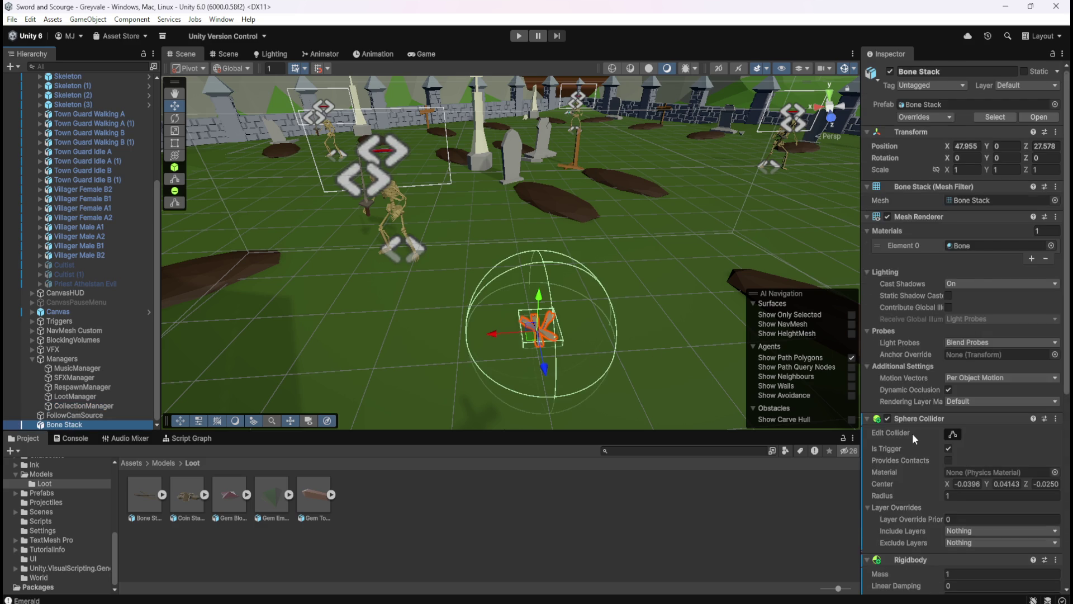
{"action": "scroll", "coordinate": [915, 437], "scroll_direction": "down", "scroll_amount": 5}
{"action": "scroll", "coordinate": [915, 444], "scroll_direction": "down", "scroll_amount": 5}
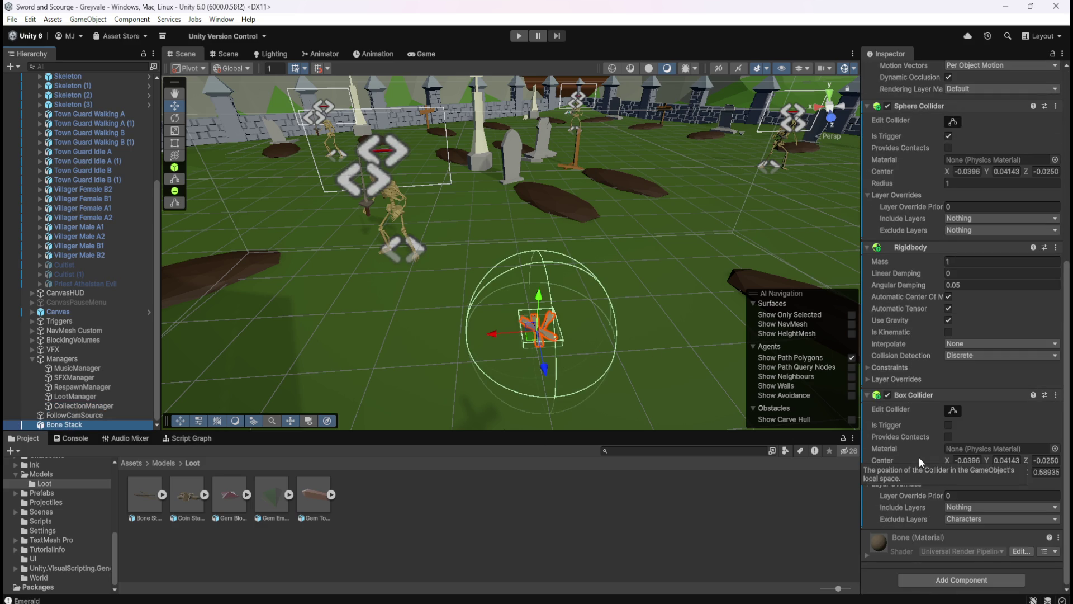
{"action": "mouse_move", "coordinate": [911, 454]}
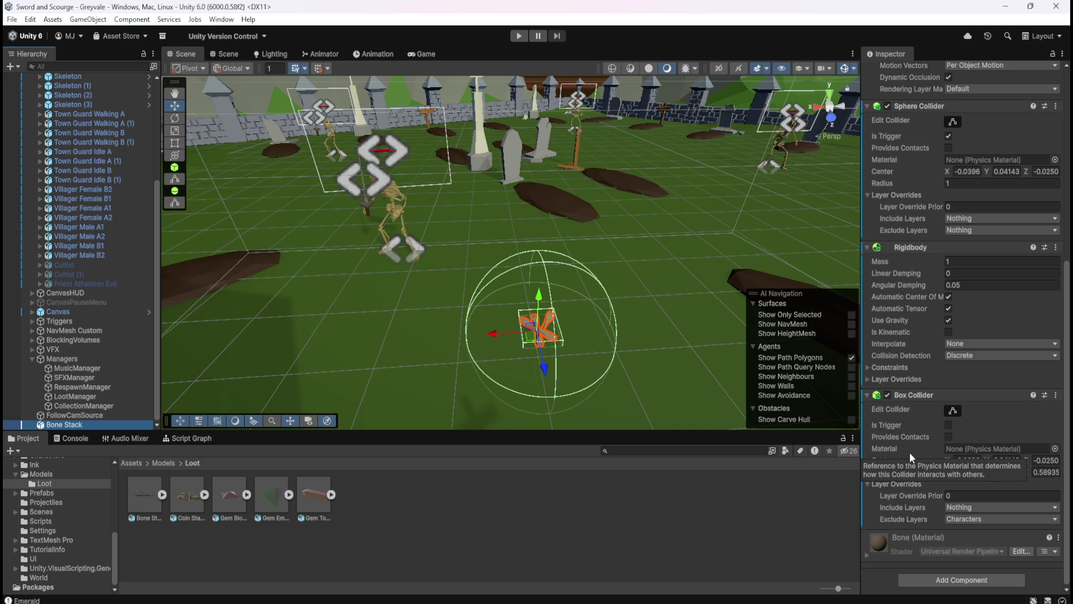
{"action": "left_click", "coordinate": [959, 580]}
Add a Script Machine to Bone Stack and assign it the CollectionManager graph asset
{"action": "type", "text": "script machine"}
{"action": "key", "text": "Return"}
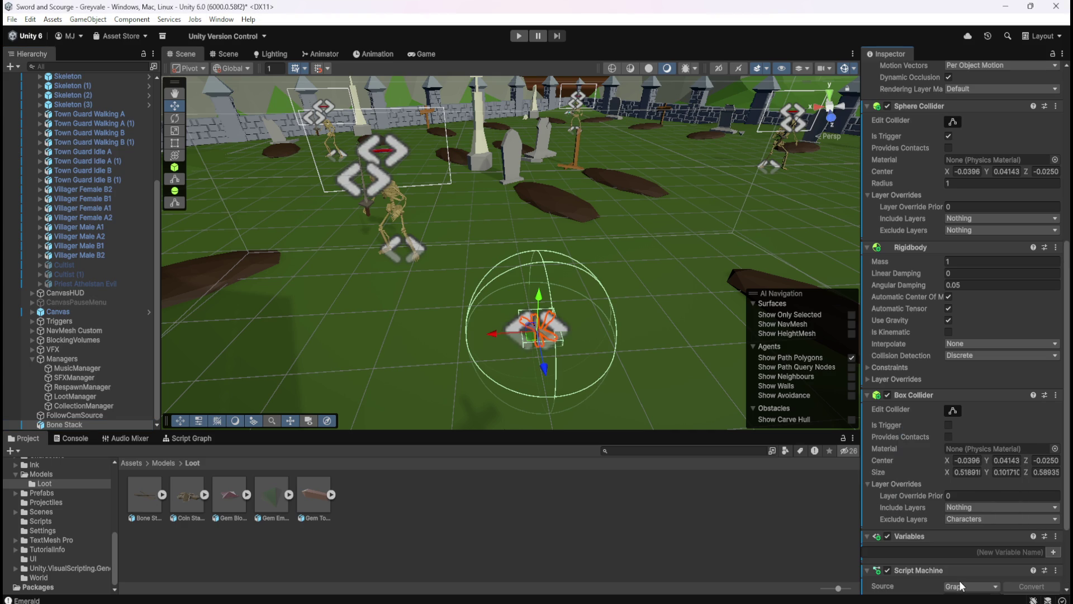
{"action": "scroll", "coordinate": [951, 570], "scroll_direction": "down", "scroll_amount": 5}
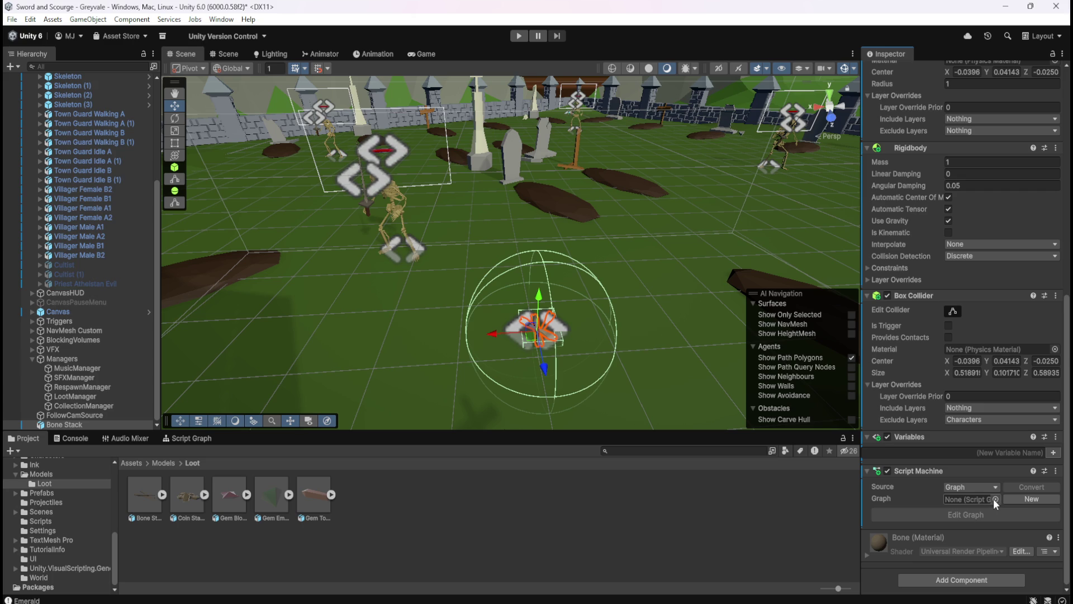
{"action": "left_click", "coordinate": [995, 499]}
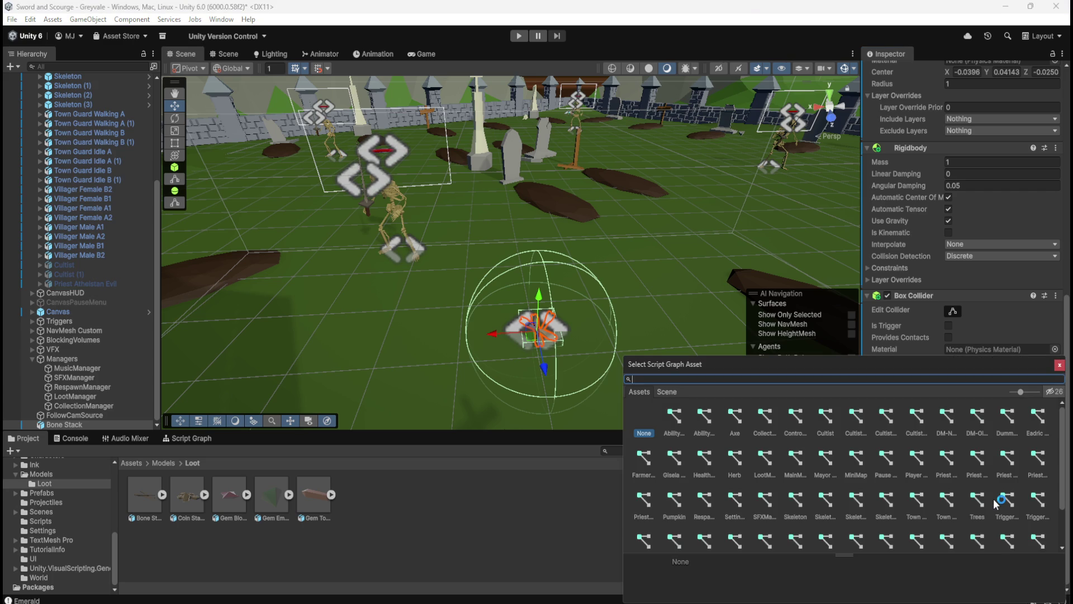
{"action": "type", "text": "collection"}
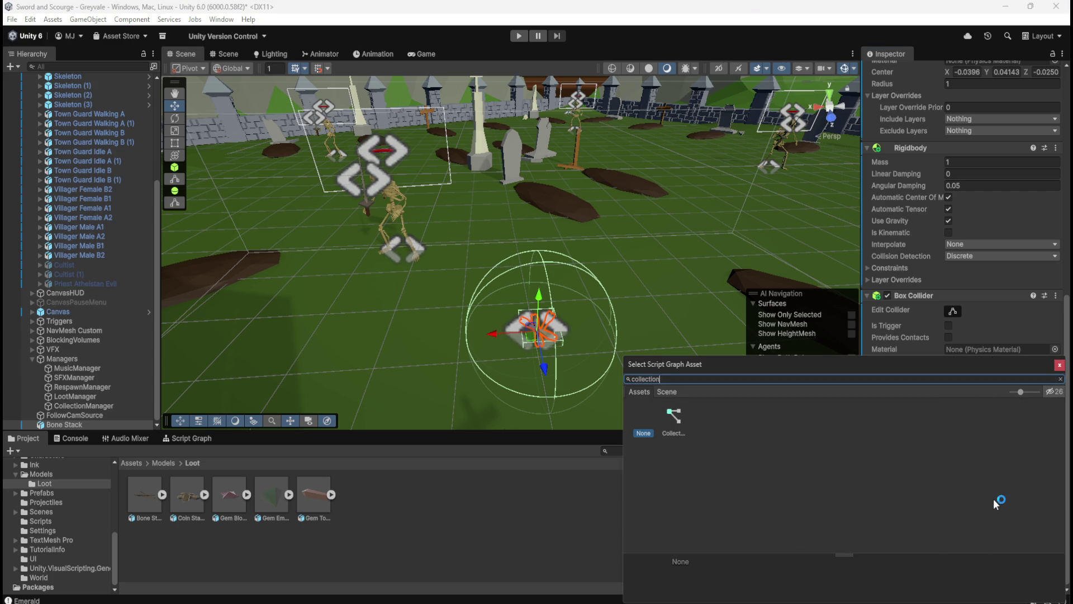
{"action": "left_click", "coordinate": [671, 419]}
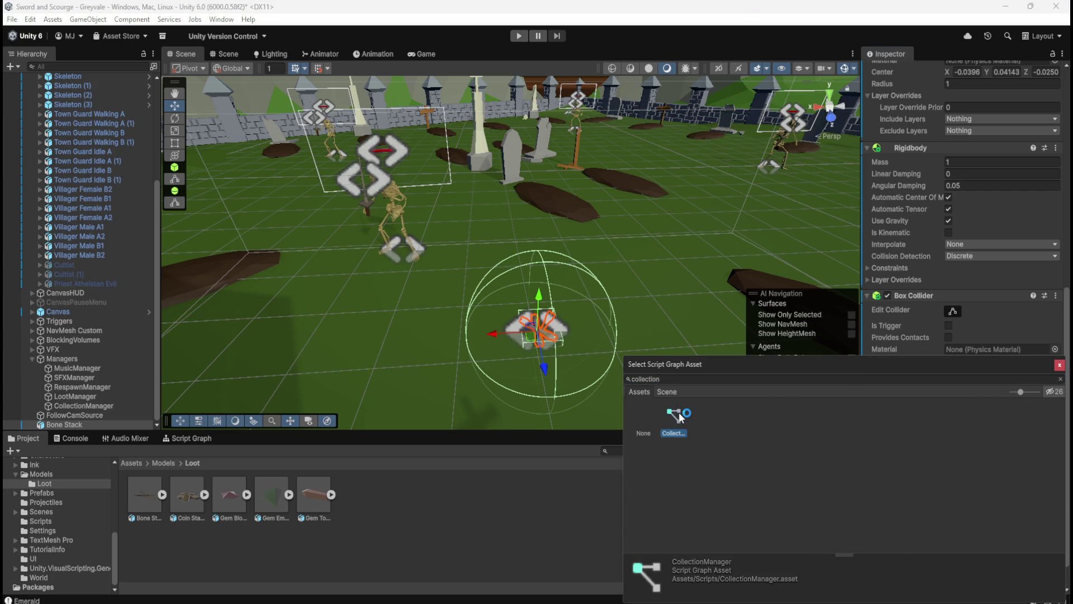
{"action": "double_click", "coordinate": [680, 415]}
{"action": "scroll", "coordinate": [912, 498], "scroll_direction": "down", "scroll_amount": 2}
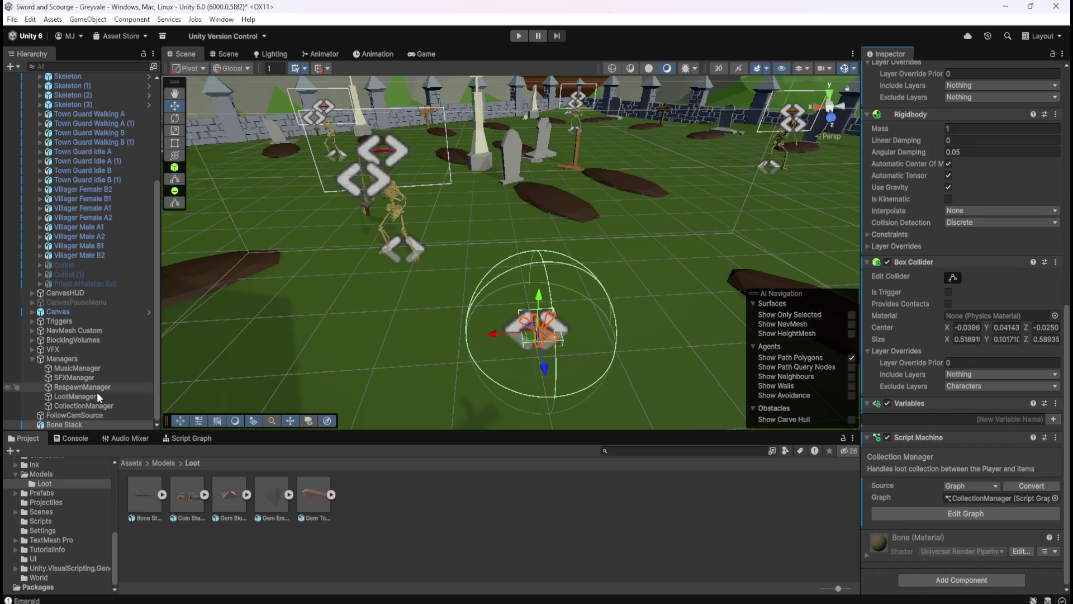
{"action": "left_click", "coordinate": [80, 415]}
{"action": "left_click", "coordinate": [78, 423]}
{"action": "left_click", "coordinate": [178, 439]}
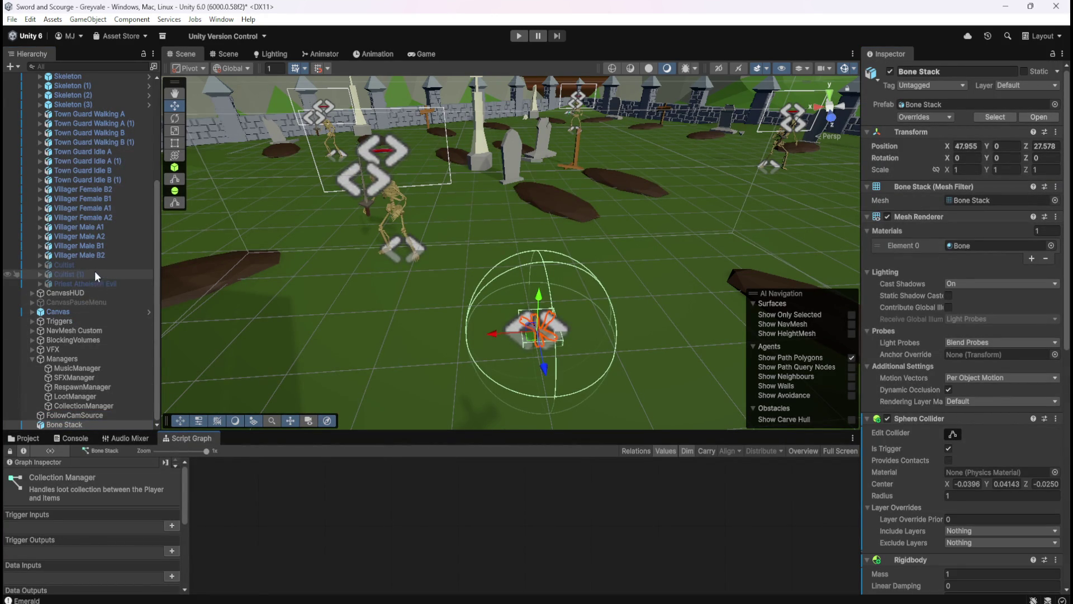
{"action": "left_click", "coordinate": [95, 256]}
{"action": "left_click", "coordinate": [101, 228]}
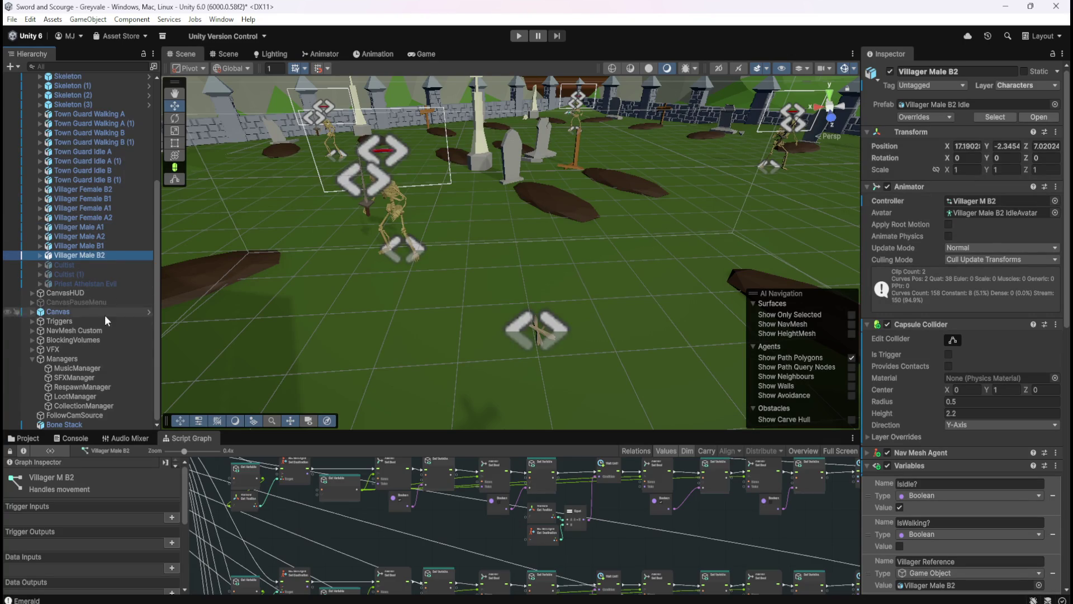
{"action": "left_click", "coordinate": [100, 405]}
{"action": "left_click", "coordinate": [102, 396]}
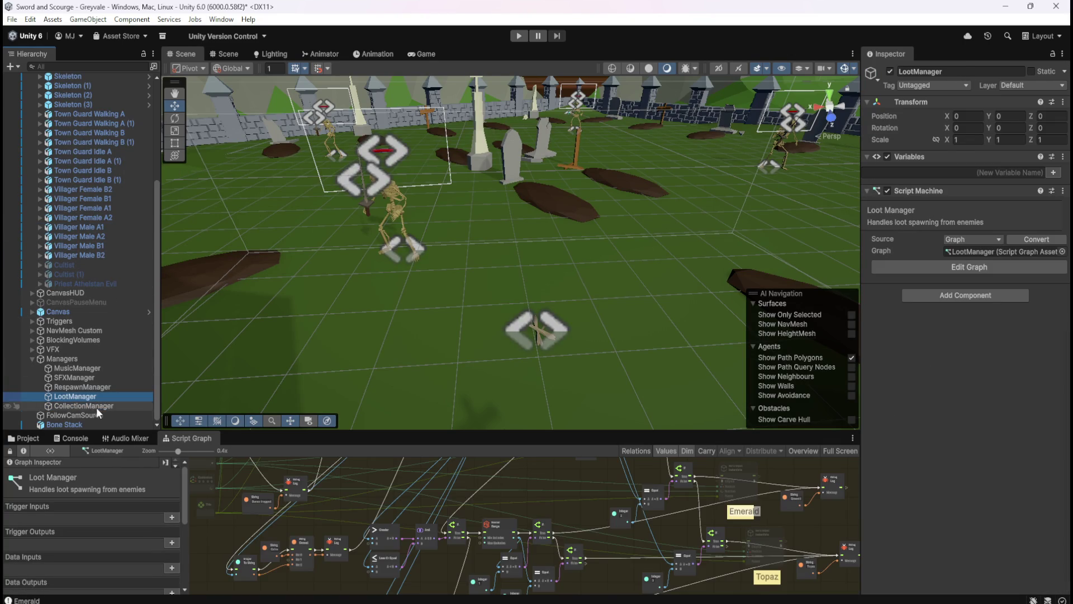
{"action": "left_click", "coordinate": [80, 424]}
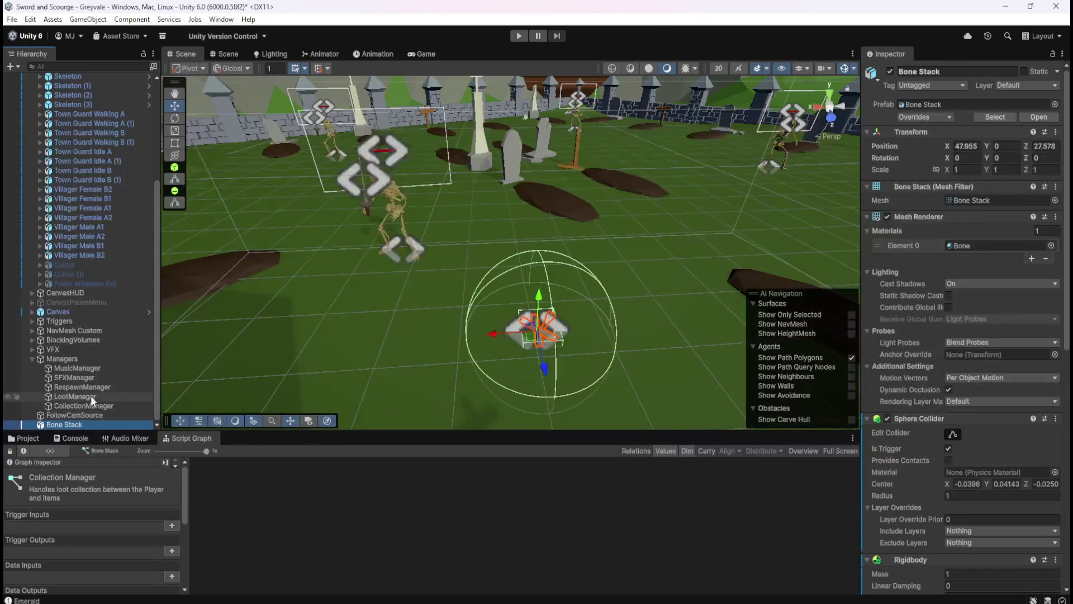
{"action": "left_click", "coordinate": [88, 397]}
{"action": "left_click", "coordinate": [77, 424]}
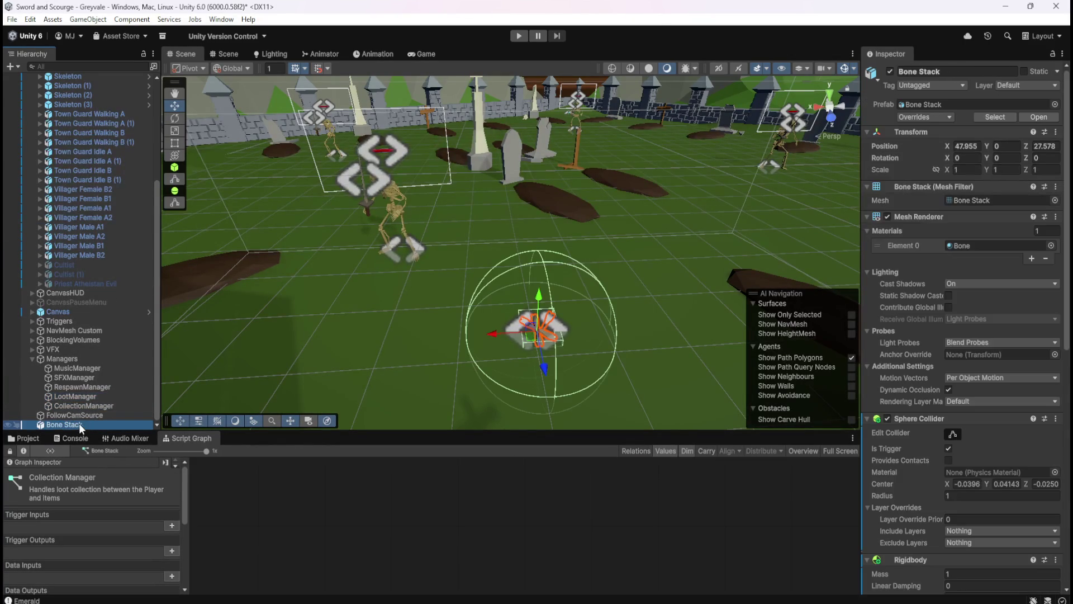
{"action": "scroll", "coordinate": [896, 425], "scroll_direction": "down", "scroll_amount": 5}
{"action": "scroll", "coordinate": [901, 421], "scroll_direction": "down", "scroll_amount": 3}
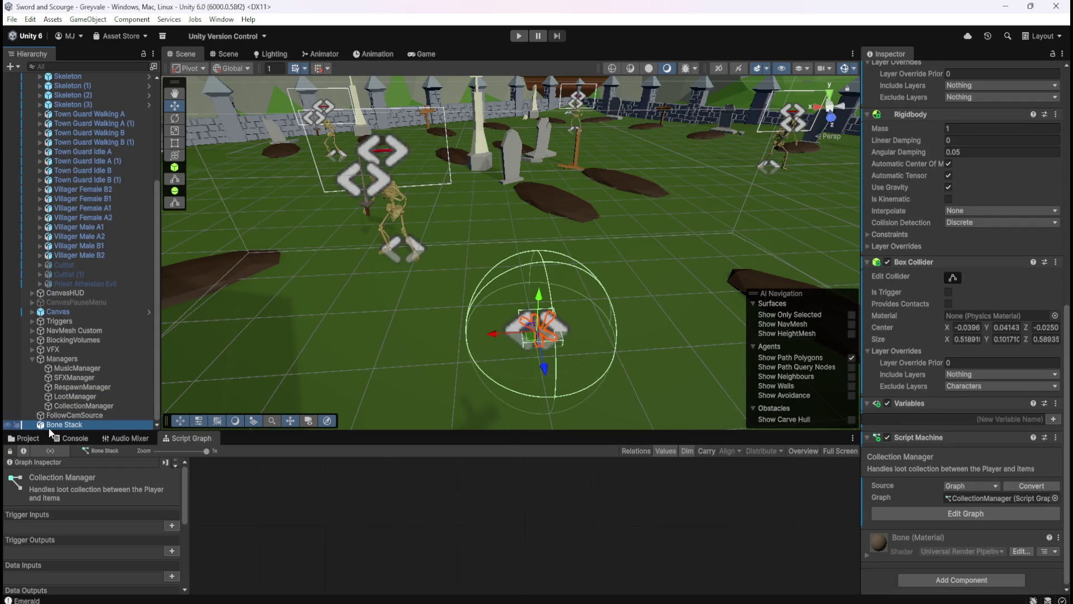
{"action": "left_click", "coordinate": [31, 437]}
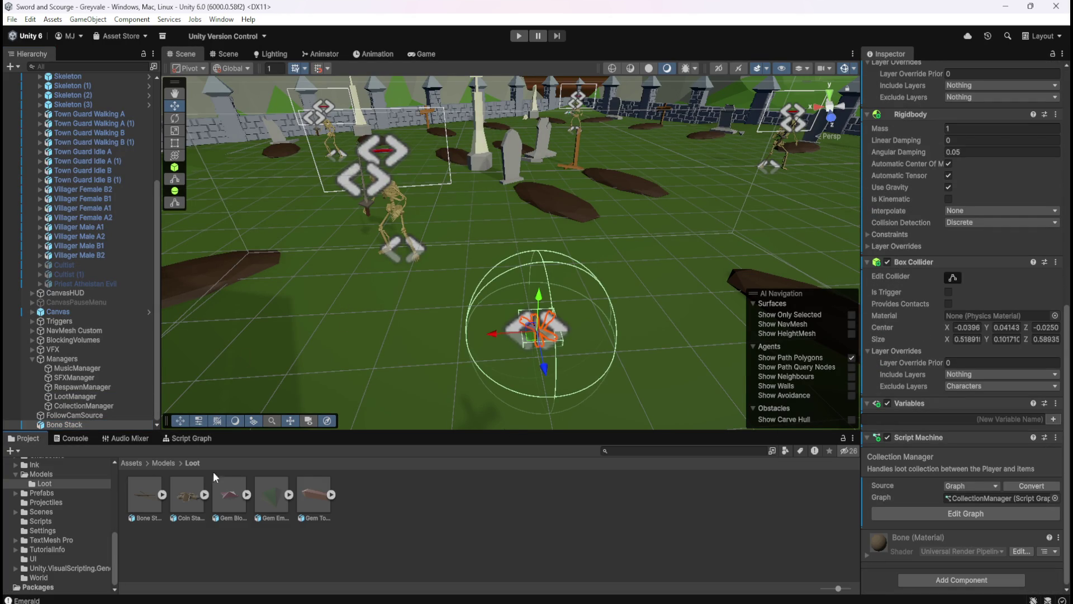
Create a new folder named 'Loot' inside Assets/Prefabs
{"action": "left_click", "coordinate": [129, 462]}
{"action": "double_click", "coordinate": [413, 497]}
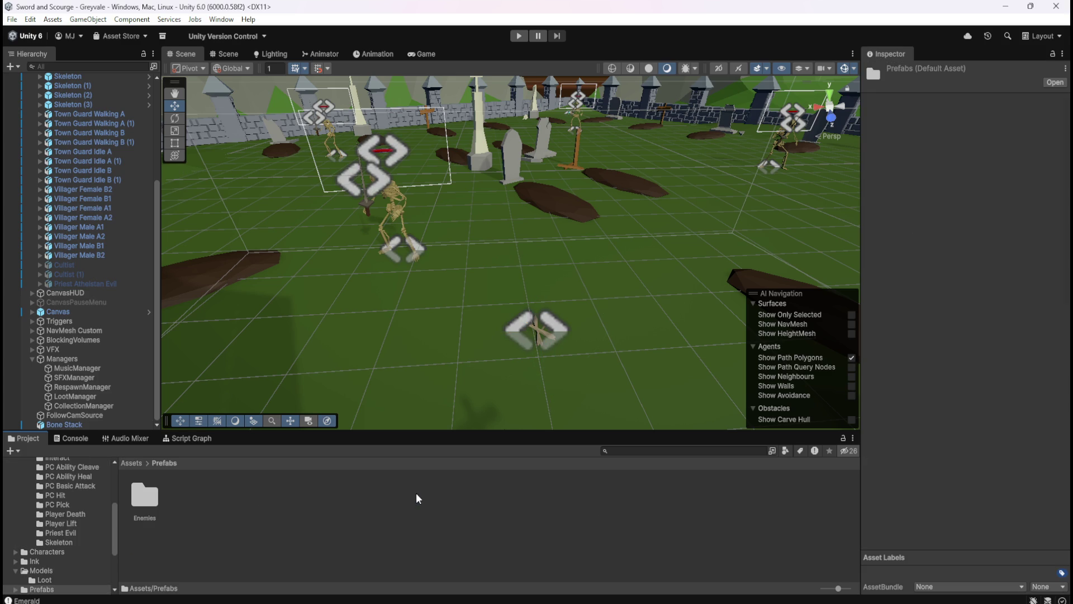
{"action": "right_click", "coordinate": [238, 515]}
{"action": "mouse_move", "coordinate": [310, 151]}
{"action": "left_click", "coordinate": [437, 150]}
{"action": "type", "text": "Loot"}
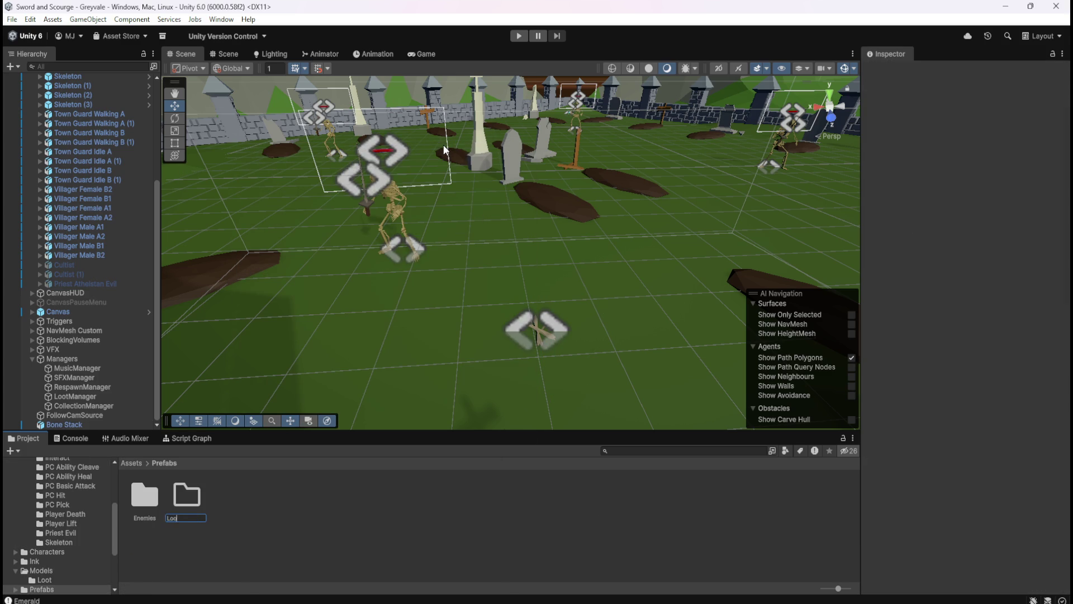
{"action": "key", "text": "Return"}
{"action": "key", "text": "Return"}
Save Bone Stack as a prefab in Prefabs/Loot and review the prefab's components
{"action": "left_click_drag", "start_coordinate": [64, 424], "coordinate": [219, 501]}
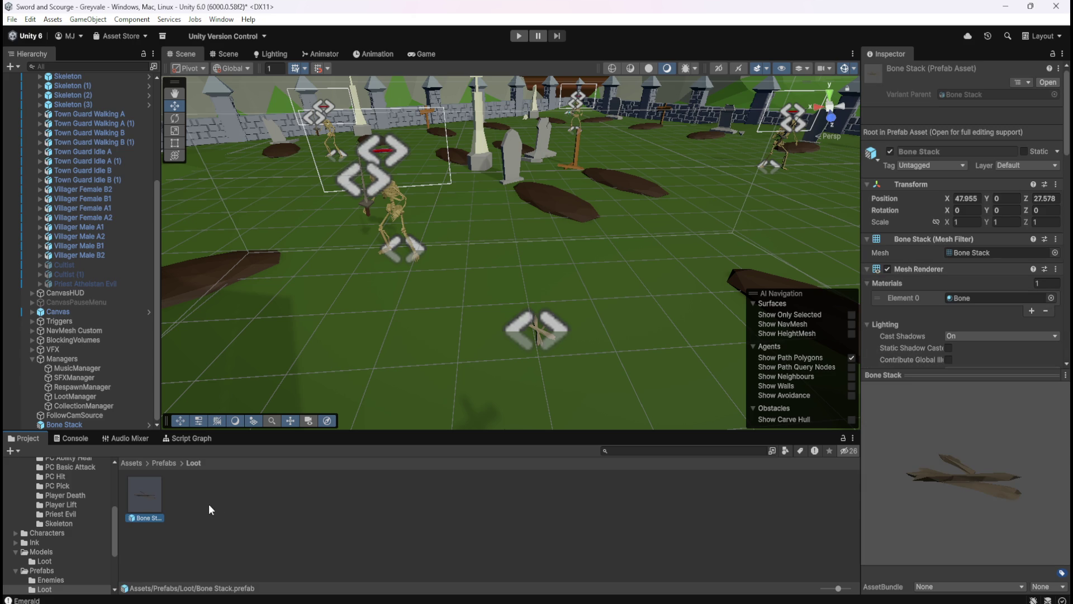
{"action": "scroll", "coordinate": [934, 270], "scroll_direction": "down", "scroll_amount": 10}
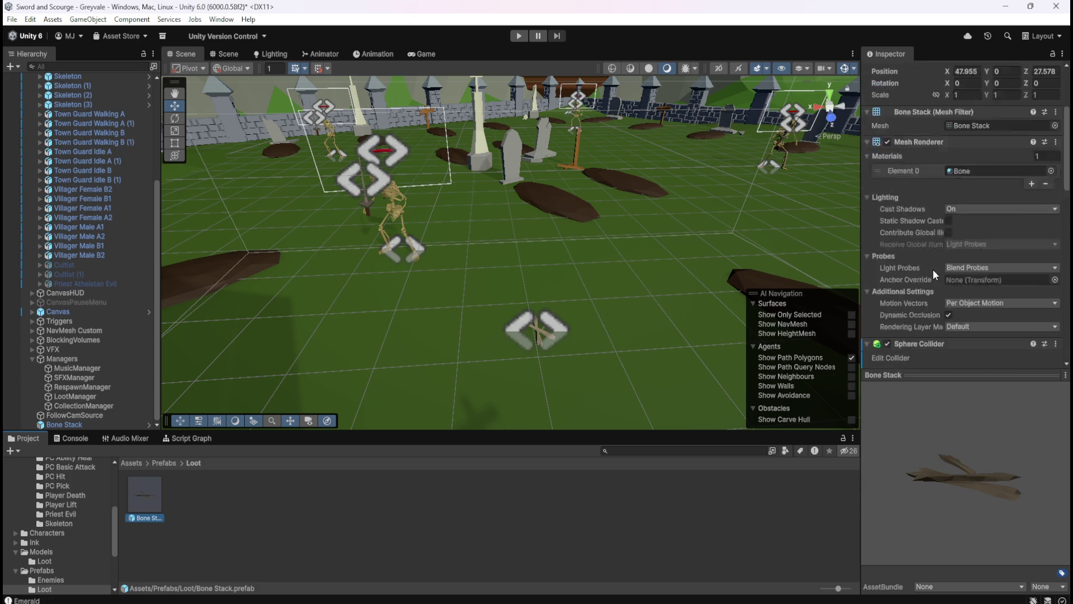
{"action": "scroll", "coordinate": [922, 285], "scroll_direction": "down", "scroll_amount": 8}
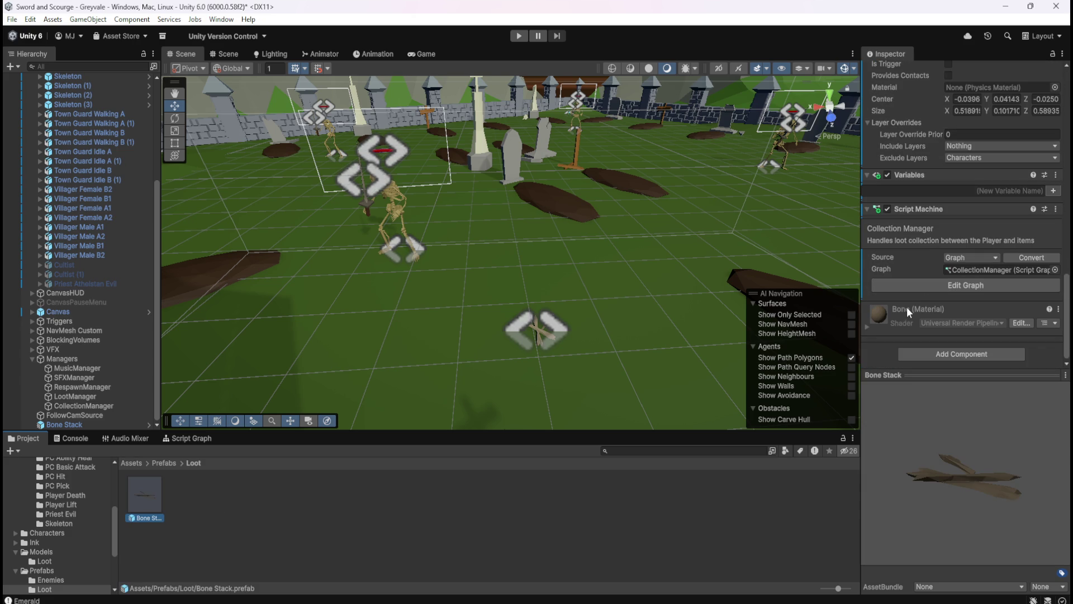
{"action": "scroll", "coordinate": [908, 306], "scroll_direction": "up", "scroll_amount": 6}
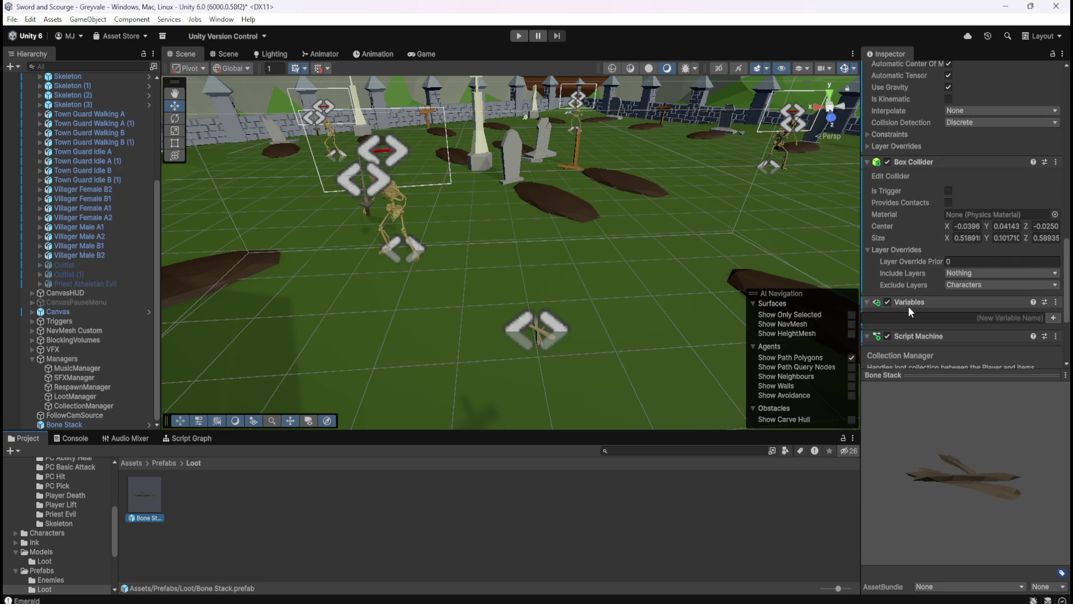
{"action": "scroll", "coordinate": [910, 306], "scroll_direction": "up", "scroll_amount": 8}
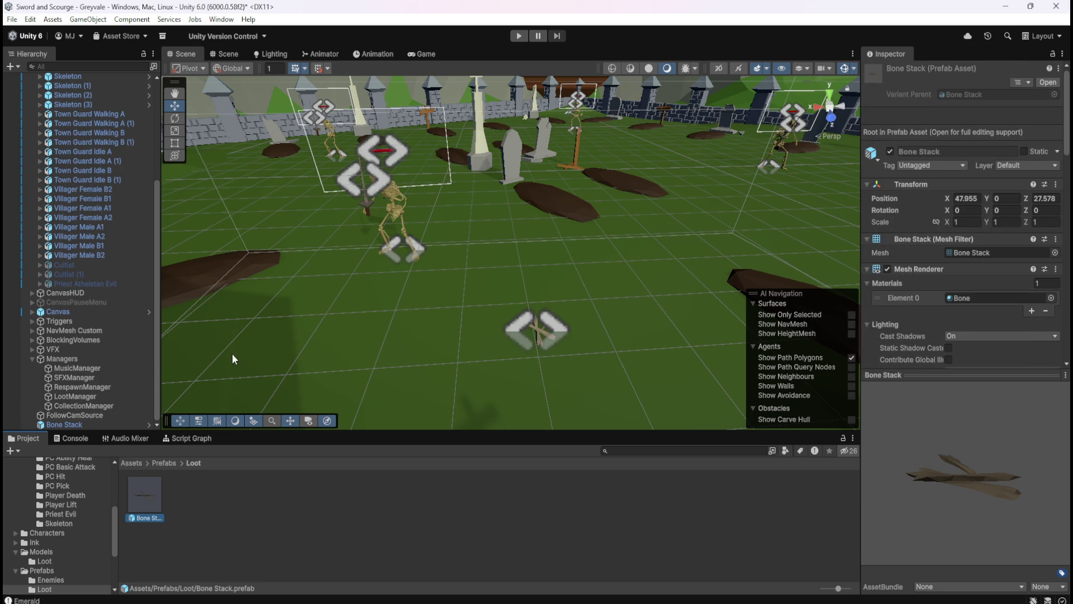
{"action": "left_click", "coordinate": [79, 415]}
{"action": "left_click", "coordinate": [75, 425]}
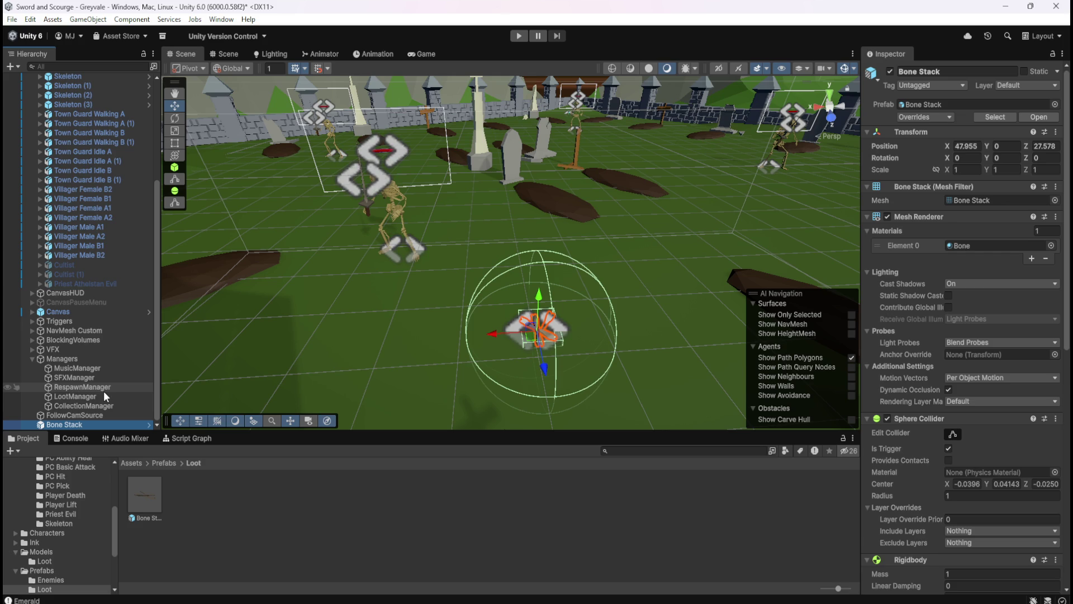
{"action": "left_click", "coordinate": [138, 464]}
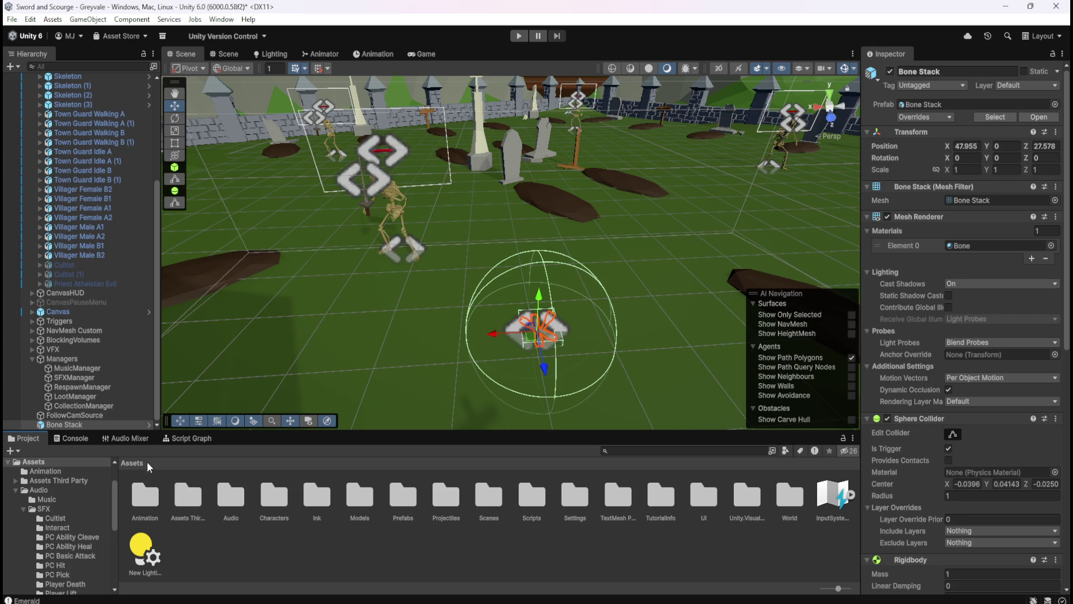
Place the Coin Stack model from Models/Loot into the scene
{"action": "double_click", "coordinate": [360, 494]}
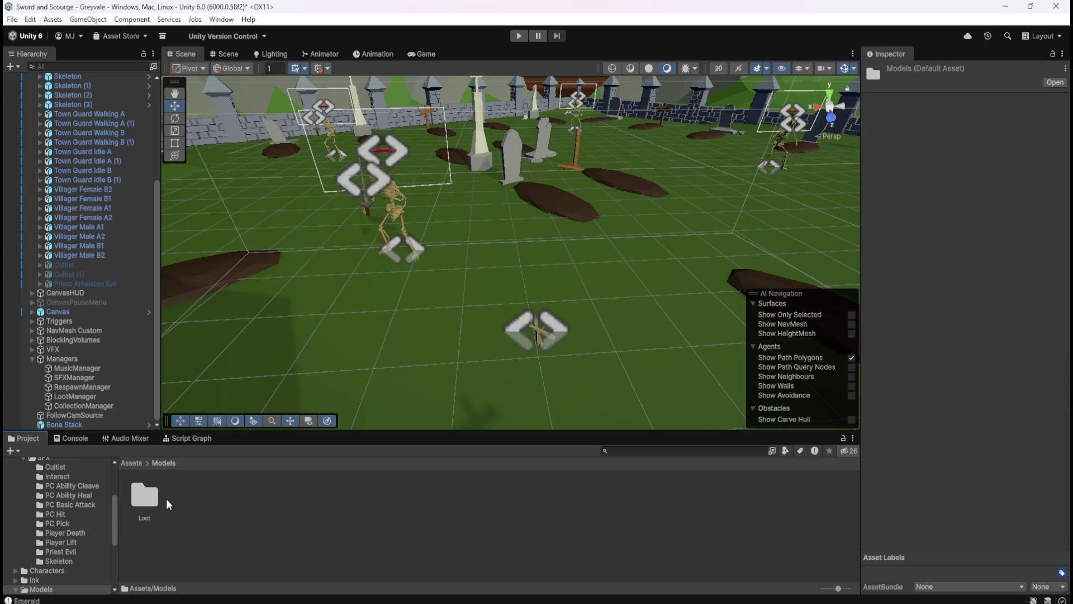
{"action": "double_click", "coordinate": [156, 498]}
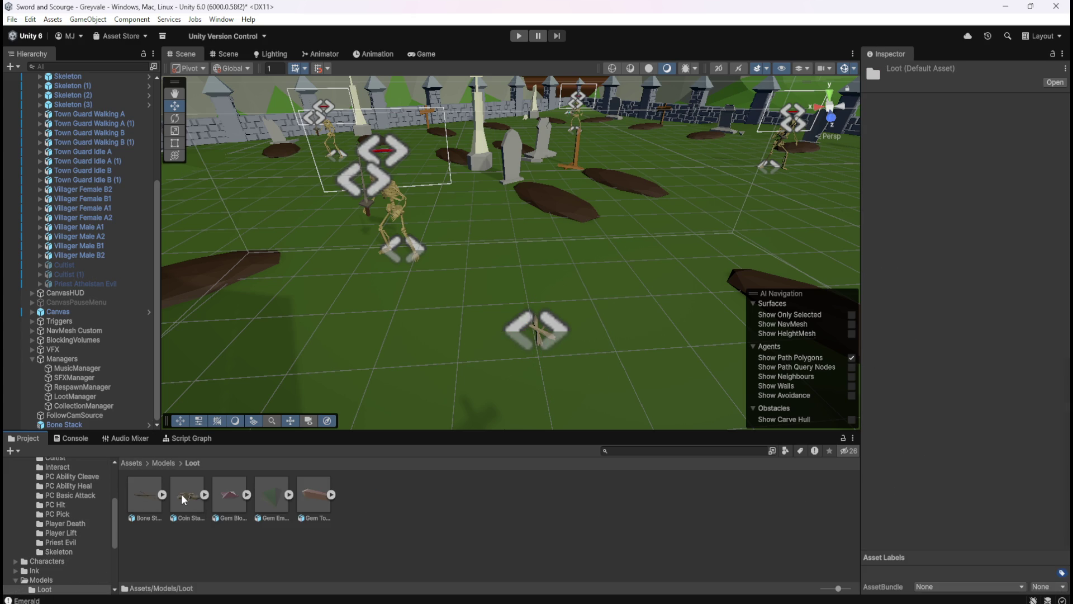
{"action": "mouse_move", "coordinate": [182, 494]}
{"action": "left_mouse_down"}
{"action": "mouse_move", "coordinate": [470, 346]}
{"action": "mouse_move", "coordinate": [425, 352]}
{"action": "left_mouse_up"}
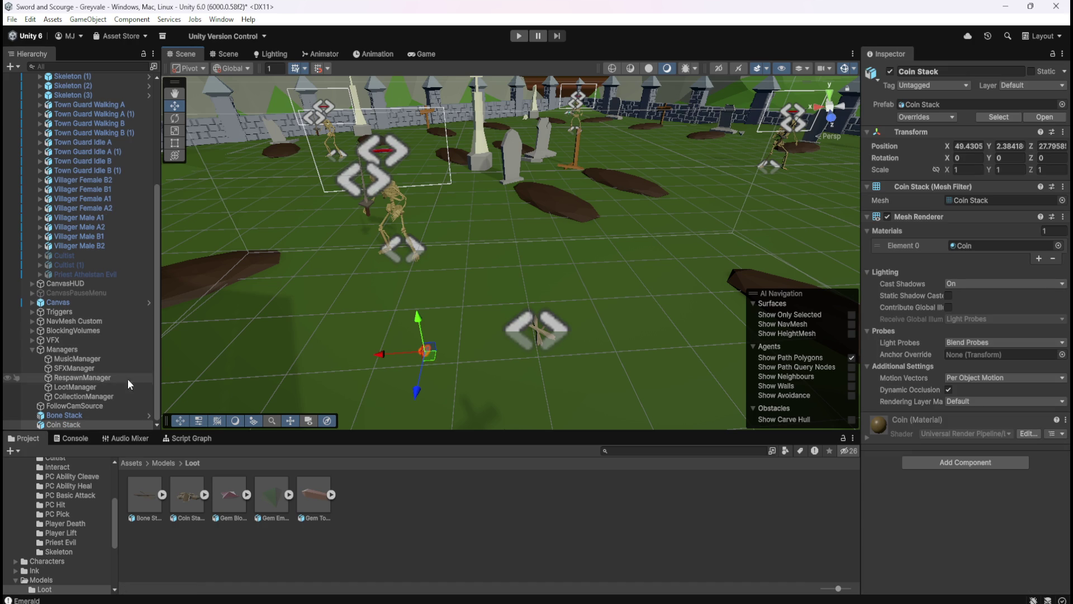
{"action": "left_click", "coordinate": [78, 415]}
{"action": "left_click", "coordinate": [72, 424]}
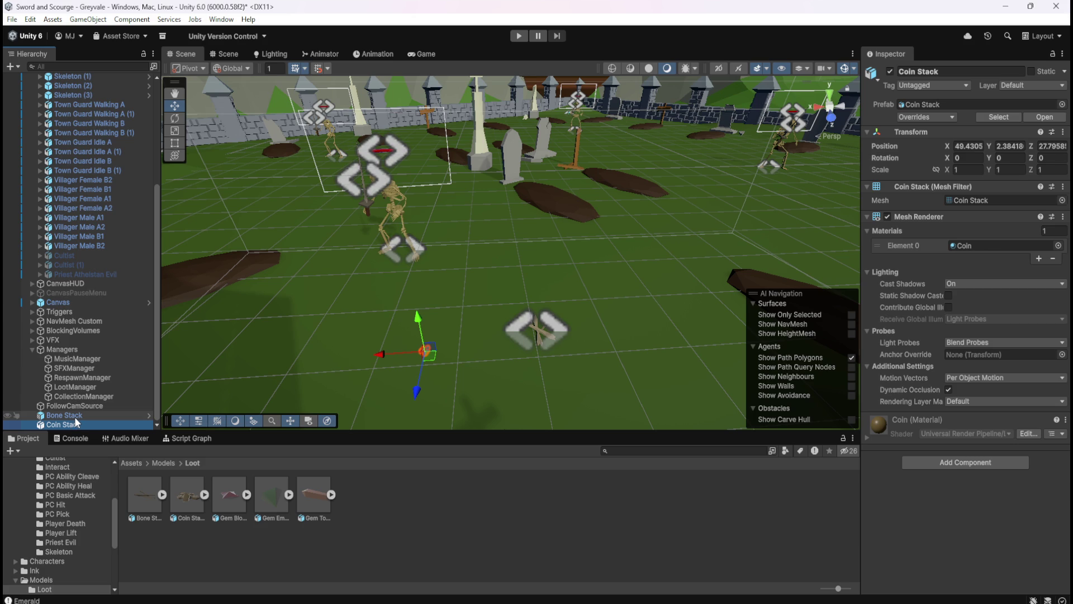
Copy Bone Stack's Sphere Collider and paste it as a new component on Coin Stack
{"action": "left_click", "coordinate": [80, 415]}
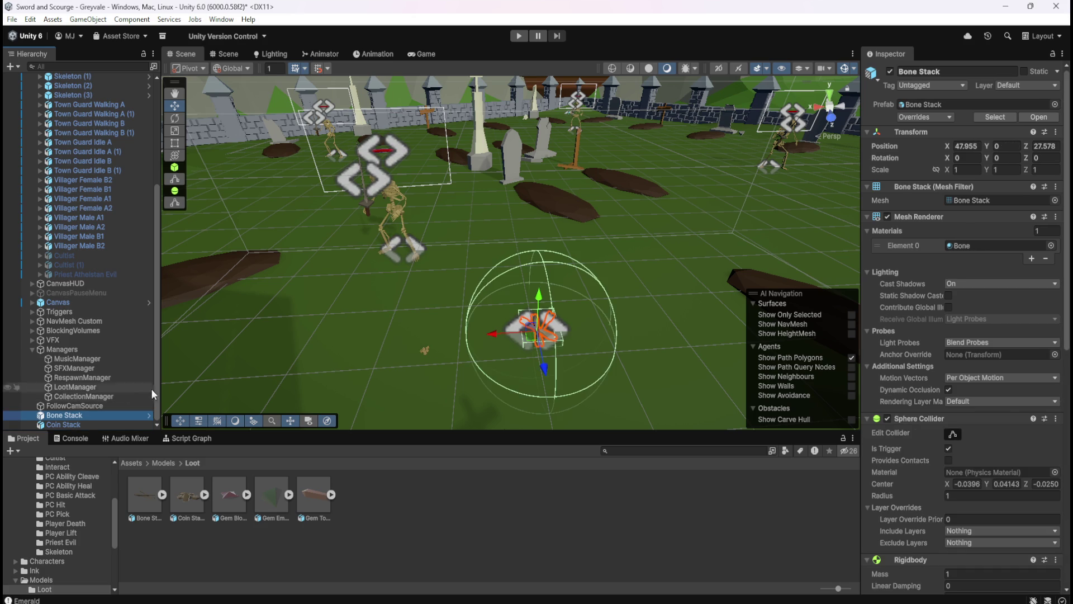
{"action": "scroll", "coordinate": [914, 370], "scroll_direction": "down", "scroll_amount": 3}
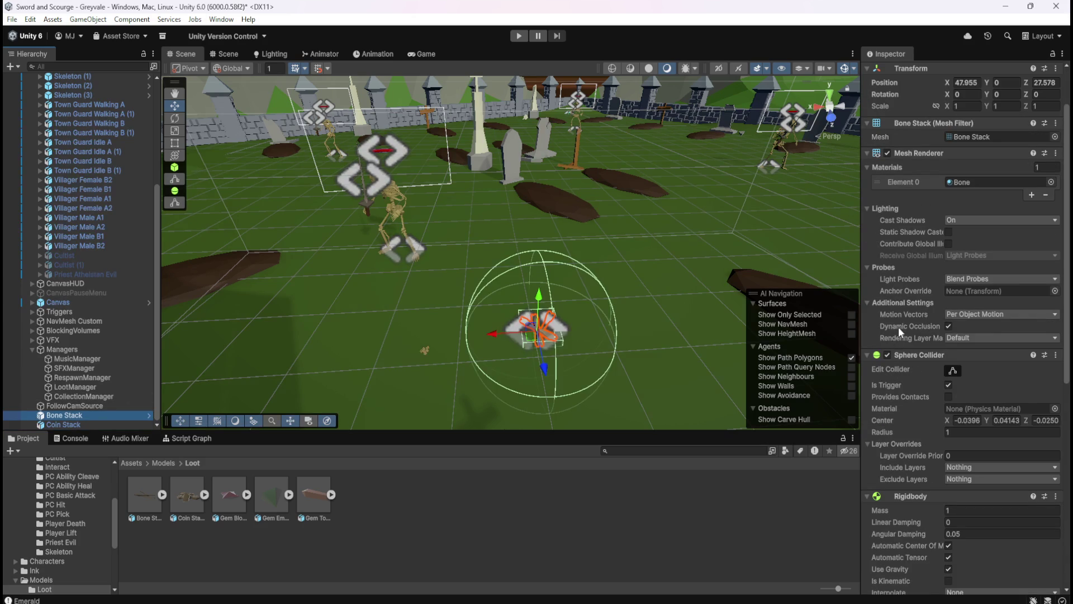
{"action": "scroll", "coordinate": [899, 325], "scroll_direction": "down", "scroll_amount": 3}
{"action": "scroll", "coordinate": [907, 321], "scroll_direction": "up", "scroll_amount": 4}
{"action": "scroll", "coordinate": [906, 324], "scroll_direction": "down", "scroll_amount": 1}
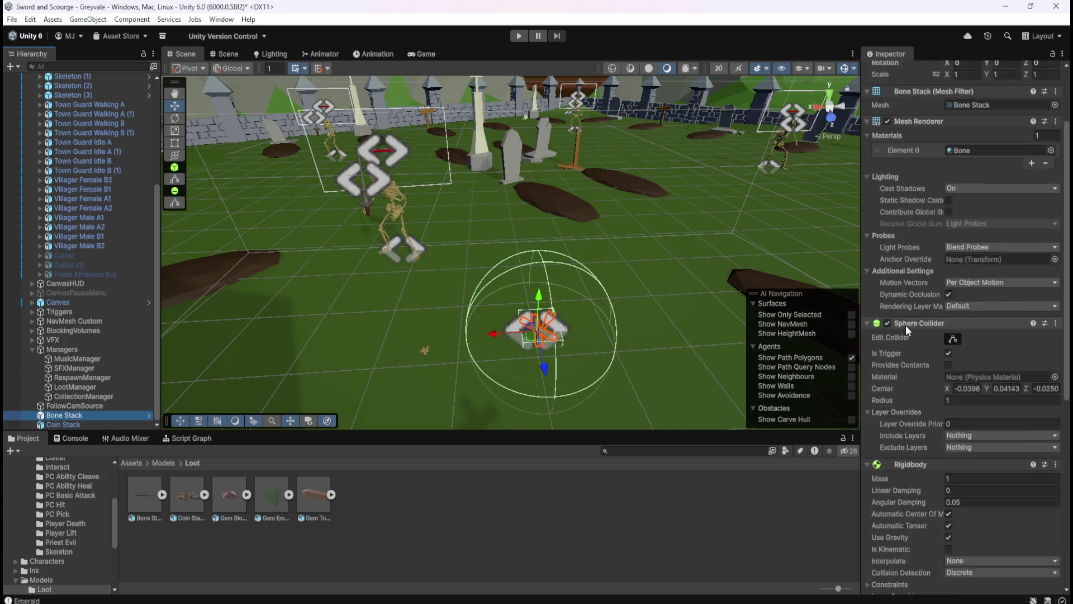
{"action": "scroll", "coordinate": [907, 324], "scroll_direction": "down", "scroll_amount": 3}
{"action": "scroll", "coordinate": [910, 323], "scroll_direction": "up", "scroll_amount": 3}
{"action": "scroll", "coordinate": [909, 323], "scroll_direction": "down", "scroll_amount": 4}
{"action": "right_click", "coordinate": [926, 292]}
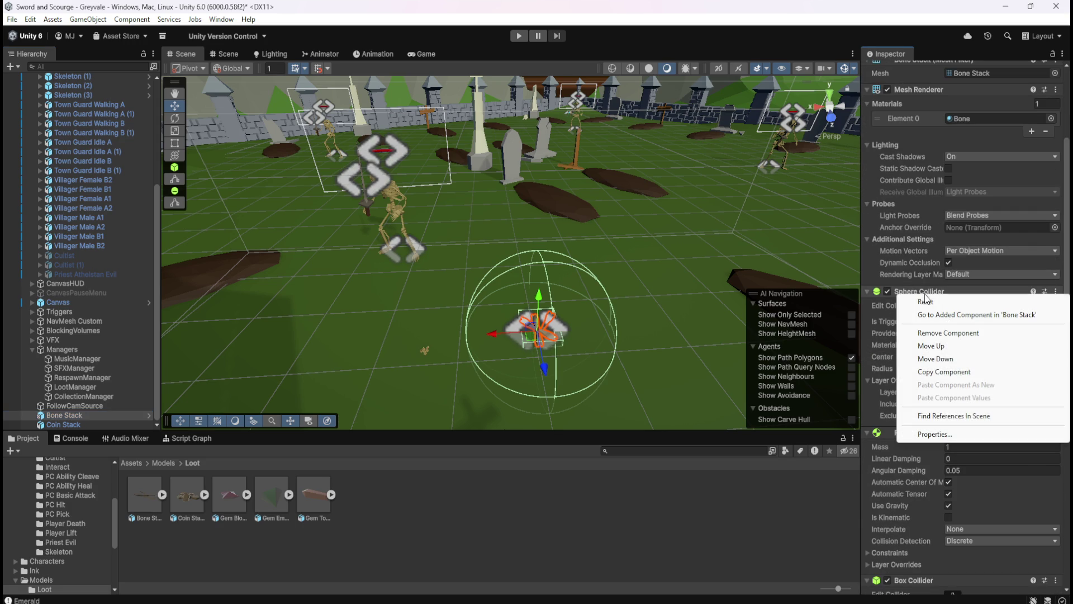
{"action": "left_click", "coordinate": [937, 373]}
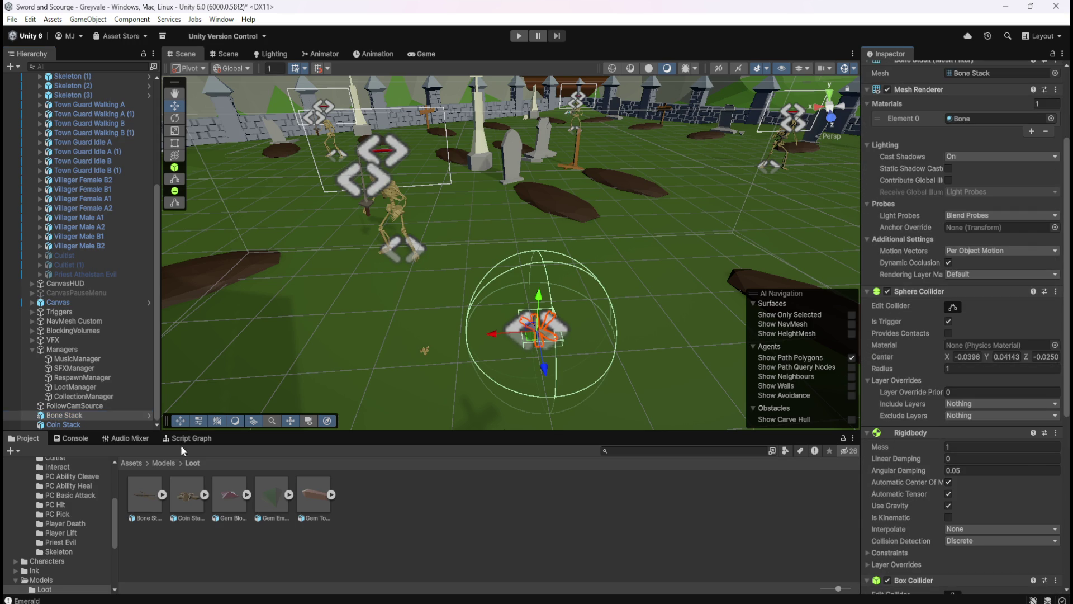
{"action": "left_click", "coordinate": [43, 425]}
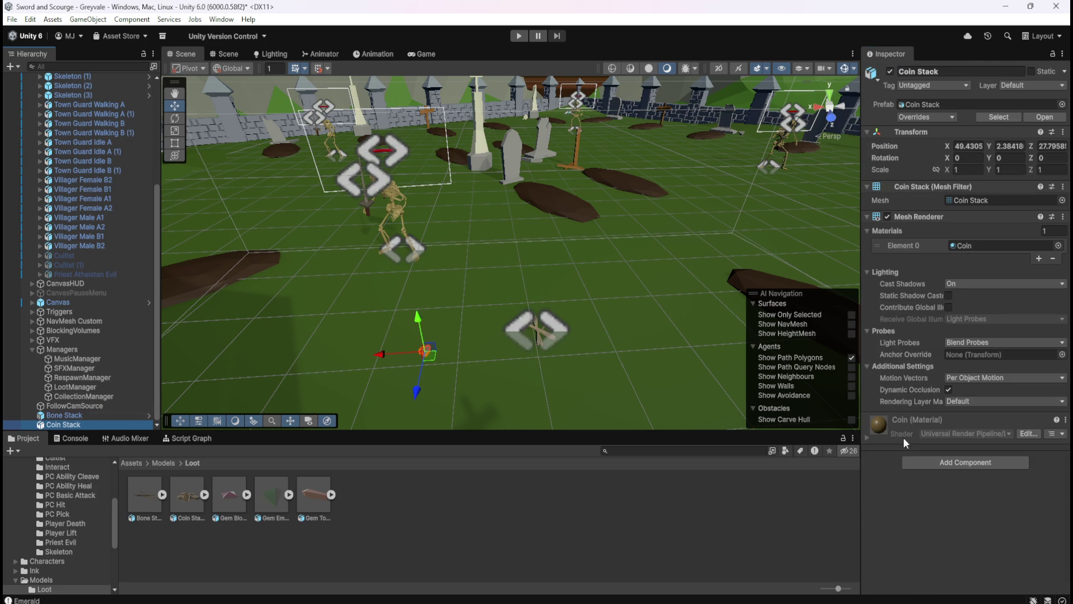
{"action": "left_click", "coordinate": [911, 497]}
{"action": "right_click", "coordinate": [935, 221]}
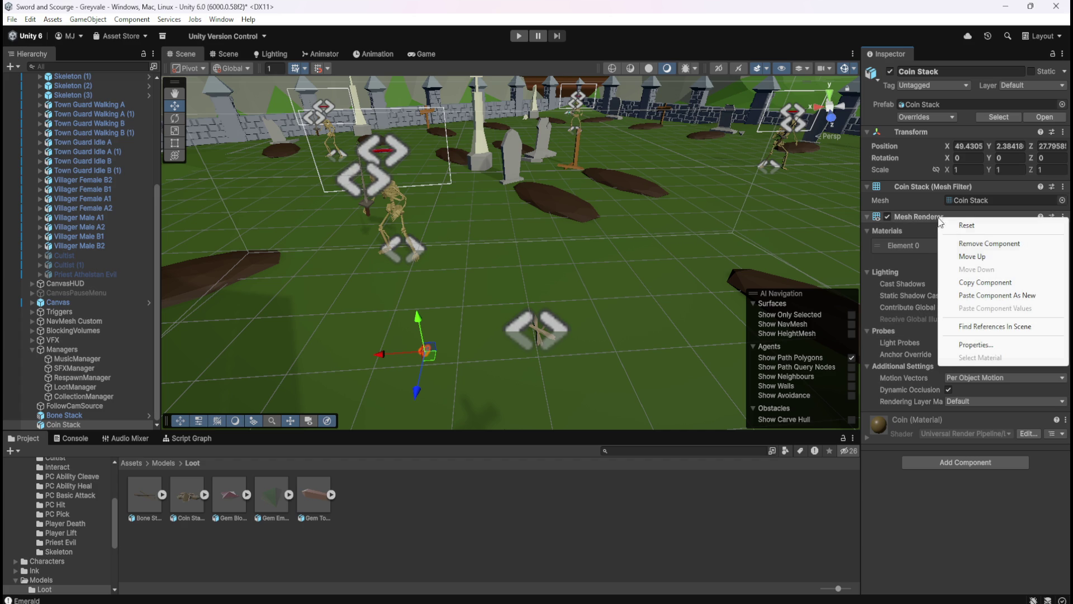
{"action": "left_click", "coordinate": [995, 297]}
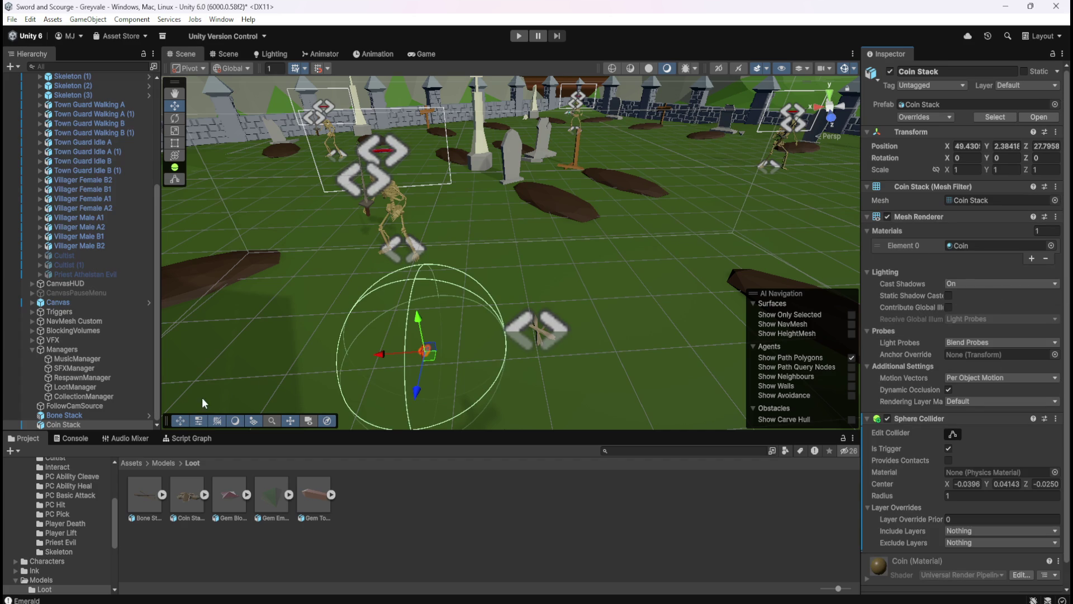
Copy Bone Stack's Rigidbody and paste it as a new component on Coin Stack
{"action": "left_click", "coordinate": [79, 415]}
{"action": "scroll", "coordinate": [917, 384], "scroll_direction": "down", "scroll_amount": 5}
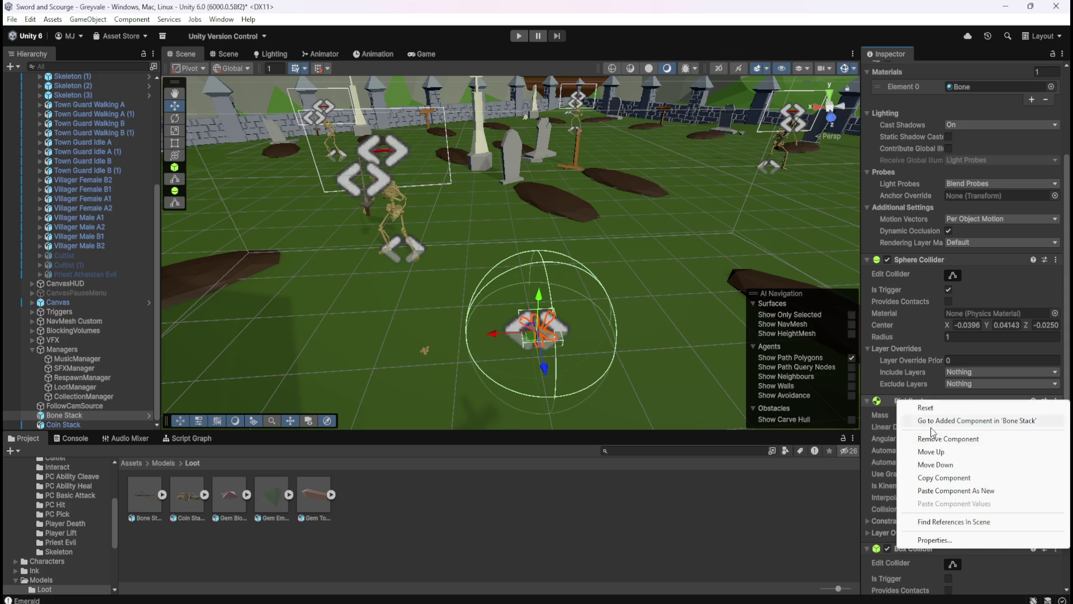
{"action": "left_click", "coordinate": [945, 478]}
{"action": "left_click", "coordinate": [90, 425]}
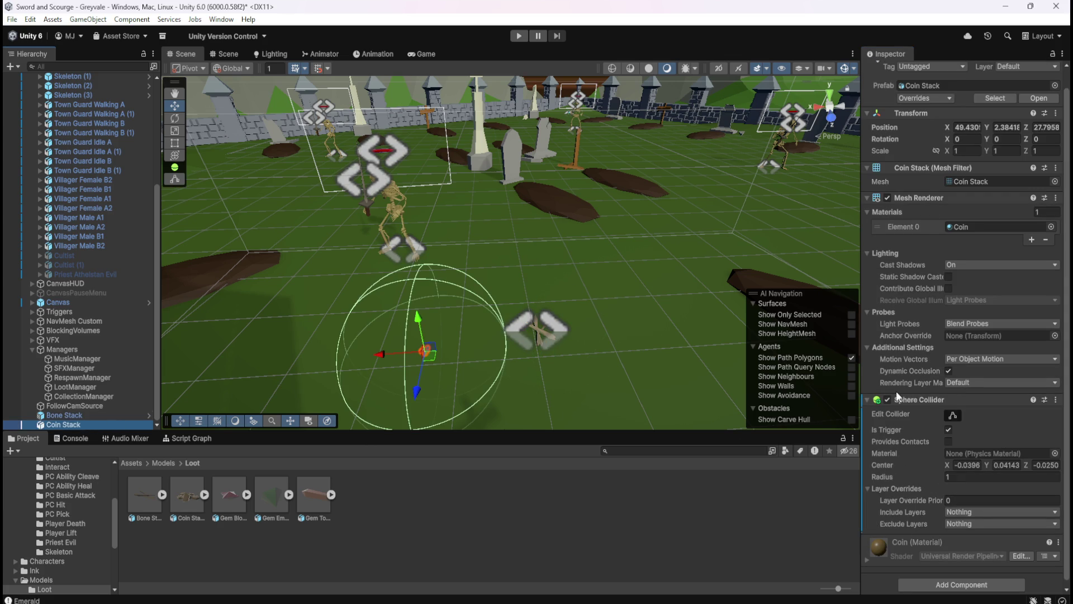
{"action": "right_click", "coordinate": [911, 401]}
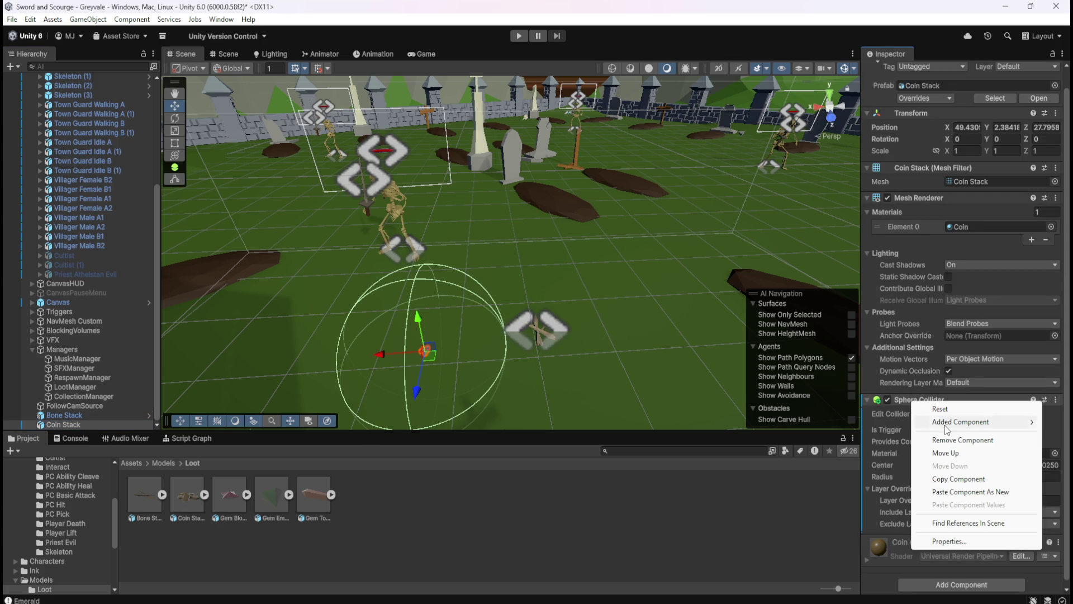
{"action": "left_click", "coordinate": [961, 492]}
{"action": "scroll", "coordinate": [931, 468], "scroll_direction": "down", "scroll_amount": 4}
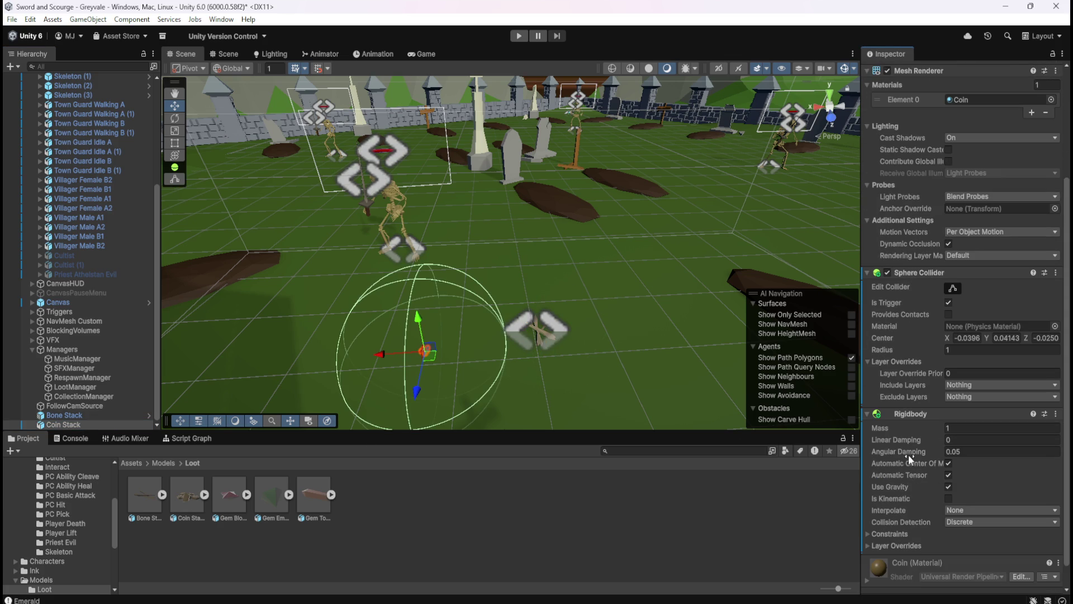
Copy Bone Stack's Box Collider and paste it as a new component on Coin Stack
{"action": "left_click", "coordinate": [100, 417]}
{"action": "scroll", "coordinate": [917, 472], "scroll_direction": "down", "scroll_amount": 4}
{"action": "right_click", "coordinate": [920, 398]}
{"action": "left_click", "coordinate": [928, 477]}
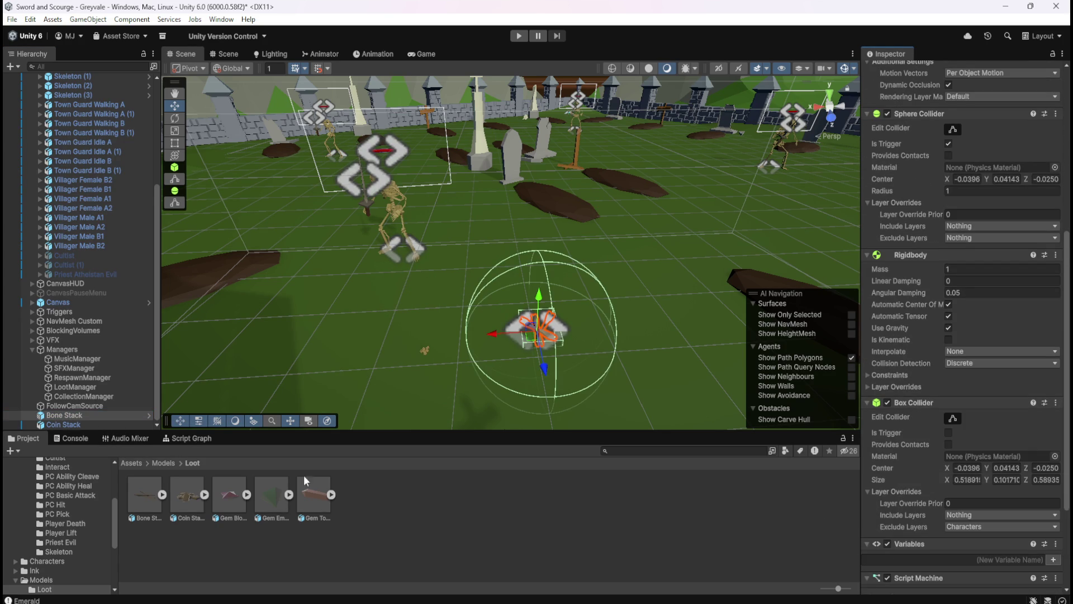
{"action": "left_click", "coordinate": [87, 425]}
{"action": "right_click", "coordinate": [921, 393]}
{"action": "left_click", "coordinate": [970, 485]}
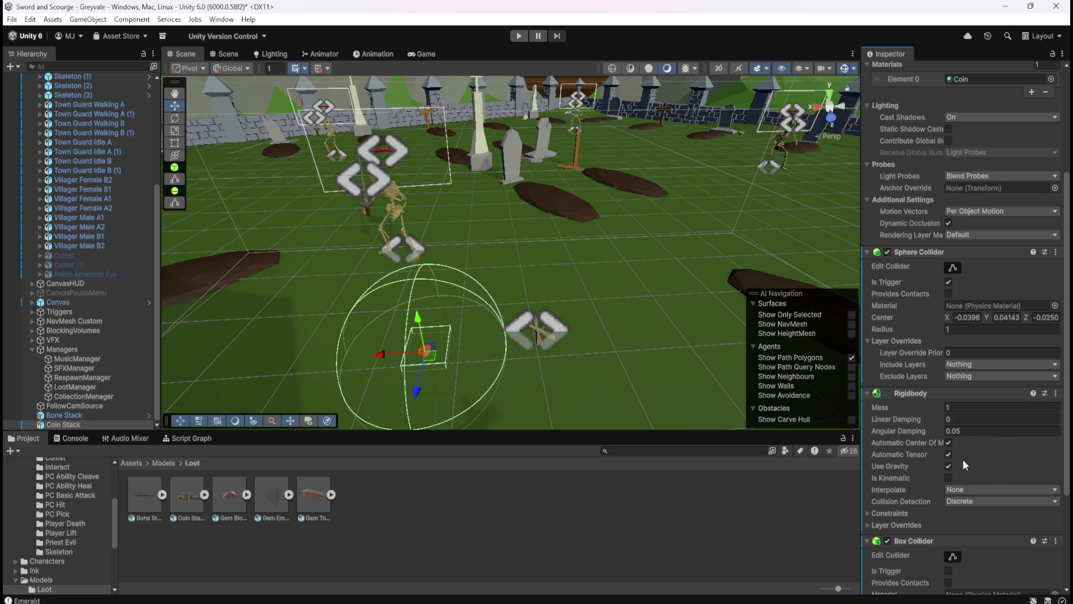
{"action": "scroll", "coordinate": [360, 347], "scroll_direction": "up", "scroll_amount": 2}
Narrow the Box Collider Size X to 0.28, undoing an accidental negative height change
{"action": "left_click_drag", "start_coordinate": [382, 372], "coordinate": [490, 333]}
{"action": "scroll", "coordinate": [650, 360], "scroll_direction": "up", "scroll_amount": 2}
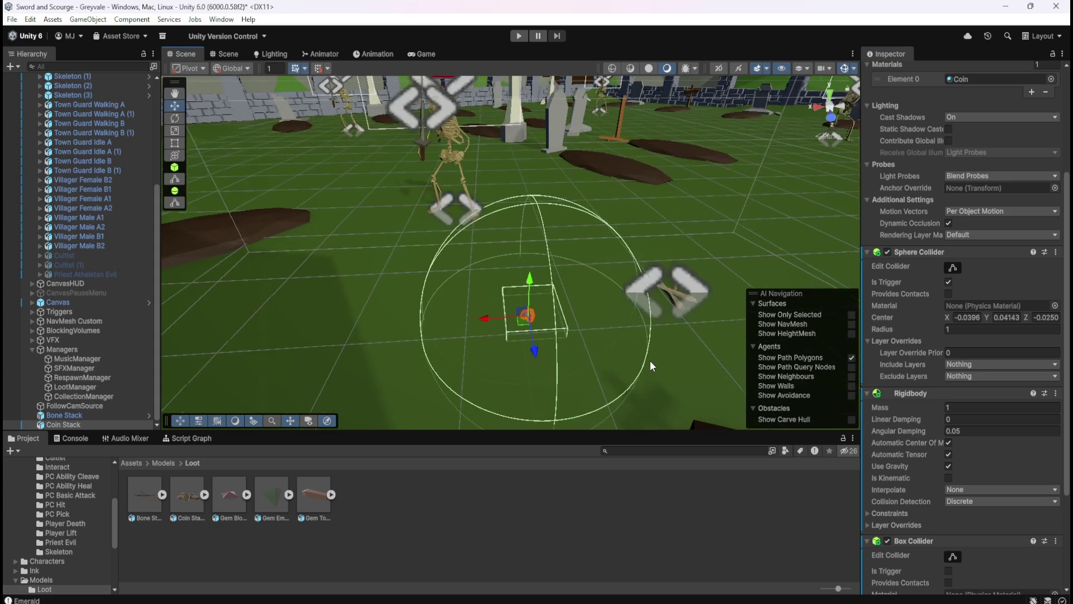
{"action": "scroll", "coordinate": [928, 481], "scroll_direction": "down", "scroll_amount": 3}
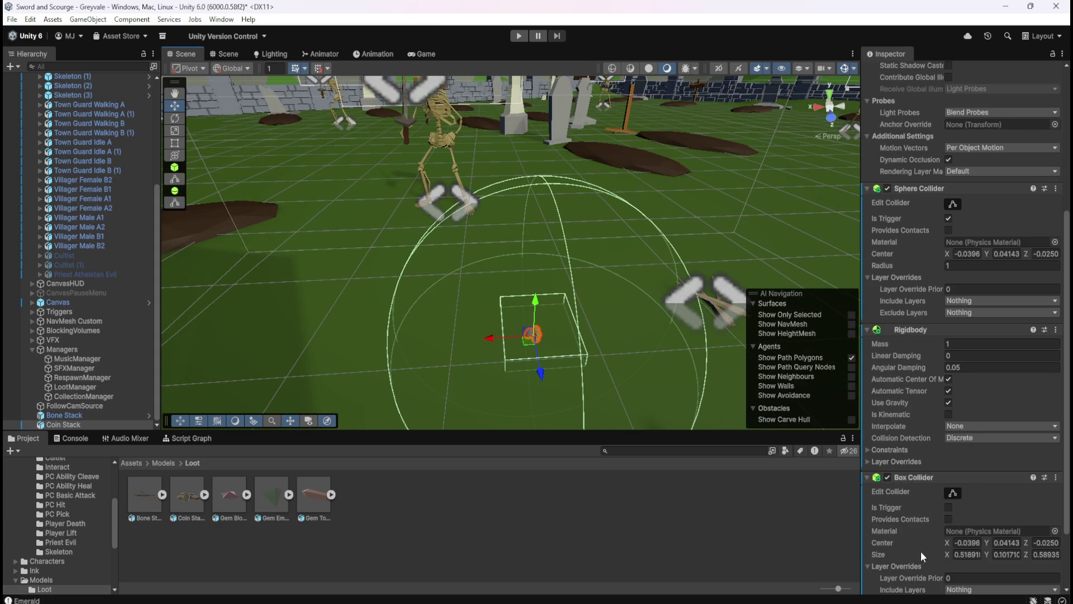
{"action": "scroll", "coordinate": [918, 552], "scroll_direction": "down", "scroll_amount": 1}
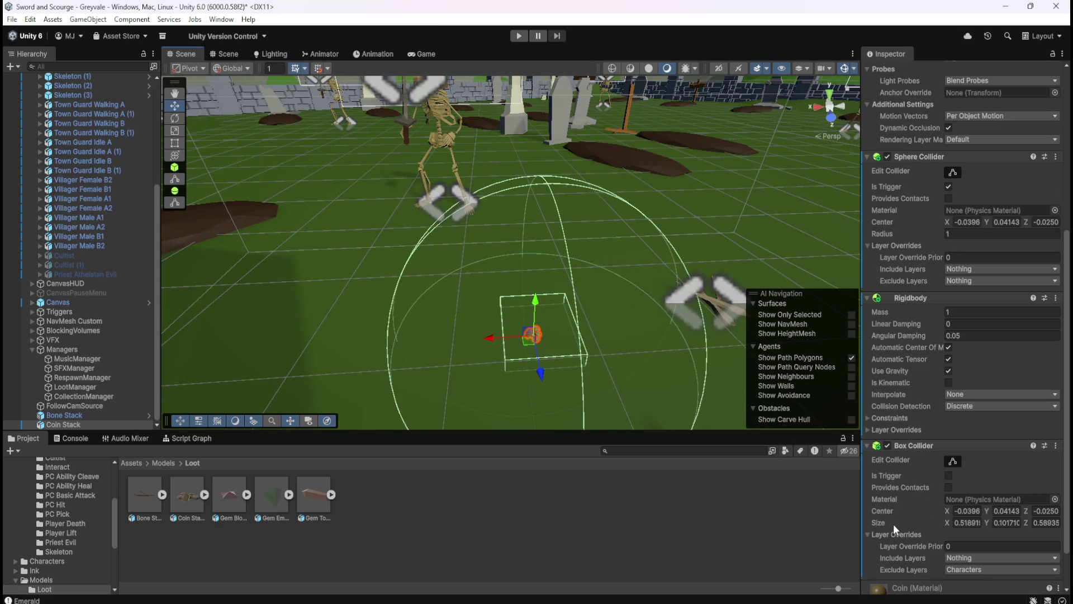
{"action": "left_click_drag", "start_coordinate": [945, 525], "coordinate": [939, 526]}
{"action": "mouse_move", "coordinate": [650, 370]}
{"action": "left_mouse_down"}
{"action": "mouse_move", "coordinate": [623, 364]}
{"action": "mouse_move", "coordinate": [808, 465]}
{"action": "left_mouse_up"}
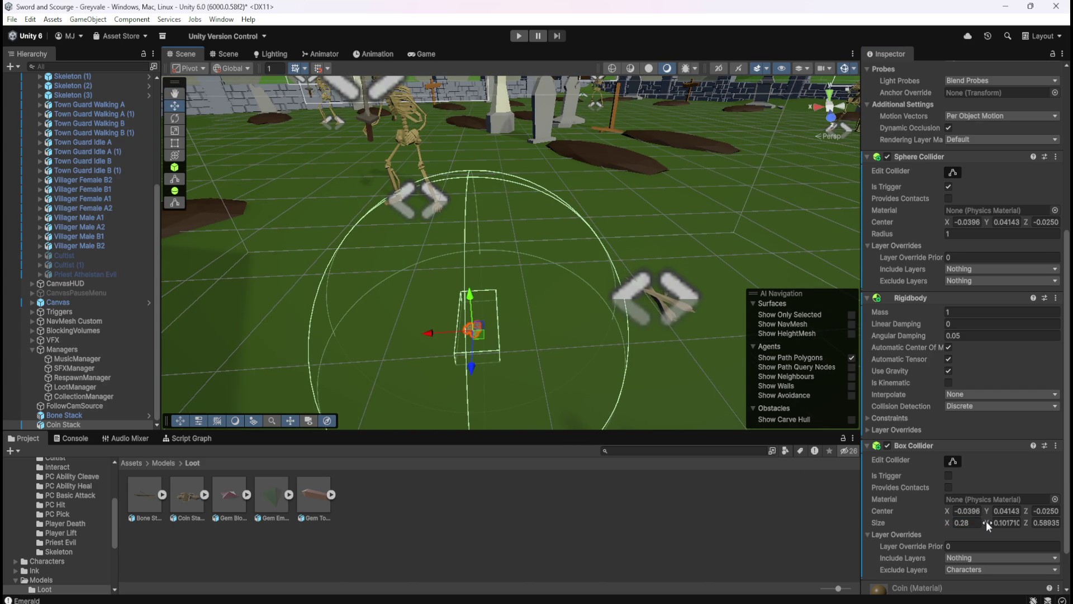
{"action": "left_click_drag", "start_coordinate": [986, 523], "coordinate": [981, 524]}
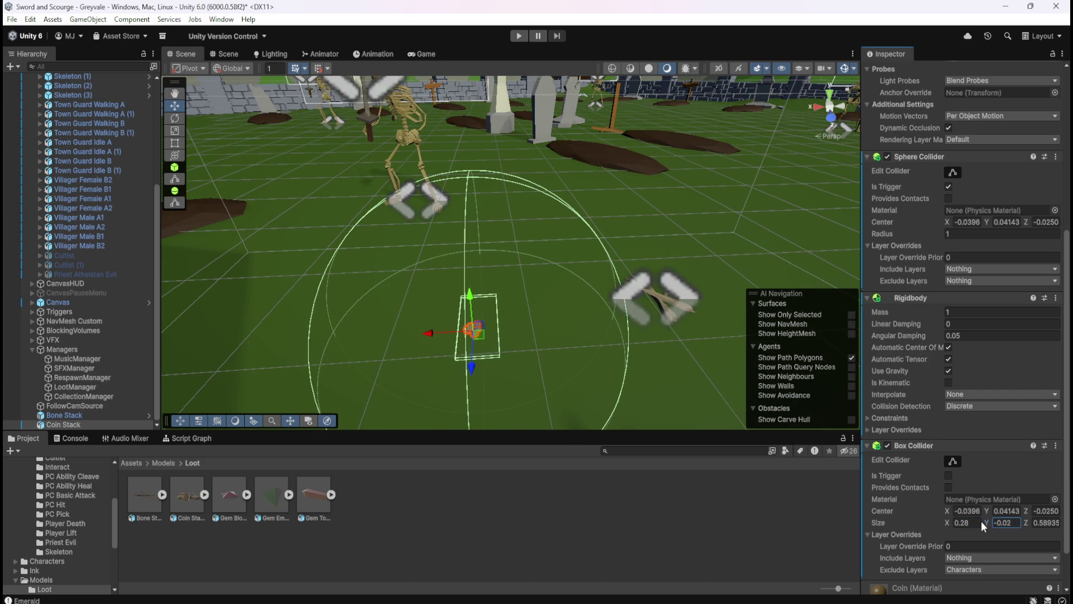
{"action": "key", "text": "ctrl+z"}
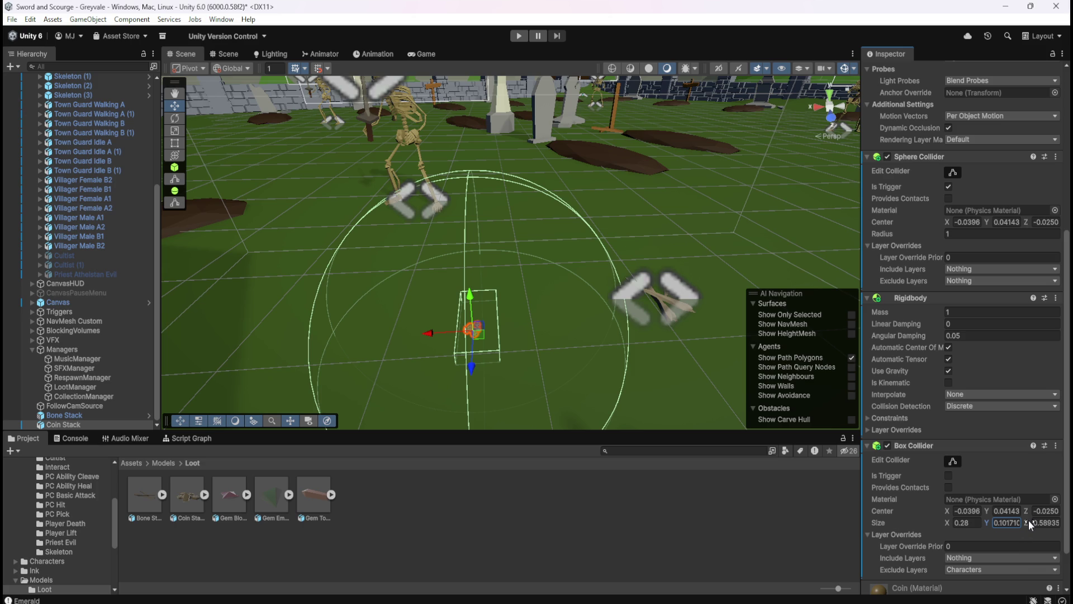
Set the Box Collider Size Z to 0.23
{"action": "left_click", "coordinate": [1032, 523]}
{"action": "type", "text": "0.35"}
{"action": "left_click_drag", "start_coordinate": [1025, 525], "coordinate": [1023, 526]}
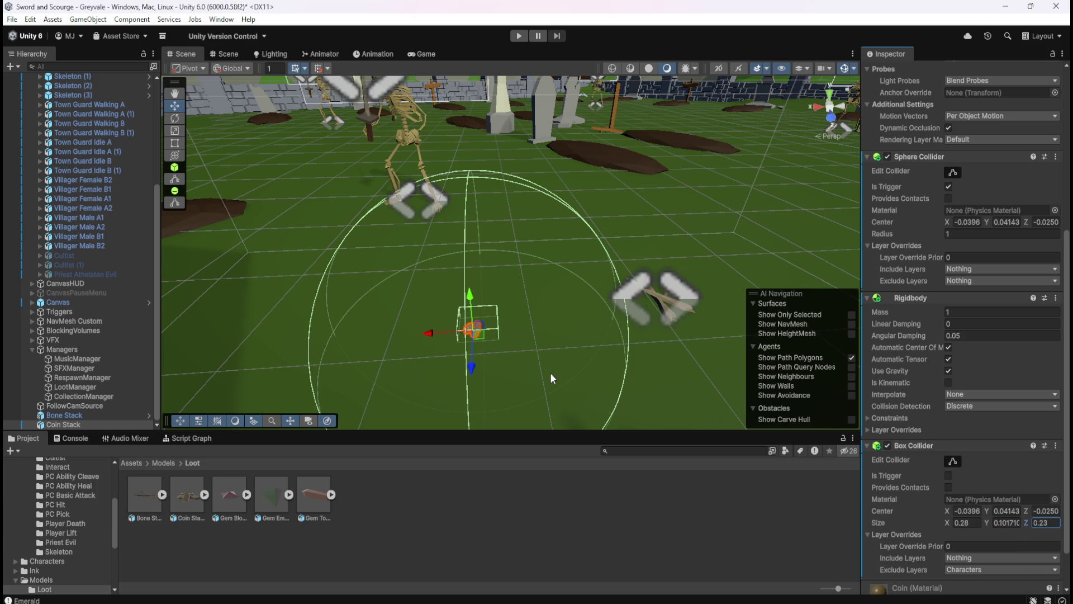
{"action": "scroll", "coordinate": [548, 372], "scroll_direction": "down", "scroll_amount": 3}
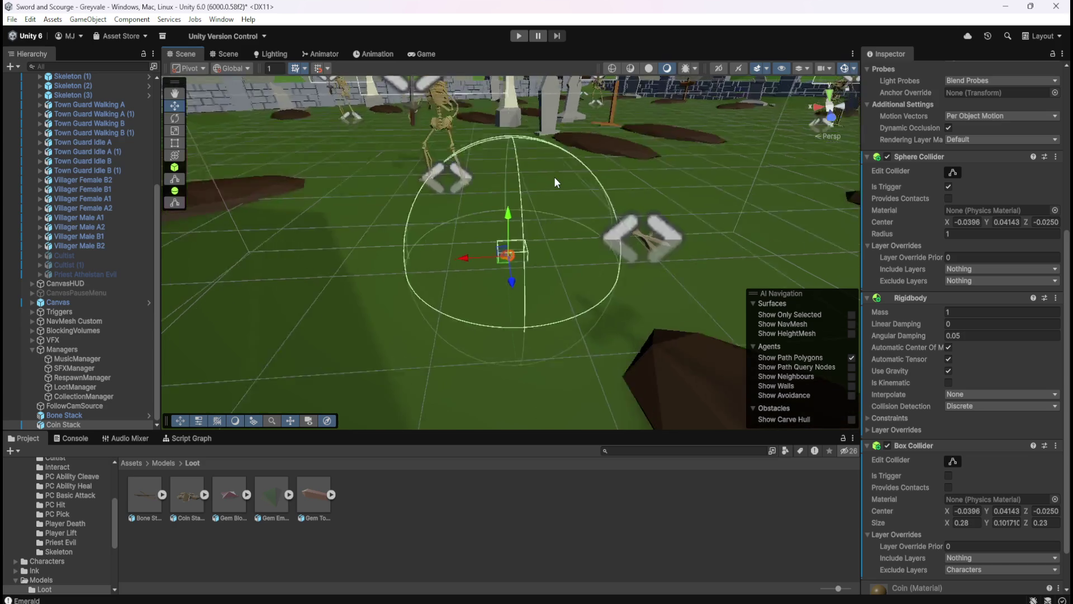
{"action": "scroll", "coordinate": [554, 177], "scroll_direction": "up", "scroll_amount": 6}
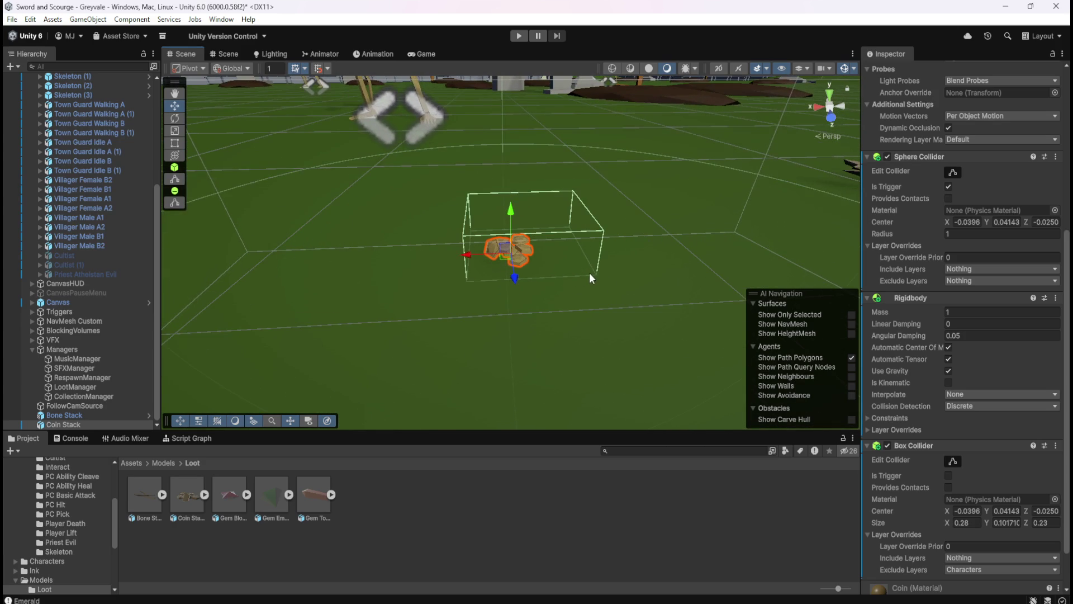
{"action": "left_click", "coordinate": [968, 511]}
Zero the Box Collider's Center X, Y and Z values
{"action": "type", "text": "0"}
{"action": "key", "text": "Tab"}
{"action": "type", "text": "0"}
{"action": "key", "text": "Tab"}
{"action": "type", "text": "0"}
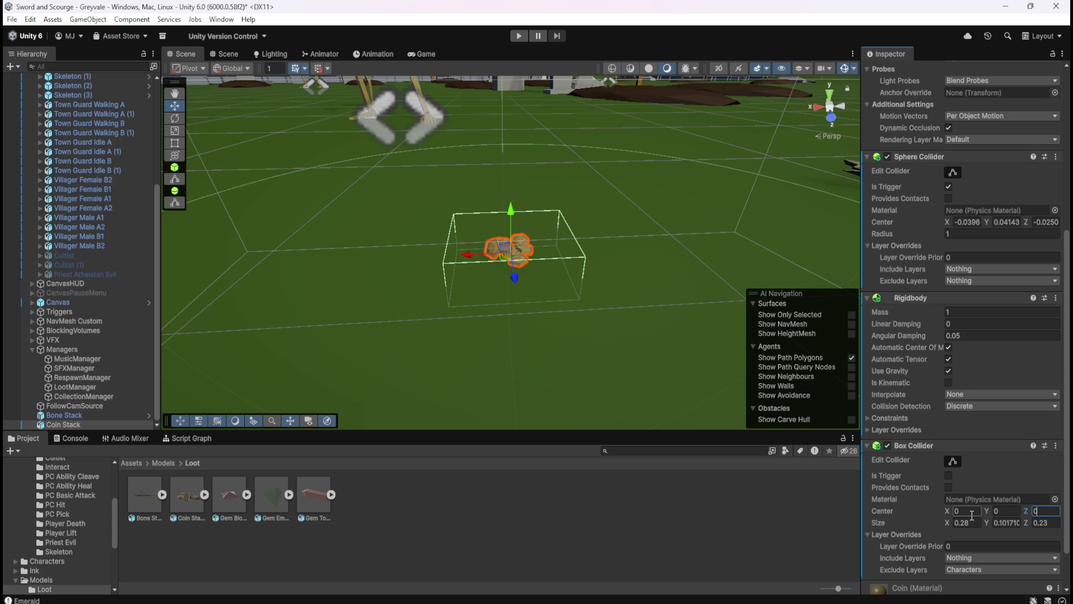
{"action": "key", "text": "shift+Tab"}
Try Center Y values of .5, -.5 and .1, committing 0.1 and checking the box
{"action": "type", "text": ".5"}
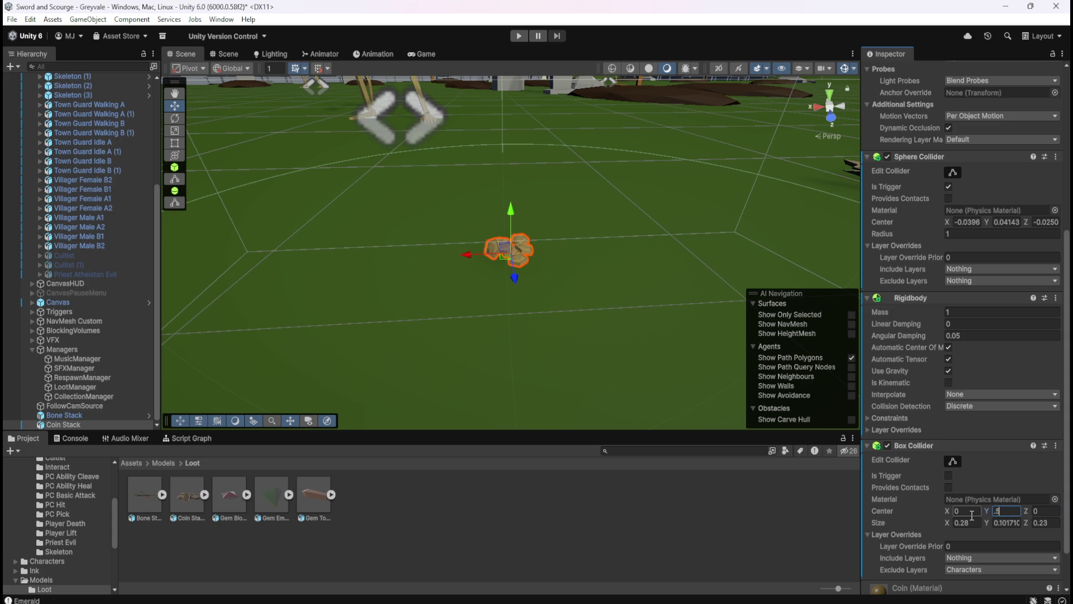
{"action": "key", "text": "BackSpace"}
{"action": "key", "text": "BackSpace"}
{"action": "type", "text": "-.5"}
{"action": "key", "text": "BackSpace"}
{"action": "key", "text": "BackSpace"}
{"action": "type", "text": ".1"}
{"action": "key", "text": "BackSpace"}
{"action": "key", "text": "BackSpace"}
{"action": "key", "text": "BackSpace"}
{"action": "type", "text": ".1"}
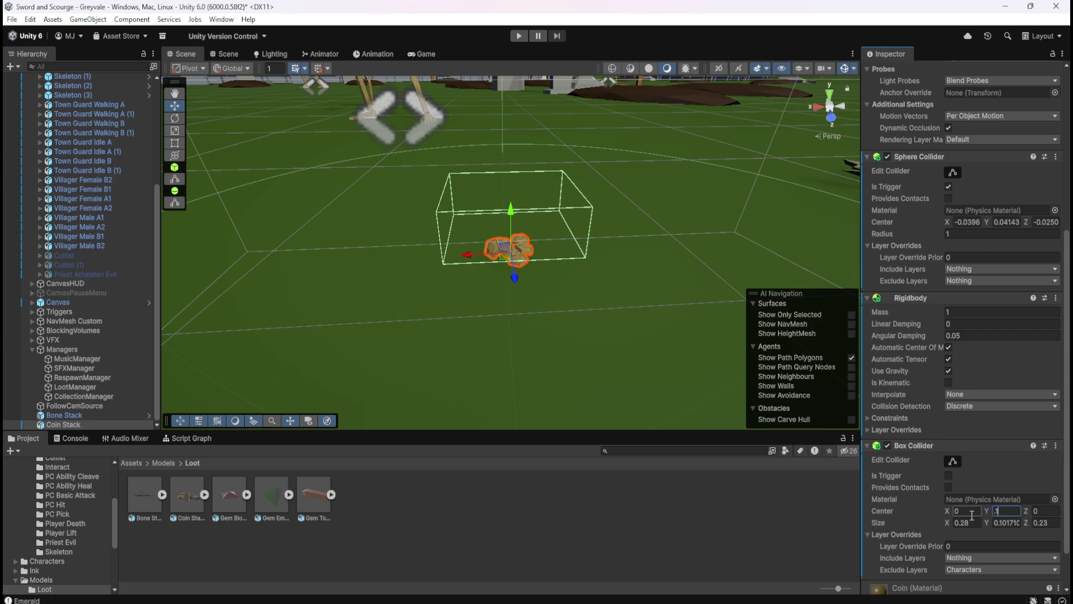
{"action": "key", "text": "Return"}
{"action": "mouse_move", "coordinate": [605, 291]}
{"action": "left_mouse_down"}
{"action": "mouse_move", "coordinate": [602, 134]}
{"action": "mouse_move", "coordinate": [599, 151]}
{"action": "left_mouse_up"}
Adjust Center Y to 0.05 and orbit closer to check the collider around the coins
{"action": "left_click", "coordinate": [1007, 510]}
{"action": "type", "text": "0"}
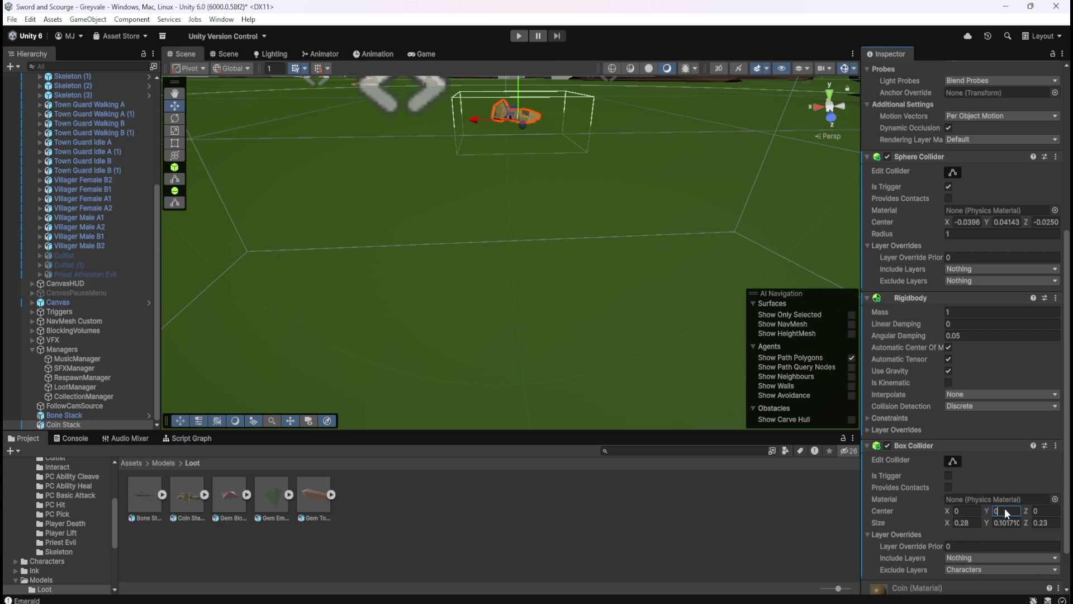
{"action": "type", "text": ".1"}
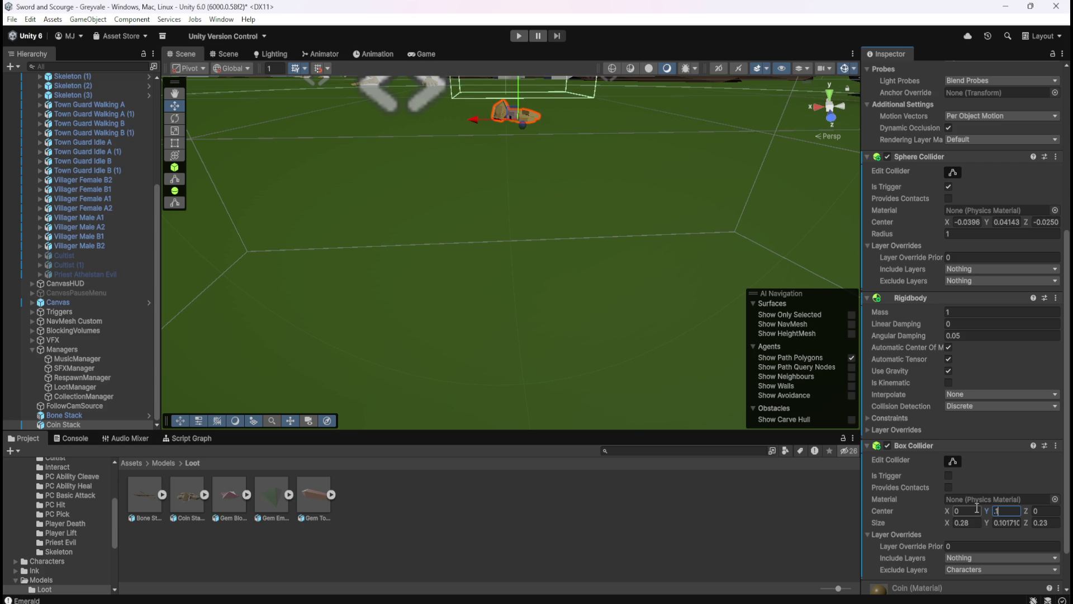
{"action": "key", "text": "BackSpace"}
{"action": "type", "text": "05"}
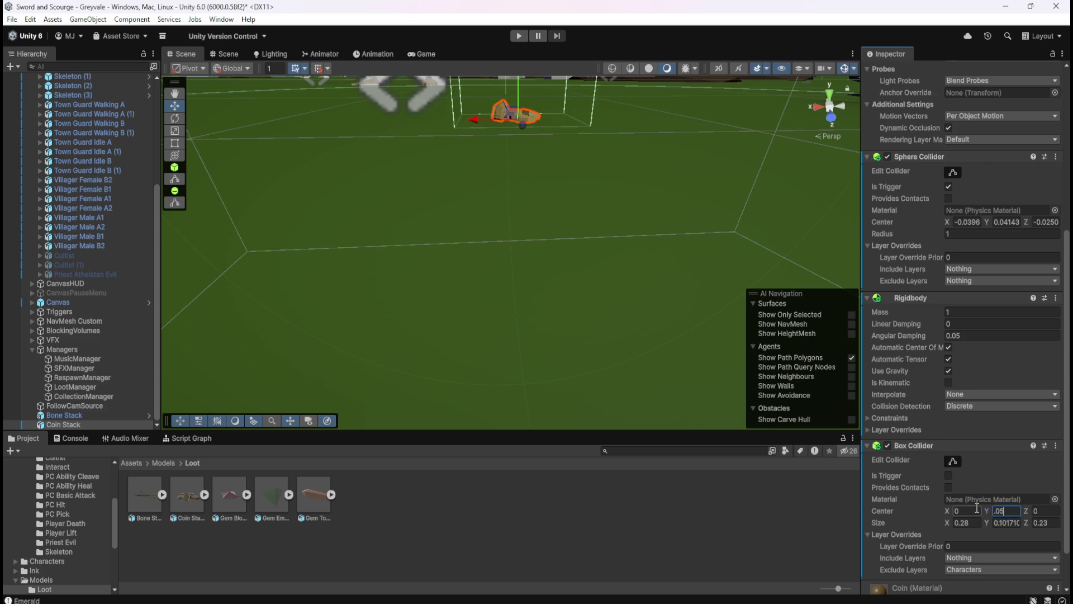
{"action": "key", "text": "BackSpace"}
{"action": "type", "text": "6"}
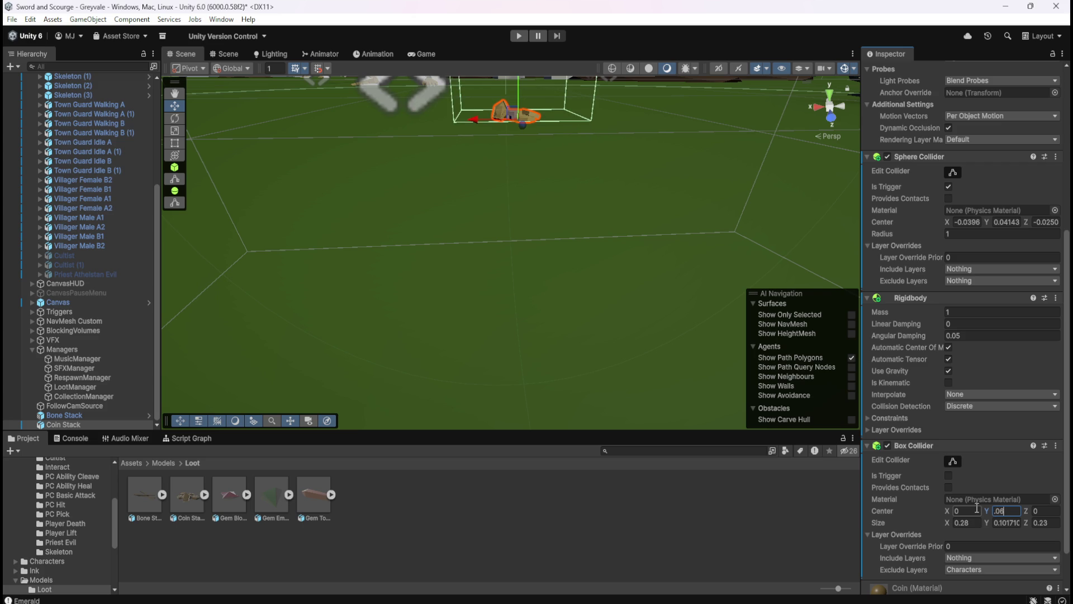
{"action": "key", "text": "Escape"}
{"action": "mouse_move", "coordinate": [596, 263]}
{"action": "left_mouse_down"}
{"action": "mouse_move", "coordinate": [589, 223]}
{"action": "mouse_move", "coordinate": [600, 206]}
{"action": "mouse_move", "coordinate": [615, 292]}
{"action": "mouse_move", "coordinate": [596, 320]}
{"action": "mouse_move", "coordinate": [576, 199]}
{"action": "left_mouse_up"}
{"action": "scroll", "coordinate": [596, 320], "scroll_direction": "up", "scroll_amount": 3}
Frame Coin Stack and try several Center Y values near 0.05, ending at 0.052
{"action": "key", "text": "w"}
{"action": "key", "text": "f"}
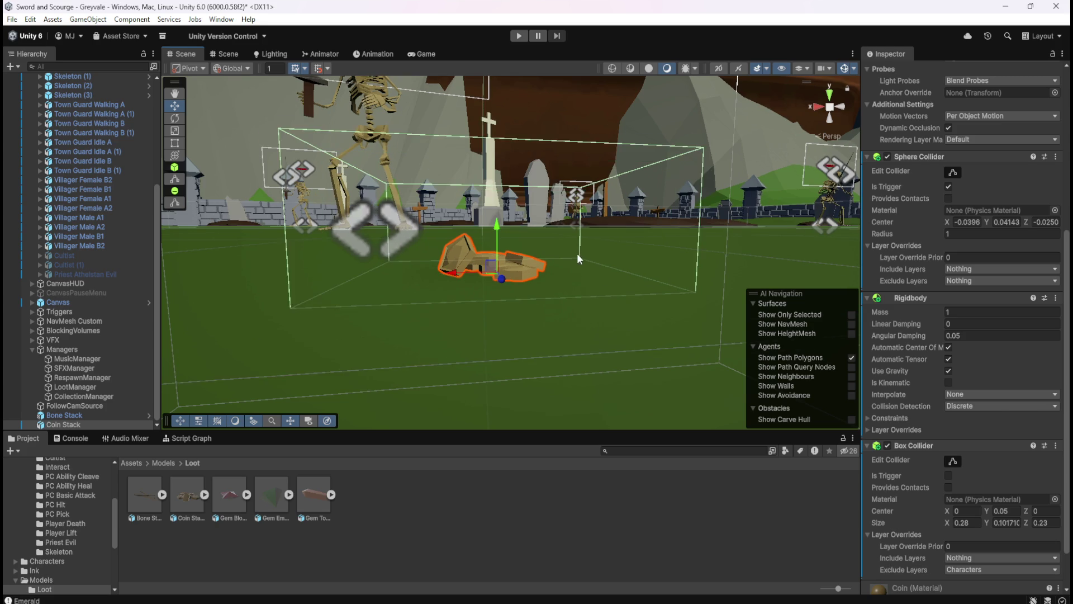
{"action": "left_click", "coordinate": [1021, 512]}
{"action": "left_click", "coordinate": [1020, 513]}
{"action": "key", "text": "BackSpace"}
{"action": "type", "text": "6"}
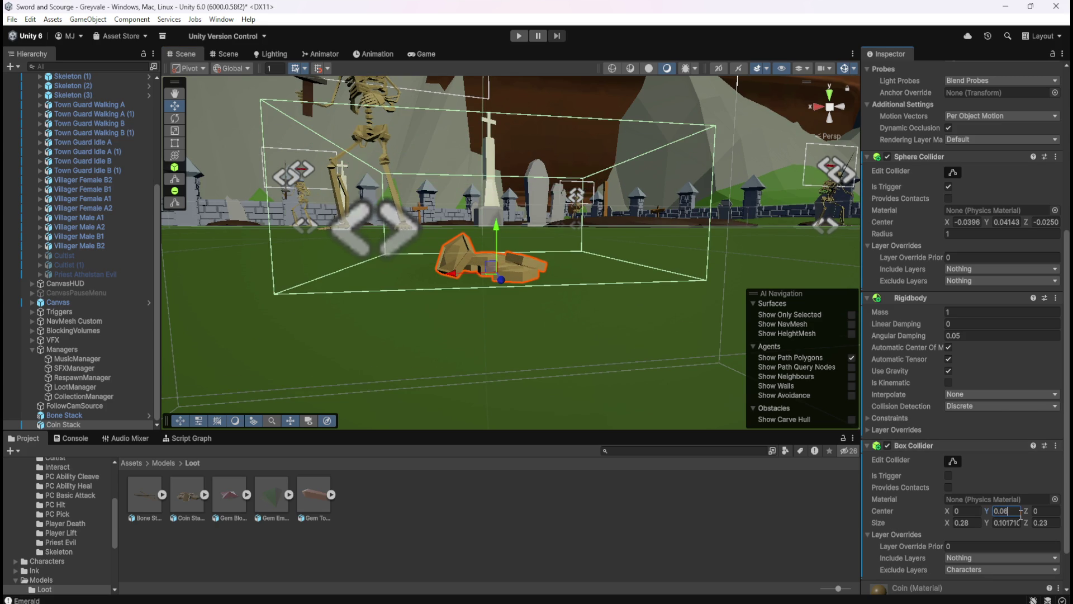
{"action": "key", "text": "BackSpace"}
{"action": "type", "text": "55"}
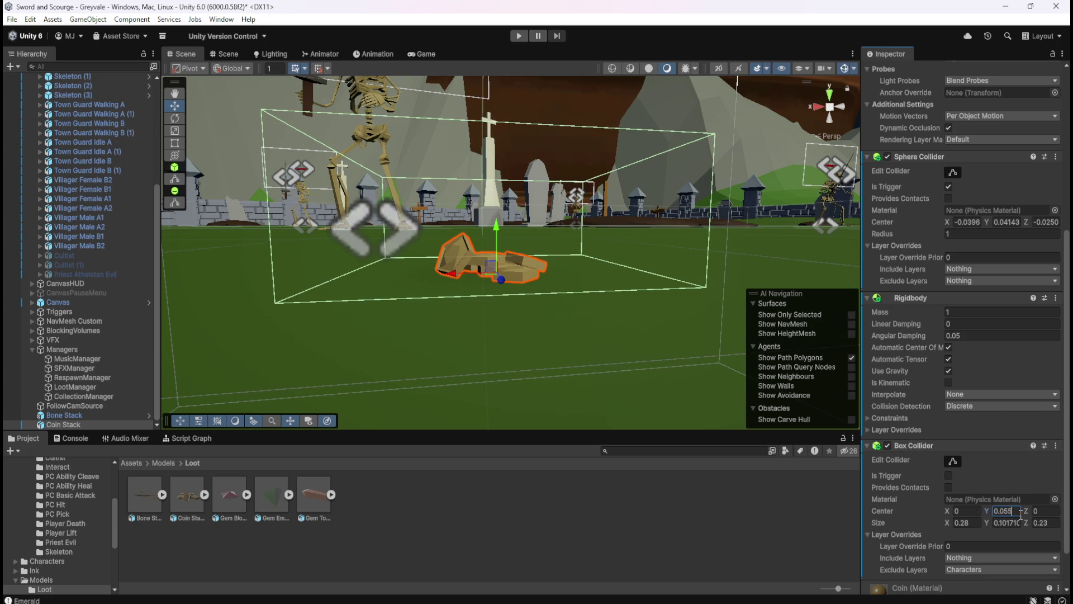
{"action": "key", "text": "BackSpace"}
{"action": "type", "text": "3"}
{"action": "key", "text": "BackSpace"}
{"action": "type", "text": "1"}
{"action": "key", "text": "BackSpace"}
{"action": "type", "text": "2"}
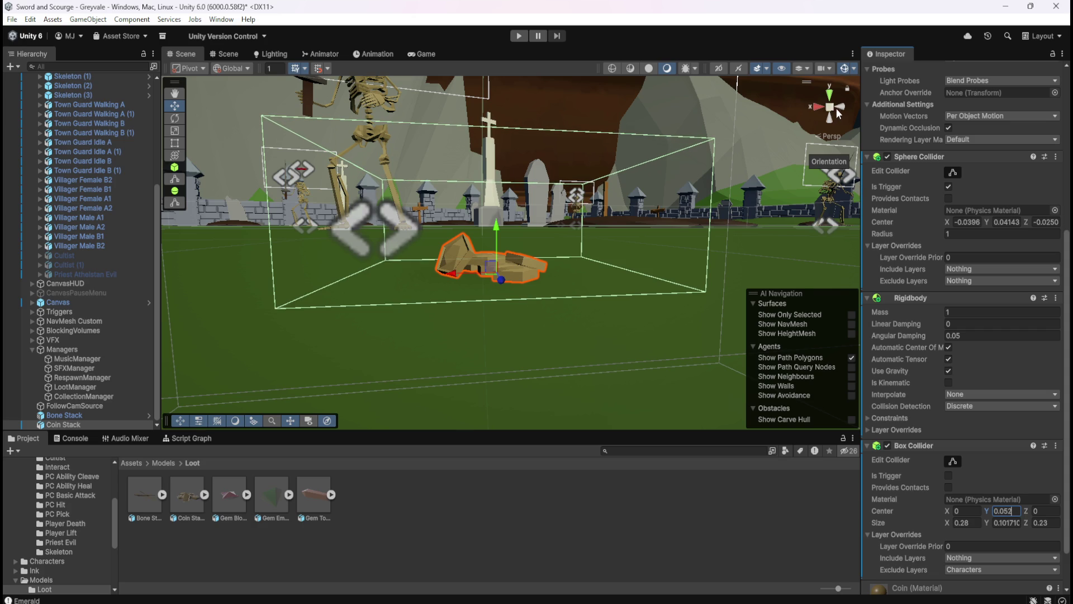
Inspect the collider from the Right and Front orthographic views
{"action": "left_click", "coordinate": [819, 108]}
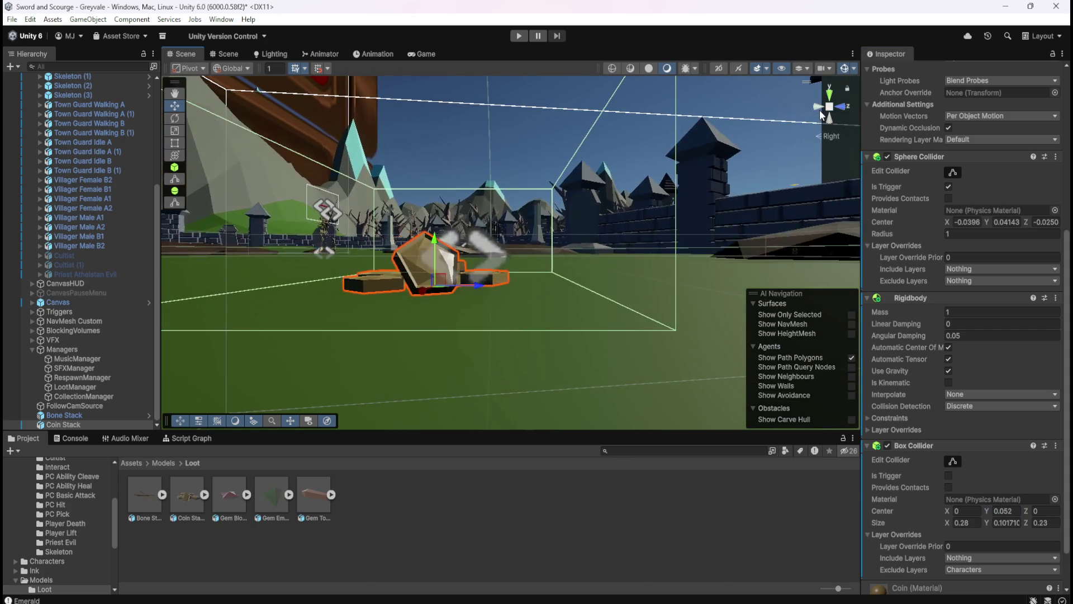
{"action": "left_click", "coordinate": [830, 108]}
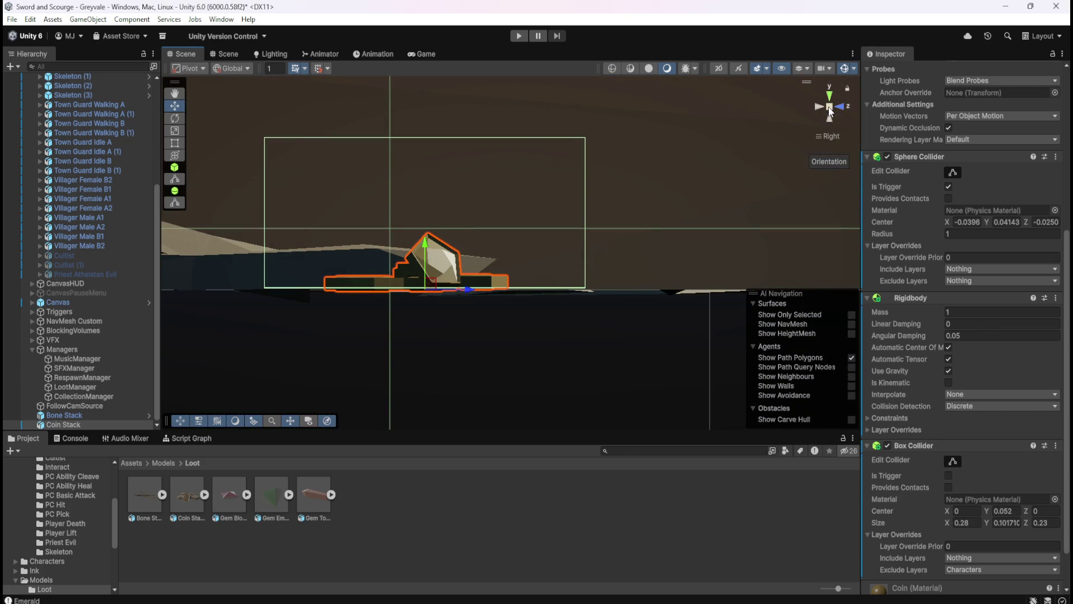
{"action": "mouse_move", "coordinate": [544, 214]}
{"action": "left_mouse_down"}
{"action": "mouse_move", "coordinate": [574, 267]}
{"action": "mouse_move", "coordinate": [613, 266]}
{"action": "left_mouse_up"}
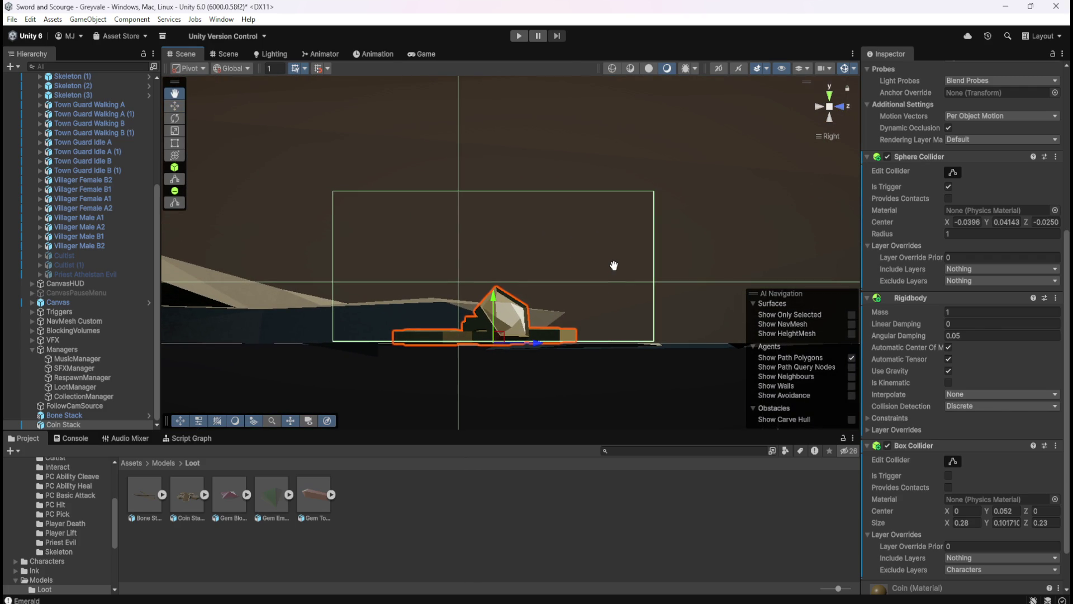
{"action": "left_click", "coordinate": [843, 109]}
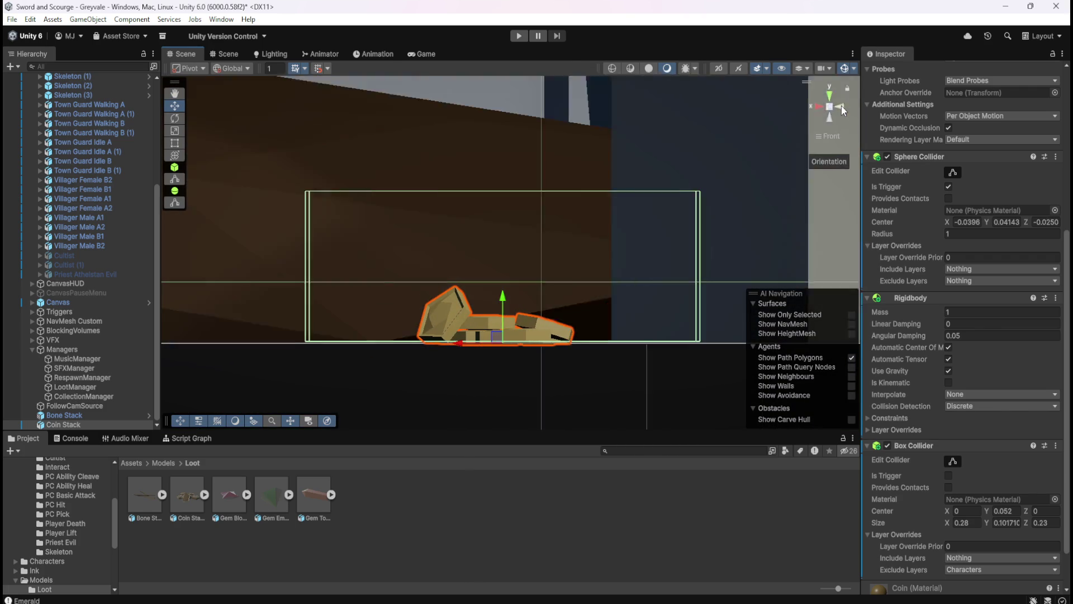
{"action": "scroll", "coordinate": [591, 345], "scroll_direction": "up", "scroll_amount": 3}
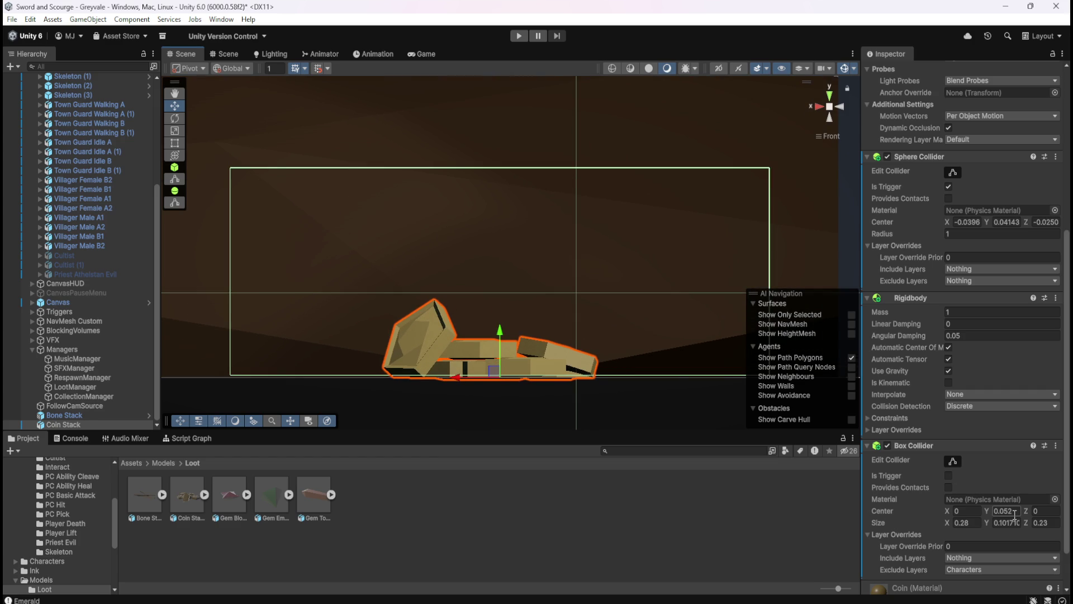
Set Center Y to 0.051 and return the Scene view to perspective
{"action": "left_click", "coordinate": [1012, 512]}
{"action": "type", "text": "0.051"}
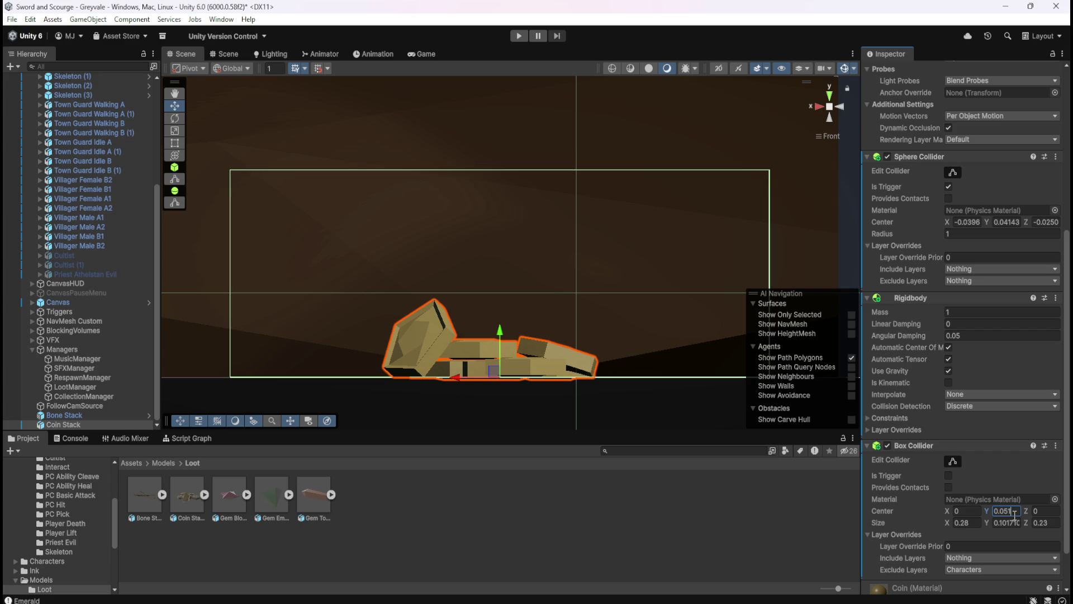
{"action": "scroll", "coordinate": [637, 288], "scroll_direction": "down", "scroll_amount": 3}
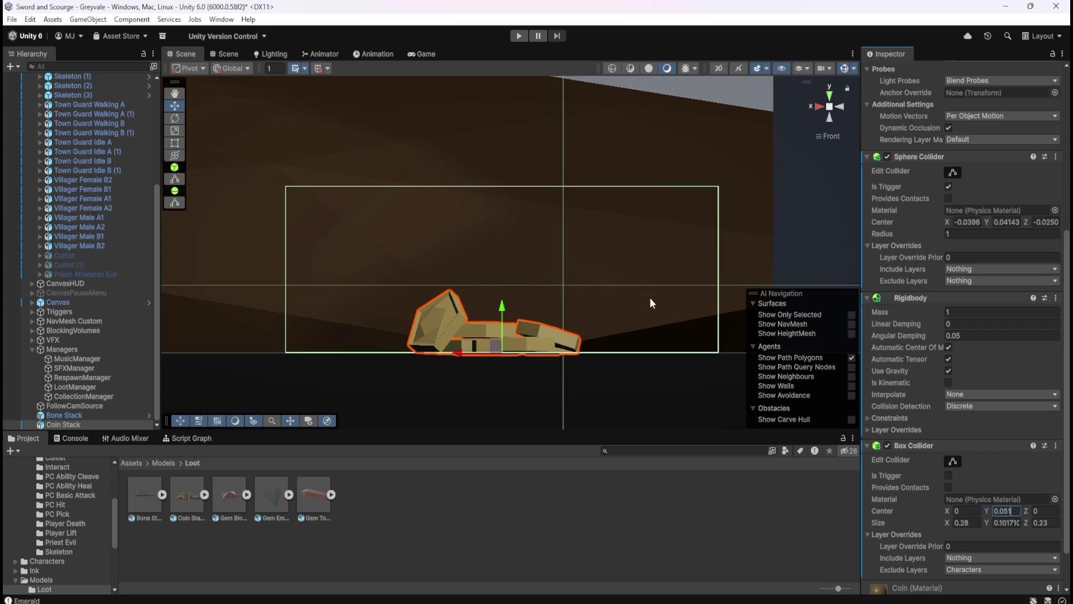
{"action": "scroll", "coordinate": [685, 313], "scroll_direction": "down", "scroll_amount": 2}
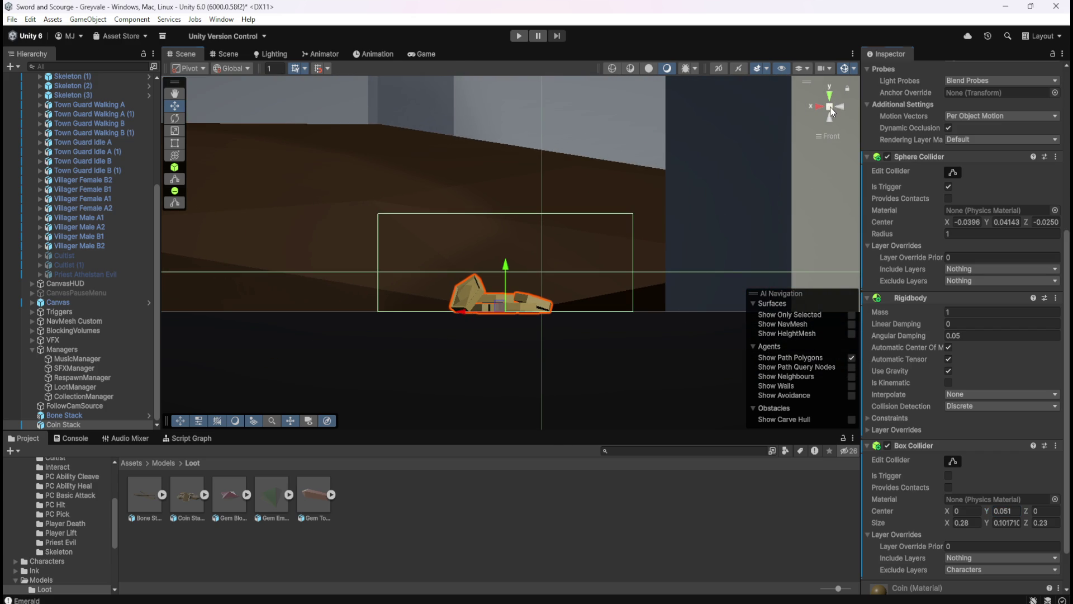
{"action": "left_click", "coordinate": [831, 106]}
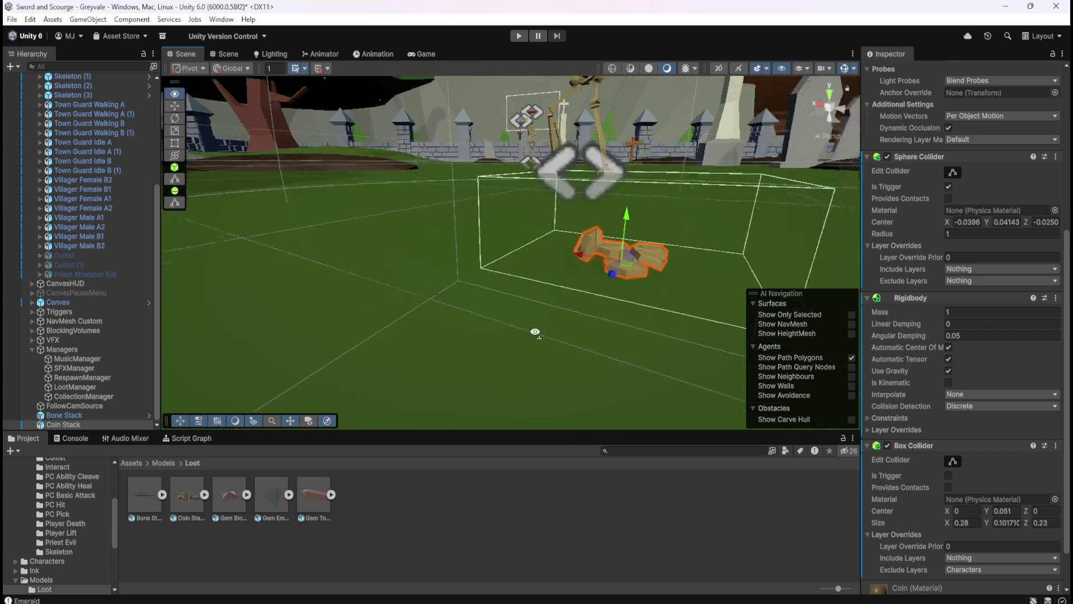
Try out the collider width and frame Coin Stack in a front orthographic view
{"action": "mouse_move", "coordinate": [561, 315]}
{"action": "left_mouse_down"}
{"action": "mouse_move", "coordinate": [650, 257]}
{"action": "mouse_move", "coordinate": [604, 284]}
{"action": "mouse_move", "coordinate": [651, 293]}
{"action": "left_mouse_up"}
{"action": "scroll", "coordinate": [653, 297], "scroll_direction": "up", "scroll_amount": 2}
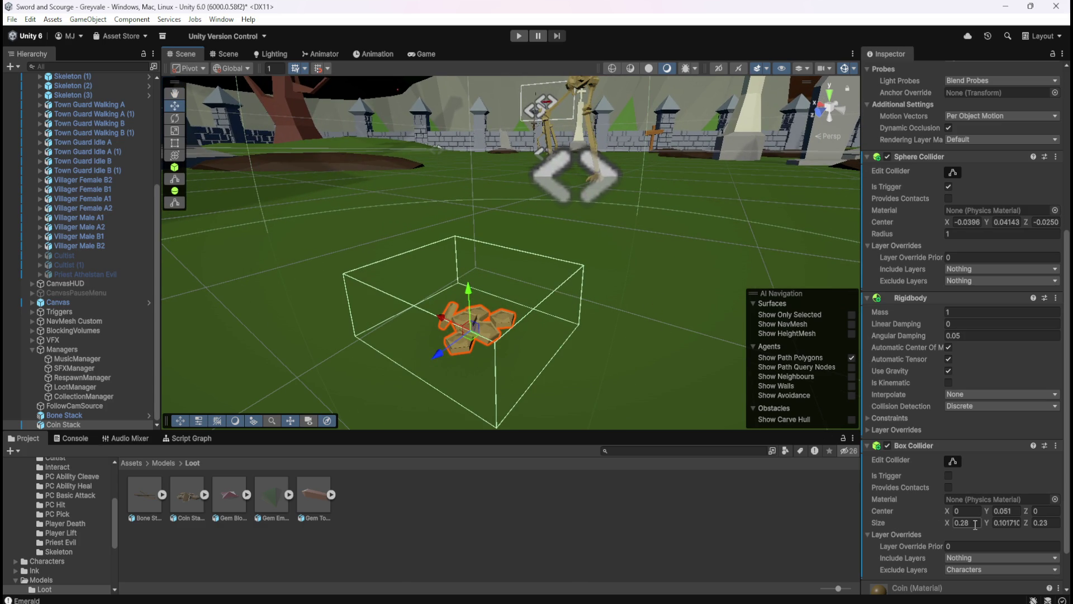
{"action": "left_click_drag", "start_coordinate": [944, 524], "coordinate": [947, 524]}
{"action": "left_click_drag", "start_coordinate": [539, 354], "coordinate": [671, 372]}
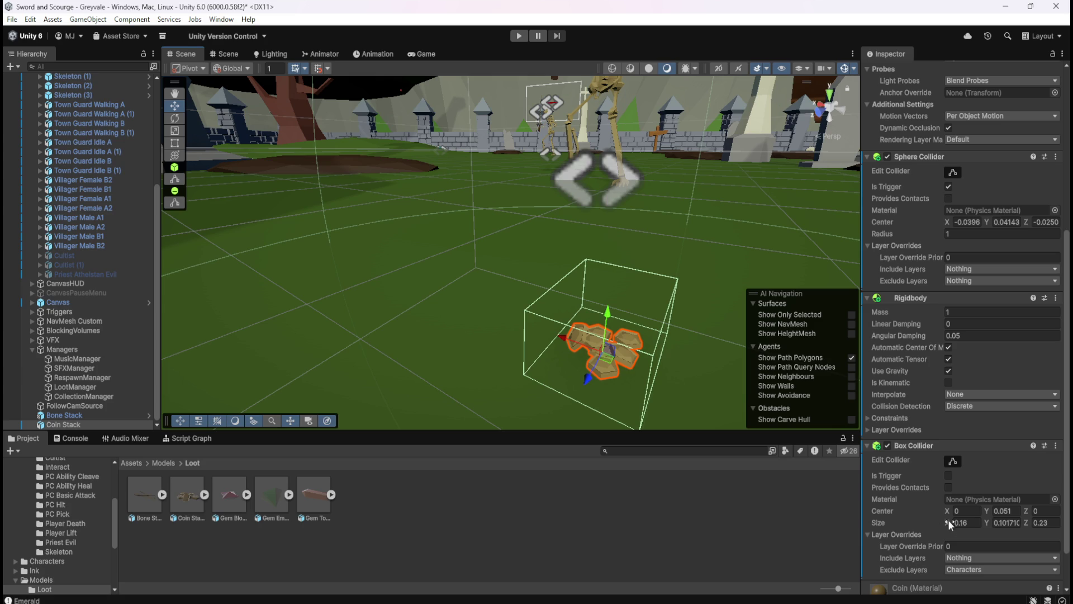
{"action": "left_click_drag", "start_coordinate": [946, 522], "coordinate": [947, 525]}
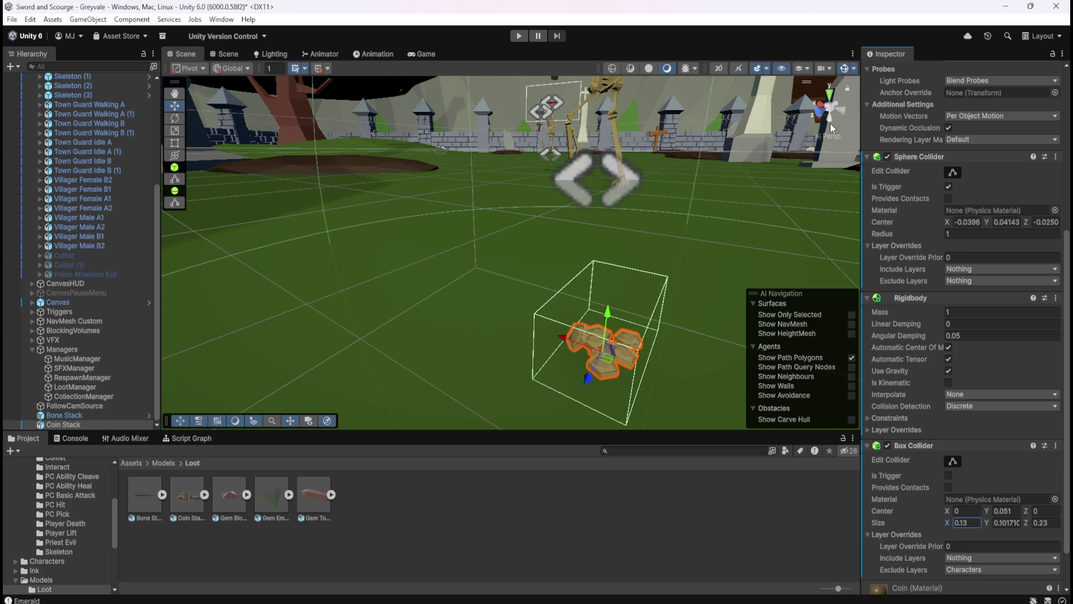
{"action": "left_click", "coordinate": [819, 114]}
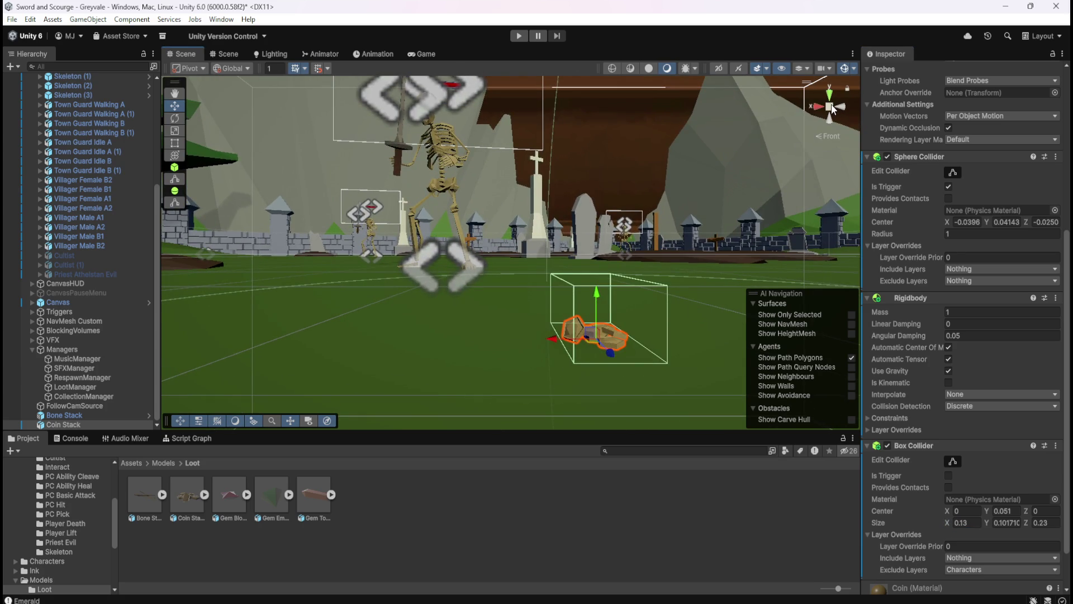
{"action": "left_click", "coordinate": [831, 104]}
{"action": "key", "text": "f"}
{"action": "scroll", "coordinate": [614, 250], "scroll_direction": "up", "scroll_amount": 10}
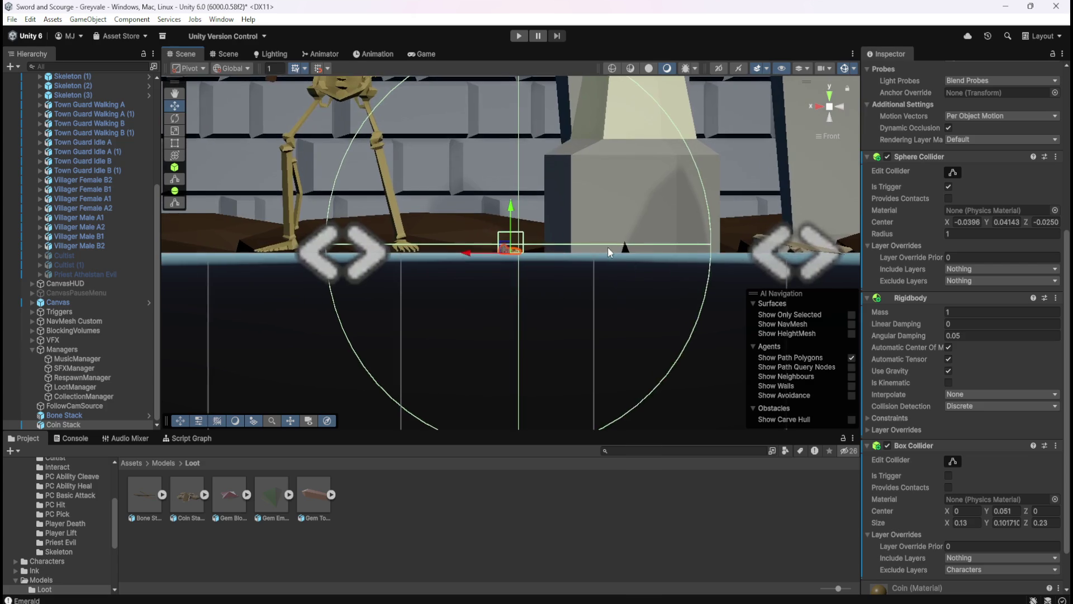
{"action": "scroll", "coordinate": [544, 236], "scroll_direction": "up", "scroll_amount": 5}
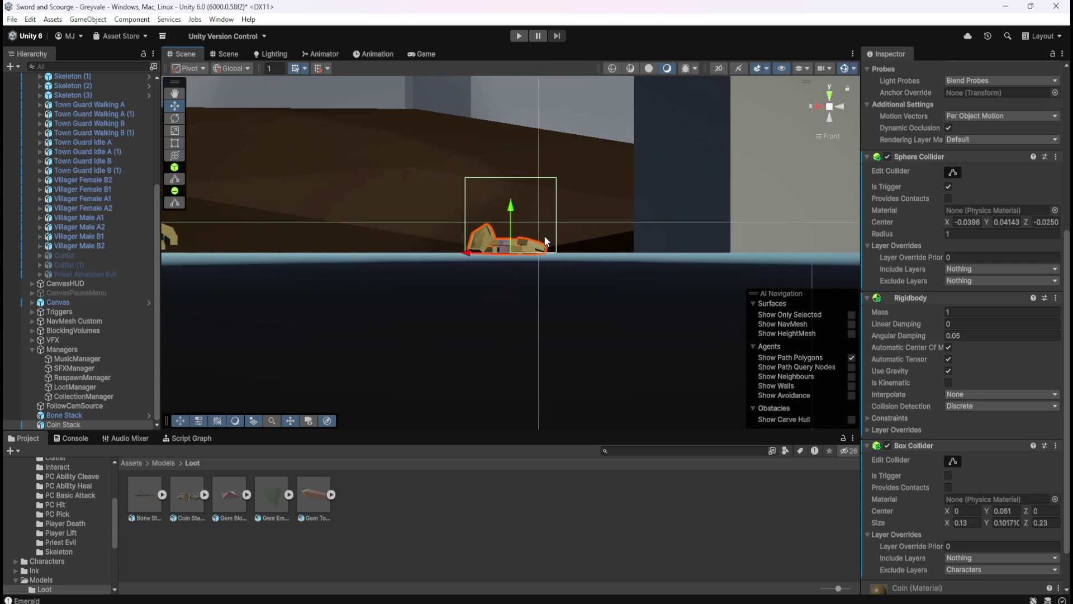
Set the Box Collider depth (Size Z) to 0.15, keeping the original height
{"action": "left_click", "coordinate": [958, 512]}
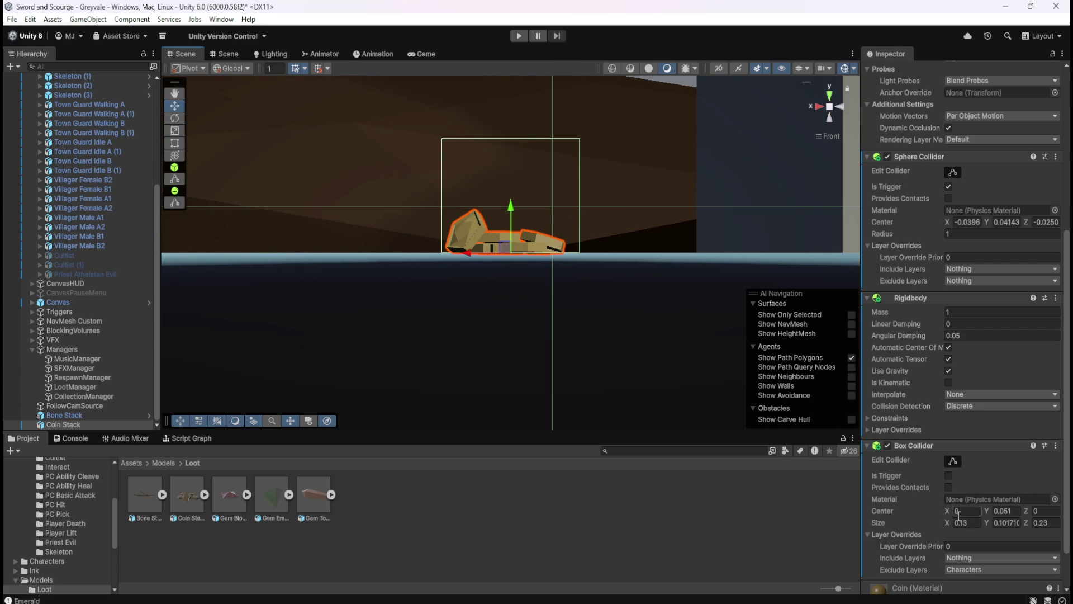
{"action": "left_click_drag", "start_coordinate": [988, 525], "coordinate": [987, 525]}
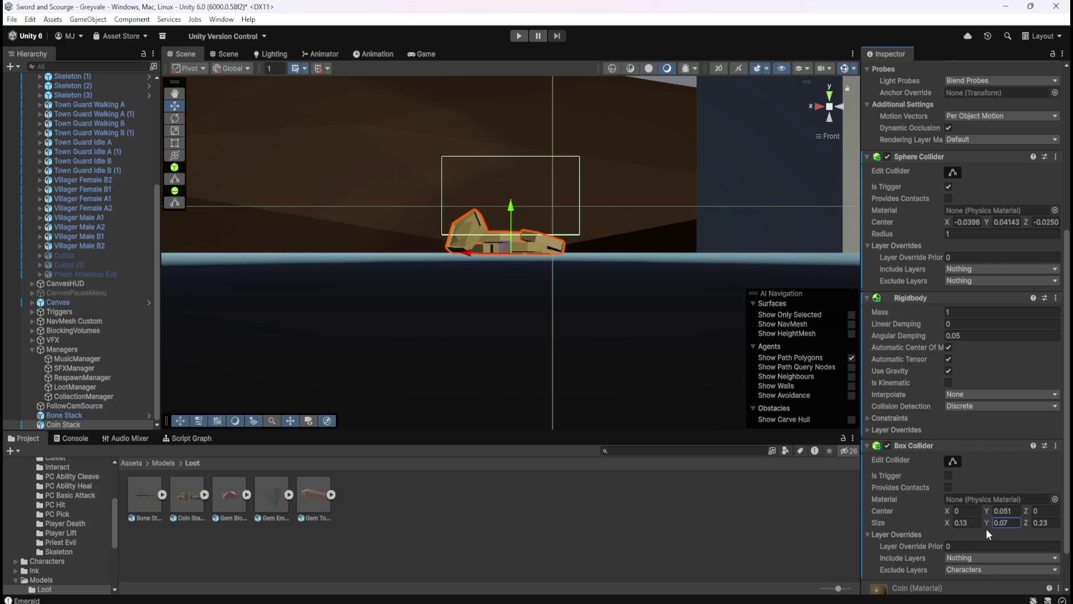
{"action": "key", "text": "ctrl+z"}
{"action": "left_click", "coordinate": [1030, 525]}
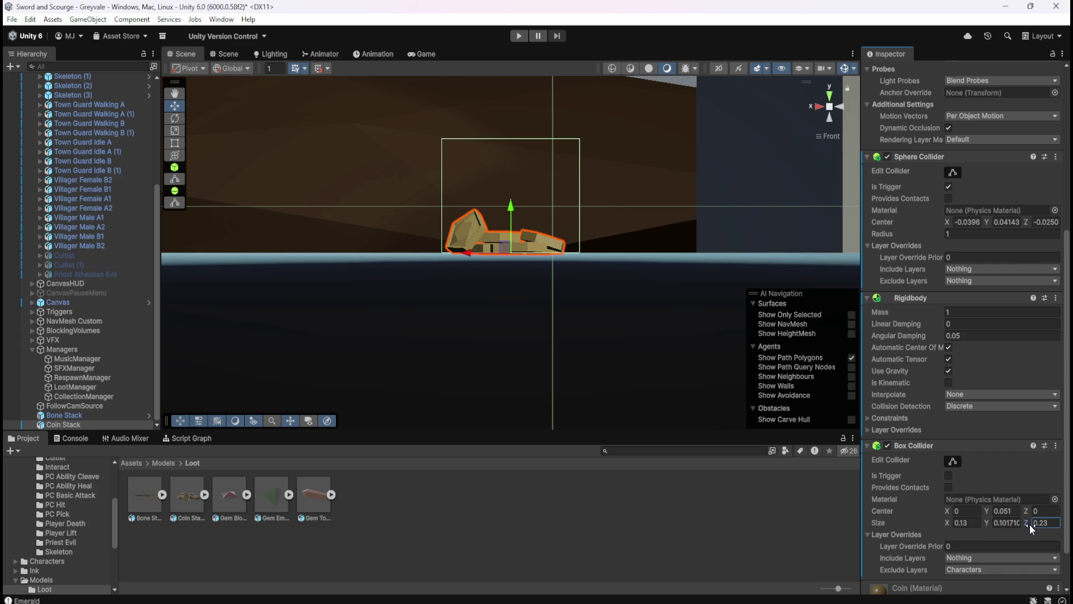
{"action": "type", "text": "-1-7.42"}
{"action": "key", "text": "BackSpace"}
{"action": "key", "text": "BackSpace"}
{"action": "key", "text": "BackSpace"}
{"action": "type", "text": "0.23"}
{"action": "left_click_drag", "start_coordinate": [711, 304], "coordinate": [716, 312], "text": "alt"}
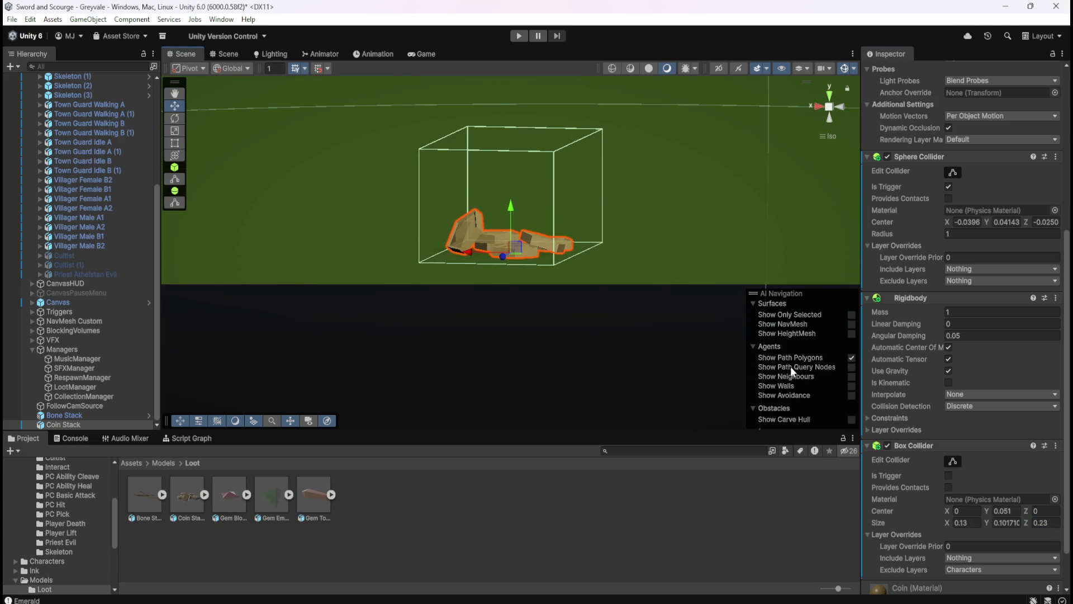
{"action": "mouse_move", "coordinate": [1025, 524]}
{"action": "left_mouse_down"}
{"action": "mouse_move", "coordinate": [1015, 527]}
{"action": "mouse_move", "coordinate": [1026, 527]}
{"action": "left_mouse_up"}
{"action": "mouse_move", "coordinate": [688, 224]}
{"action": "left_mouse_down", "text": "alt"}
{"action": "mouse_move", "coordinate": [563, 280]}
{"action": "mouse_move", "coordinate": [494, 389]}
{"action": "left_mouse_up", "text": "alt"}
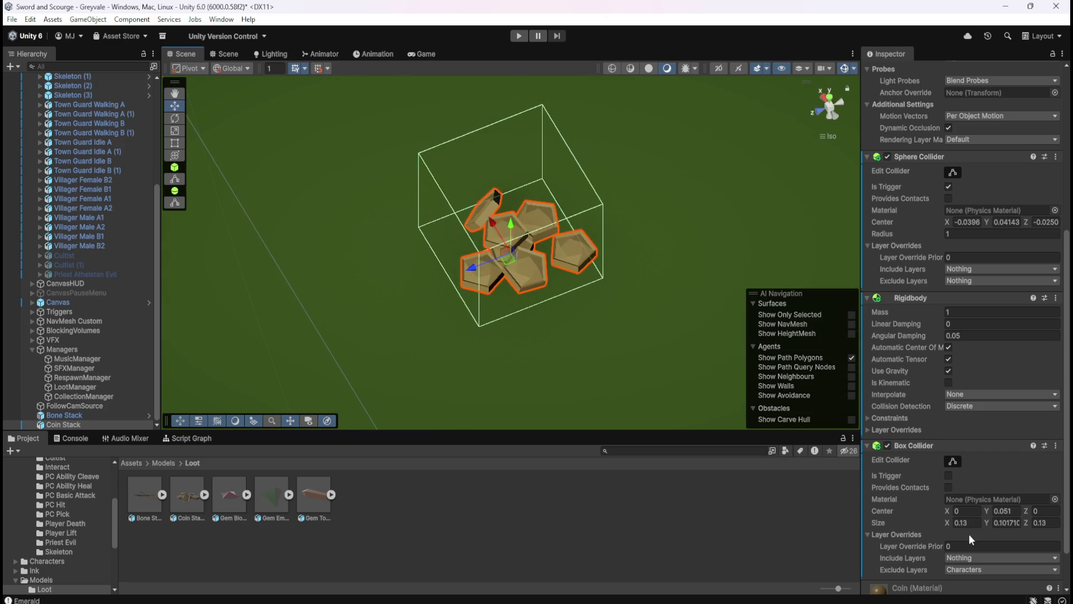
{"action": "left_click", "coordinate": [1045, 524]}
{"action": "type", "text": "0.15"}
{"action": "mouse_move", "coordinate": [583, 297]}
{"action": "left_mouse_down", "text": "alt"}
{"action": "mouse_move", "coordinate": [595, 337]}
{"action": "mouse_move", "coordinate": [717, 332]}
{"action": "mouse_move", "coordinate": [585, 302]}
{"action": "mouse_move", "coordinate": [616, 285]}
{"action": "mouse_move", "coordinate": [665, 293]}
{"action": "mouse_move", "coordinate": [635, 311]}
{"action": "mouse_move", "coordinate": [647, 321]}
{"action": "mouse_move", "coordinate": [619, 341]}
{"action": "mouse_move", "coordinate": [604, 376]}
{"action": "mouse_move", "coordinate": [627, 375]}
{"action": "left_mouse_up", "text": "alt"}
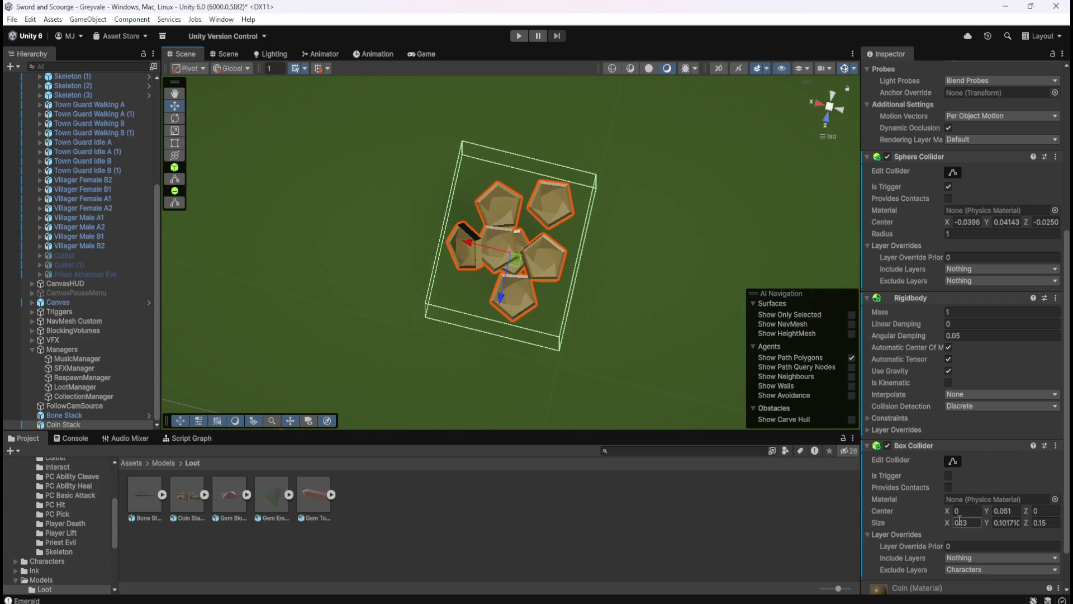
Adjust width and flatten height to 0.04, giving a 0.13 × 0.04 × 0.15 collider
{"action": "left_click", "coordinate": [985, 524]}
{"action": "type", "text": "0.25"}
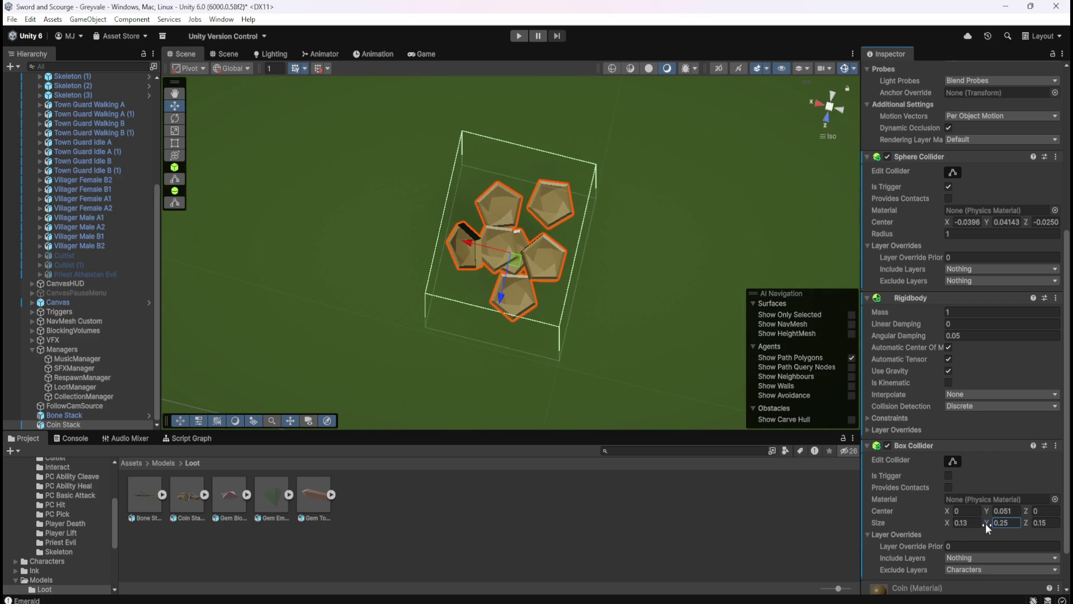
{"action": "key", "text": "Escape"}
{"action": "left_click_drag", "start_coordinate": [947, 519], "coordinate": [951, 522]}
{"action": "type", "text": "0.07"}
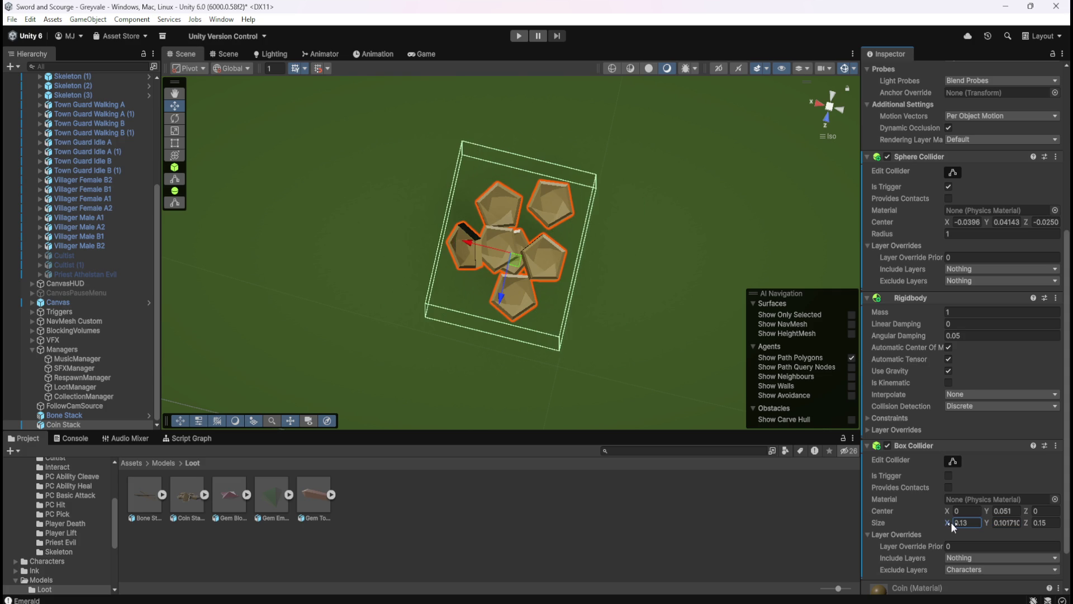
{"action": "mouse_move", "coordinate": [671, 364]}
{"action": "left_mouse_down"}
{"action": "mouse_move", "coordinate": [676, 343]}
{"action": "mouse_move", "coordinate": [702, 333]}
{"action": "mouse_move", "coordinate": [668, 219]}
{"action": "mouse_move", "coordinate": [713, 237]}
{"action": "left_mouse_up"}
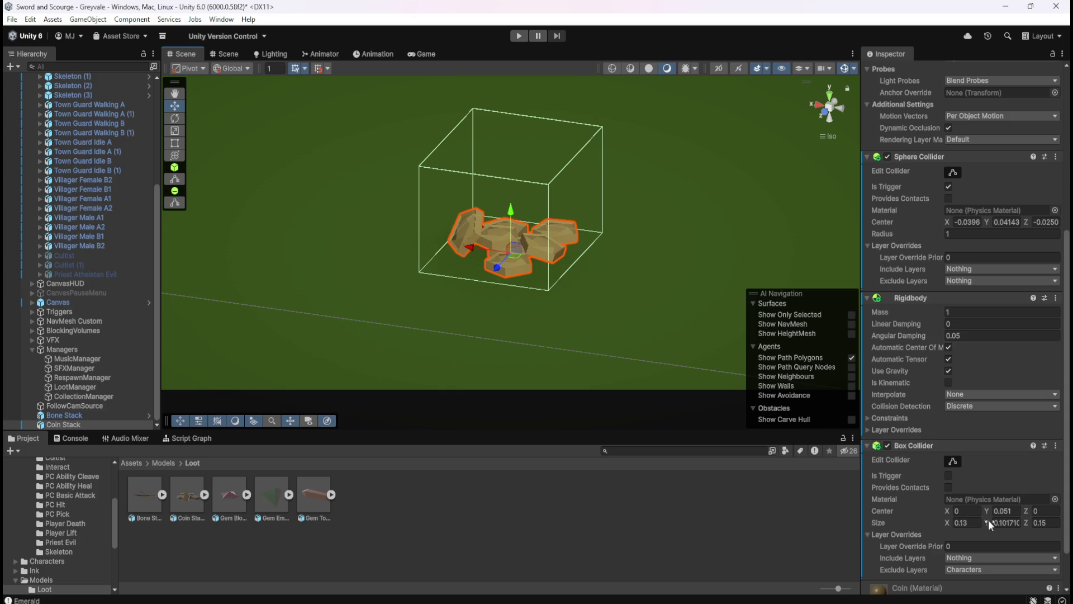
{"action": "left_click_drag", "start_coordinate": [988, 522], "coordinate": [985, 524]}
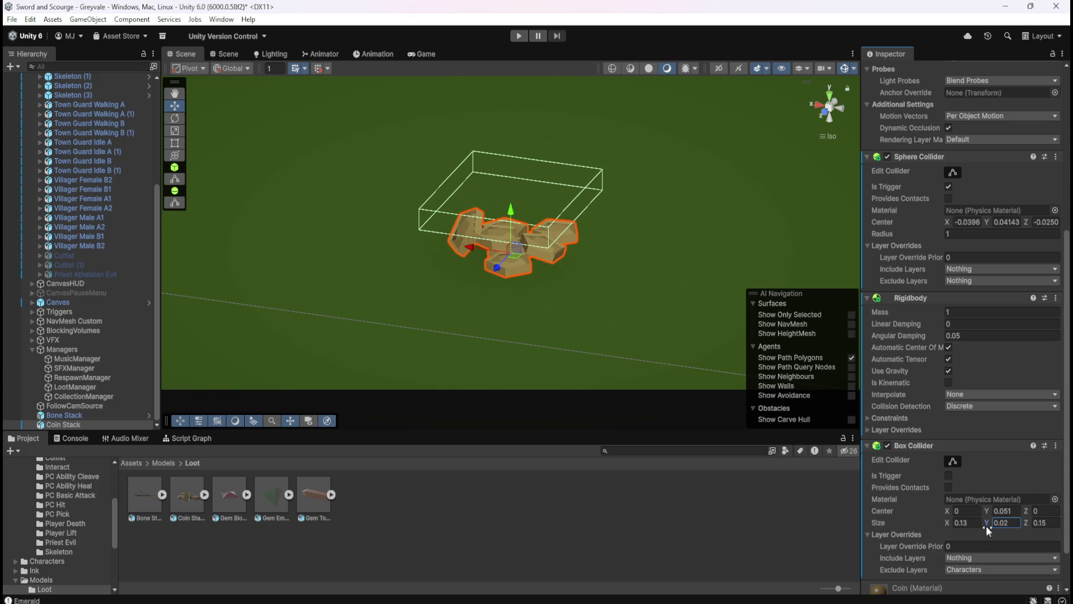
{"action": "left_click", "coordinate": [1010, 522]}
{"action": "key", "text": "BackSpace"}
{"action": "type", "text": "4"}
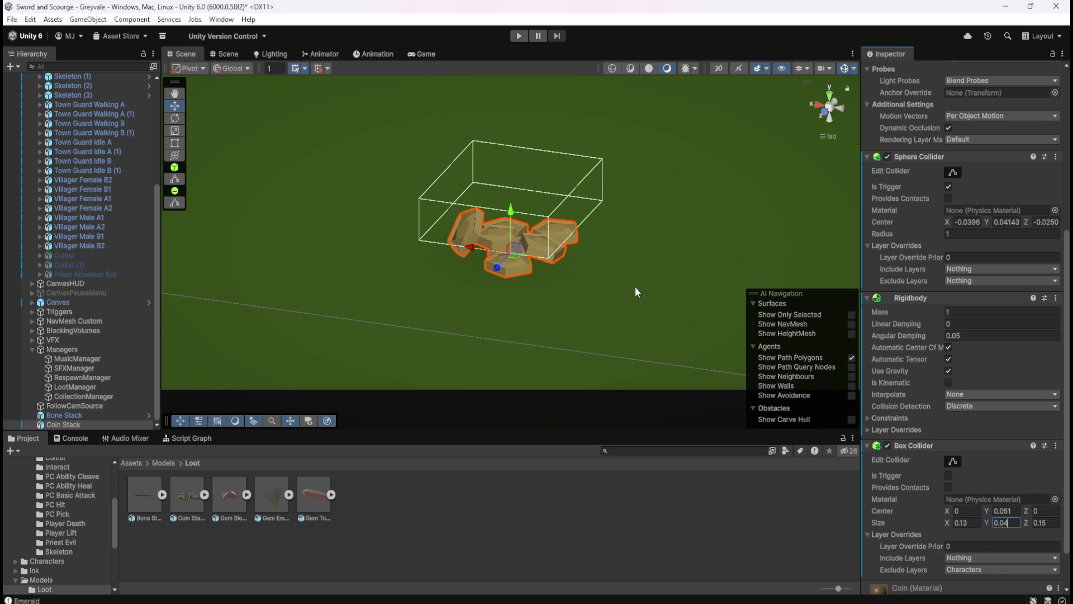
{"action": "mouse_move", "coordinate": [614, 292]}
{"action": "left_mouse_down", "text": "alt"}
{"action": "mouse_move", "coordinate": [635, 230]}
{"action": "mouse_move", "coordinate": [654, 216]}
{"action": "left_mouse_up", "text": "alt"}
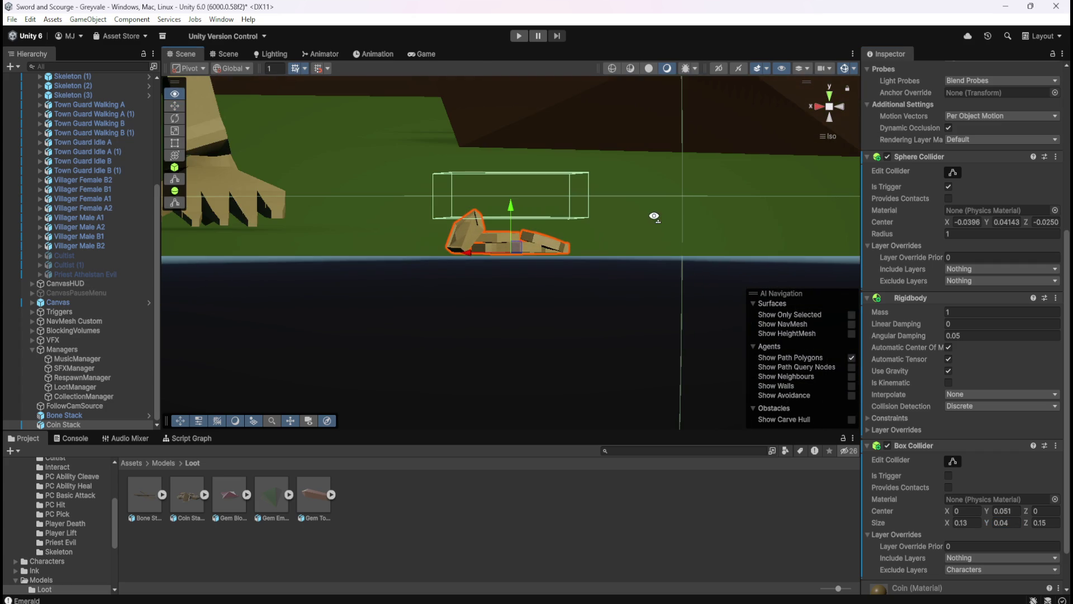
View Coin Stack from the side and set the collider Center Y to 0.02
{"action": "left_click", "coordinate": [833, 108]}
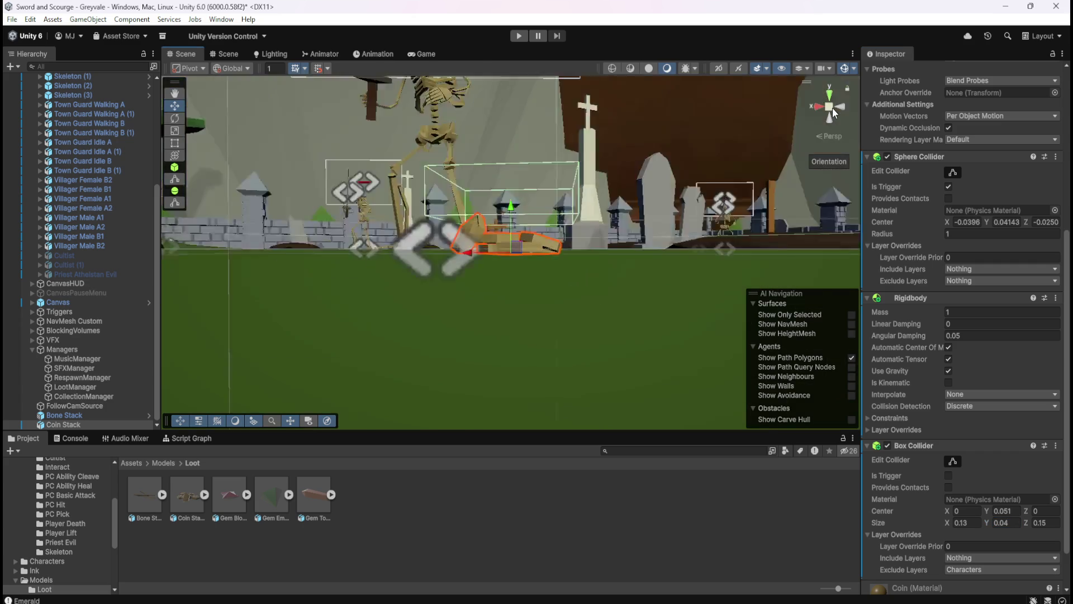
{"action": "left_click", "coordinate": [833, 107]}
{"action": "left_click", "coordinate": [821, 106]}
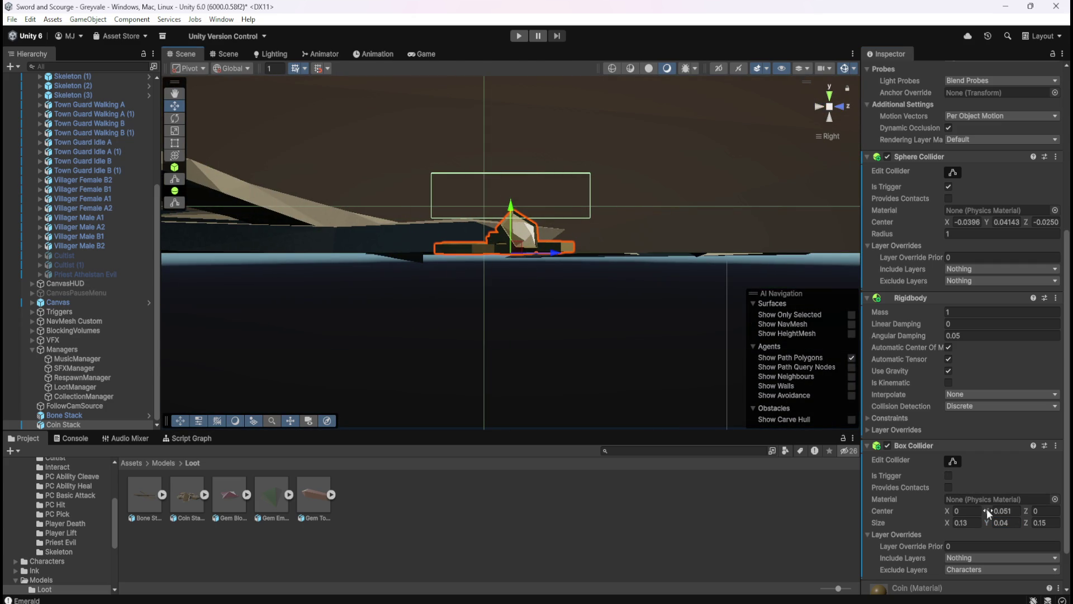
{"action": "left_click_drag", "start_coordinate": [986, 509], "coordinate": [985, 510]}
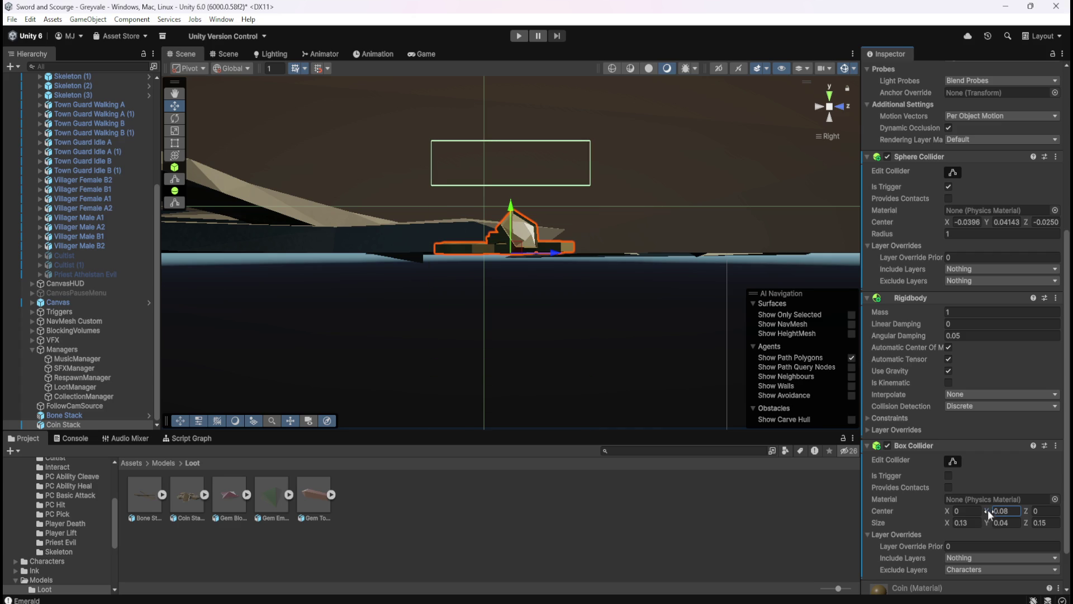
{"action": "type", "text": "0.03"}
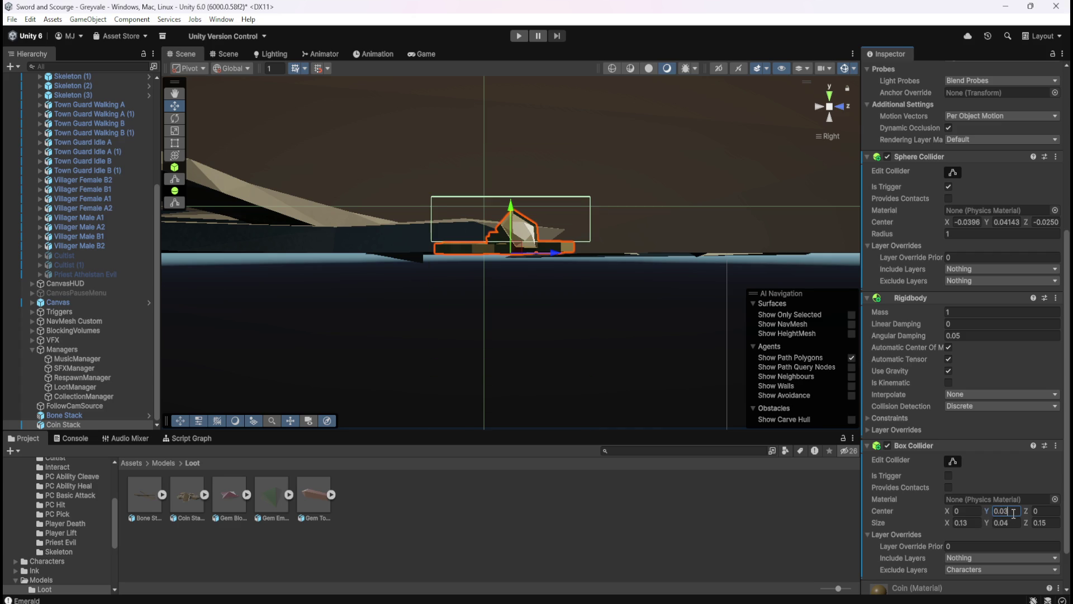
{"action": "key", "text": "BackSpace"}
{"action": "type", "text": "2"}
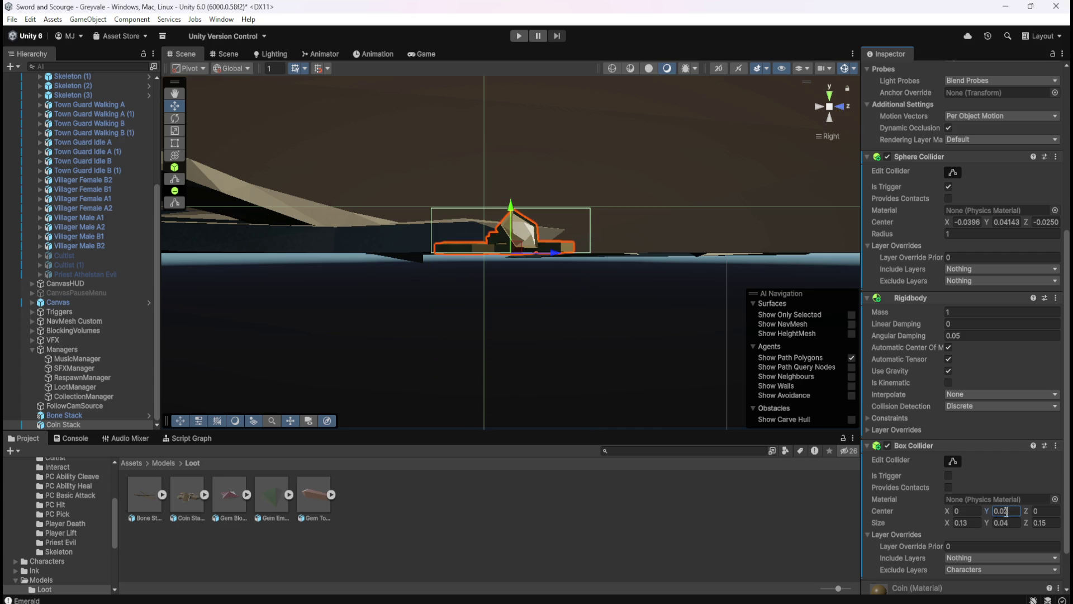
Set the collider Center Z to -0.006
{"action": "left_click", "coordinate": [1032, 525]}
{"action": "left_click_drag", "start_coordinate": [1029, 525], "coordinate": [1028, 512]}
{"action": "key", "text": "ctrl+z"}
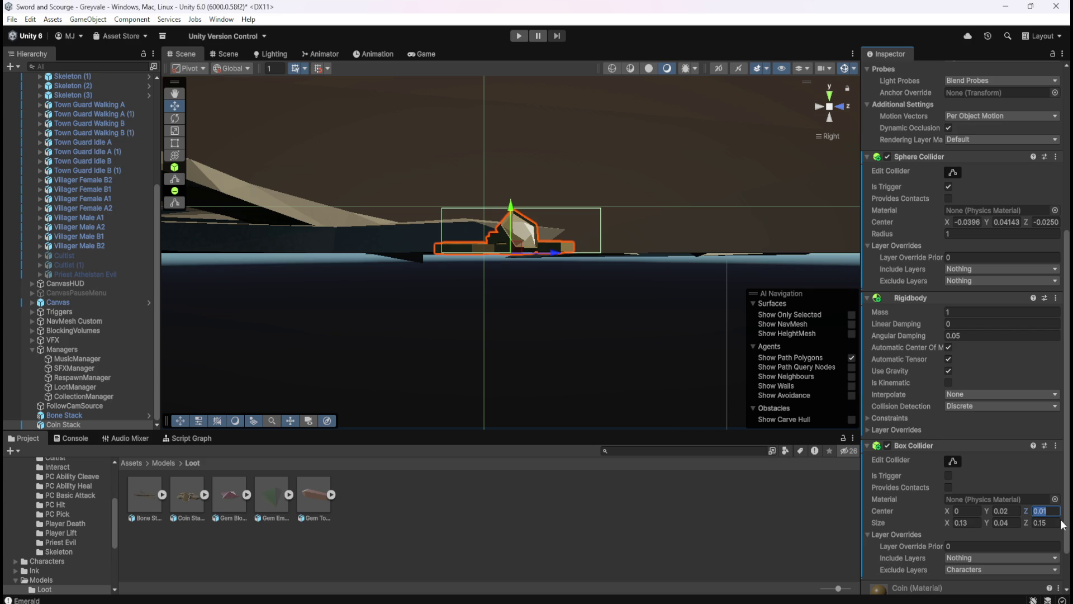
{"action": "type", "text": "-0.01"}
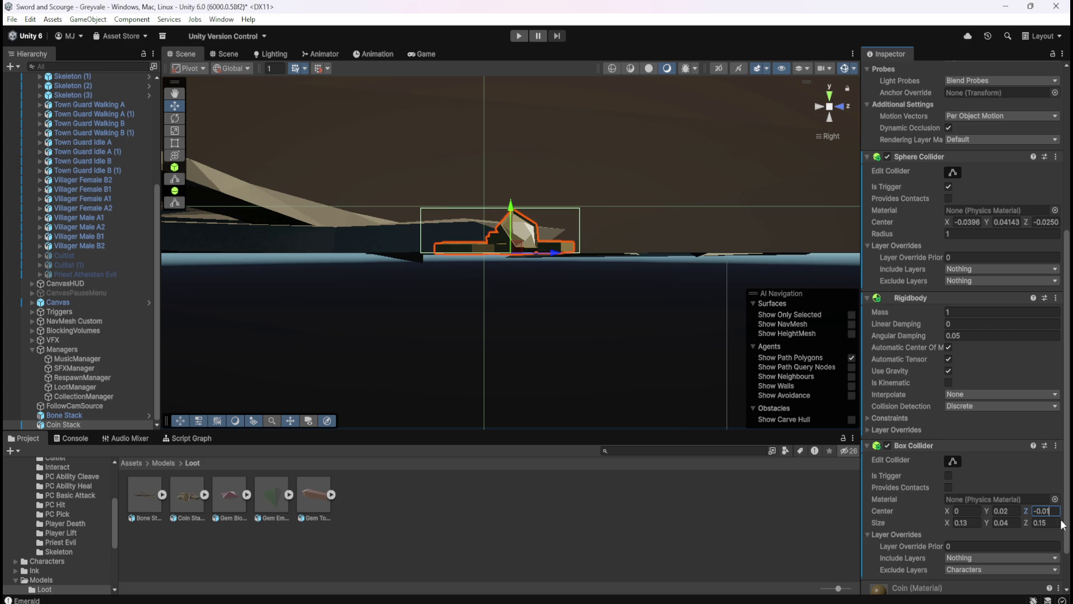
{"action": "key", "text": "BackSpace"}
{"action": "type", "text": "05"}
{"action": "key", "text": "BackSpace"}
{"action": "type", "text": "6"}
{"action": "mouse_move", "coordinate": [688, 246]}
{"action": "left_mouse_down"}
{"action": "mouse_move", "coordinate": [527, 355]}
{"action": "mouse_move", "coordinate": [657, 285]}
{"action": "mouse_move", "coordinate": [604, 166]}
{"action": "mouse_move", "coordinate": [542, 141]}
{"action": "mouse_move", "coordinate": [514, 162]}
{"action": "mouse_move", "coordinate": [511, 280]}
{"action": "mouse_move", "coordinate": [636, 284]}
{"action": "left_mouse_up"}
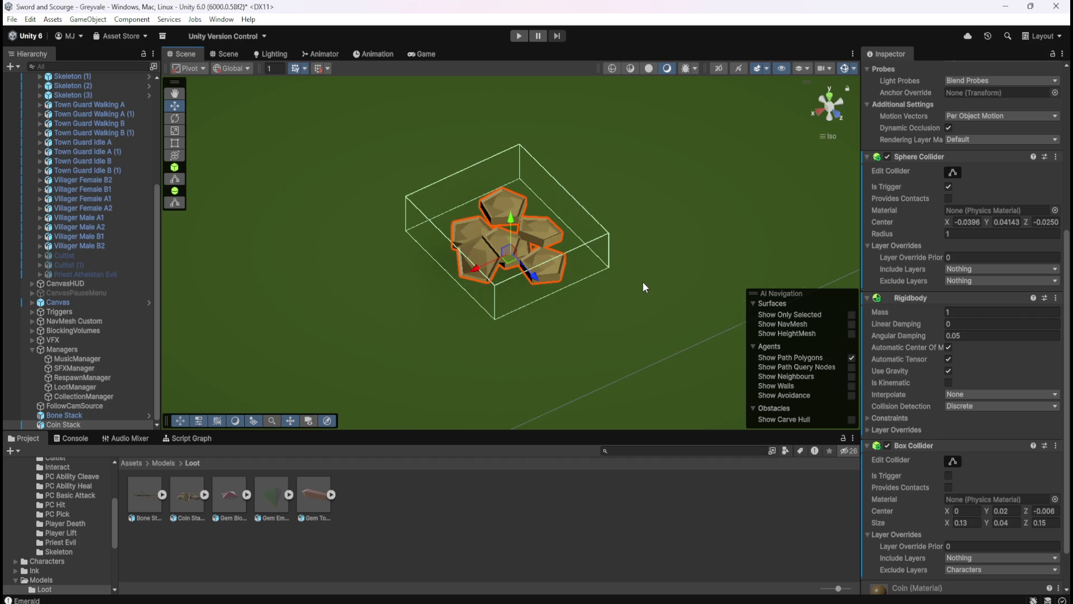
Return the scene view to perspective and hide the AI Navigation overlay
{"action": "scroll", "coordinate": [642, 281], "scroll_direction": "down", "scroll_amount": 3}
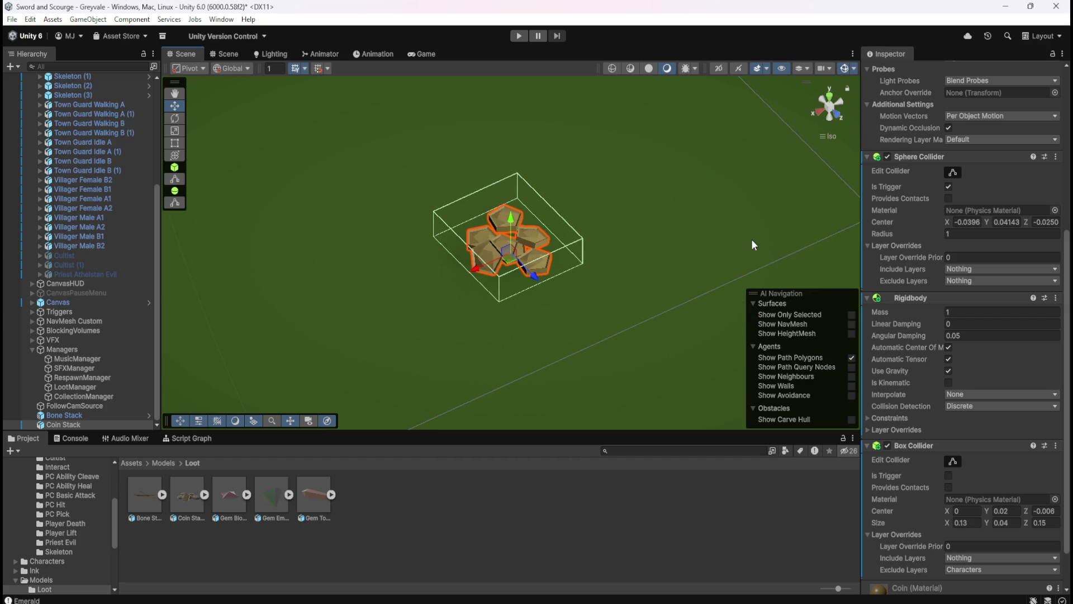
{"action": "left_click", "coordinate": [826, 108]}
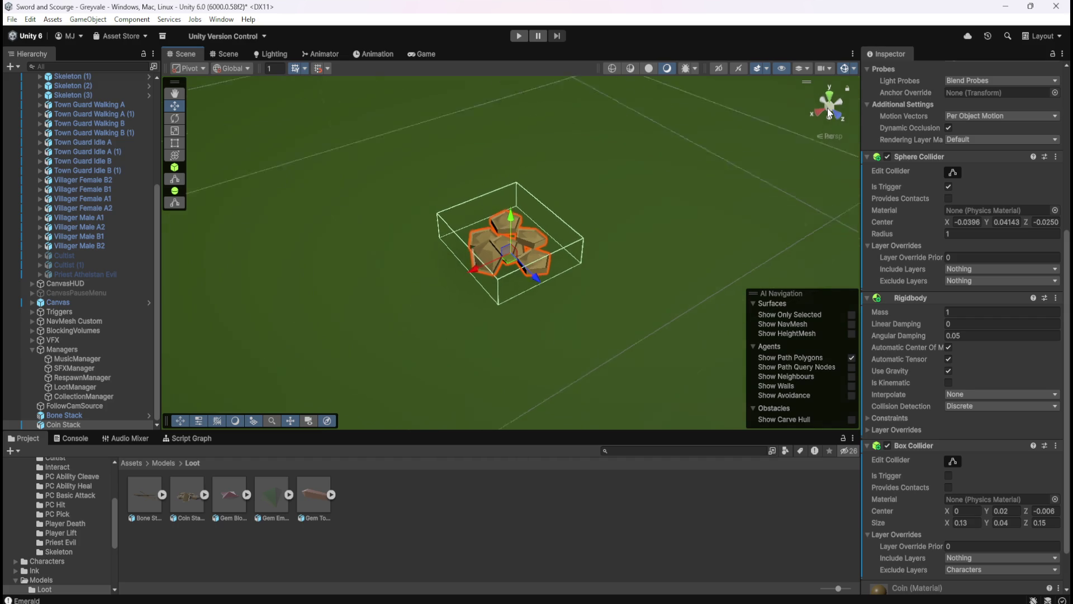
{"action": "mouse_move", "coordinate": [661, 235]}
{"action": "left_mouse_down"}
{"action": "mouse_move", "coordinate": [652, 250]}
{"action": "mouse_move", "coordinate": [565, 178]}
{"action": "left_mouse_up"}
{"action": "key", "text": "w"}
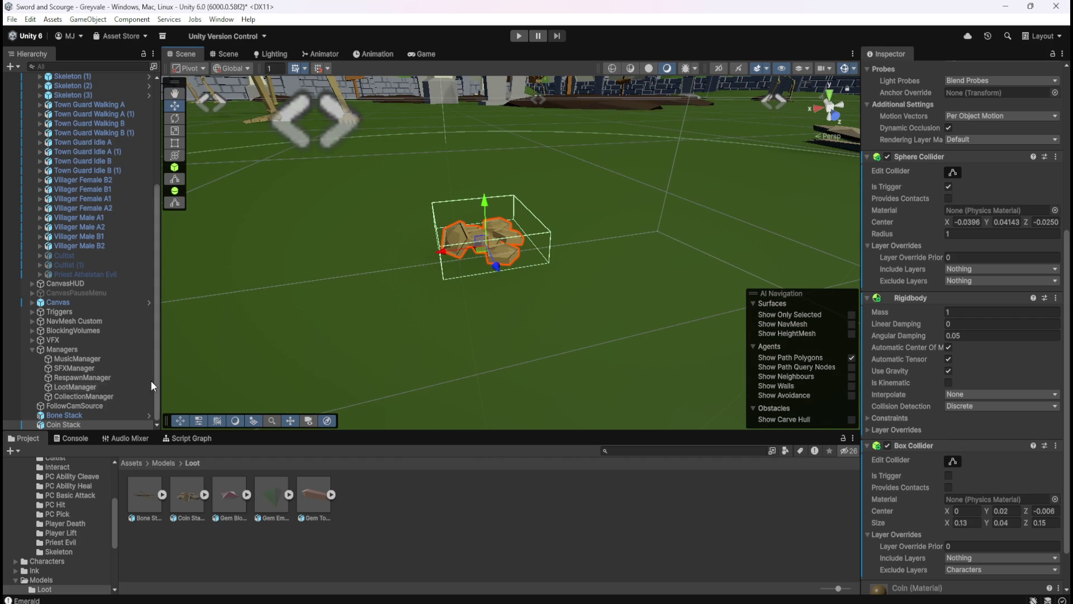
{"action": "scroll", "coordinate": [542, 277], "scroll_direction": "down", "scroll_amount": 5}
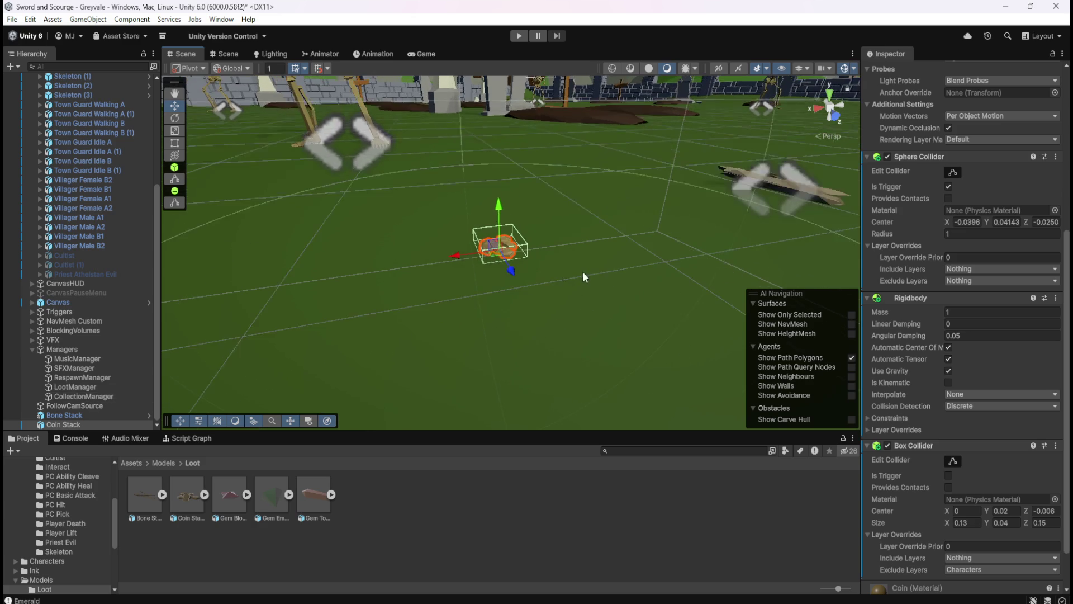
{"action": "left_click", "coordinate": [328, 421]}
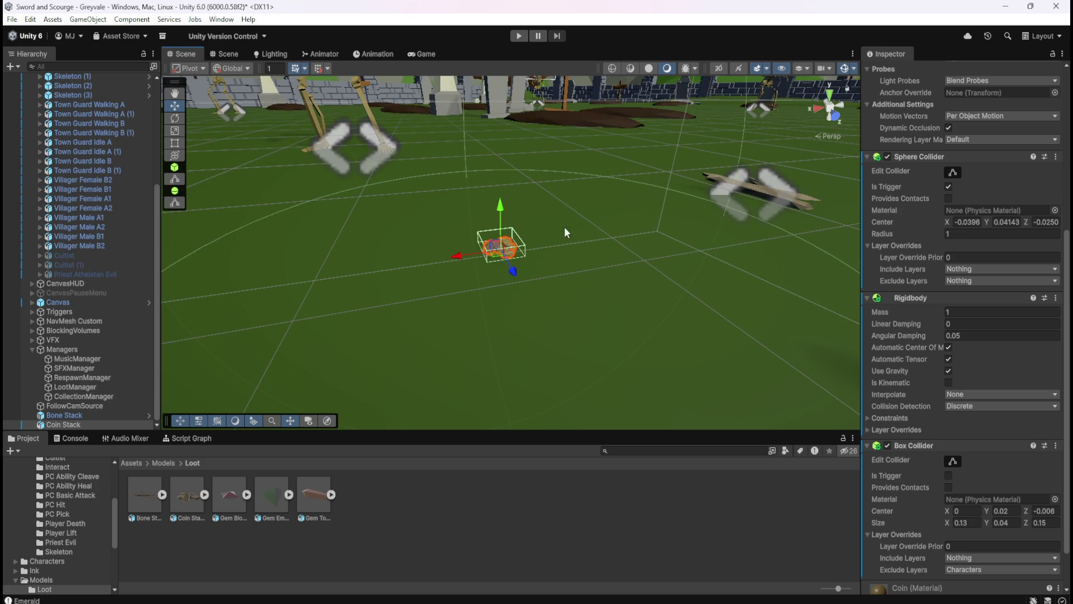
{"action": "scroll", "coordinate": [582, 212], "scroll_direction": "down", "scroll_amount": 3}
Select and frame Coin Stack in the Hierarchy, then save the scene
{"action": "left_click", "coordinate": [106, 414]}
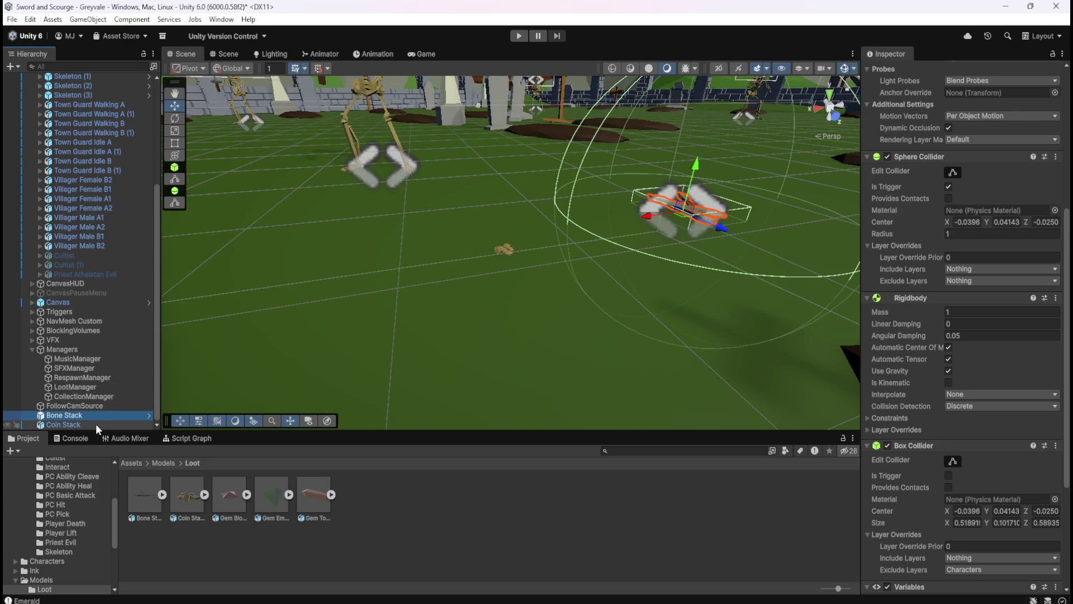
{"action": "mouse_move", "coordinate": [681, 241]}
{"action": "left_mouse_down"}
{"action": "mouse_move", "coordinate": [582, 259]}
{"action": "mouse_move", "coordinate": [545, 246]}
{"action": "mouse_move", "coordinate": [389, 260]}
{"action": "mouse_move", "coordinate": [359, 283]}
{"action": "mouse_move", "coordinate": [455, 297]}
{"action": "mouse_move", "coordinate": [622, 268]}
{"action": "mouse_move", "coordinate": [563, 273]}
{"action": "left_mouse_up"}
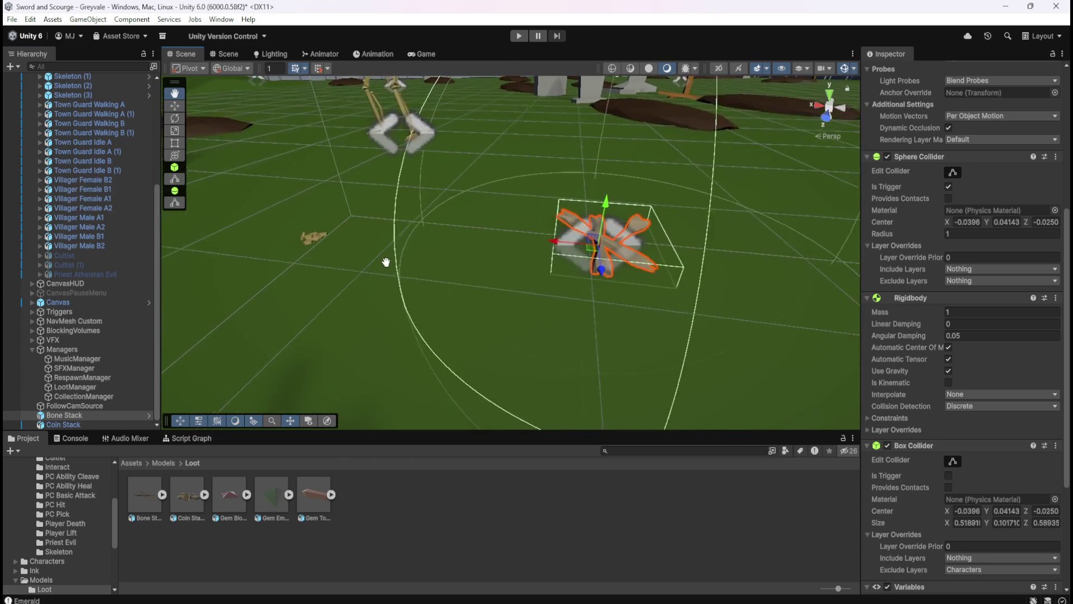
{"action": "left_click", "coordinate": [80, 418]}
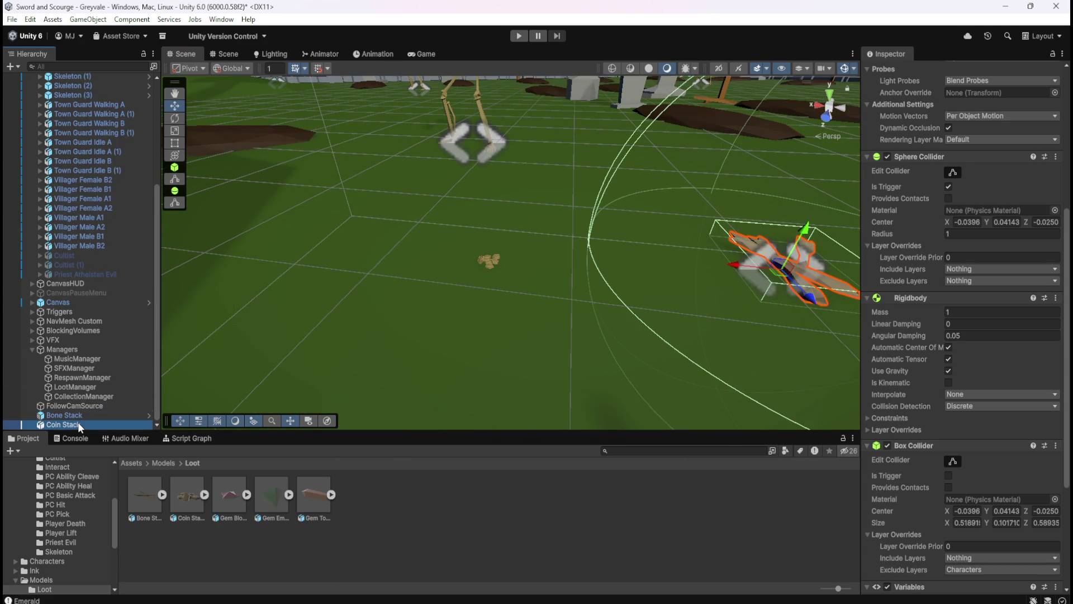
{"action": "double_click", "coordinate": [78, 422]}
{"action": "scroll", "coordinate": [536, 292], "scroll_direction": "up", "scroll_amount": 2}
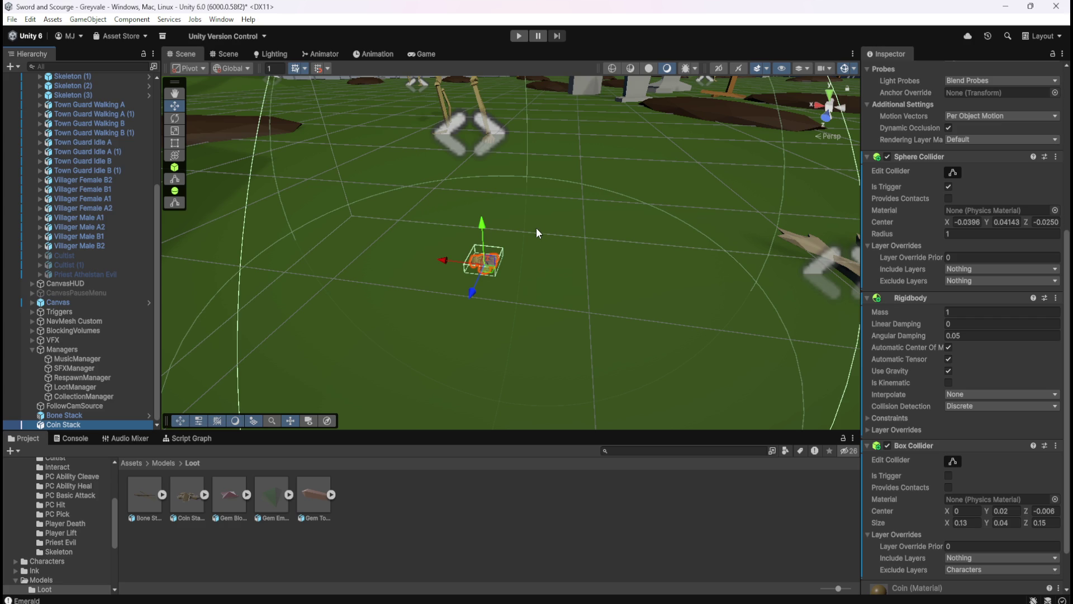
{"action": "key", "text": "ctrl+s"}
{"action": "scroll", "coordinate": [917, 481], "scroll_direction": "down", "scroll_amount": 2}
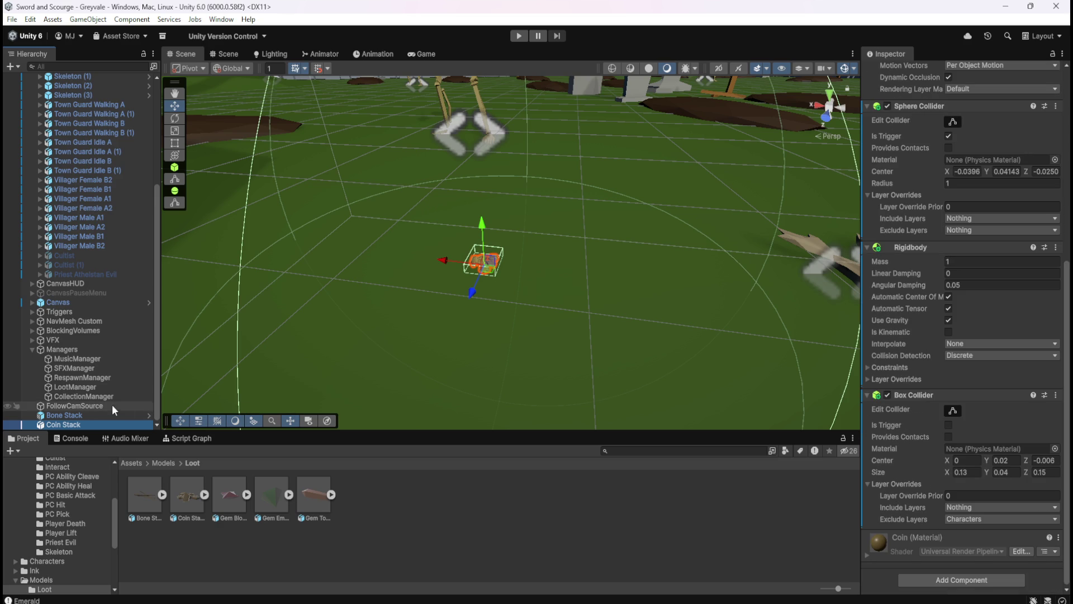
{"action": "left_click", "coordinate": [93, 414]}
{"action": "scroll", "coordinate": [937, 417], "scroll_direction": "down", "scroll_amount": 3}
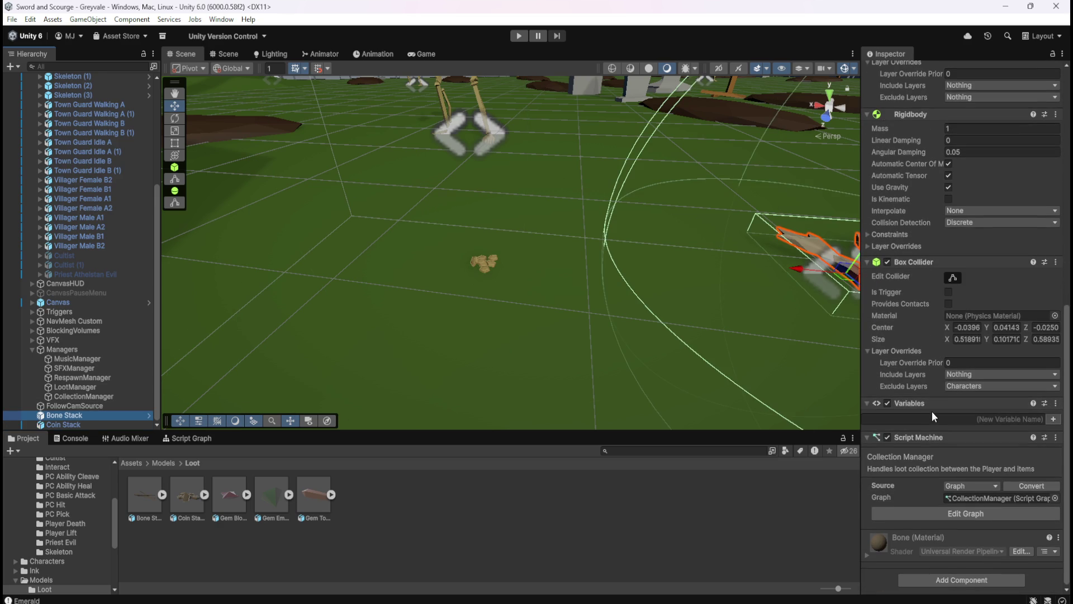
{"action": "right_click", "coordinate": [937, 438]}
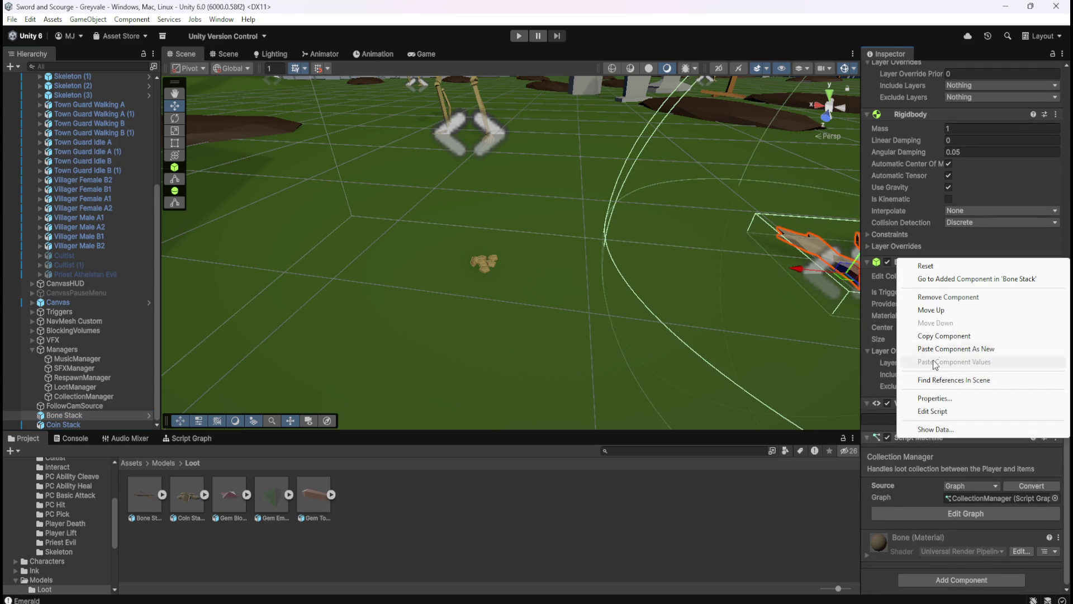
{"action": "left_click", "coordinate": [945, 336]}
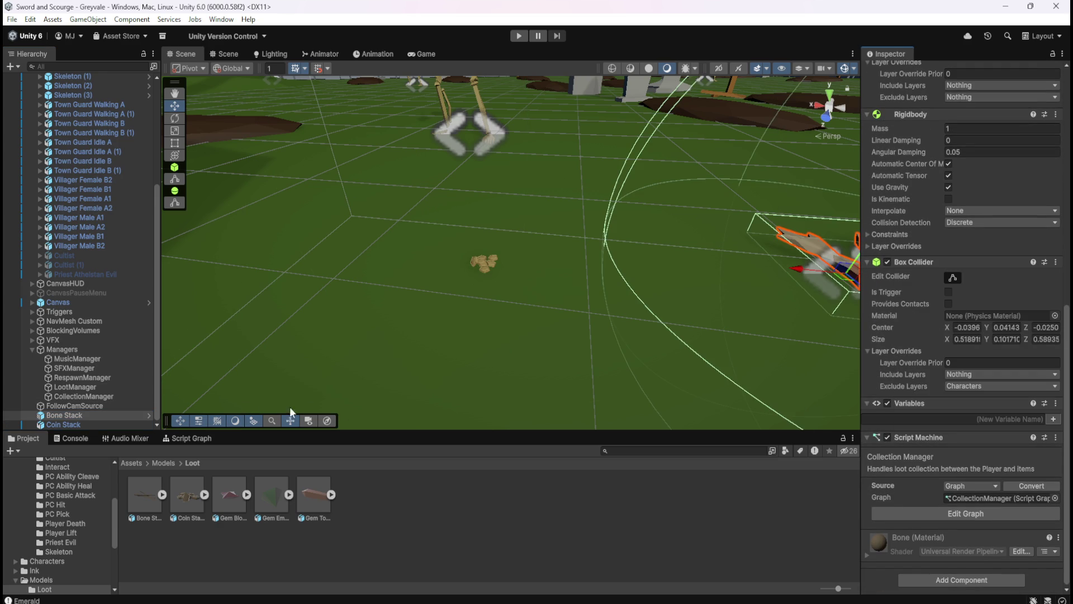
{"action": "left_click", "coordinate": [73, 422]}
{"action": "right_click", "coordinate": [906, 394]}
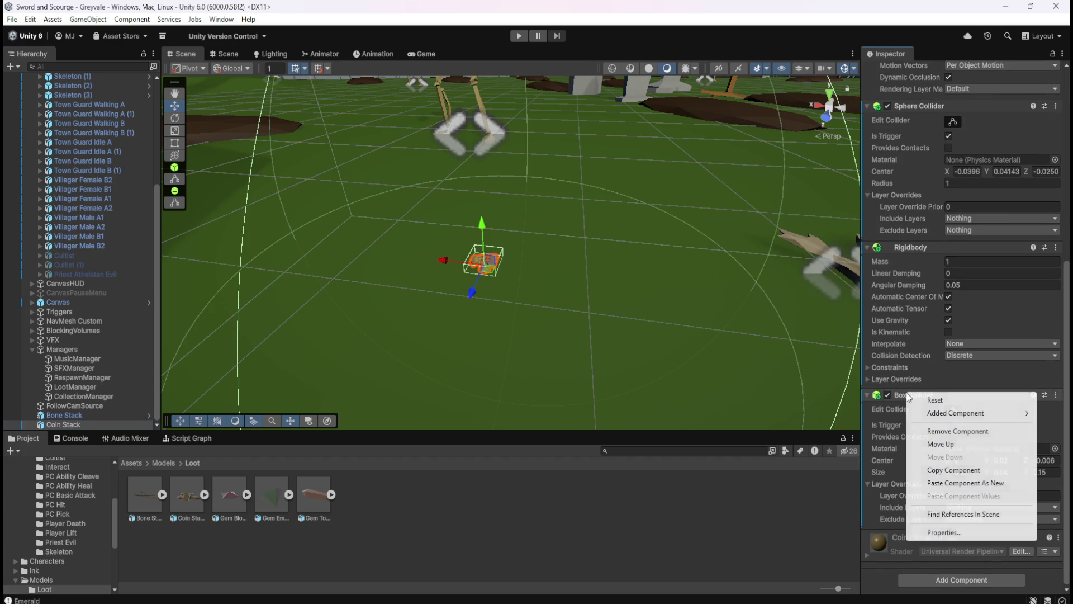
{"action": "left_click", "coordinate": [913, 483]}
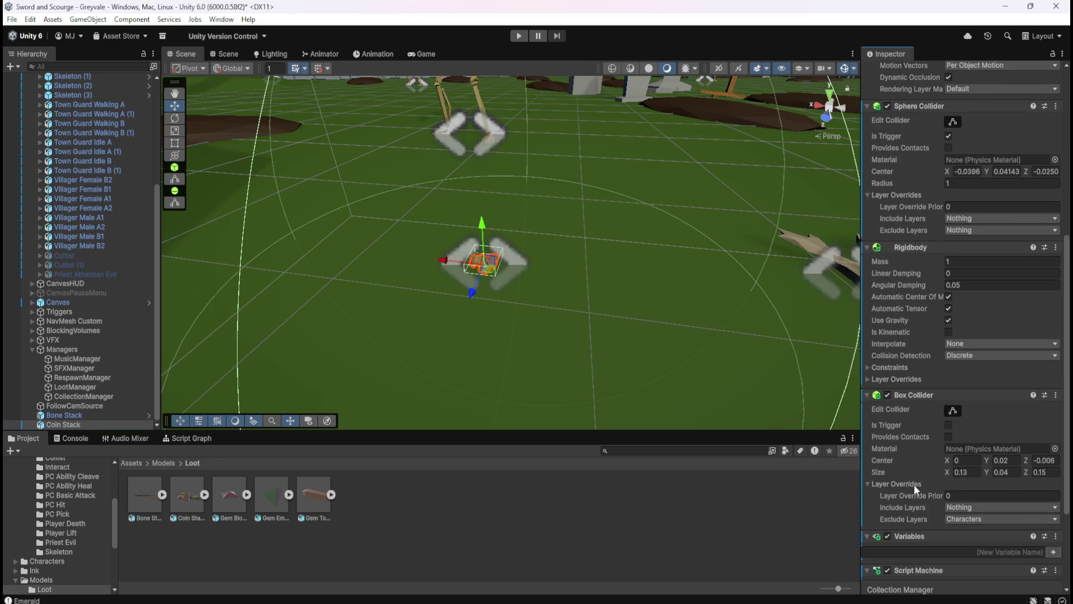
{"action": "scroll", "coordinate": [920, 476], "scroll_direction": "down", "scroll_amount": 5}
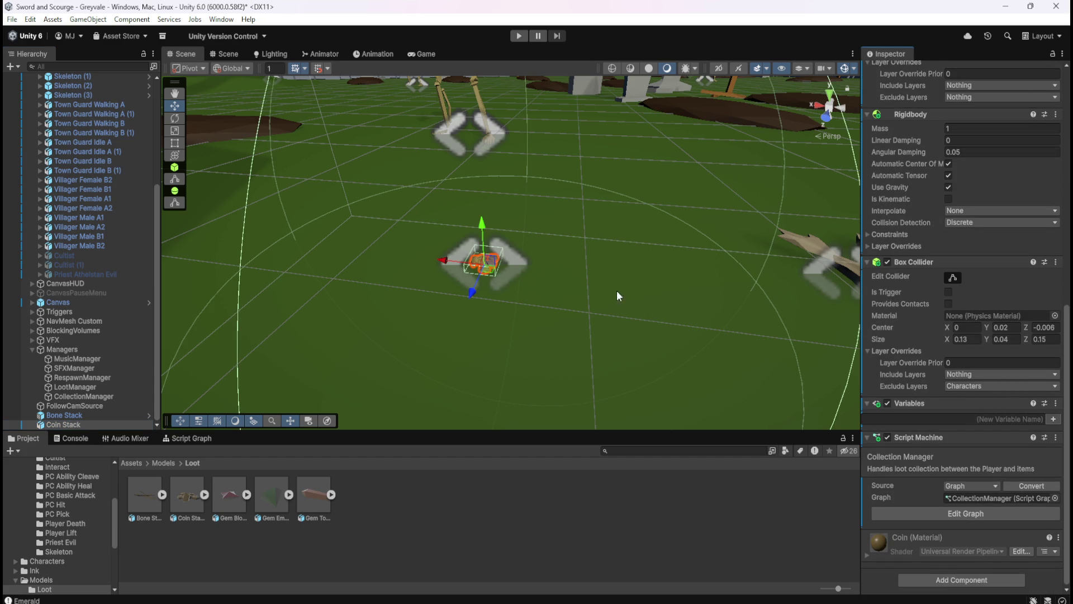
{"action": "left_click_drag", "start_coordinate": [590, 252], "coordinate": [597, 244]}
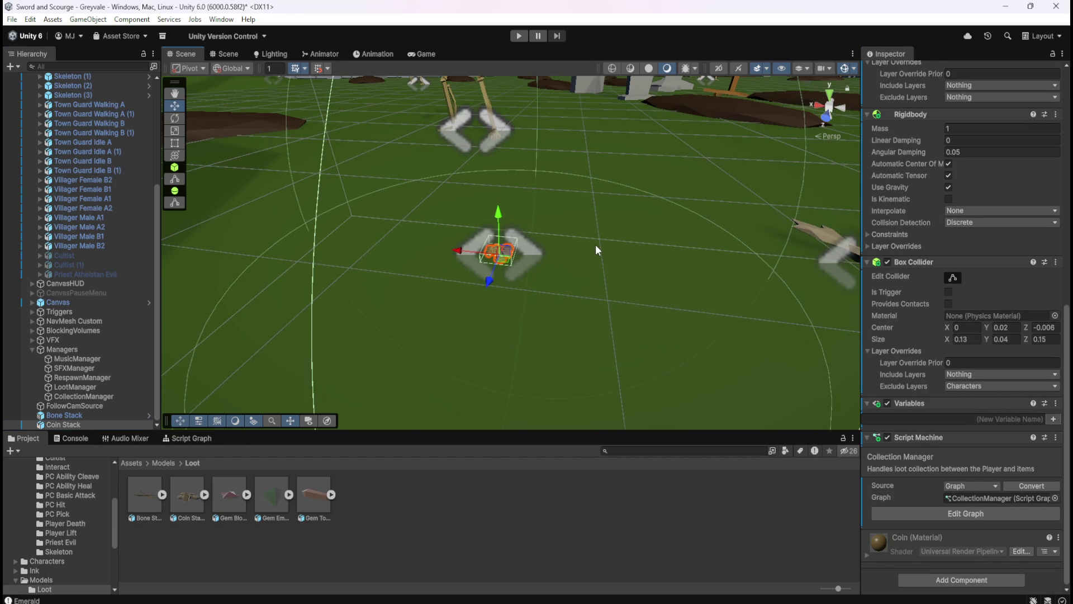
{"action": "scroll", "coordinate": [596, 244], "scroll_direction": "down", "scroll_amount": 5}
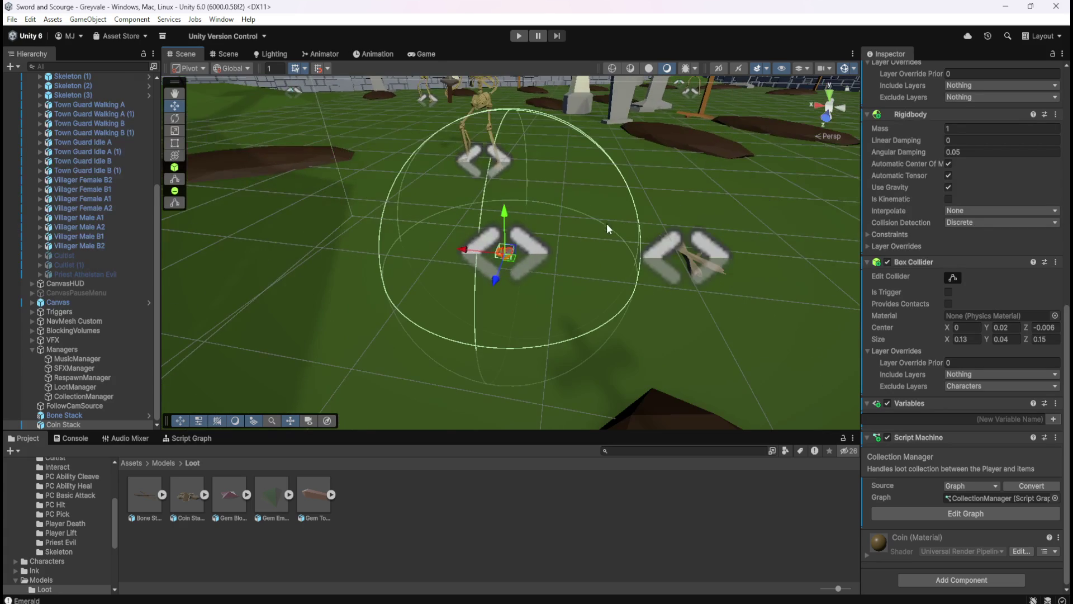
{"action": "left_click", "coordinate": [65, 415]}
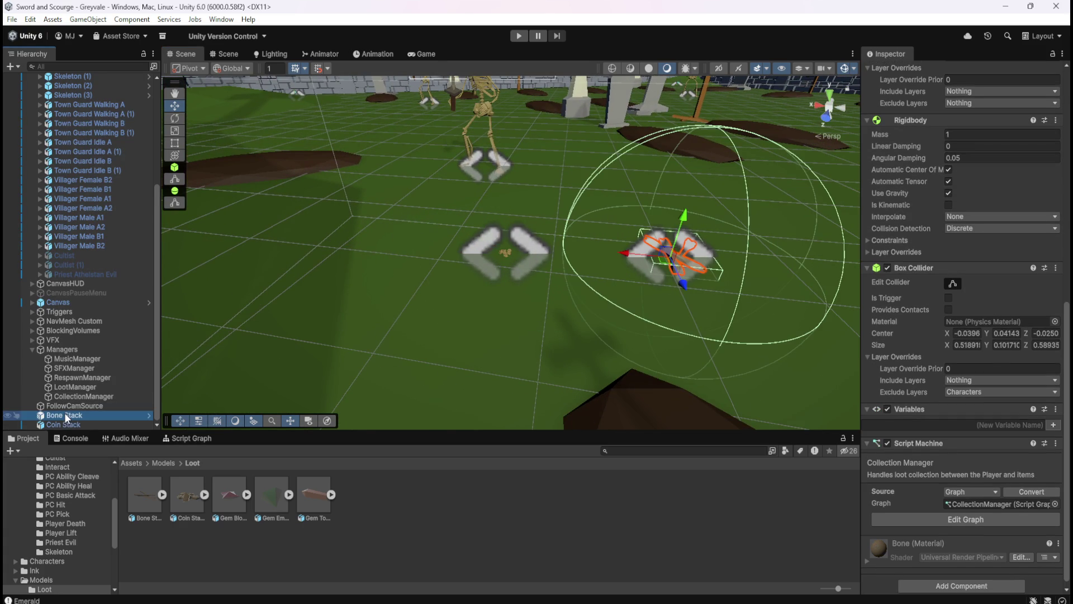
{"action": "left_click", "coordinate": [70, 423]}
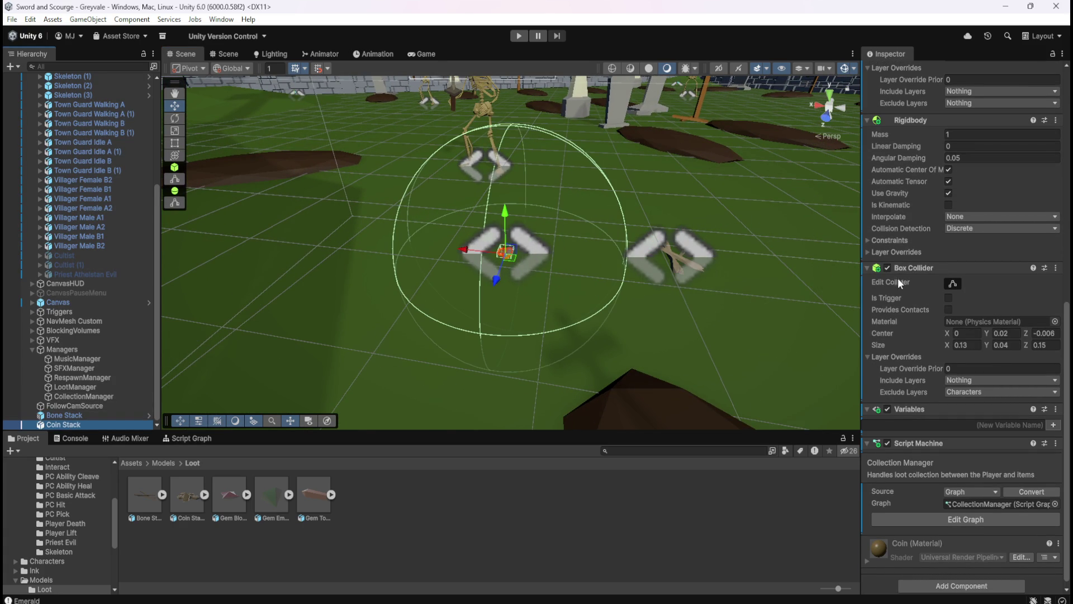
{"action": "scroll", "coordinate": [898, 276], "scroll_direction": "up", "scroll_amount": 3}
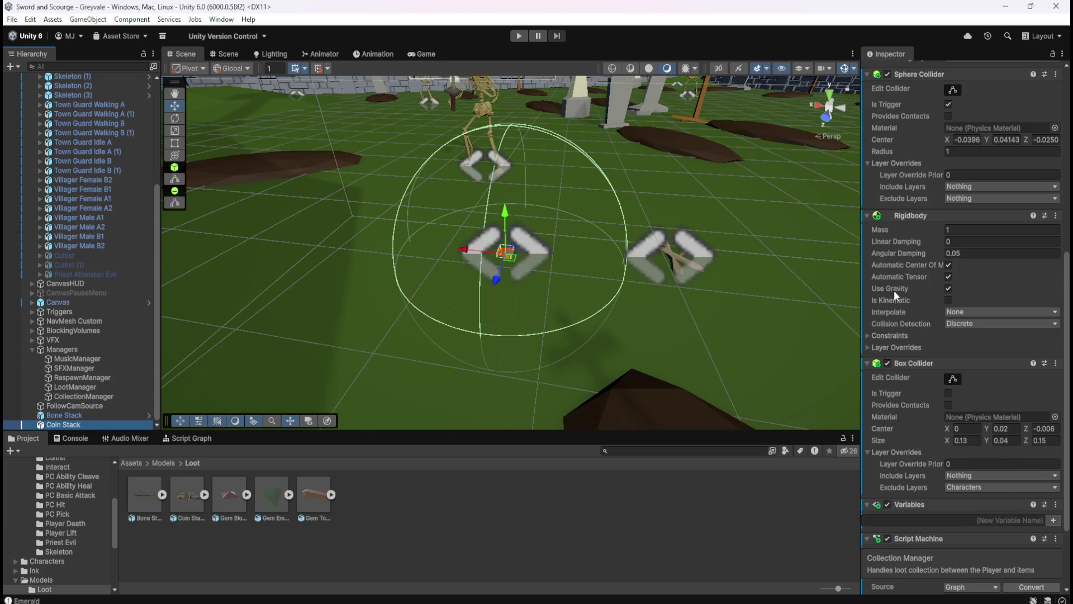
{"action": "left_click", "coordinate": [68, 417]}
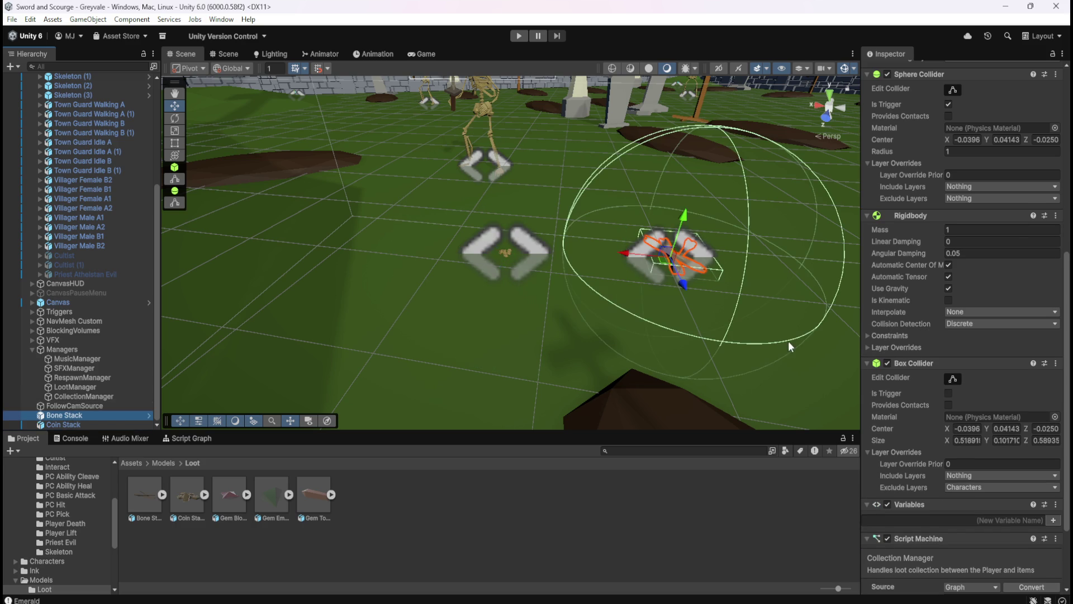
{"action": "left_click", "coordinate": [65, 425]}
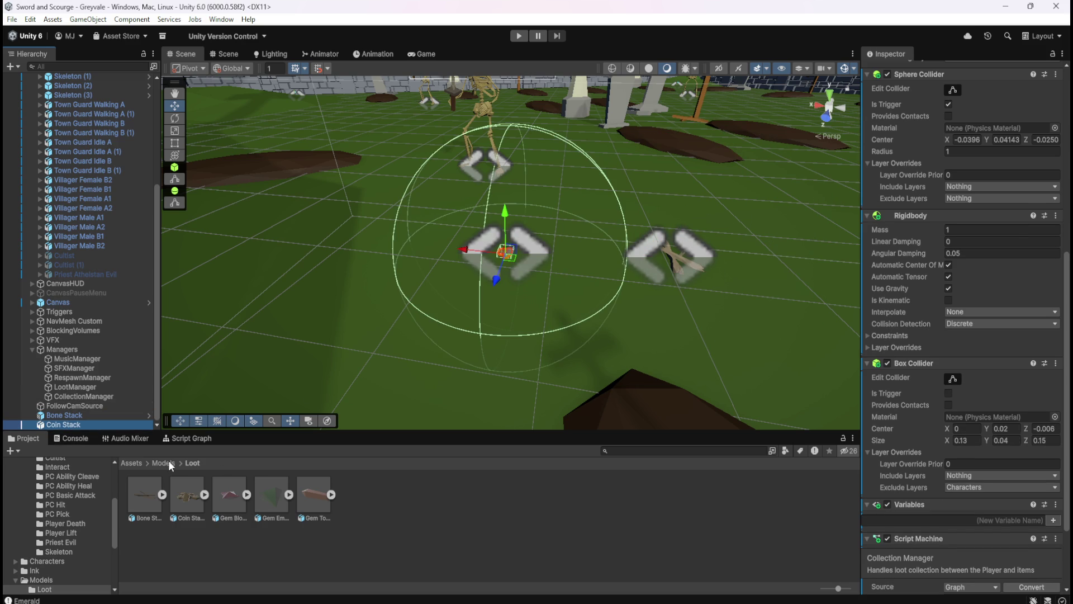
{"action": "scroll", "coordinate": [906, 415], "scroll_direction": "down", "scroll_amount": 3}
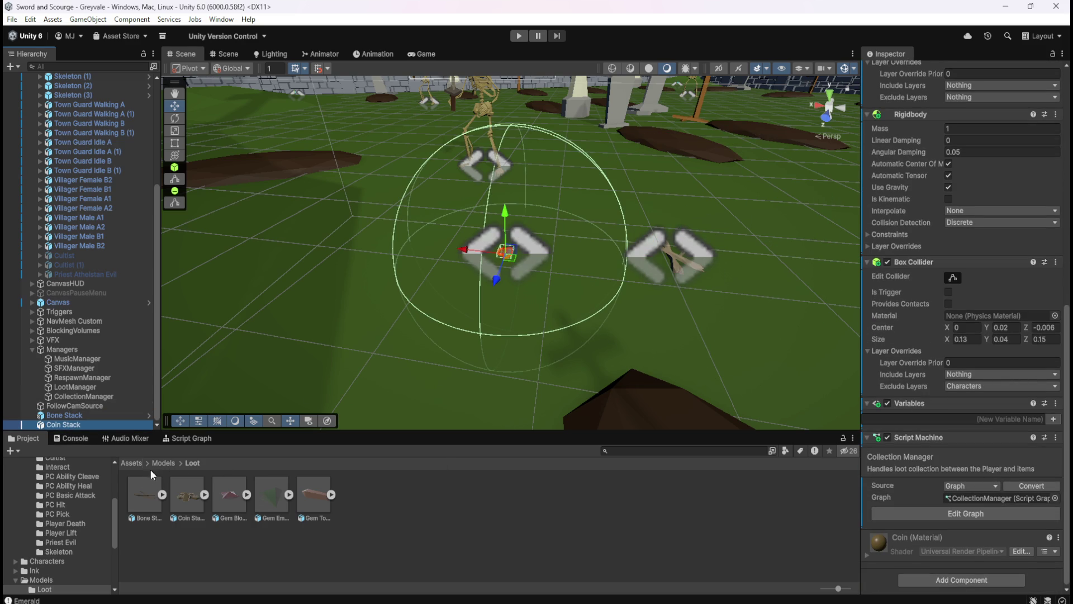
{"action": "left_click", "coordinate": [125, 464]}
Drag Coin Stack into Assets/Prefabs/Loot to create its prefab beside Bone Stack
{"action": "double_click", "coordinate": [405, 500]}
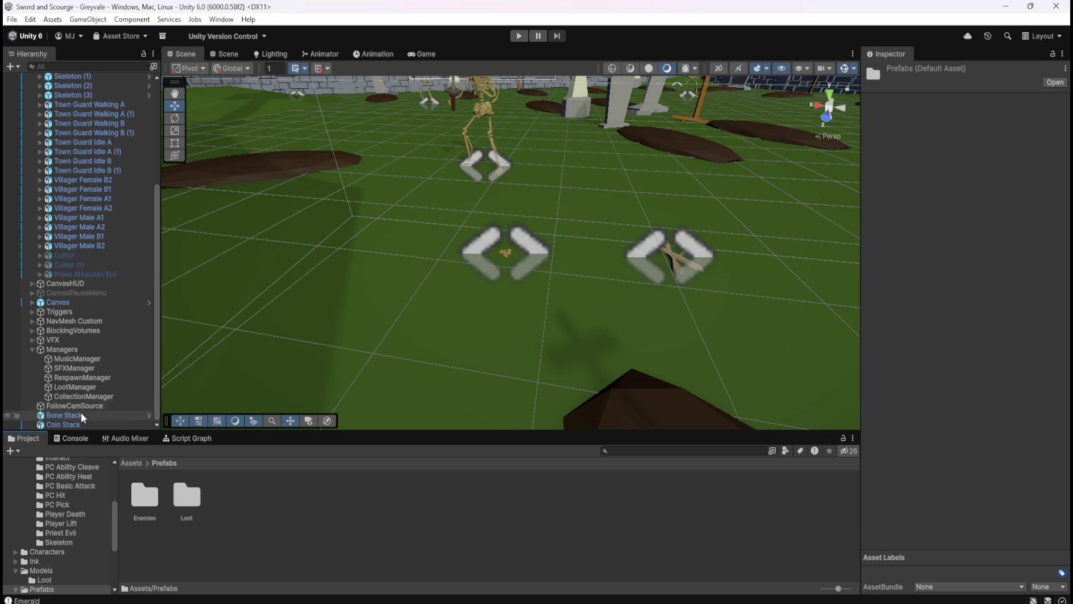
{"action": "mouse_move", "coordinate": [66, 426]}
{"action": "left_mouse_down"}
{"action": "mouse_move", "coordinate": [204, 496]}
{"action": "mouse_move", "coordinate": [187, 515]}
{"action": "mouse_move", "coordinate": [69, 427]}
{"action": "left_mouse_up"}
{"action": "double_click", "coordinate": [187, 498]}
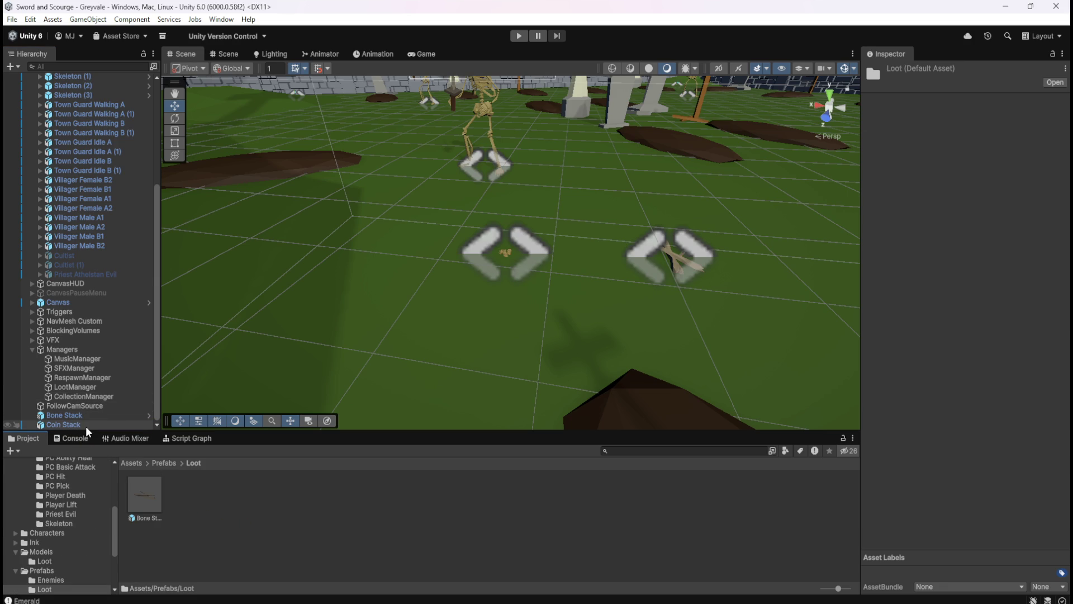
{"action": "left_click_drag", "start_coordinate": [74, 427], "coordinate": [215, 519]}
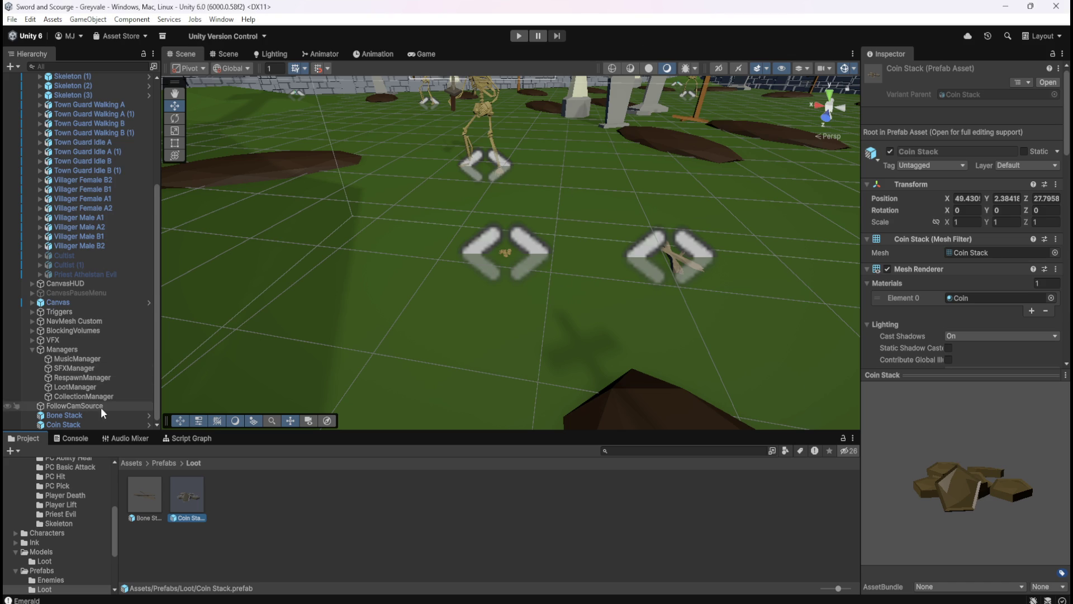
Navigate the Project browser to Assets/Models/Loot
{"action": "left_click", "coordinate": [132, 464]}
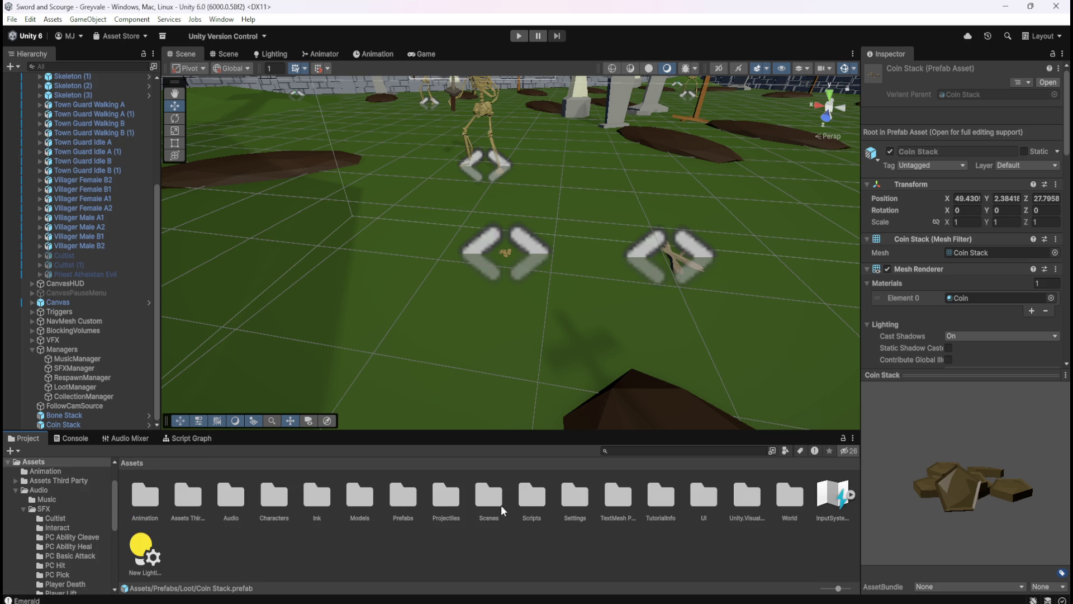
{"action": "double_click", "coordinate": [369, 503]}
{"action": "double_click", "coordinate": [145, 505]}
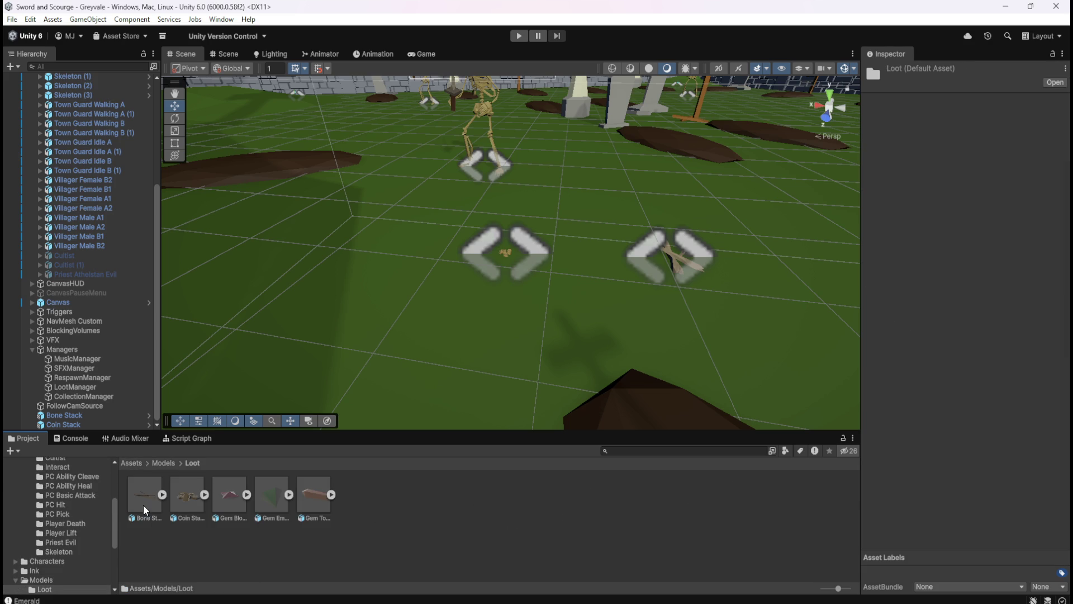
Drag Gem_Topaz from Models/Loot into the scene near Coin Stack and frame it
{"action": "left_click_drag", "start_coordinate": [309, 504], "coordinate": [449, 283]}
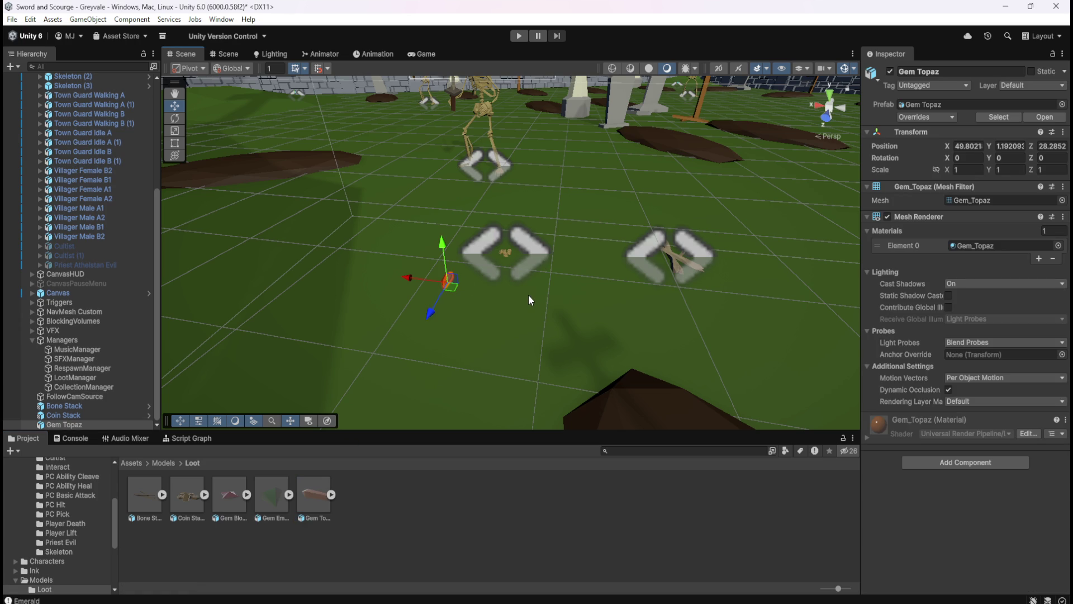
{"action": "mouse_move", "coordinate": [511, 301]}
{"action": "left_mouse_down"}
{"action": "mouse_move", "coordinate": [514, 223]}
{"action": "mouse_move", "coordinate": [529, 285]}
{"action": "mouse_move", "coordinate": [546, 280]}
{"action": "mouse_move", "coordinate": [522, 377]}
{"action": "mouse_move", "coordinate": [578, 270]}
{"action": "mouse_move", "coordinate": [573, 281]}
{"action": "mouse_move", "coordinate": [468, 301]}
{"action": "mouse_move", "coordinate": [645, 263]}
{"action": "mouse_move", "coordinate": [607, 266]}
{"action": "mouse_move", "coordinate": [613, 288]}
{"action": "left_mouse_up"}
{"action": "left_click_drag", "start_coordinate": [622, 301], "coordinate": [628, 281]}
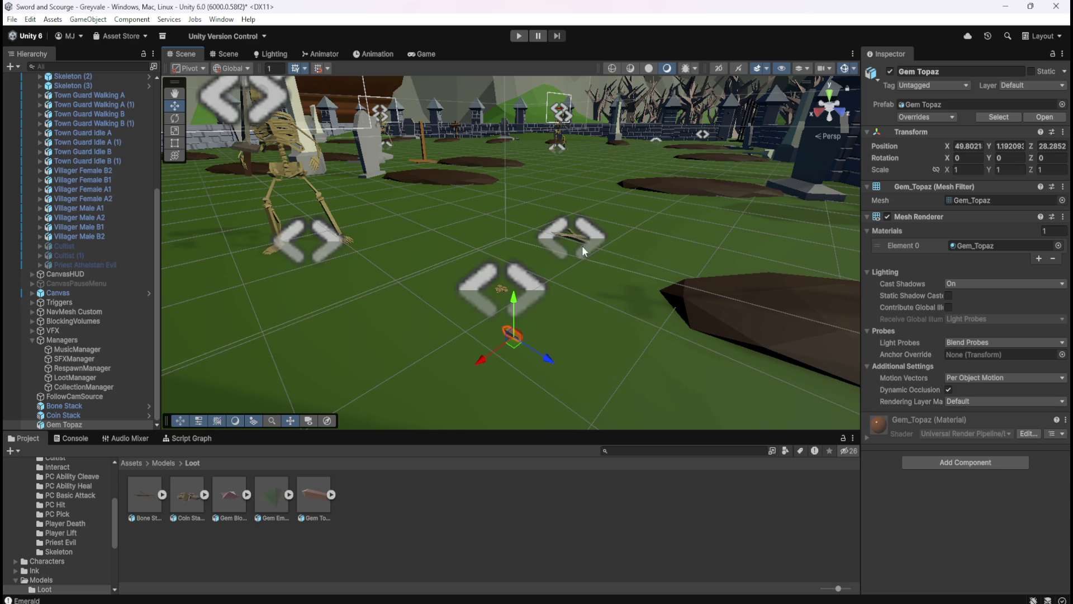
{"action": "left_click", "coordinate": [78, 416]}
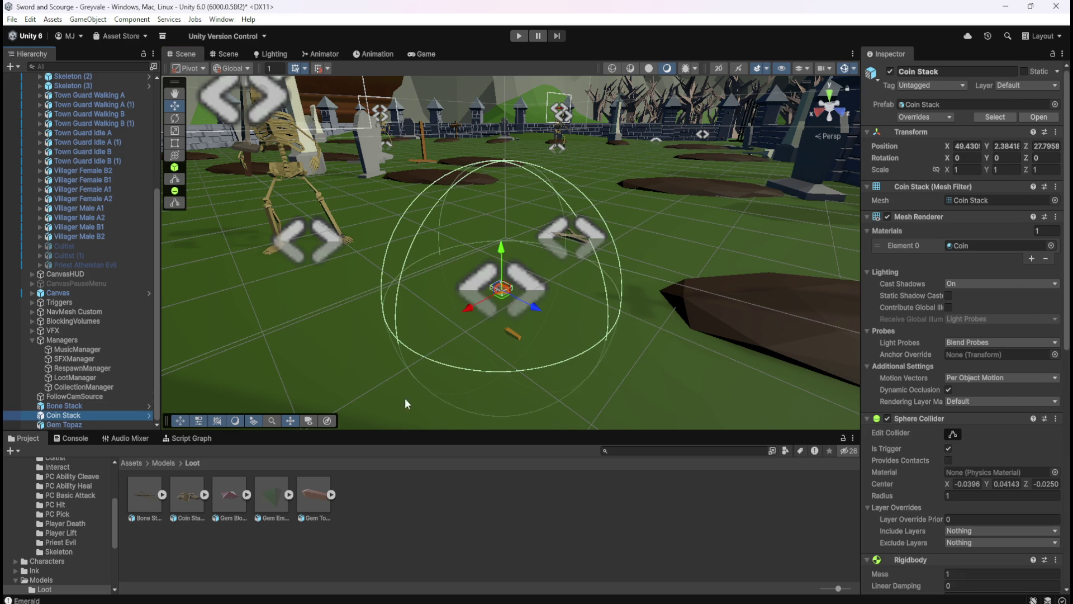
Copy Coin Stack's trigger Sphere Collider and paste it as new onto Gem Topaz
{"action": "scroll", "coordinate": [900, 290], "scroll_direction": "down", "scroll_amount": 1}
{"action": "right_click", "coordinate": [911, 385]}
{"action": "left_click", "coordinate": [939, 464]}
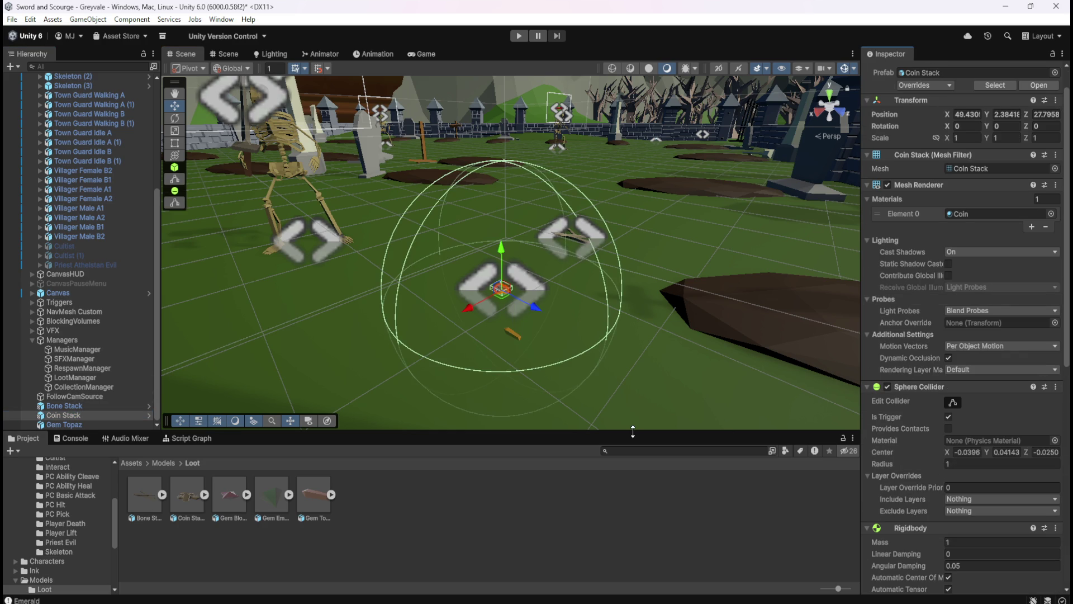
{"action": "left_click", "coordinate": [96, 425]}
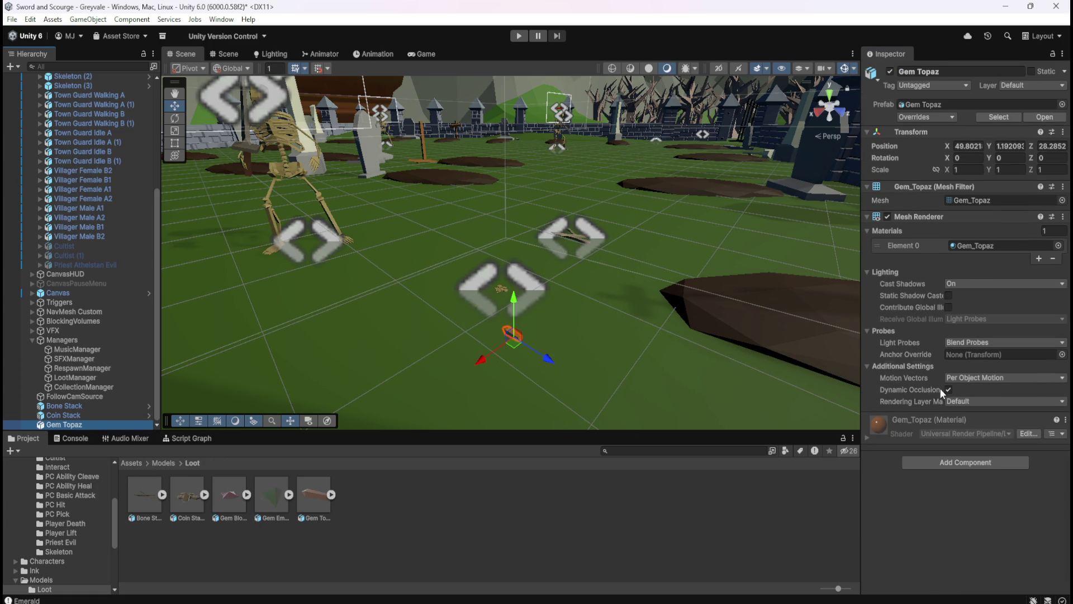
{"action": "right_click", "coordinate": [934, 216]}
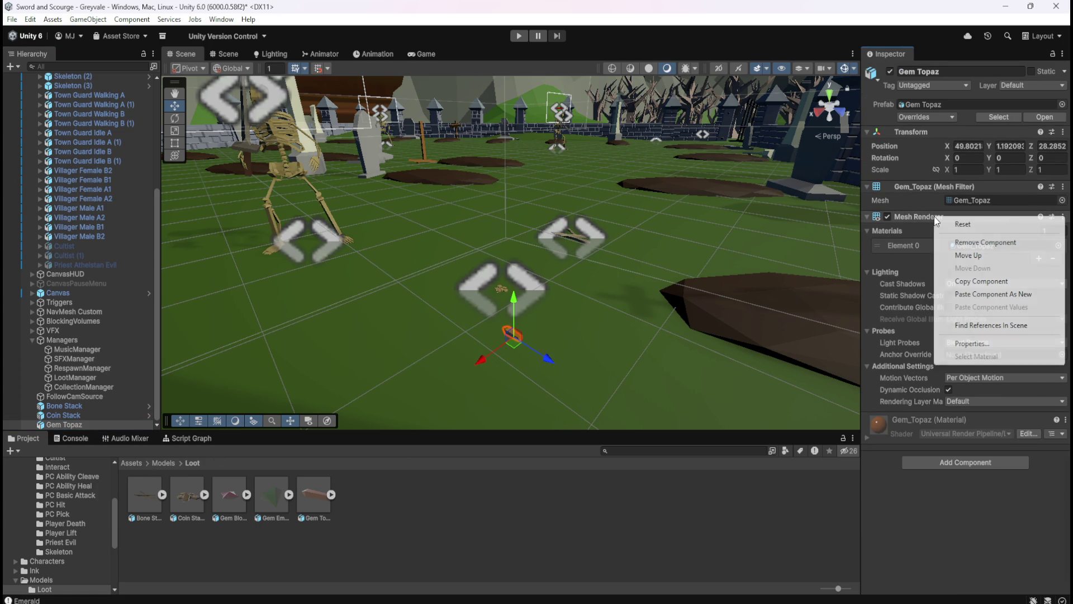
{"action": "left_click", "coordinate": [974, 295]}
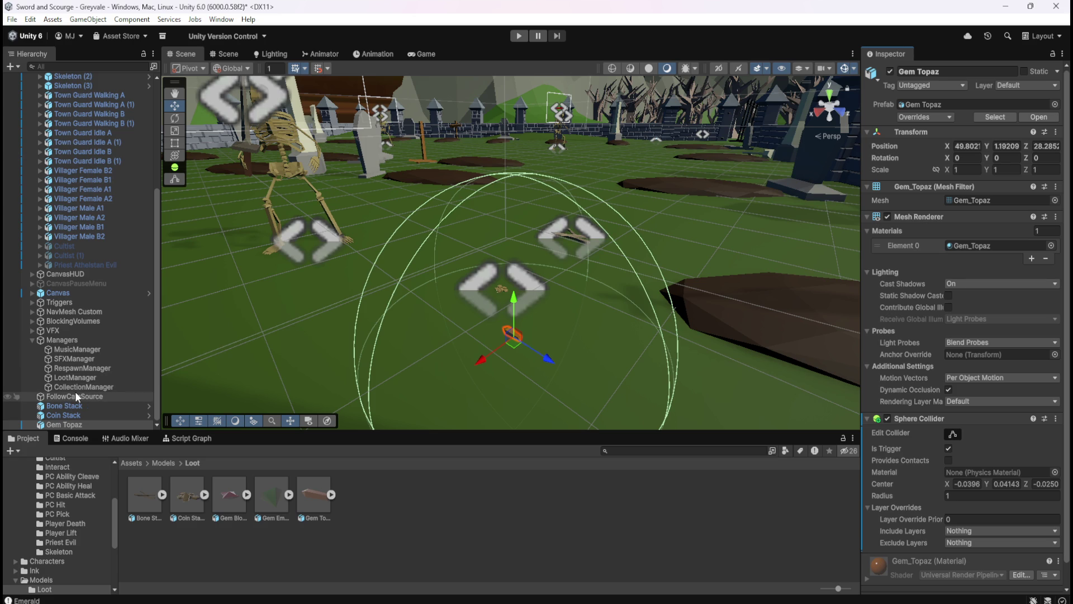
Copy Coin Stack's Rigidbody and paste it as new onto Gem Topaz
{"action": "left_click", "coordinate": [63, 415]}
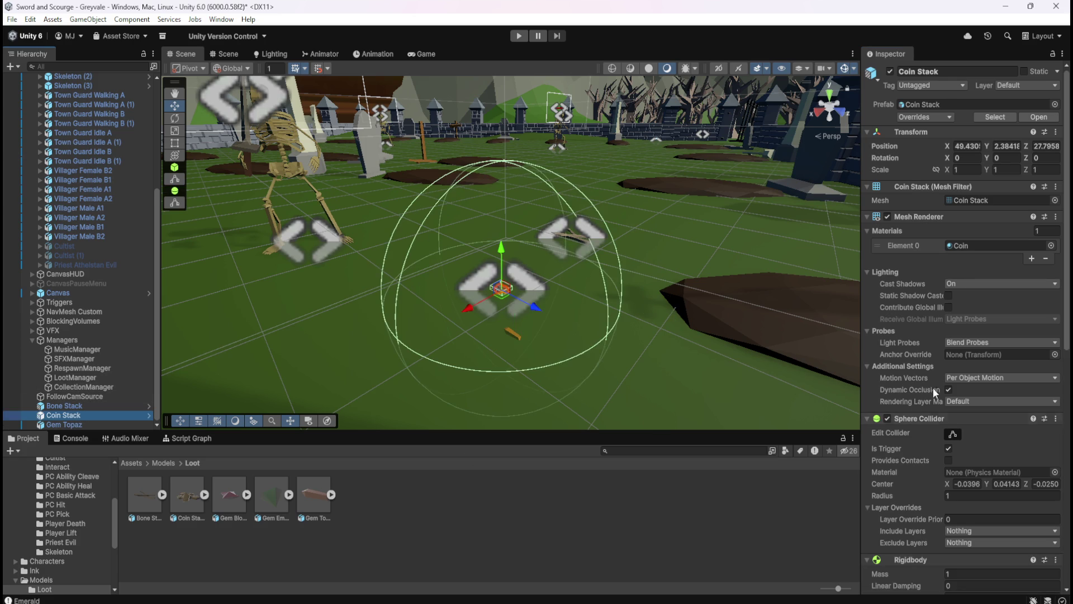
{"action": "scroll", "coordinate": [954, 419], "scroll_direction": "down", "scroll_amount": 3}
{"action": "right_click", "coordinate": [919, 435]}
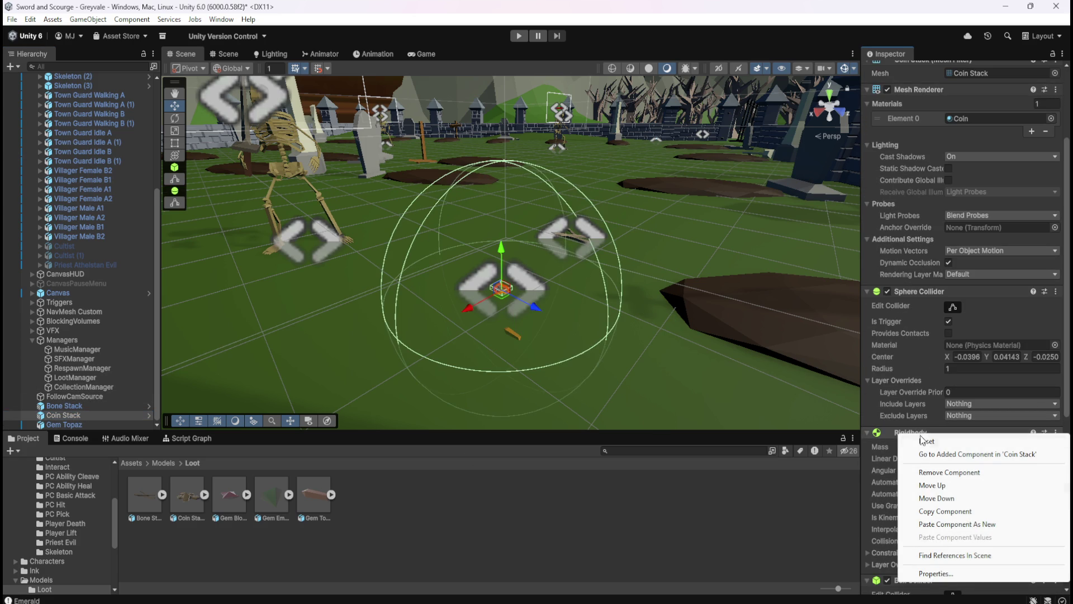
{"action": "left_click", "coordinate": [937, 512]}
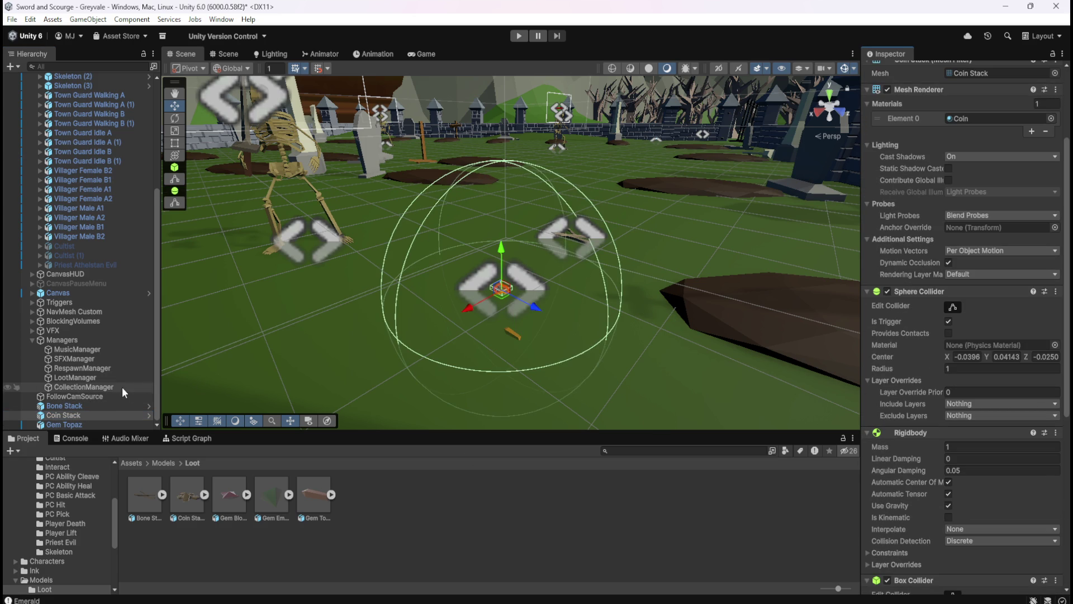
{"action": "left_click", "coordinate": [71, 425]}
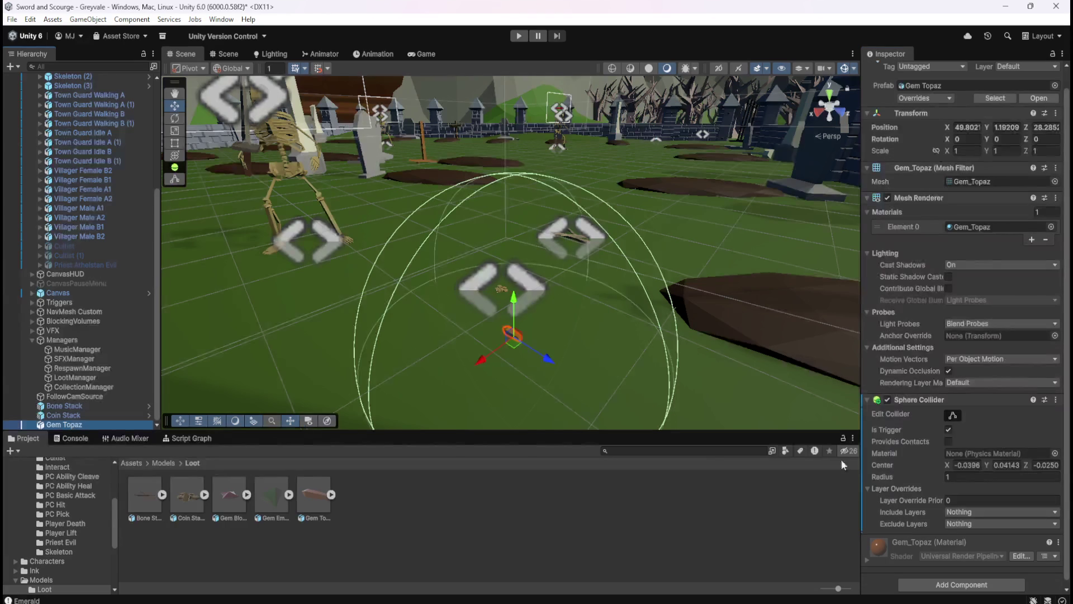
{"action": "right_click", "coordinate": [930, 400]}
{"action": "left_click", "coordinate": [988, 491]}
{"action": "scroll", "coordinate": [914, 461], "scroll_direction": "down", "scroll_amount": 5}
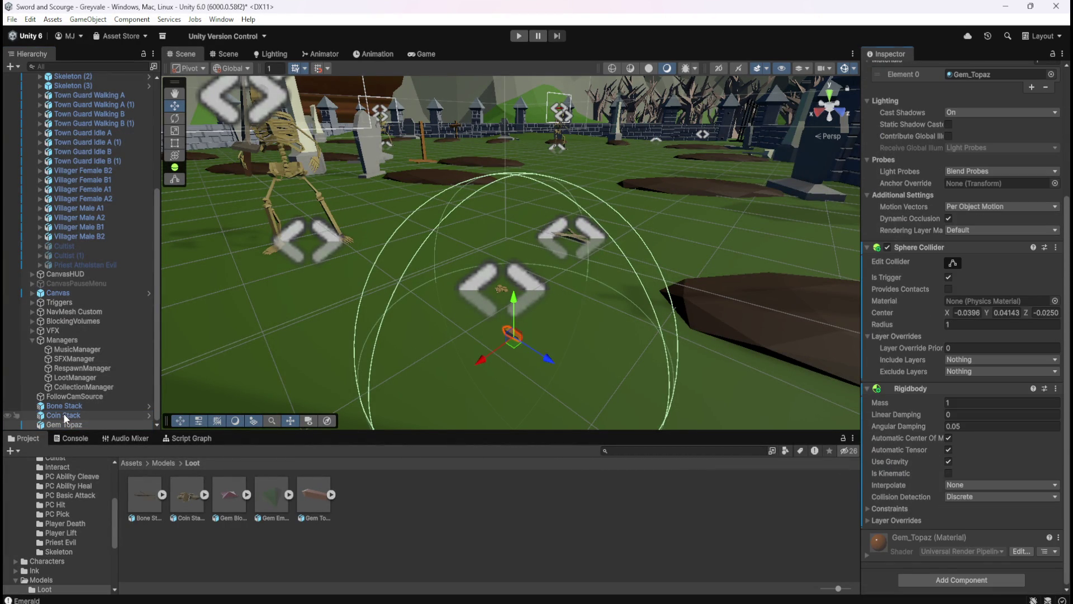
Copy Coin Stack's Box Collider and paste it as new onto Gem Topaz
{"action": "left_click", "coordinate": [62, 415]}
{"action": "scroll", "coordinate": [907, 461], "scroll_direction": "down", "scroll_amount": 3}
{"action": "right_click", "coordinate": [921, 442]}
{"action": "left_click", "coordinate": [939, 521]}
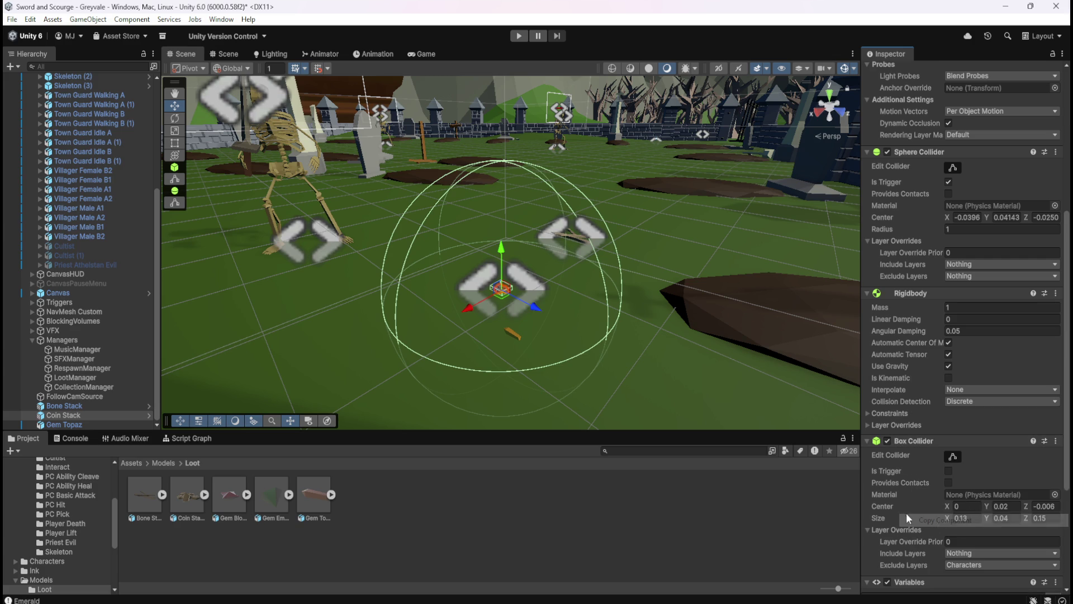
{"action": "left_click", "coordinate": [71, 425]}
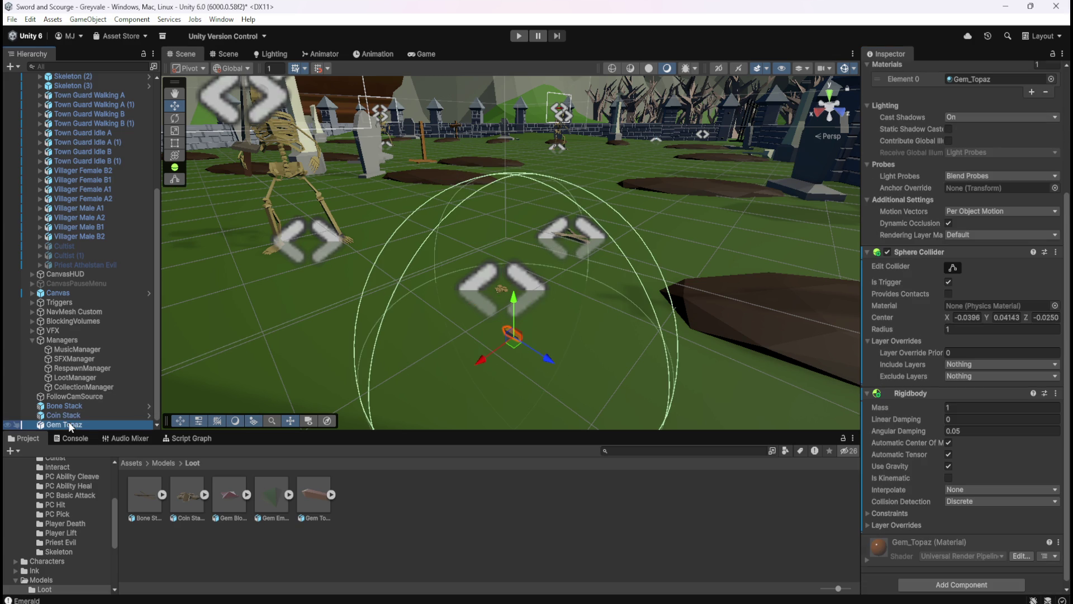
{"action": "right_click", "coordinate": [925, 392]}
{"action": "left_click", "coordinate": [979, 483]}
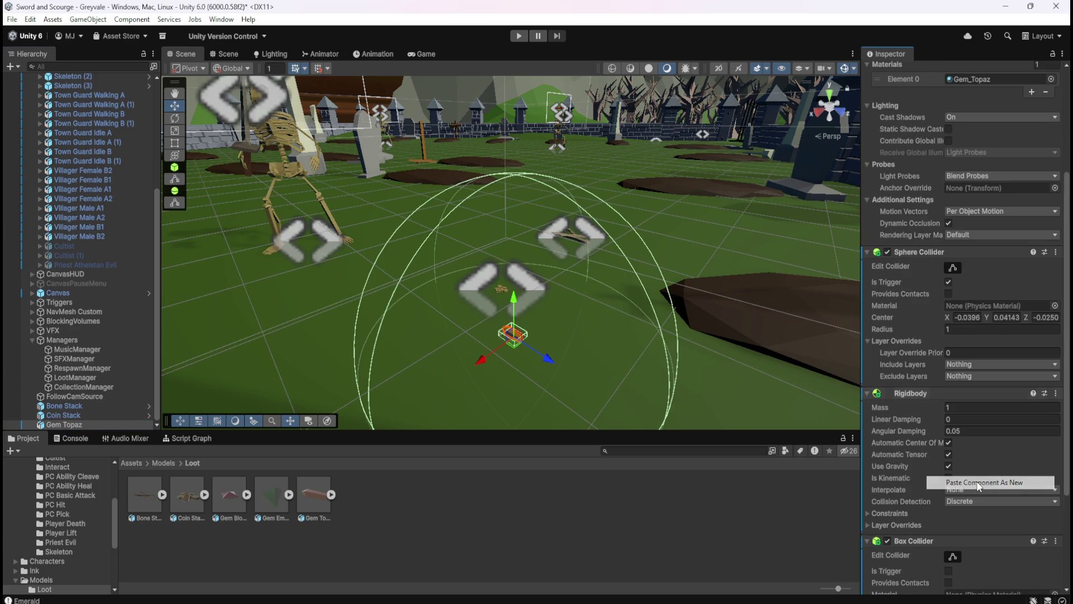
{"action": "scroll", "coordinate": [564, 360], "scroll_direction": "up", "scroll_amount": 3}
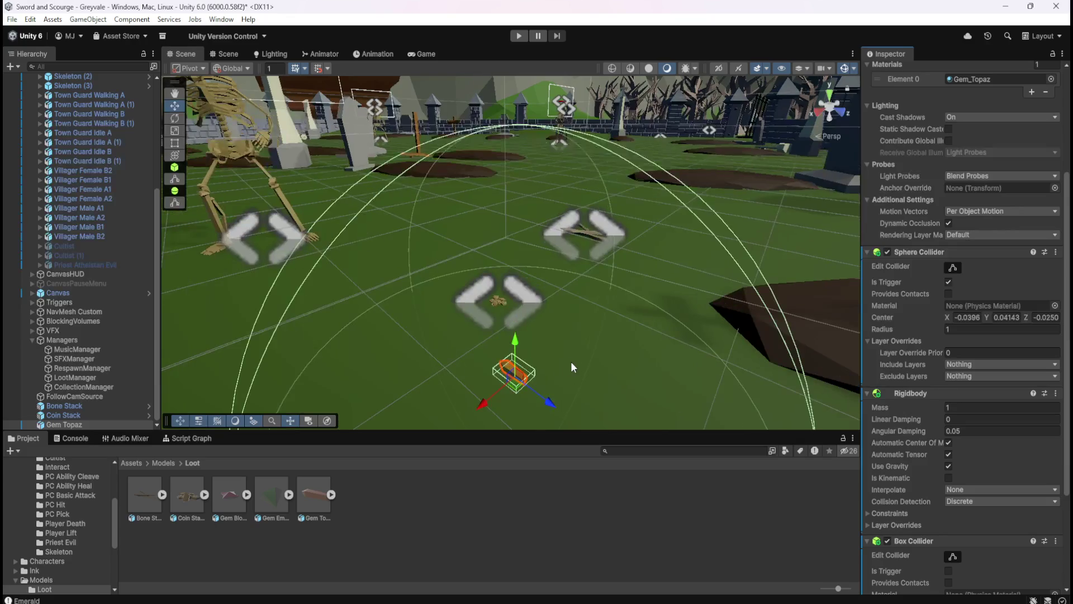
{"action": "scroll", "coordinate": [907, 418], "scroll_direction": "down", "scroll_amount": 5}
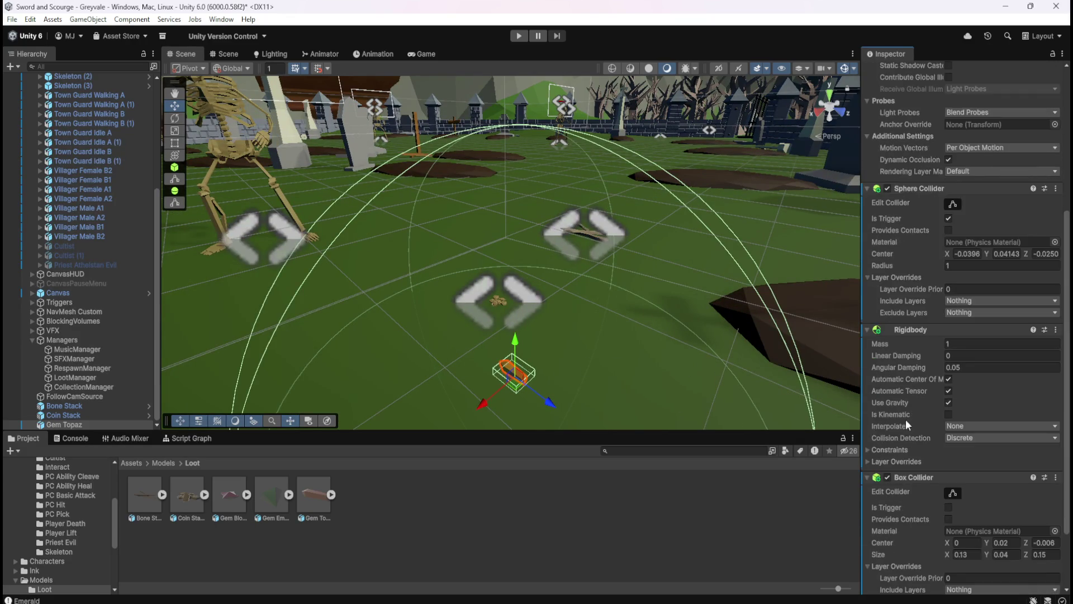
Replace Gem Topaz's pasted box collider with a fresh Box Collider via 'box coll' search
{"action": "right_click", "coordinate": [919, 395]}
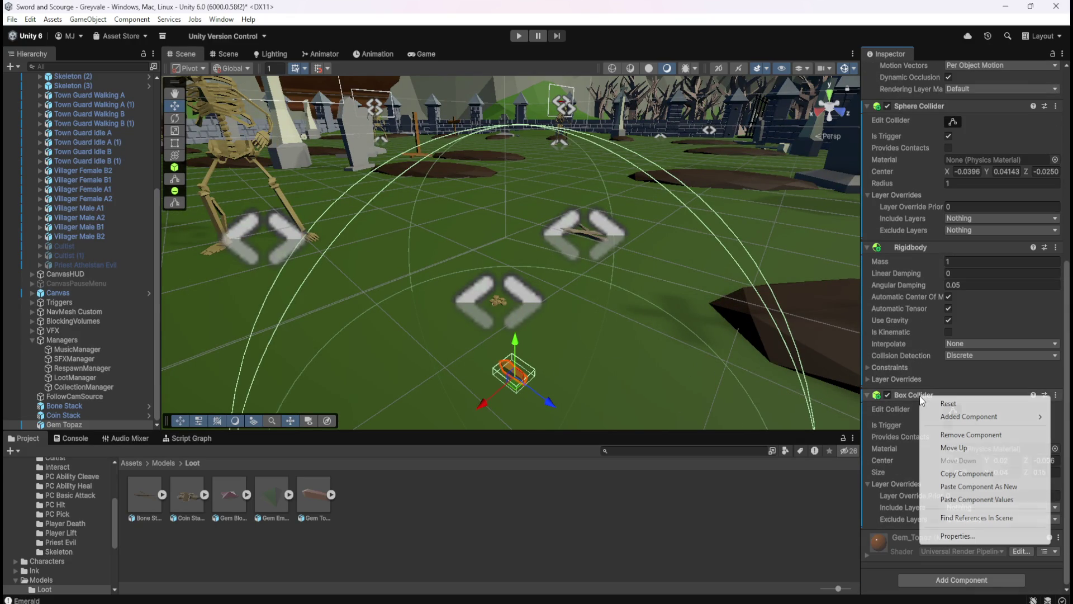
{"action": "left_click", "coordinate": [971, 435]}
{"action": "left_click", "coordinate": [935, 582]}
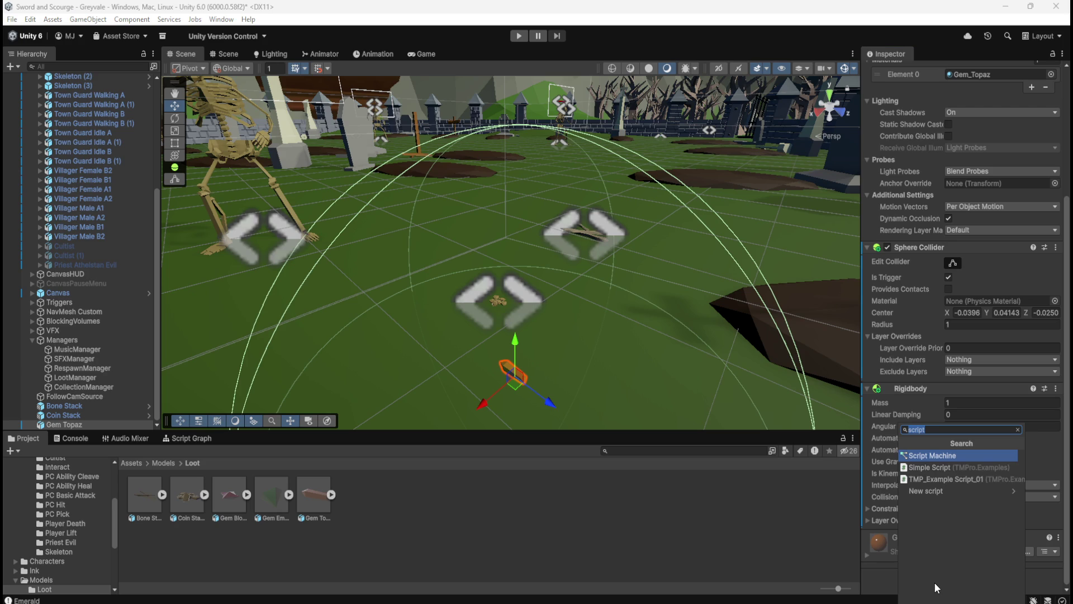
{"action": "type", "text": "box coll"}
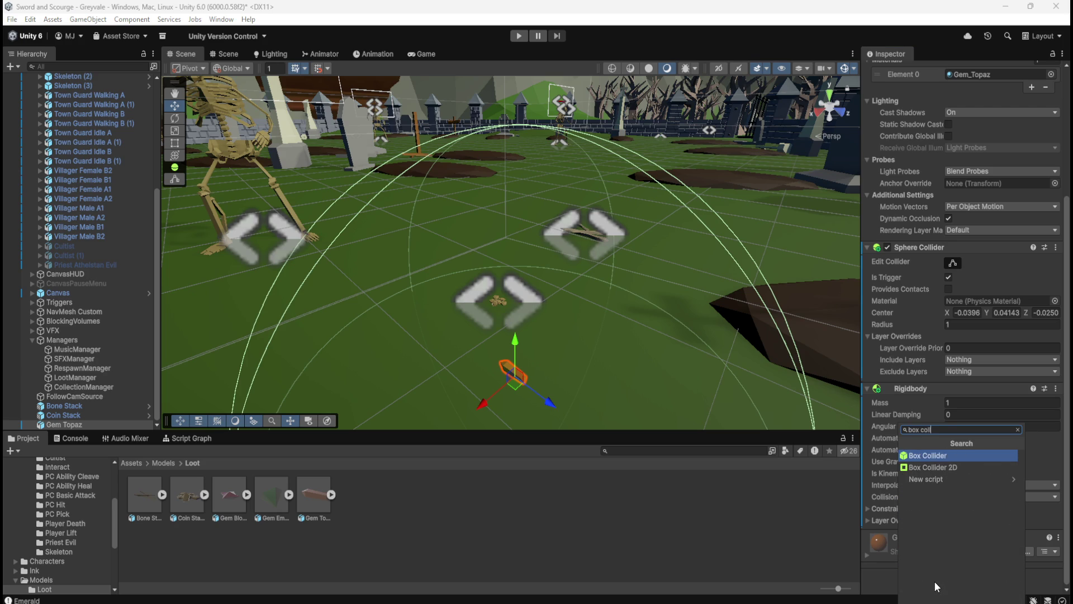
{"action": "key", "text": "Return"}
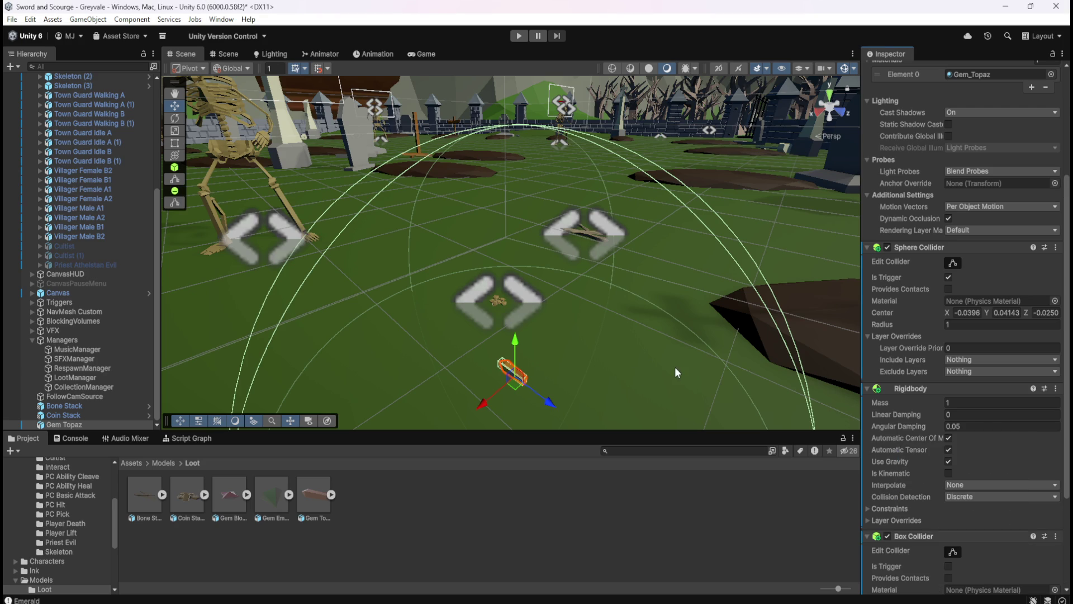
{"action": "scroll", "coordinate": [551, 327], "scroll_direction": "up", "scroll_amount": 5}
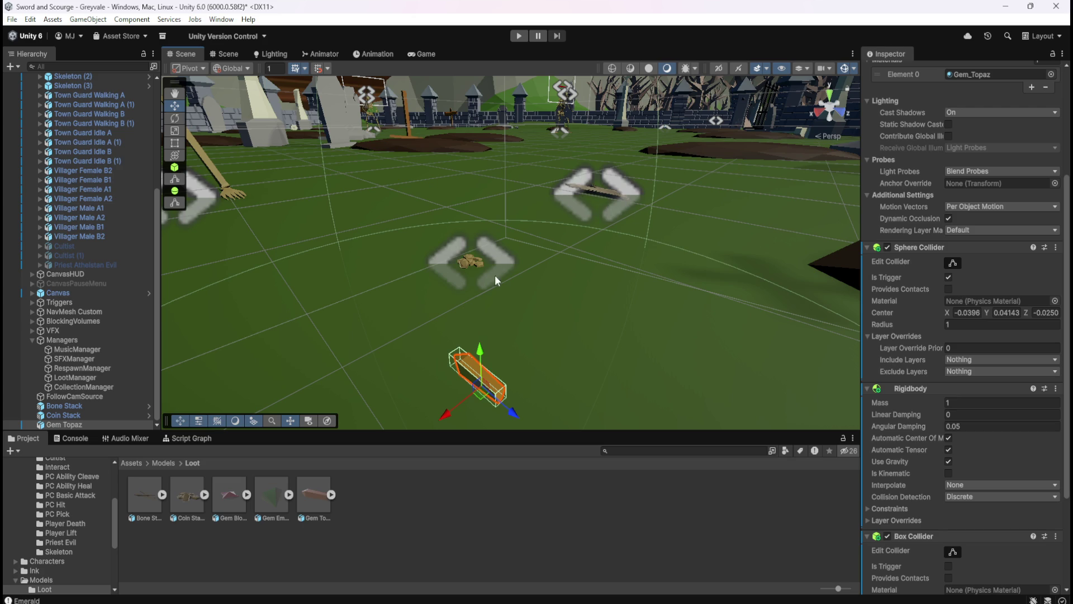
{"action": "mouse_move", "coordinate": [581, 355]}
{"action": "left_mouse_down"}
{"action": "mouse_move", "coordinate": [506, 318]}
{"action": "mouse_move", "coordinate": [419, 296]}
{"action": "mouse_move", "coordinate": [567, 302]}
{"action": "mouse_move", "coordinate": [610, 384]}
{"action": "mouse_move", "coordinate": [611, 345]}
{"action": "left_mouse_up"}
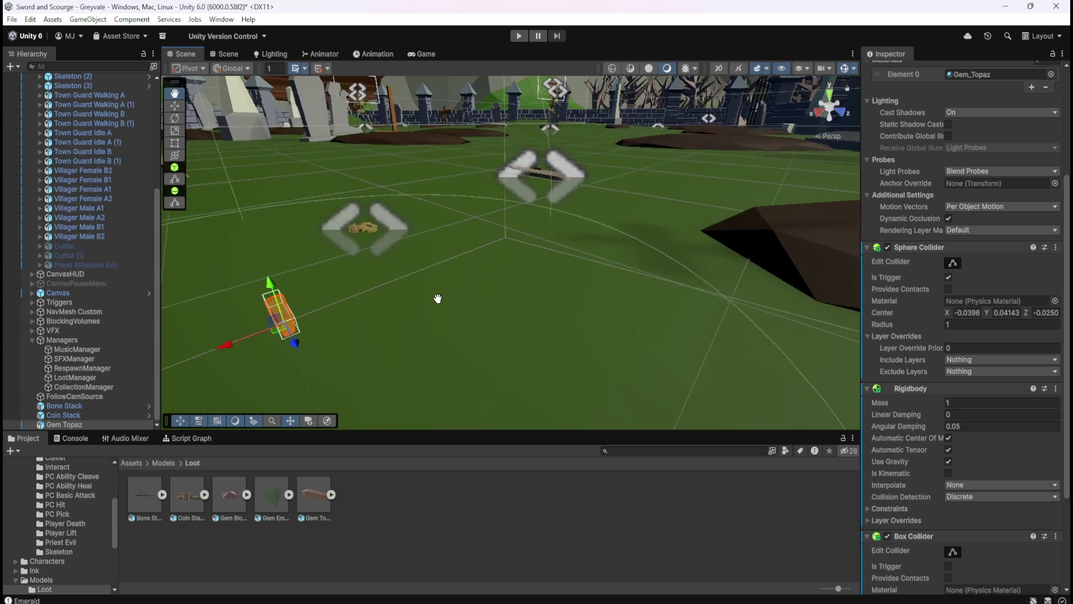
{"action": "scroll", "coordinate": [935, 472], "scroll_direction": "down", "scroll_amount": 2}
{"action": "scroll", "coordinate": [935, 471], "scroll_direction": "down", "scroll_amount": 5}
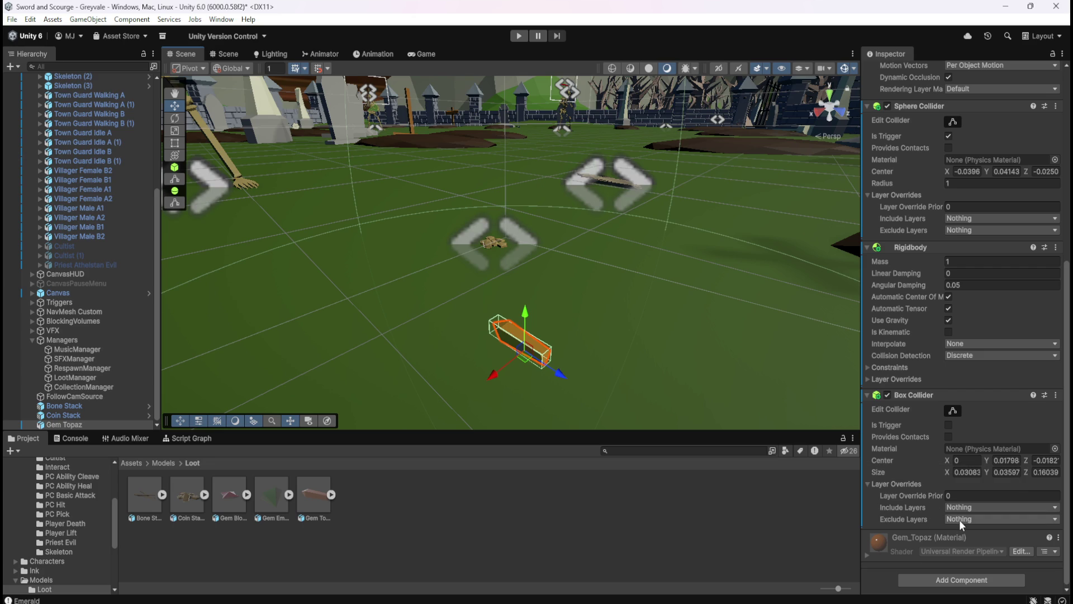
{"action": "left_click", "coordinate": [77, 417]}
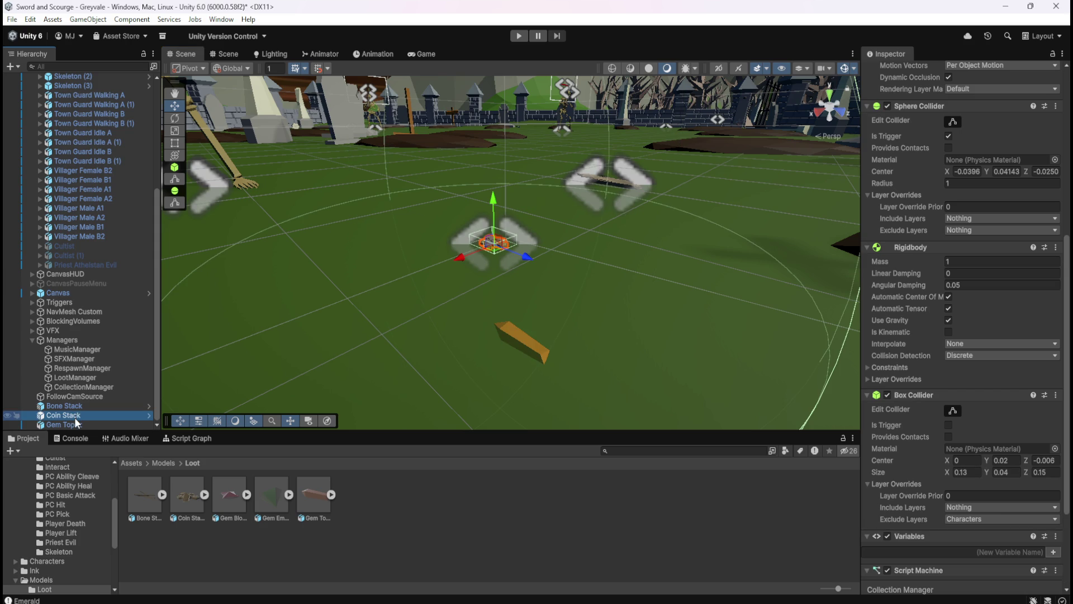
Set Gem Topaz's Box Collider Exclude Layers to Characters
{"action": "left_click", "coordinate": [82, 422]}
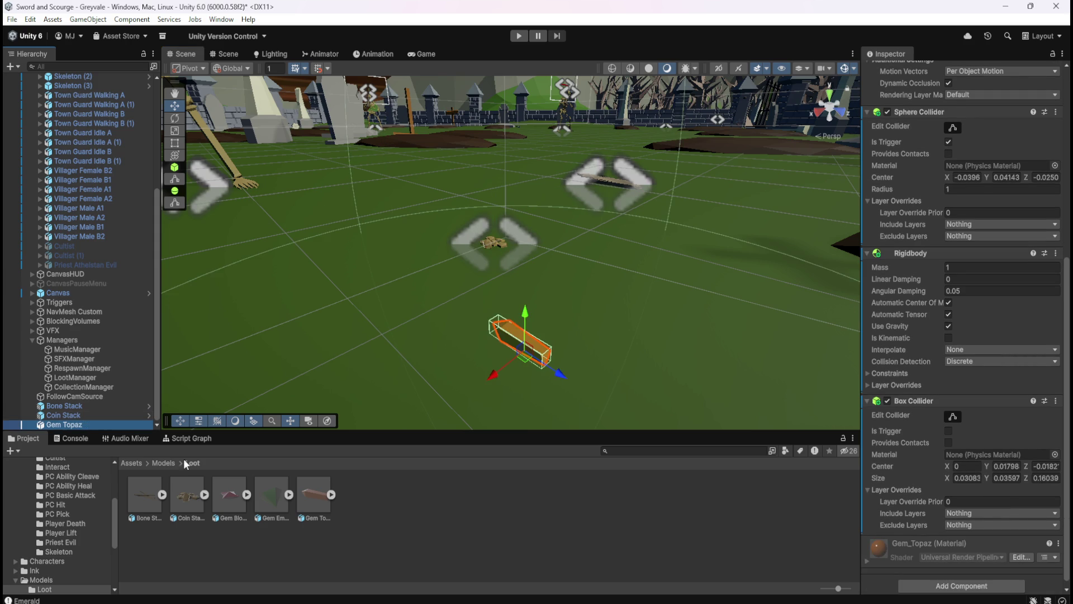
{"action": "left_click", "coordinate": [72, 415]}
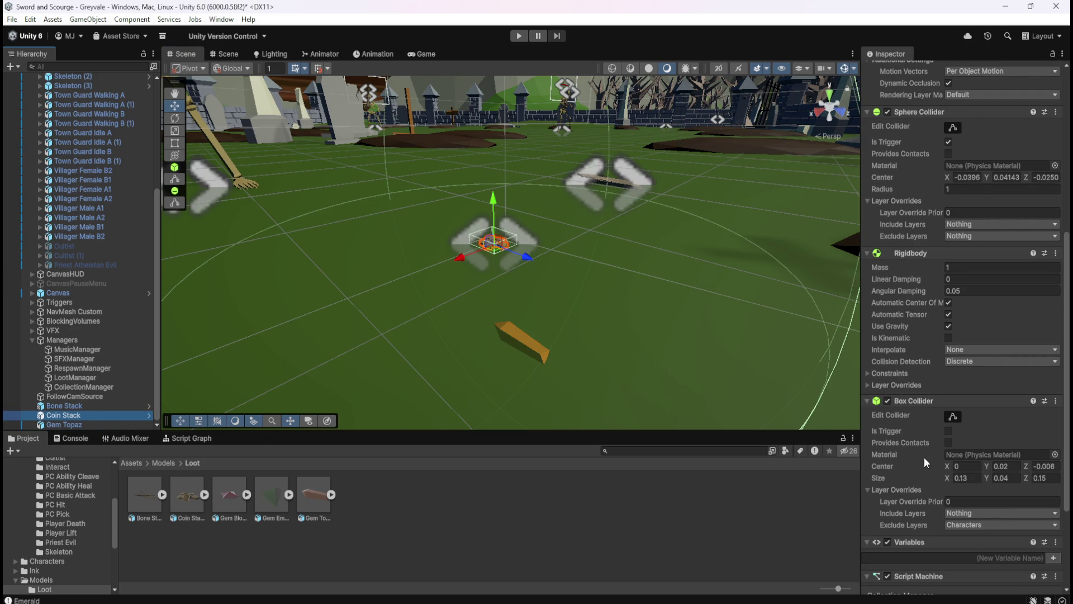
{"action": "left_click", "coordinate": [76, 424]}
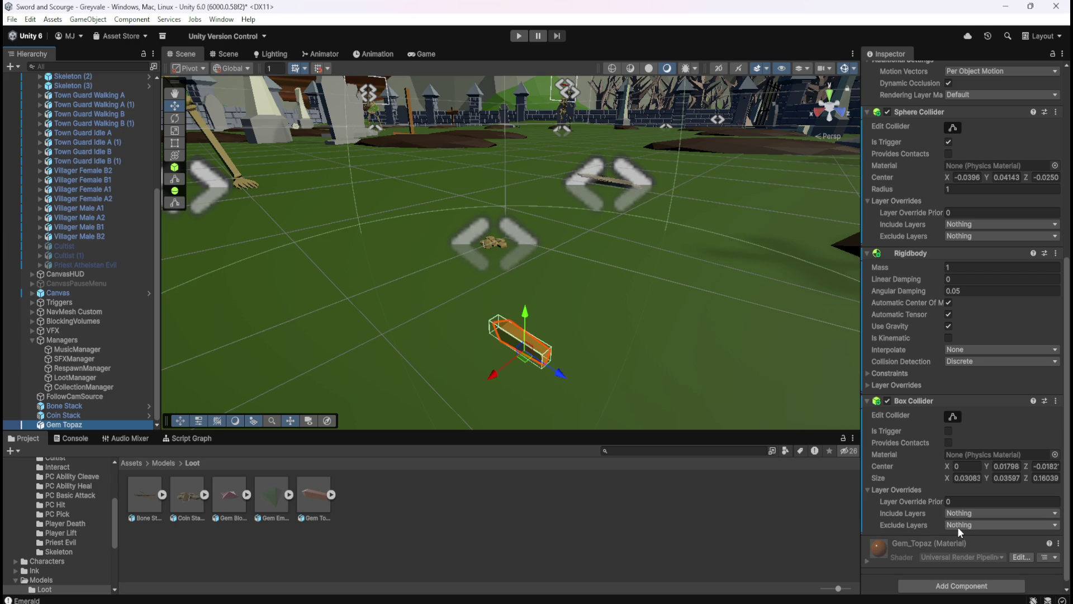
{"action": "left_click", "coordinate": [960, 527]}
{"action": "left_click", "coordinate": [978, 479]}
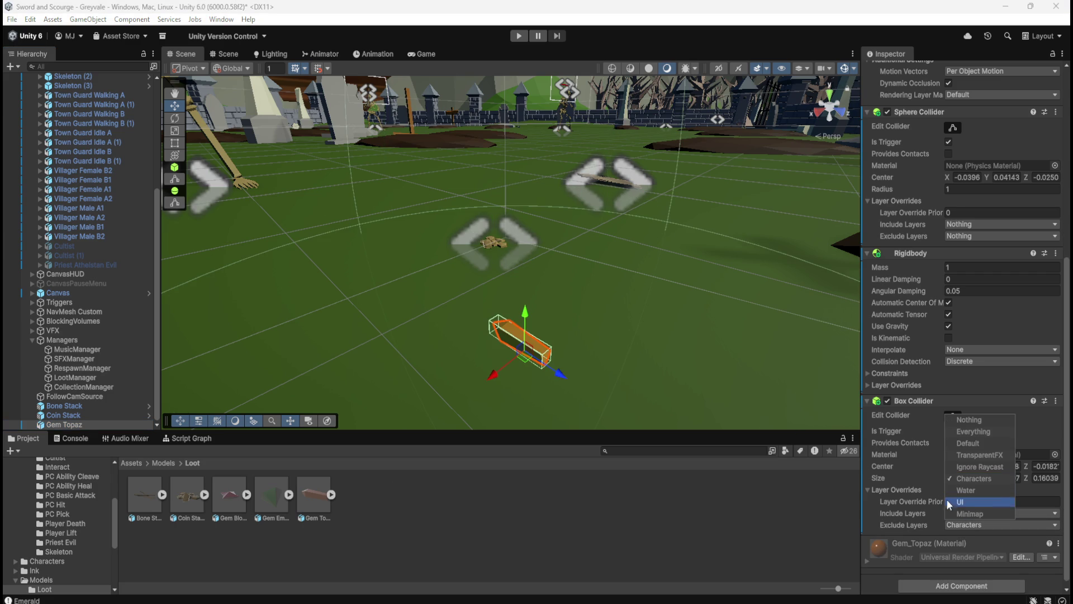
Copy Coin Stack's CollectionManager Script Machine and paste it as new onto Gem Topaz
{"action": "left_click", "coordinate": [71, 414]}
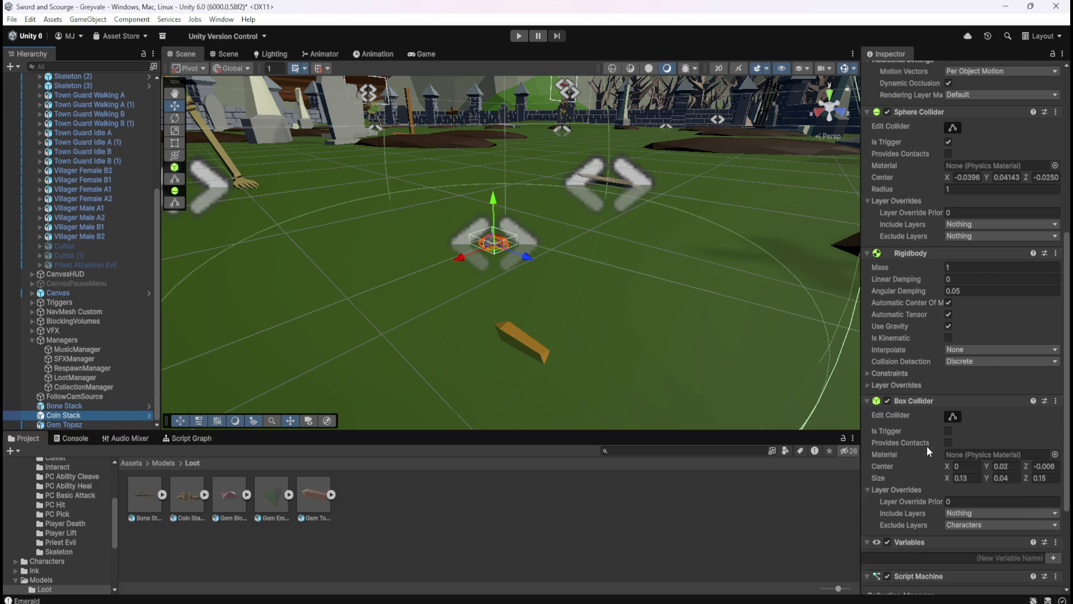
{"action": "scroll", "coordinate": [932, 448], "scroll_direction": "down", "scroll_amount": 4}
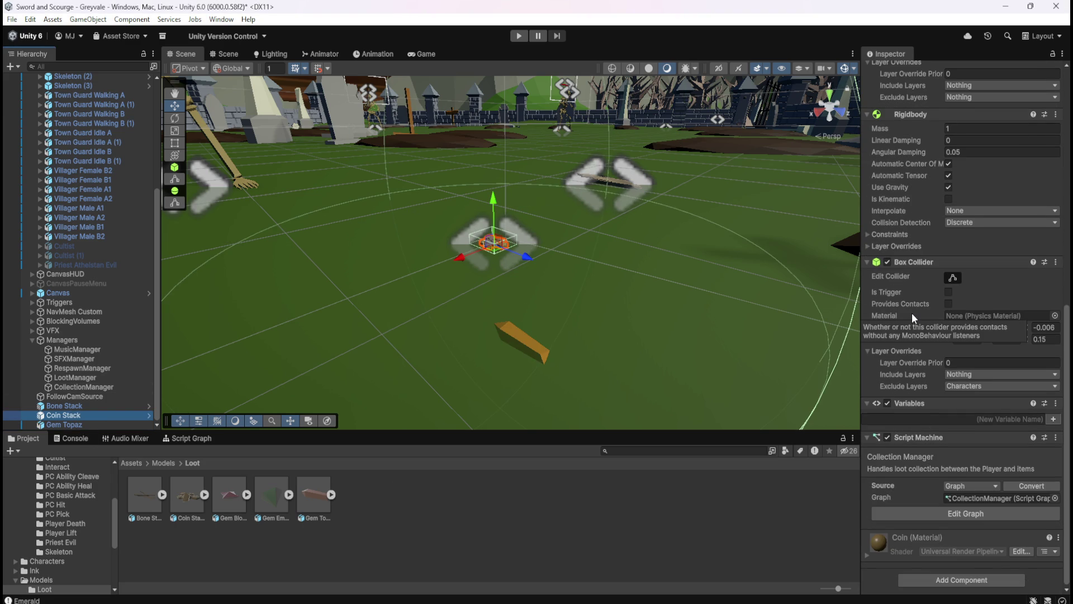
{"action": "right_click", "coordinate": [936, 437]}
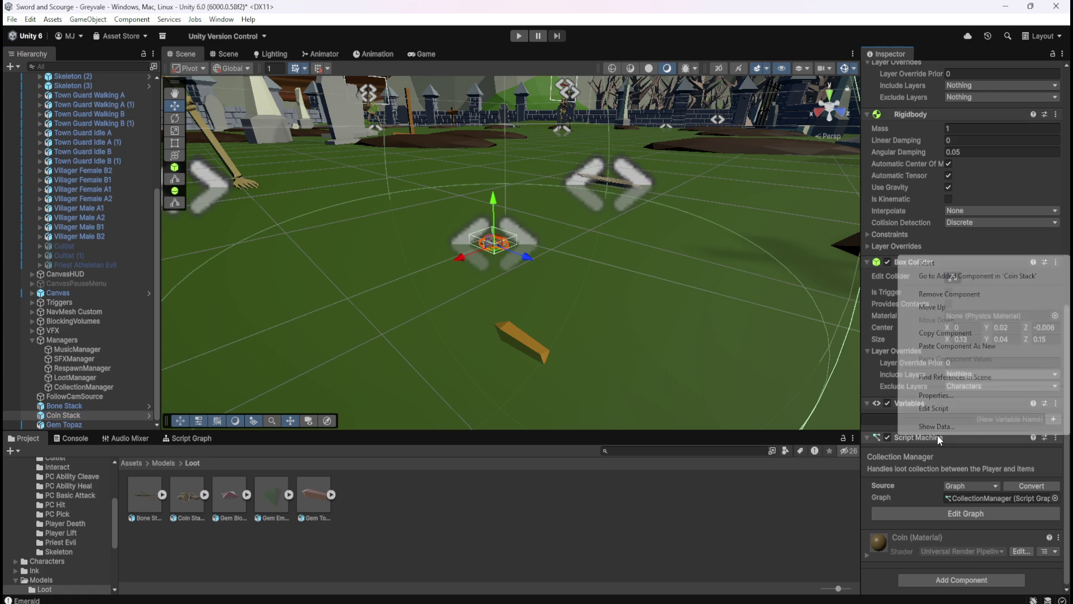
{"action": "left_click", "coordinate": [944, 334]}
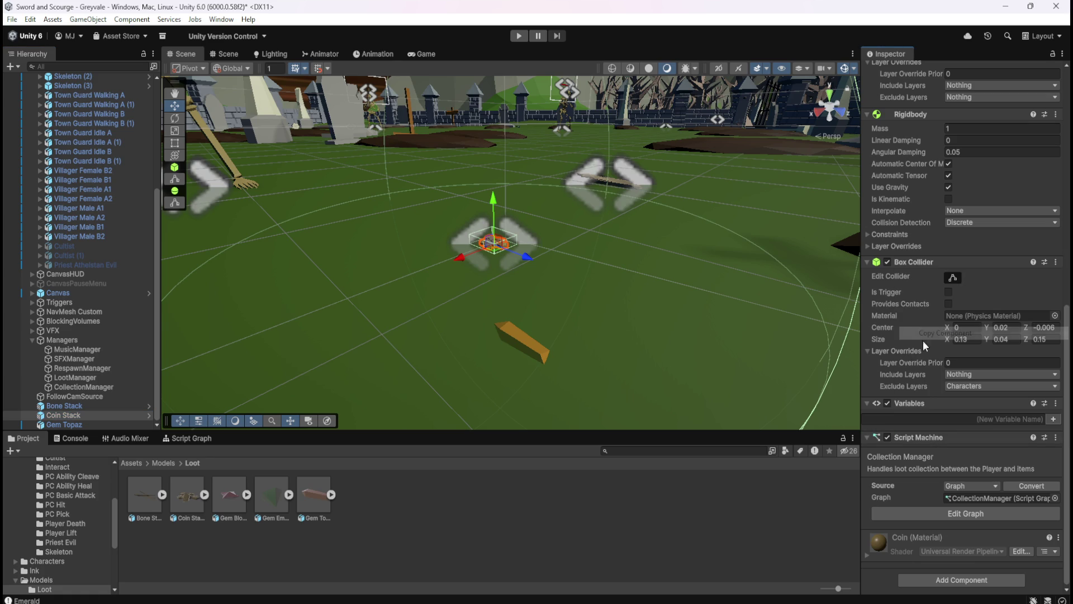
{"action": "left_click", "coordinate": [87, 425]}
{"action": "right_click", "coordinate": [908, 401]}
{"action": "left_click", "coordinate": [879, 483]}
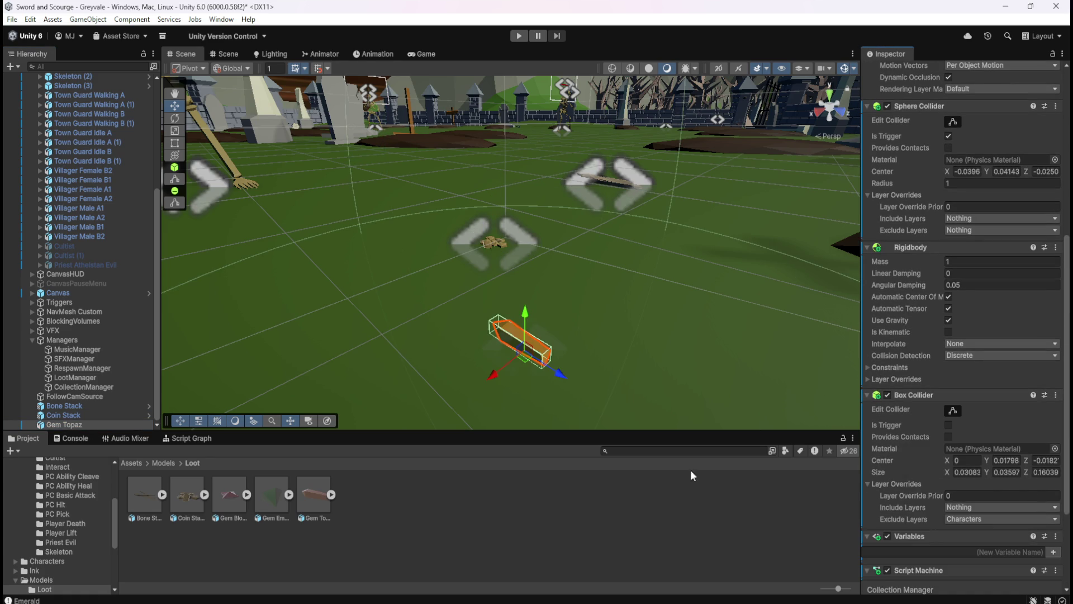
{"action": "left_click", "coordinate": [65, 413]}
{"action": "left_click", "coordinate": [65, 424]}
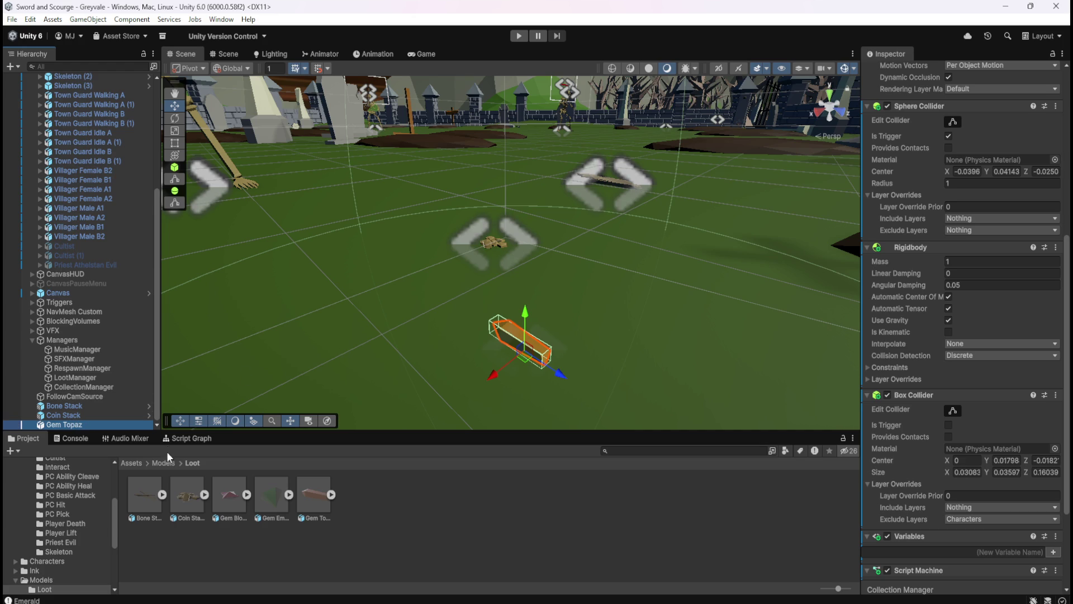
{"action": "scroll", "coordinate": [907, 453], "scroll_direction": "down", "scroll_amount": 4}
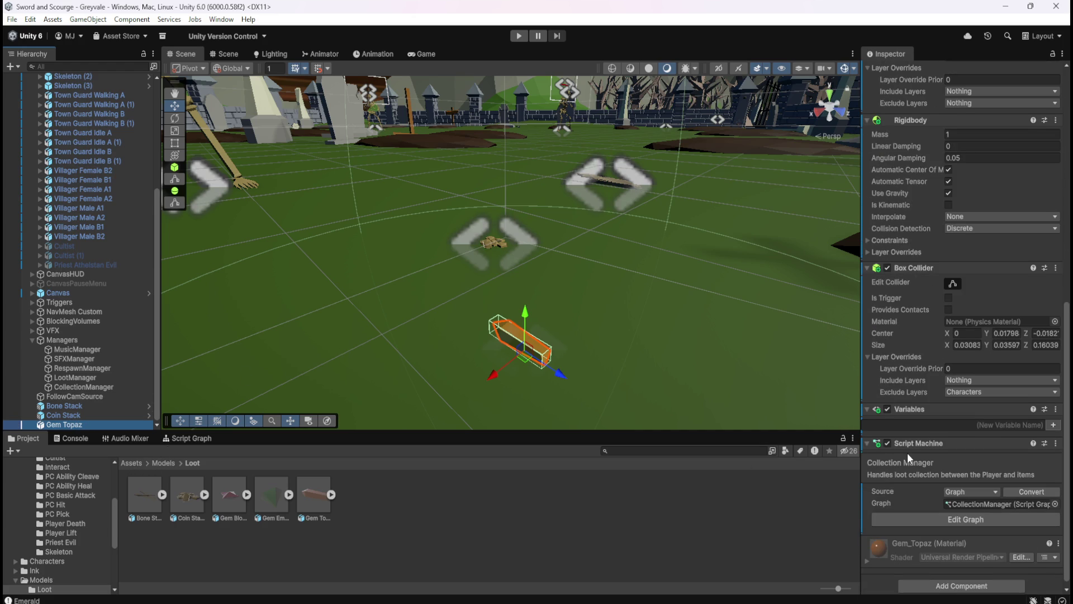
{"action": "scroll", "coordinate": [911, 458], "scroll_direction": "up", "scroll_amount": 4}
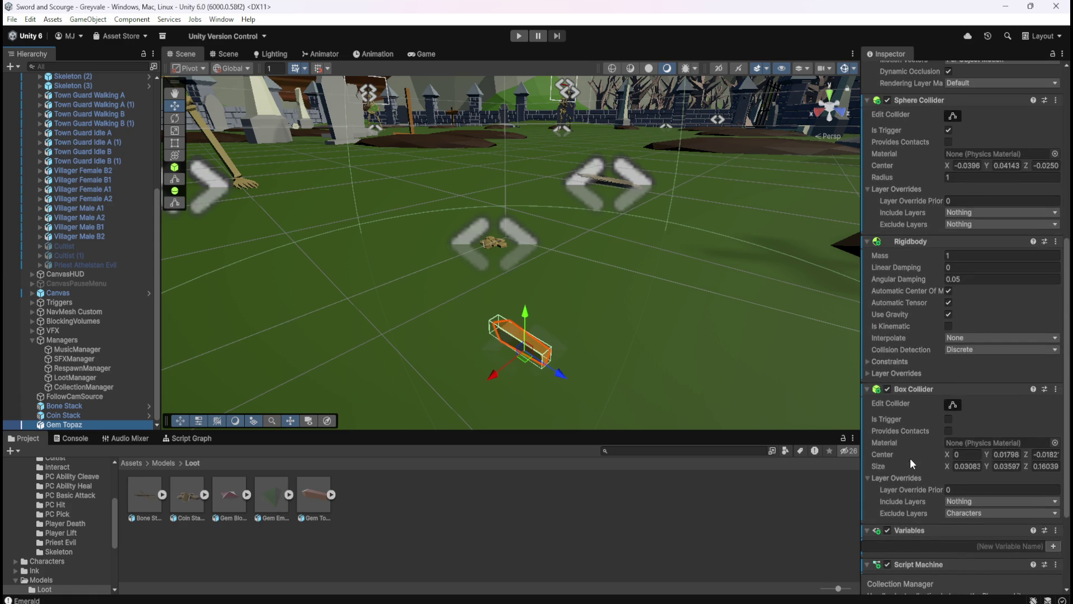
{"action": "scroll", "coordinate": [910, 458], "scroll_direction": "up", "scroll_amount": 5}
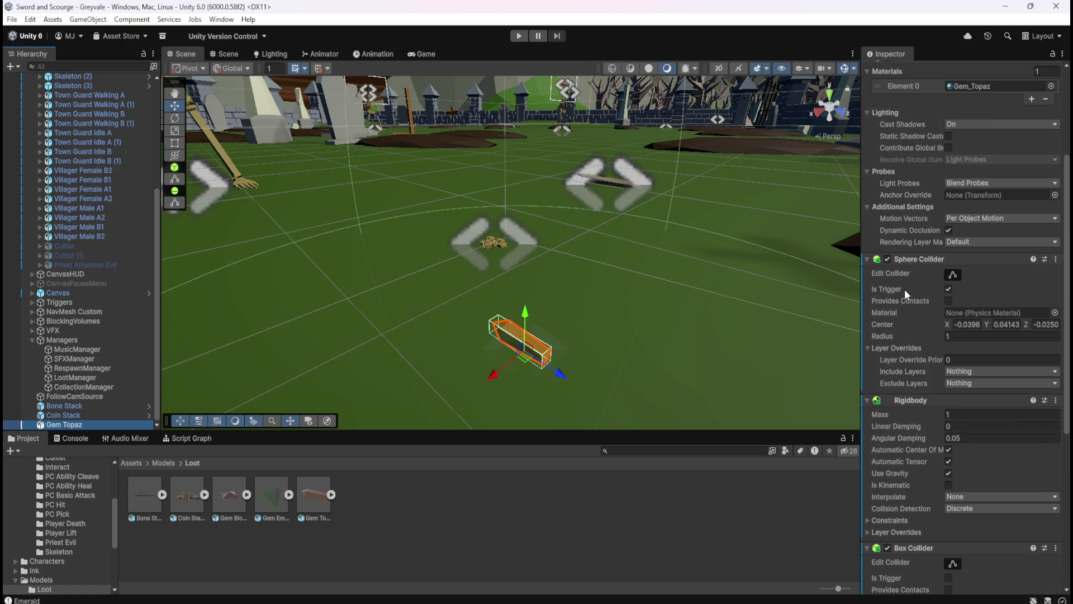
{"action": "scroll", "coordinate": [895, 395], "scroll_direction": "down", "scroll_amount": 2}
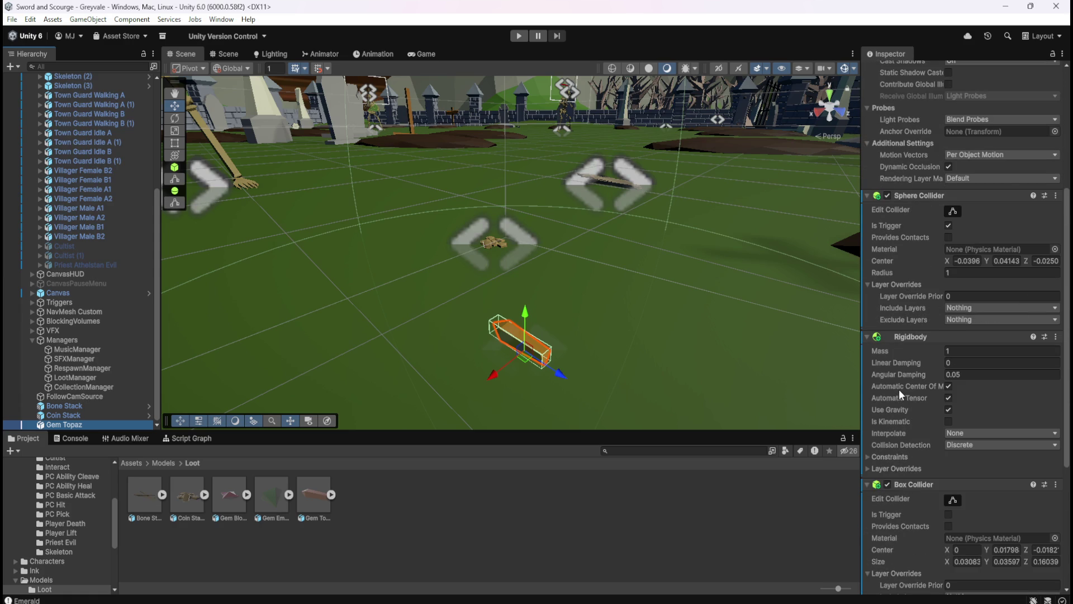
{"action": "scroll", "coordinate": [899, 389], "scroll_direction": "down", "scroll_amount": 4}
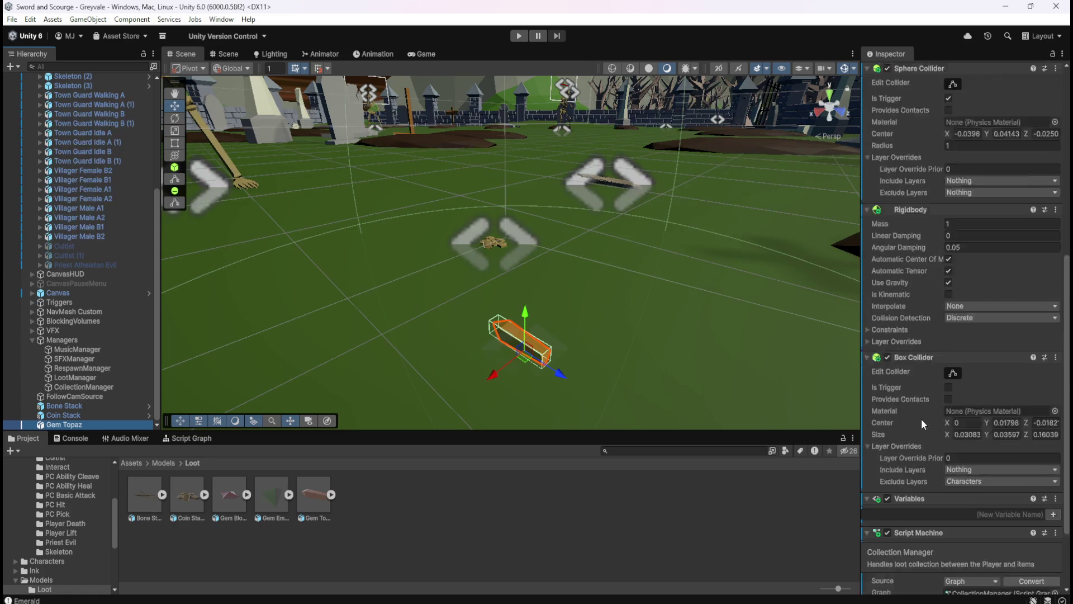
{"action": "scroll", "coordinate": [926, 400], "scroll_direction": "down", "scroll_amount": 1}
{"action": "scroll", "coordinate": [912, 368], "scroll_direction": "down", "scroll_amount": 2}
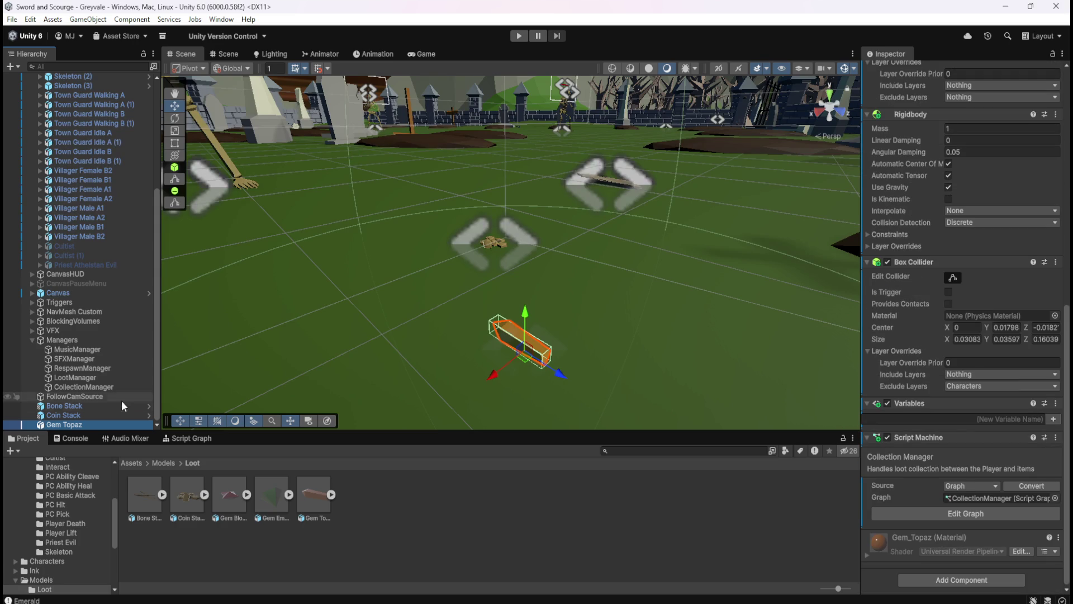
Delete the Coin Stack prefab from Assets/Prefabs/Loot and confirm the deletion
{"action": "left_click", "coordinate": [134, 464]}
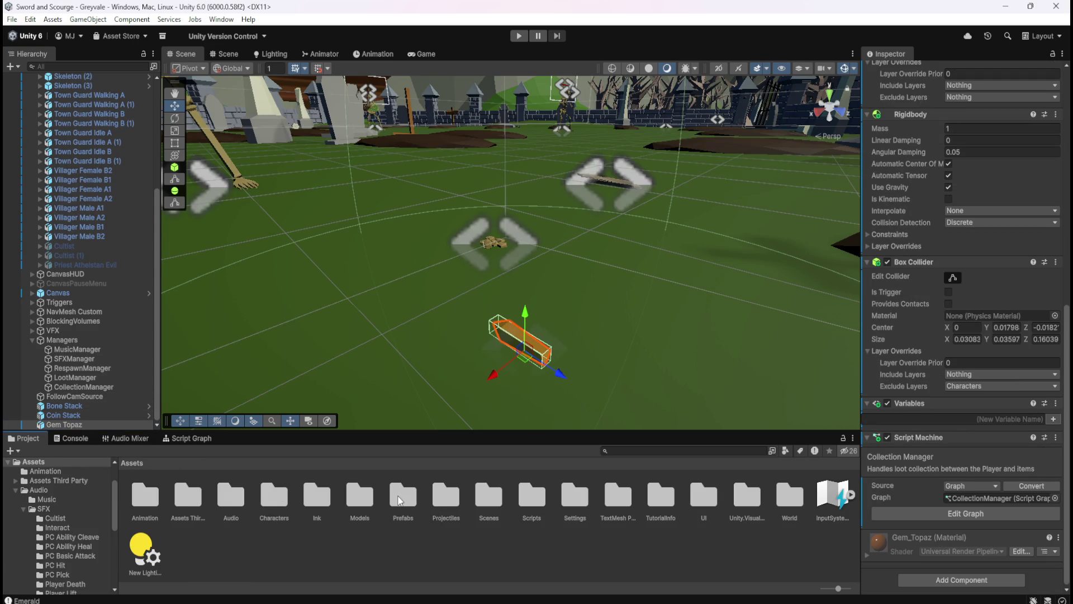
{"action": "double_click", "coordinate": [399, 499]}
{"action": "double_click", "coordinate": [187, 500]}
{"action": "left_click", "coordinate": [202, 504]}
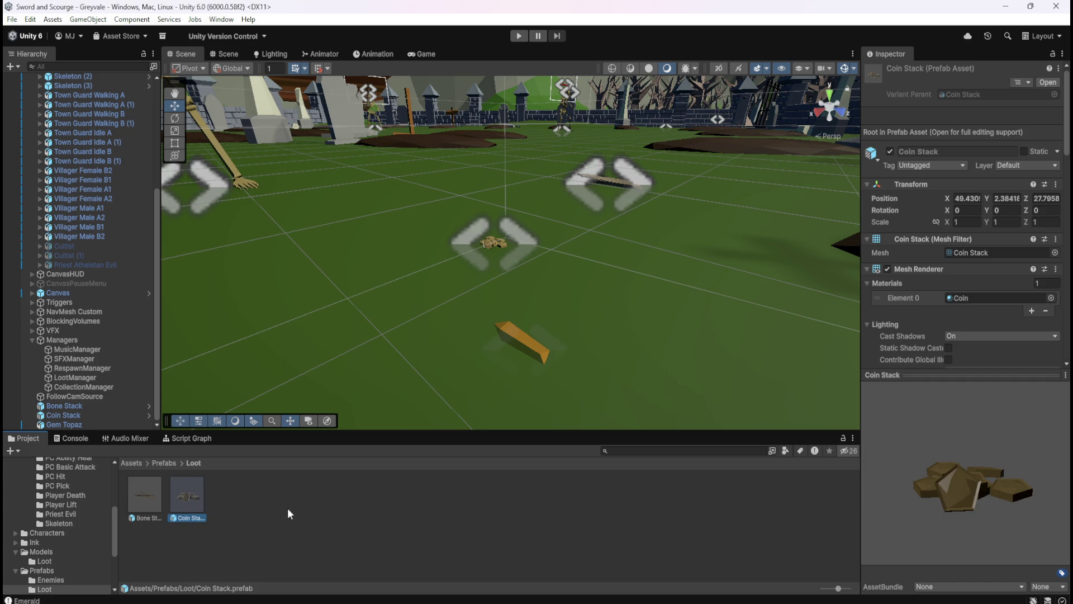
{"action": "key", "text": "Delete"}
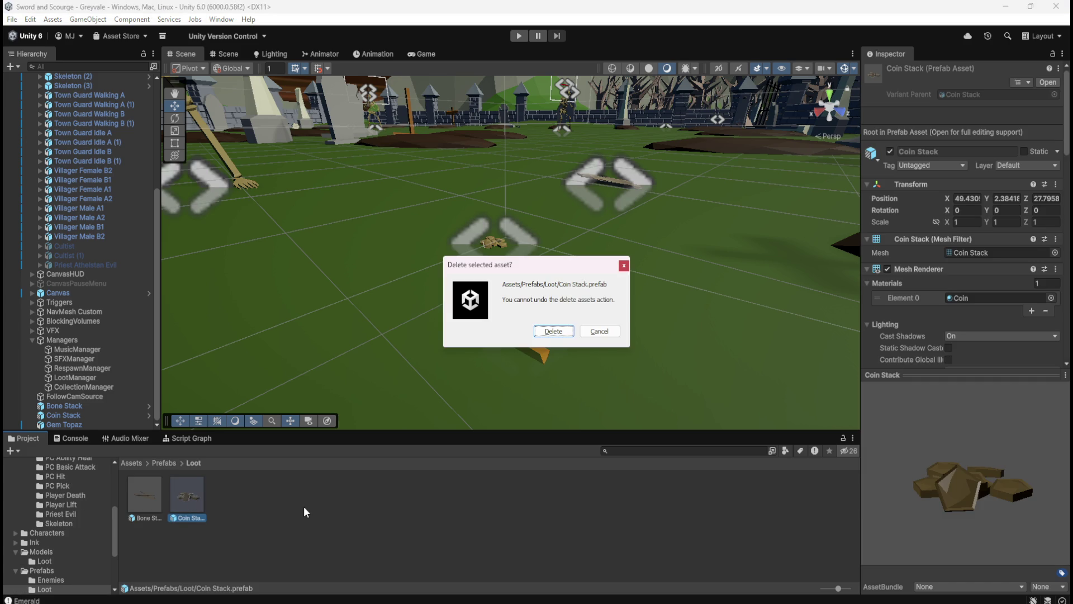
{"action": "left_click", "coordinate": [552, 332]}
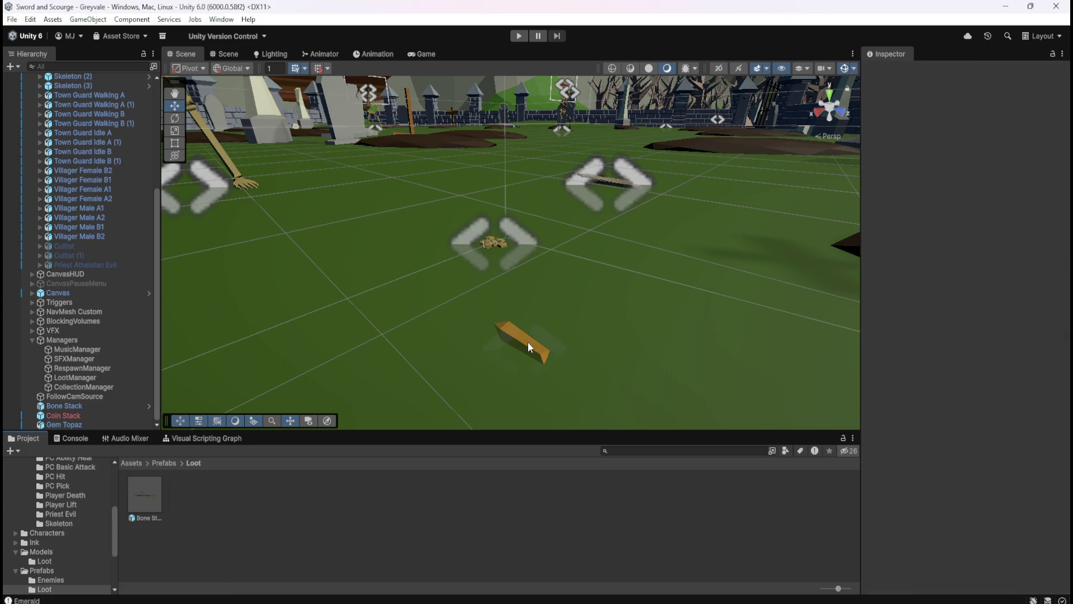
Remove the Box Collider component from the Coin Stack object in the scene
{"action": "left_click", "coordinate": [68, 415]}
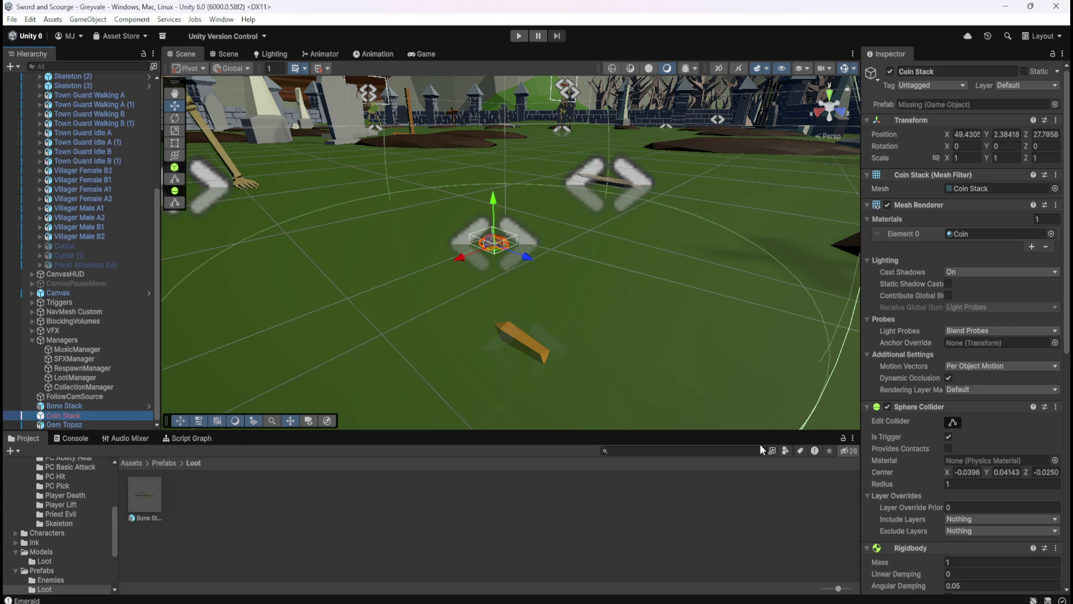
{"action": "scroll", "coordinate": [923, 458], "scroll_direction": "down", "scroll_amount": 3}
{"action": "scroll", "coordinate": [922, 456], "scroll_direction": "down", "scroll_amount": 6}
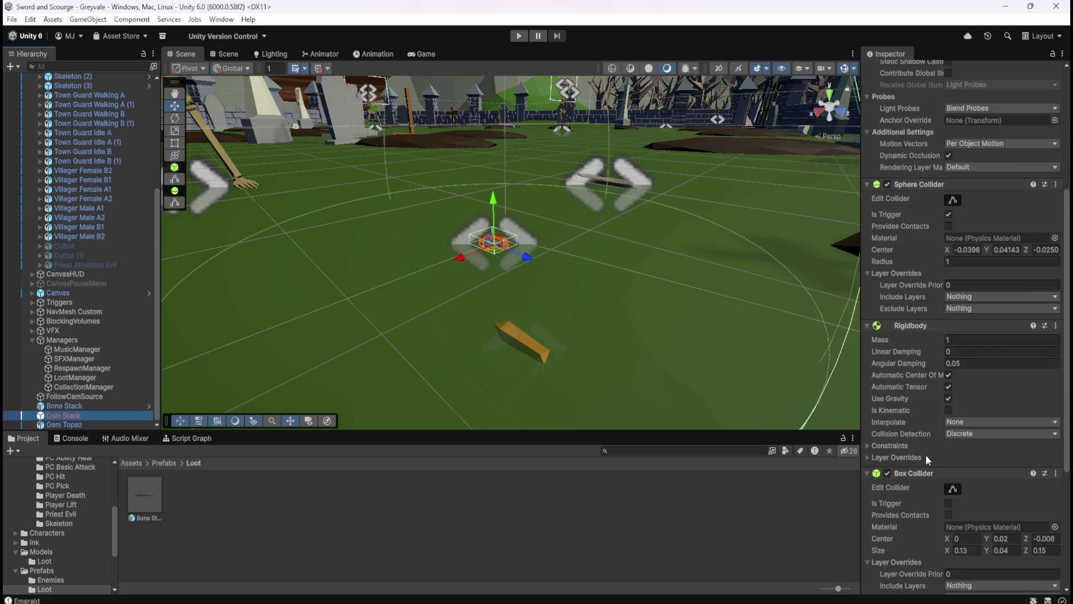
{"action": "right_click", "coordinate": [935, 380]}
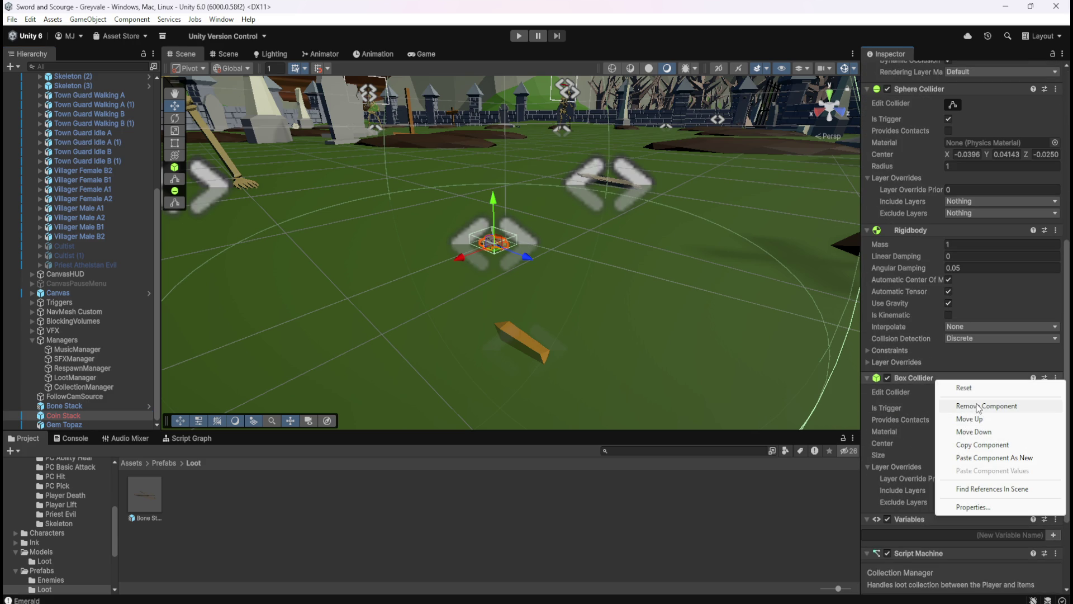
{"action": "left_click", "coordinate": [979, 407]}
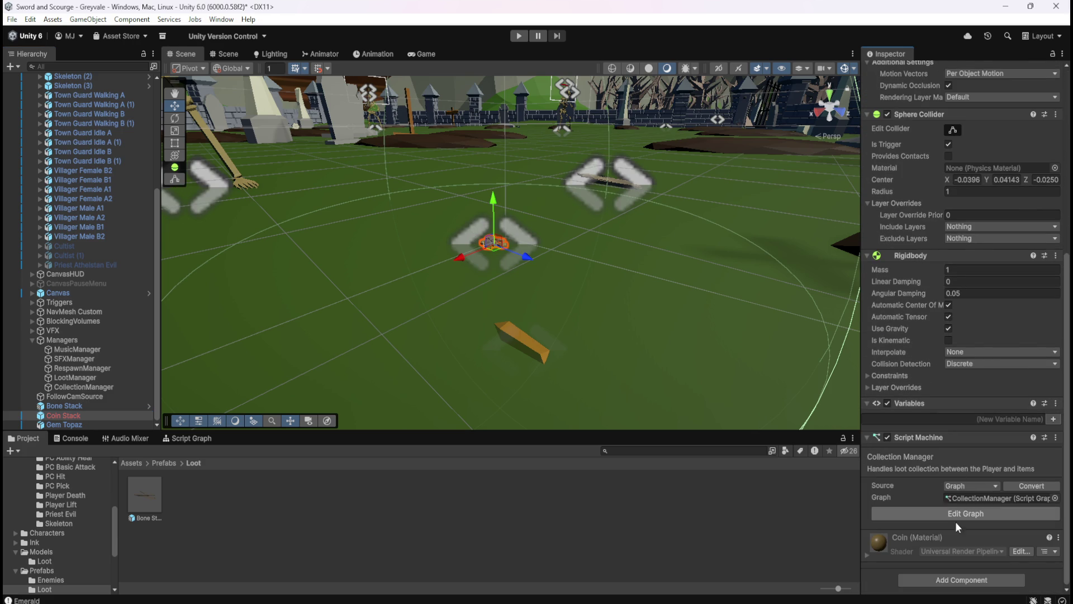
{"action": "left_click", "coordinate": [937, 579]}
{"action": "key", "text": "Escape"}
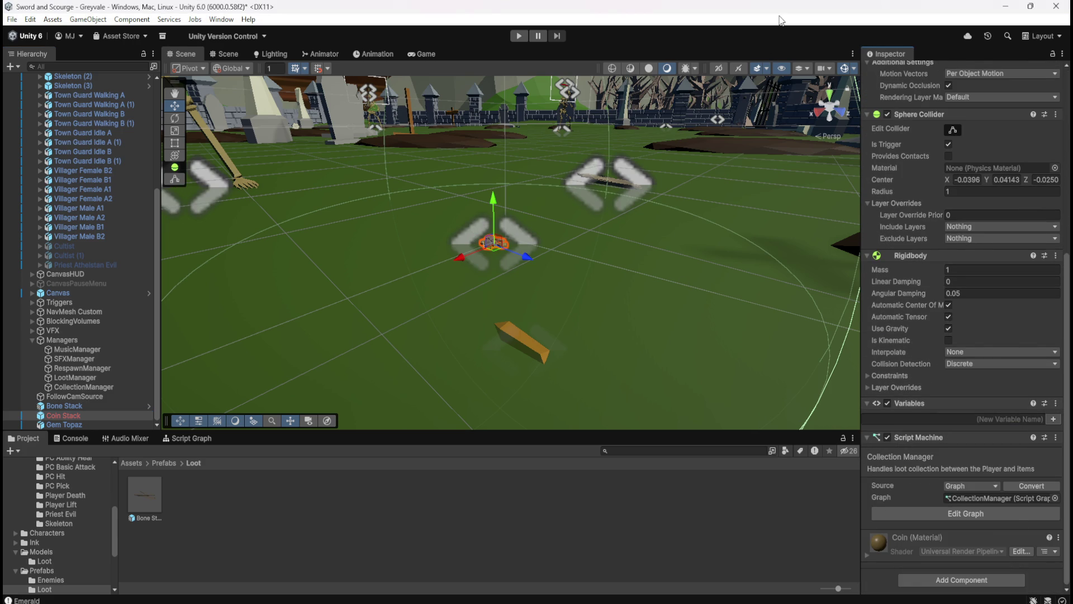
Add a Box Collider excluding the Characters layer to Coin Stack, then drag it into Prefabs/Loot as a prefab
{"action": "key", "text": "f"}
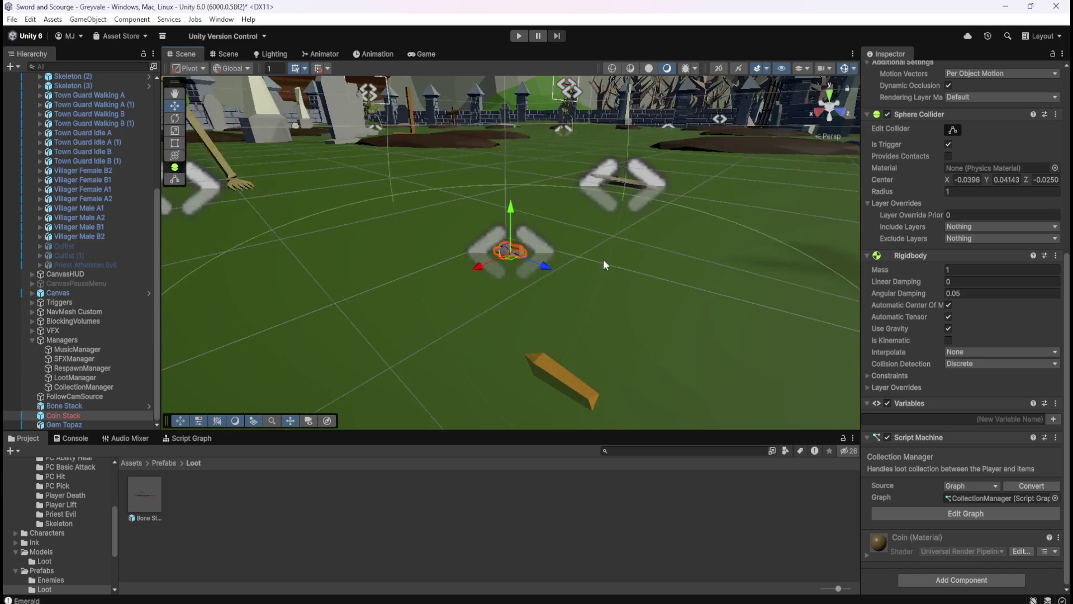
{"action": "left_click", "coordinate": [956, 581]}
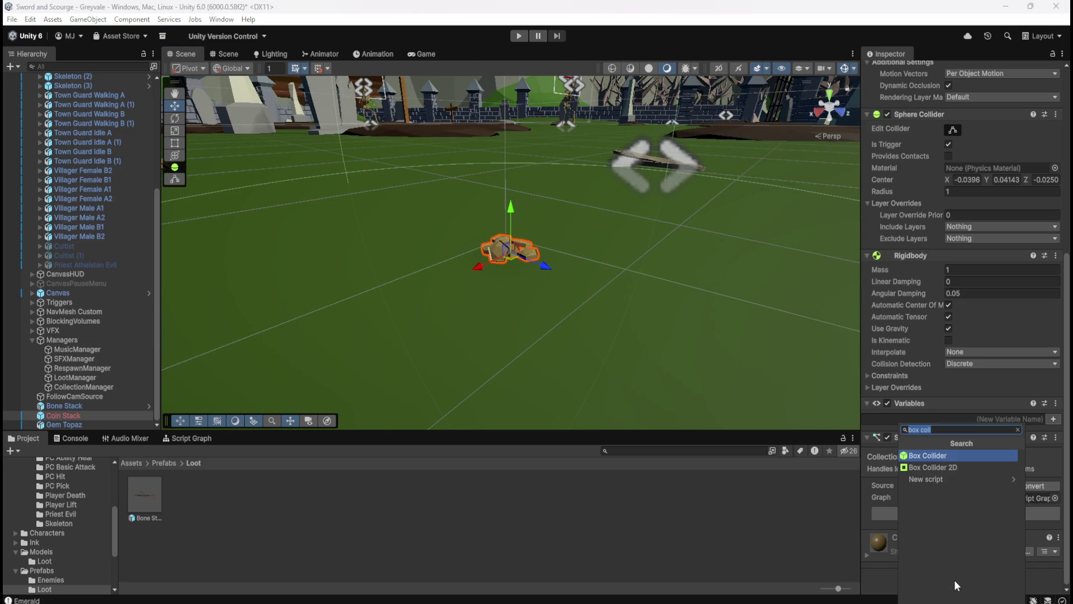
{"action": "left_click", "coordinate": [938, 458]}
{"action": "mouse_move", "coordinate": [611, 147]}
{"action": "left_mouse_down"}
{"action": "mouse_move", "coordinate": [632, 207]}
{"action": "mouse_move", "coordinate": [595, 265]}
{"action": "mouse_move", "coordinate": [589, 163]}
{"action": "mouse_move", "coordinate": [609, 379]}
{"action": "left_mouse_up"}
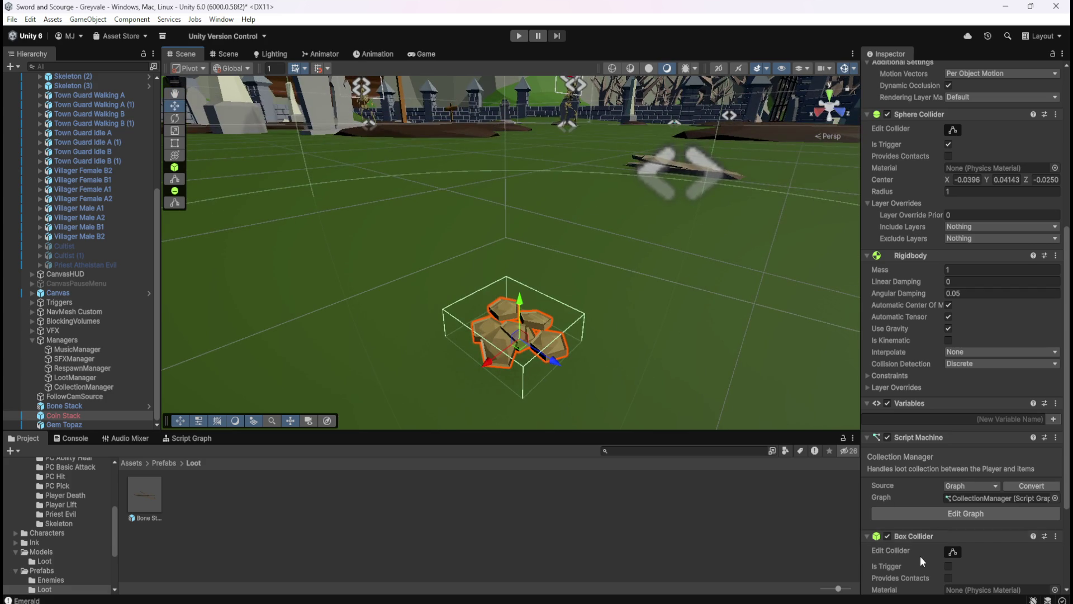
{"action": "scroll", "coordinate": [920, 556], "scroll_direction": "down", "scroll_amount": 5}
{"action": "left_click", "coordinate": [970, 519]}
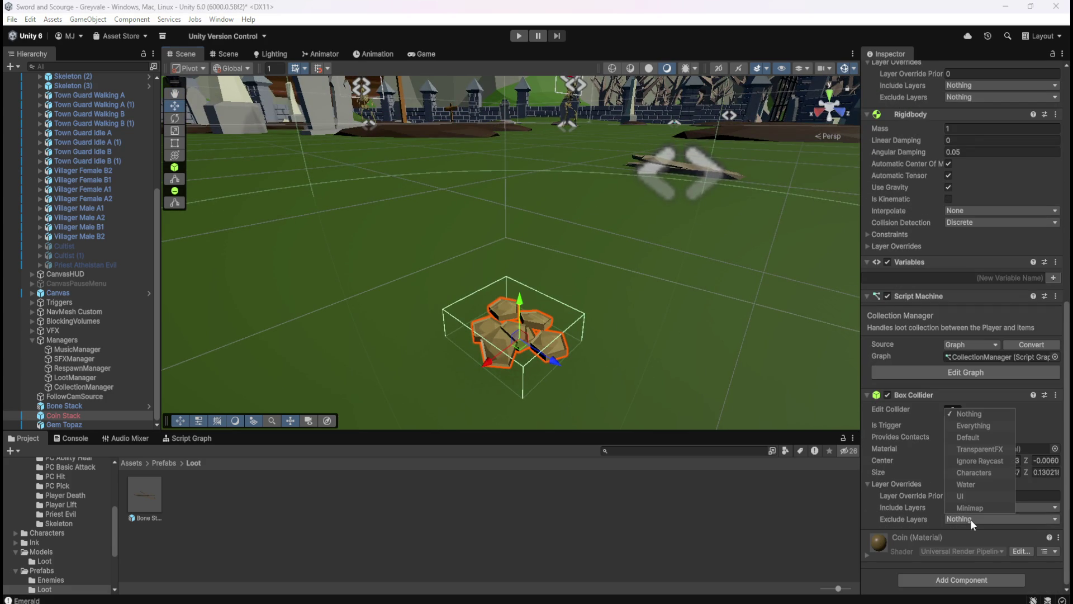
{"action": "left_click", "coordinate": [969, 471]}
{"action": "left_click_drag", "start_coordinate": [66, 416], "coordinate": [228, 509]}
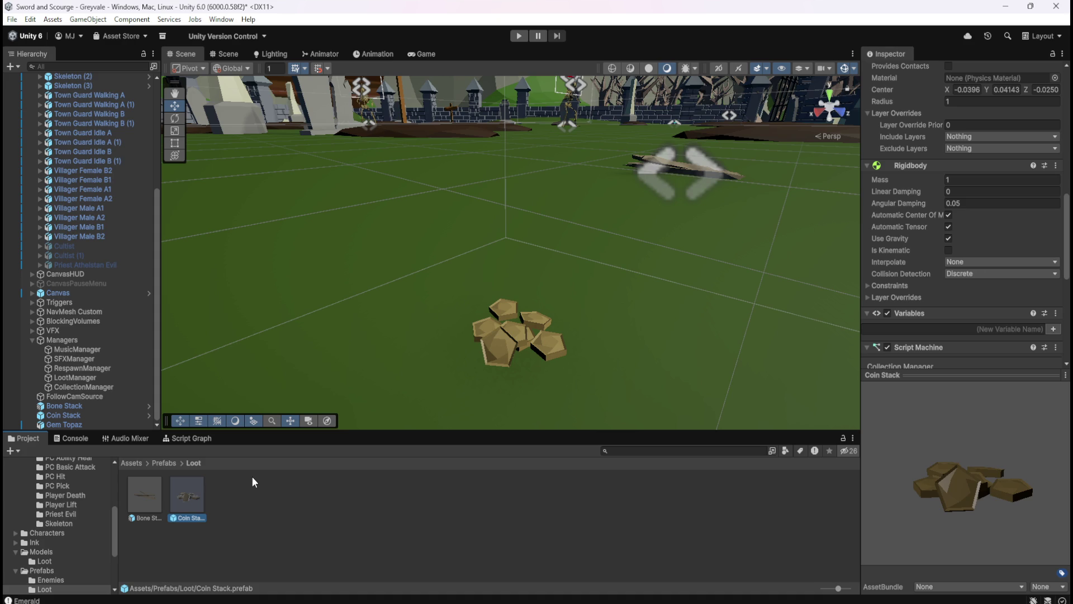
Compare the components on Coin Stack, Gem Topaz and Bone Stack in the Inspector
{"action": "left_click", "coordinate": [86, 415]}
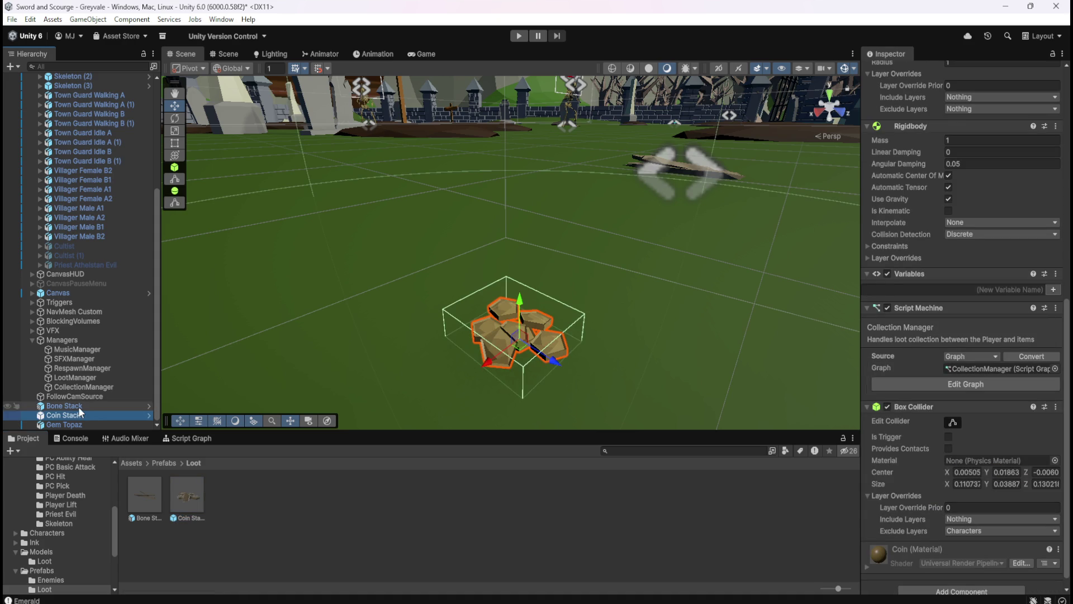
{"action": "scroll", "coordinate": [912, 461], "scroll_direction": "down", "scroll_amount": 1}
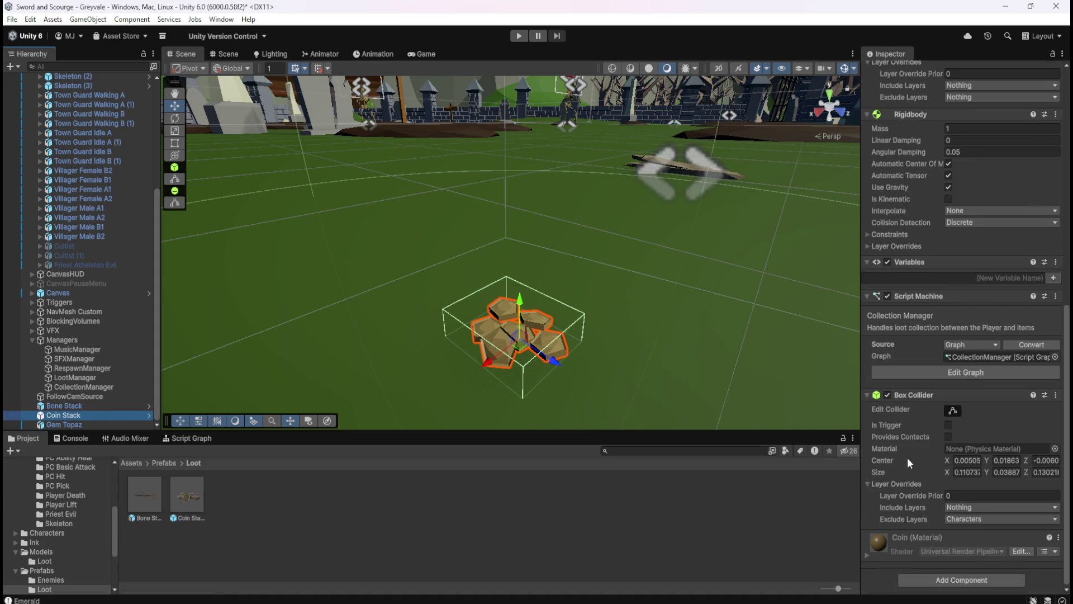
{"action": "left_click", "coordinate": [81, 425]}
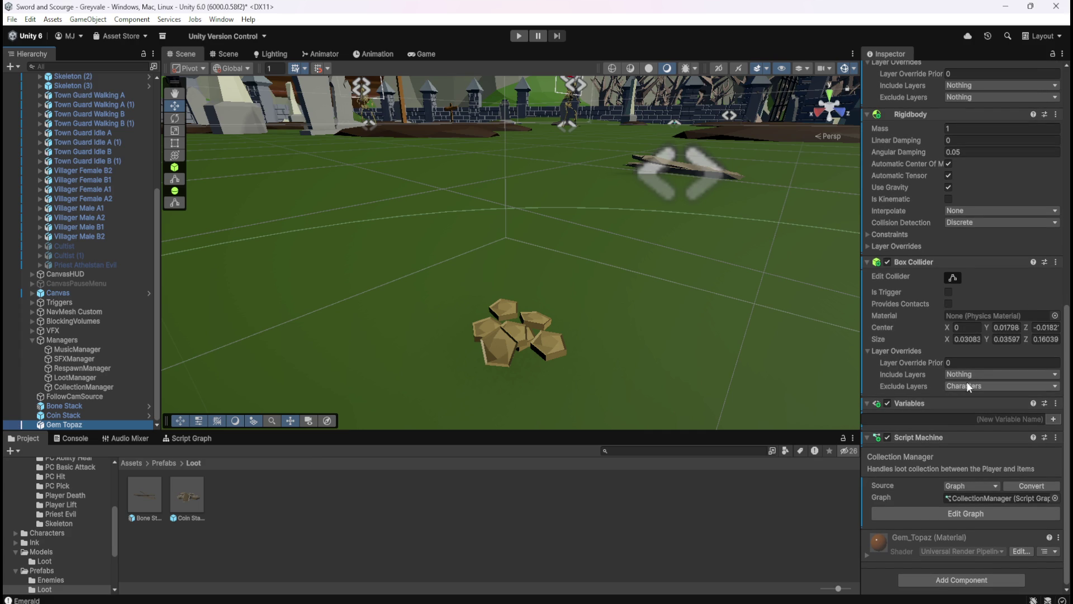
{"action": "left_click", "coordinate": [79, 405]}
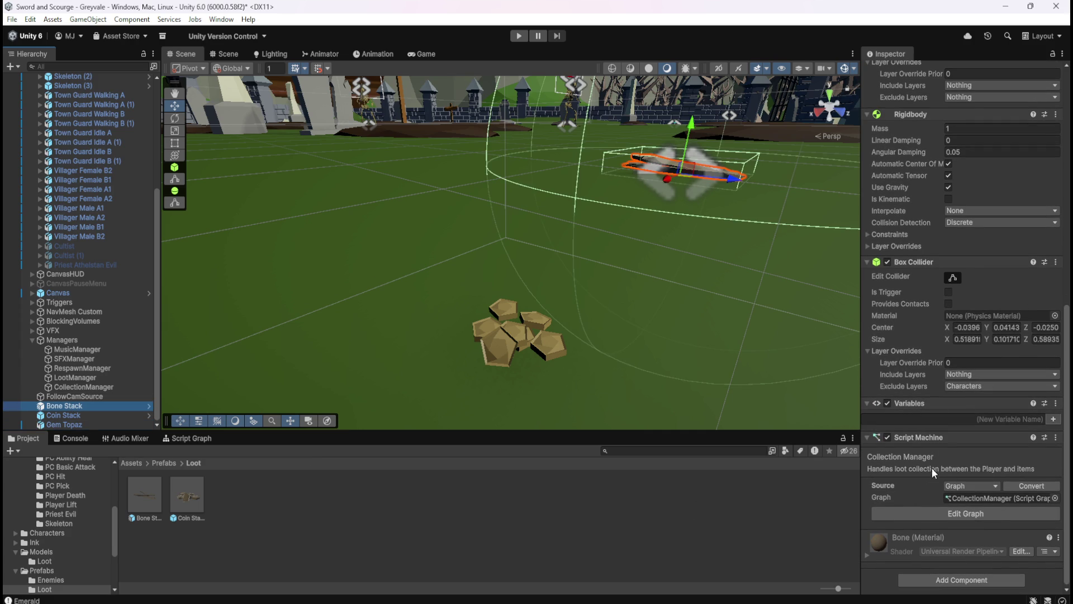
{"action": "left_click", "coordinate": [71, 415]}
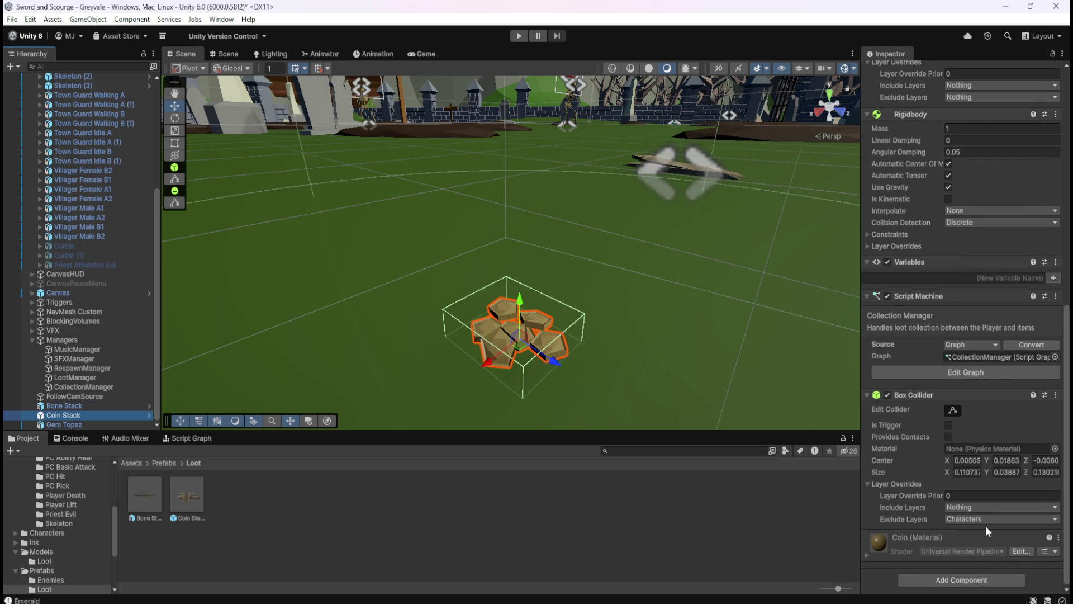
Drag Gem Topaz from the Hierarchy into Prefabs/Loot to make it a prefab
{"action": "left_click", "coordinate": [90, 425]}
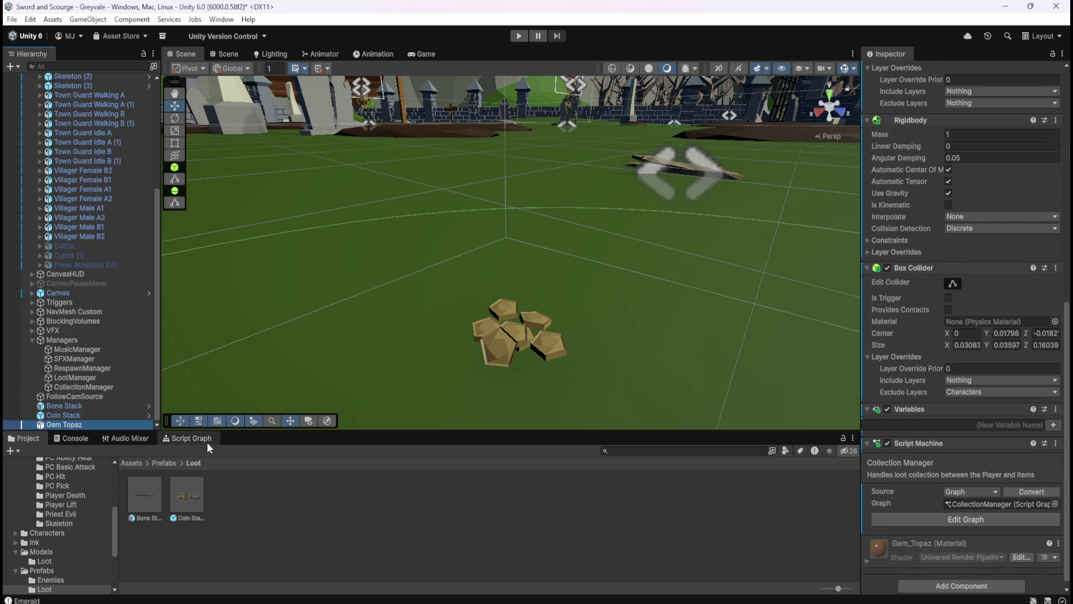
{"action": "scroll", "coordinate": [974, 489], "scroll_direction": "down", "scroll_amount": 1}
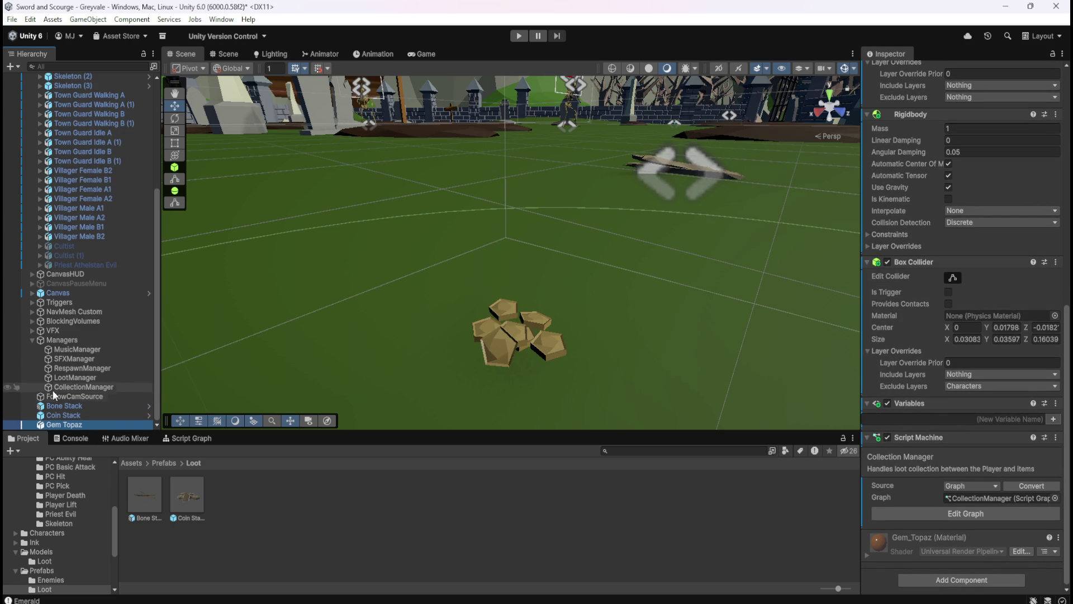
{"action": "mouse_move", "coordinate": [89, 427]}
{"action": "left_mouse_down"}
{"action": "mouse_move", "coordinate": [77, 427]}
{"action": "mouse_move", "coordinate": [311, 515]}
{"action": "mouse_move", "coordinate": [255, 513]}
{"action": "left_mouse_up"}
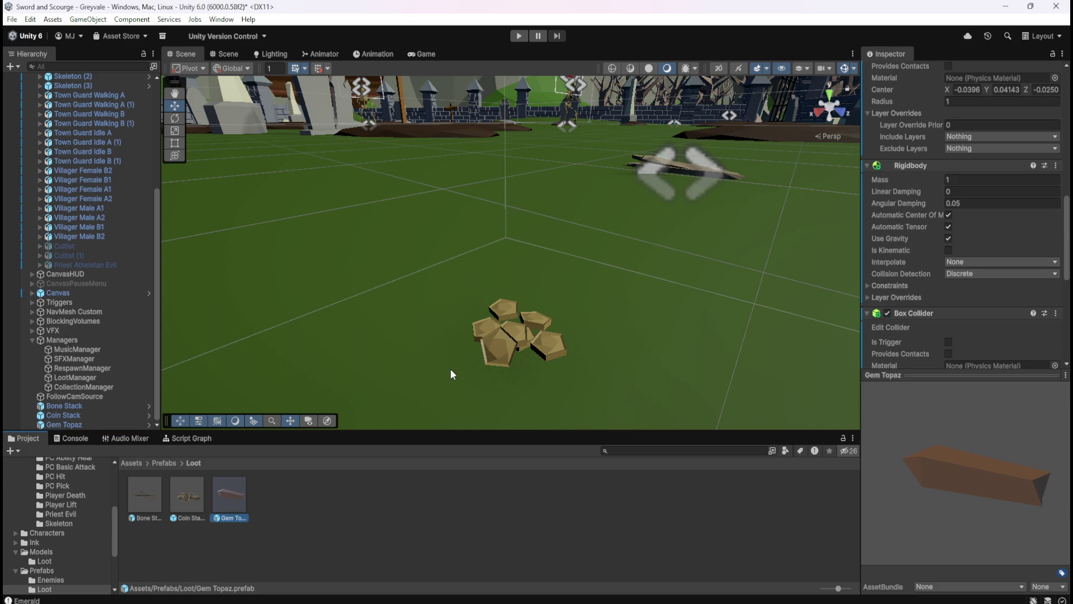
{"action": "scroll", "coordinate": [467, 321], "scroll_direction": "down", "scroll_amount": 5}
{"action": "scroll", "coordinate": [499, 260], "scroll_direction": "down", "scroll_amount": 5}
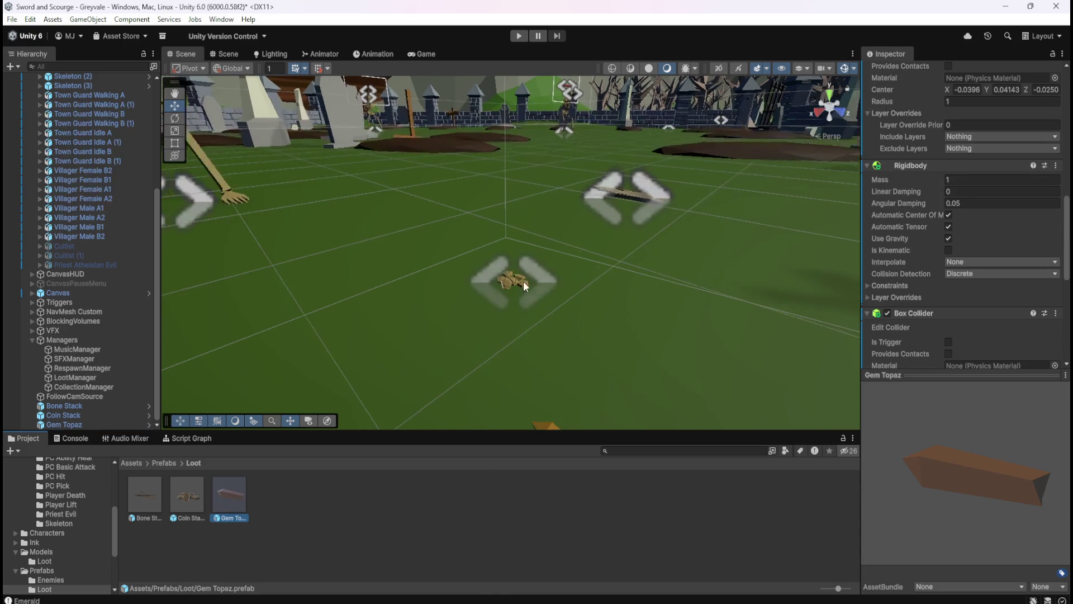
{"action": "mouse_move", "coordinate": [657, 284]}
{"action": "left_mouse_down"}
{"action": "mouse_move", "coordinate": [558, 317]}
{"action": "mouse_move", "coordinate": [613, 307]}
{"action": "mouse_move", "coordinate": [628, 291]}
{"action": "mouse_move", "coordinate": [540, 286]}
{"action": "left_mouse_up"}
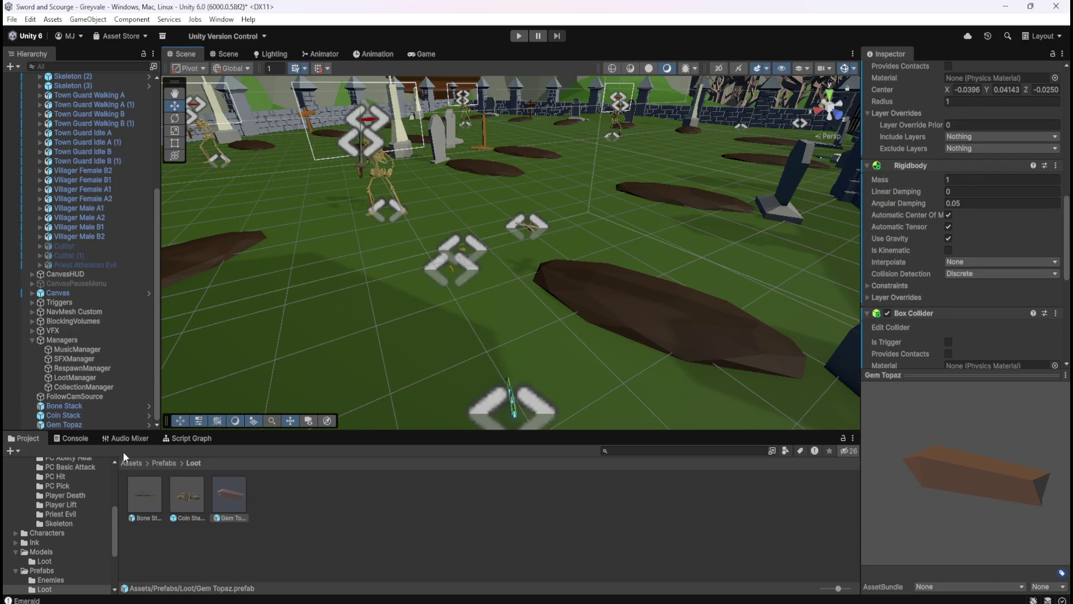
Drag the Gem Emerald model from Assets/Models/Loot into the graveyard scene
{"action": "left_click", "coordinate": [133, 463]}
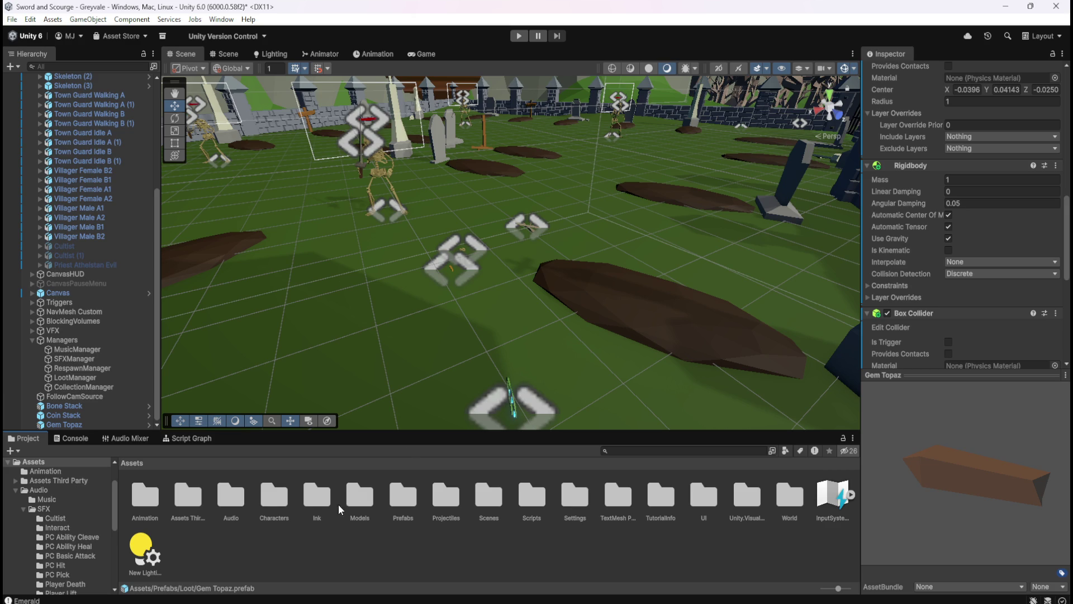
{"action": "double_click", "coordinate": [403, 498]}
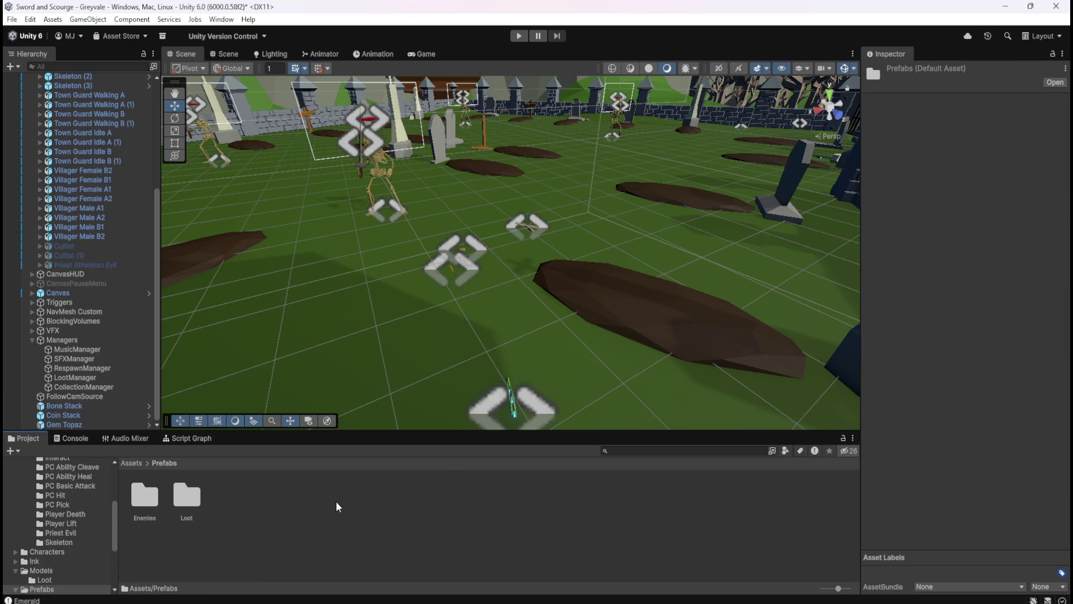
{"action": "left_click", "coordinate": [135, 462]}
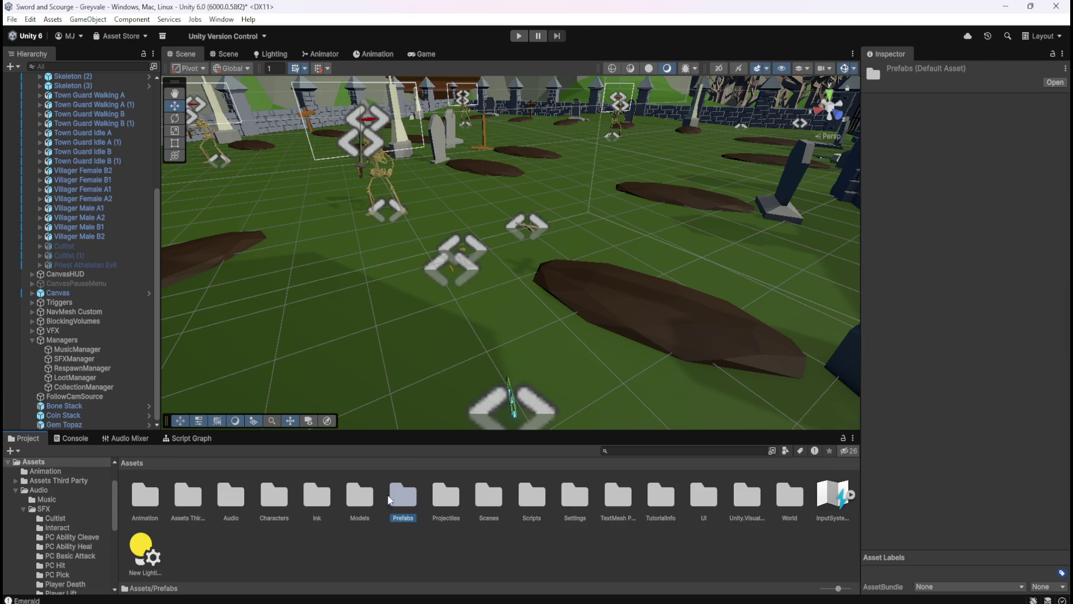
{"action": "double_click", "coordinate": [364, 499]}
{"action": "double_click", "coordinate": [146, 496]}
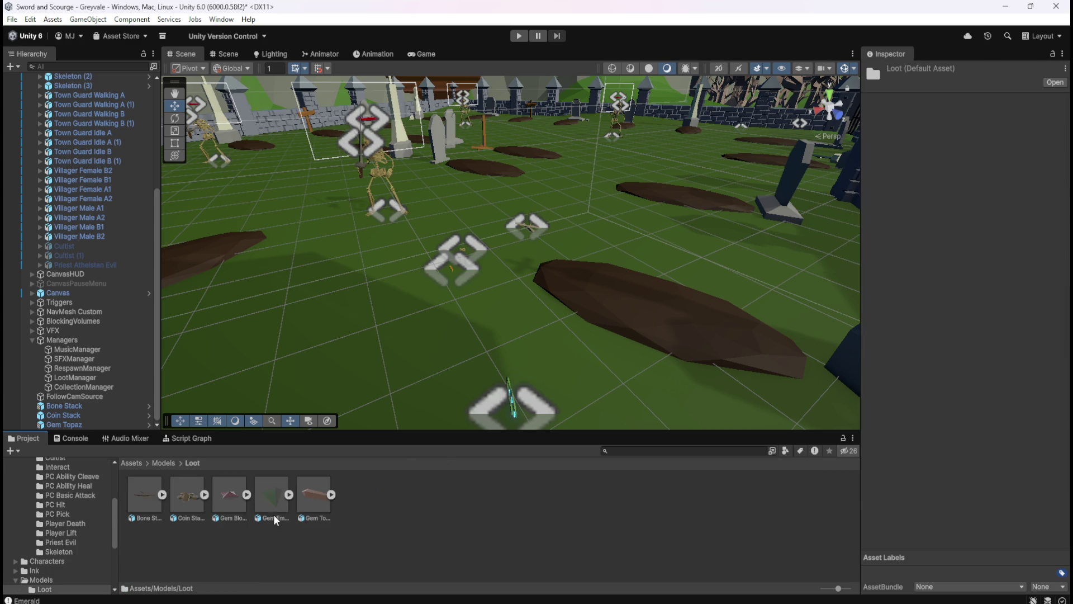
{"action": "mouse_move", "coordinate": [267, 504]}
{"action": "left_mouse_down"}
{"action": "mouse_move", "coordinate": [369, 393]}
{"action": "mouse_move", "coordinate": [421, 296]}
{"action": "left_mouse_up"}
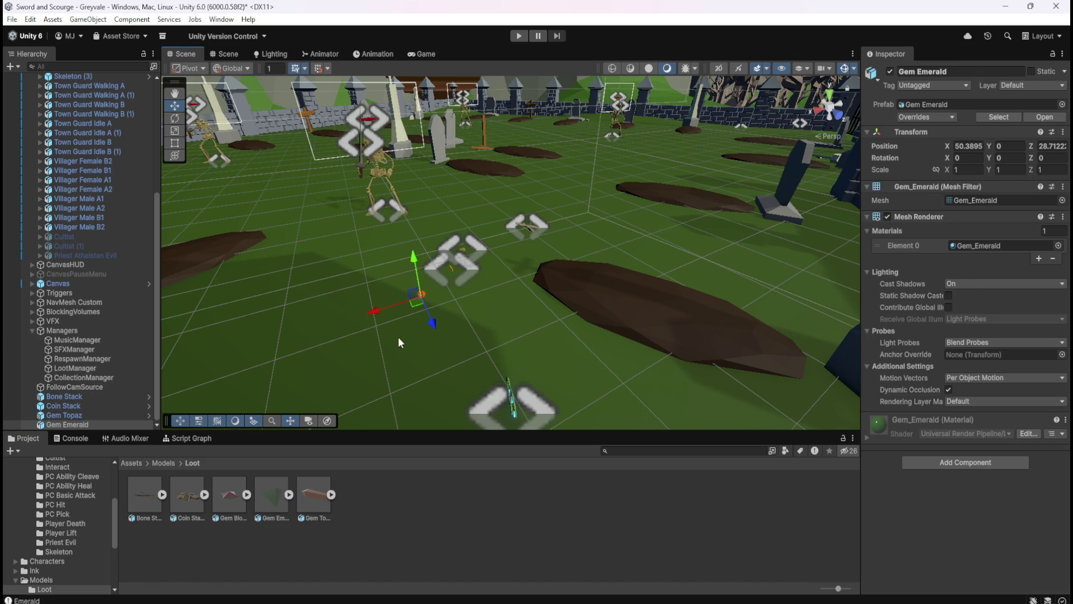
{"action": "left_click", "coordinate": [89, 414]}
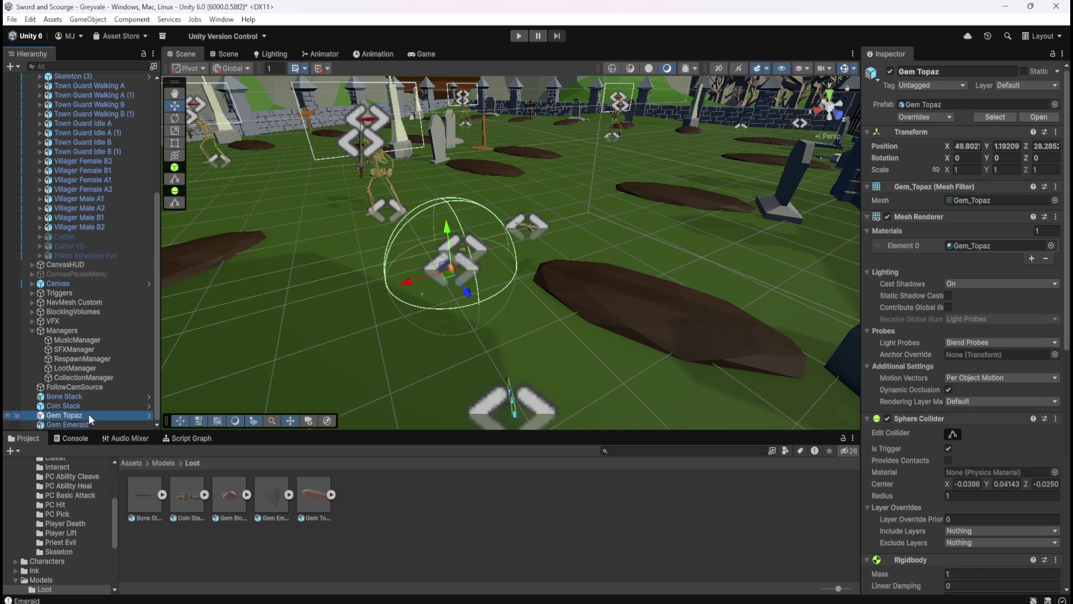
Copy Gem Topaz's radius-1 trigger Sphere Collider and paste it as new onto Gem Emerald
{"action": "scroll", "coordinate": [921, 381], "scroll_direction": "down", "scroll_amount": 3}
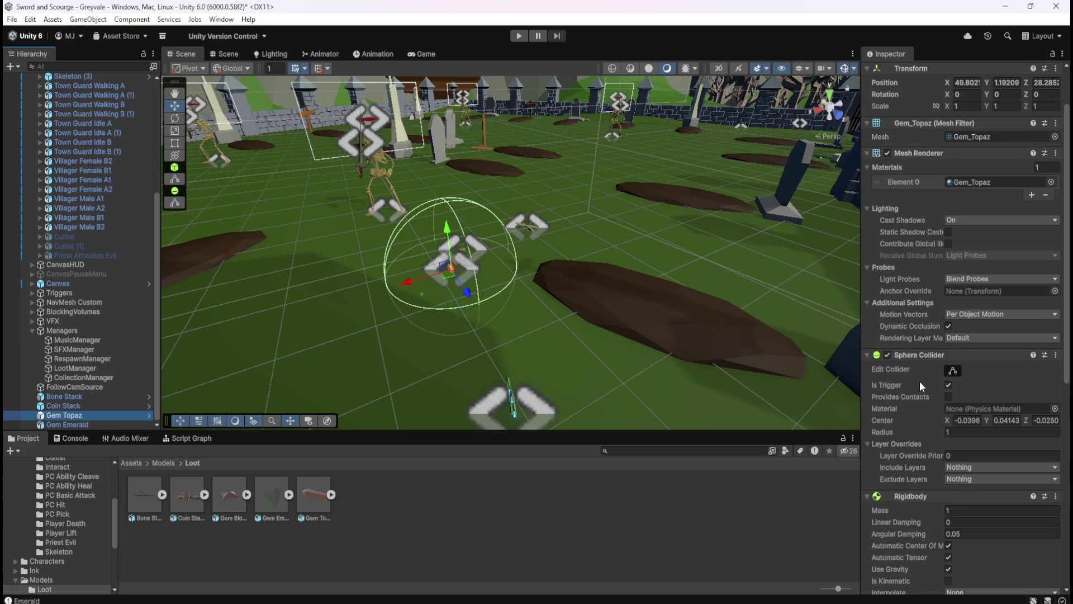
{"action": "right_click", "coordinate": [931, 353]}
{"action": "left_click", "coordinate": [924, 430]}
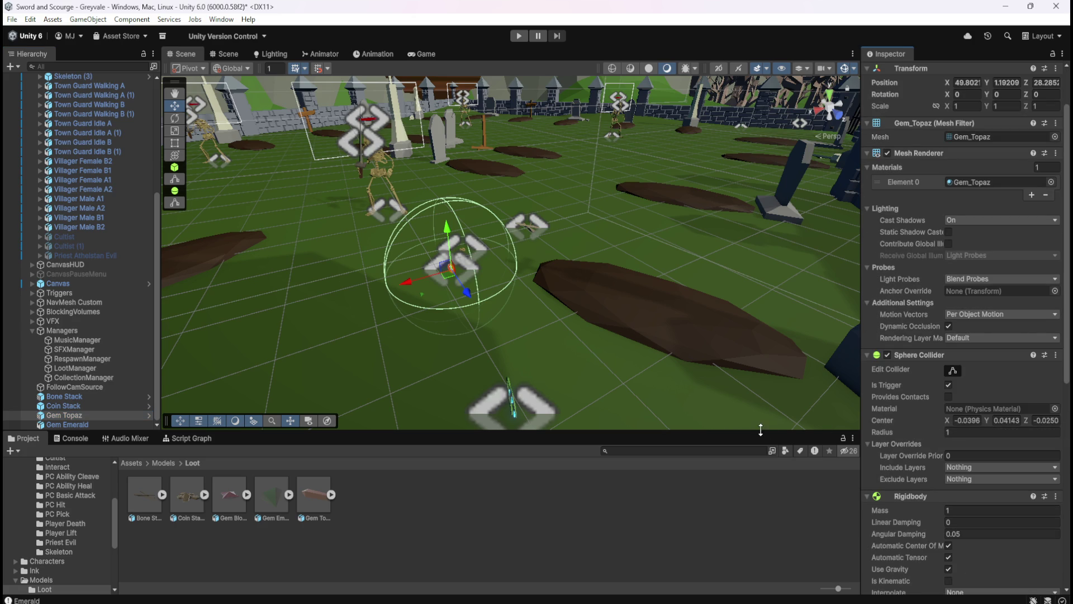
{"action": "left_click", "coordinate": [69, 425]}
{"action": "right_click", "coordinate": [933, 217]}
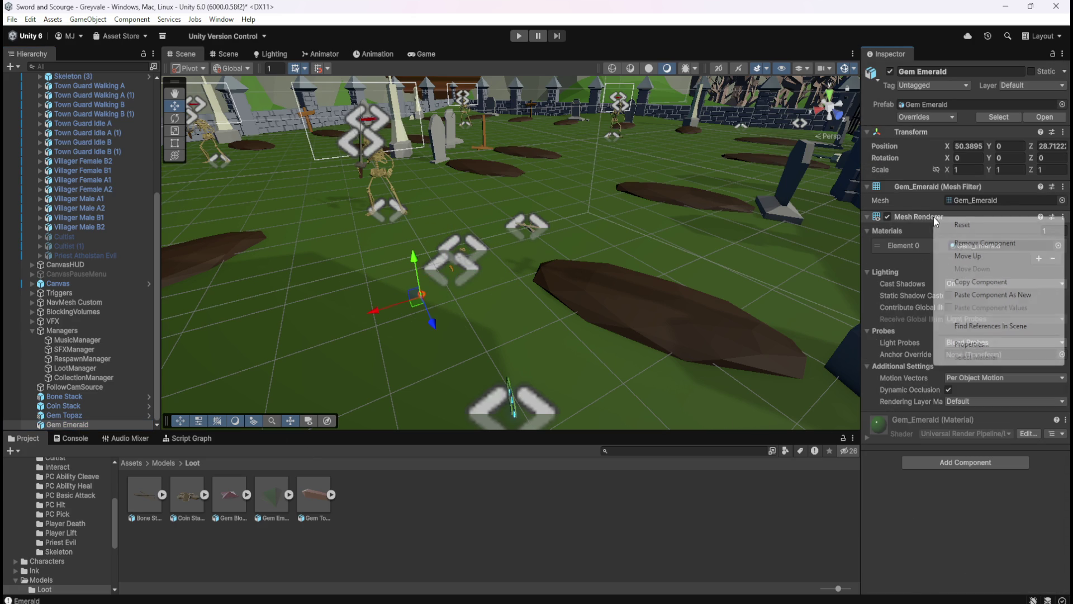
{"action": "left_click", "coordinate": [972, 293]}
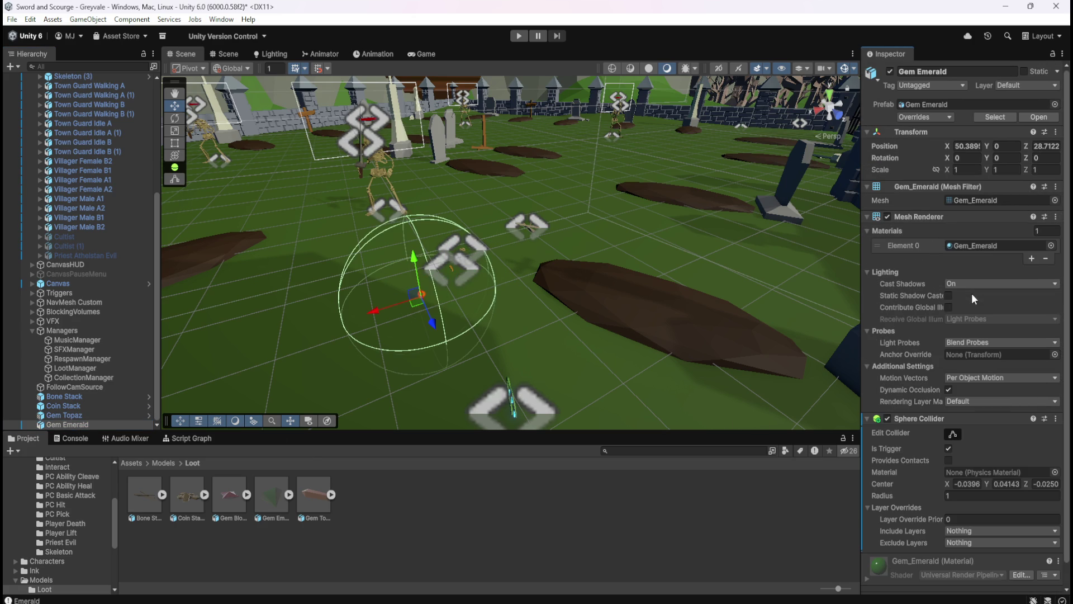
Copy Gem Topaz's Rigidbody and paste it as a new component onto Gem Emerald
{"action": "left_click", "coordinate": [65, 415]}
{"action": "scroll", "coordinate": [923, 427], "scroll_direction": "down", "scroll_amount": 3}
{"action": "scroll", "coordinate": [924, 428], "scroll_direction": "down", "scroll_amount": 2}
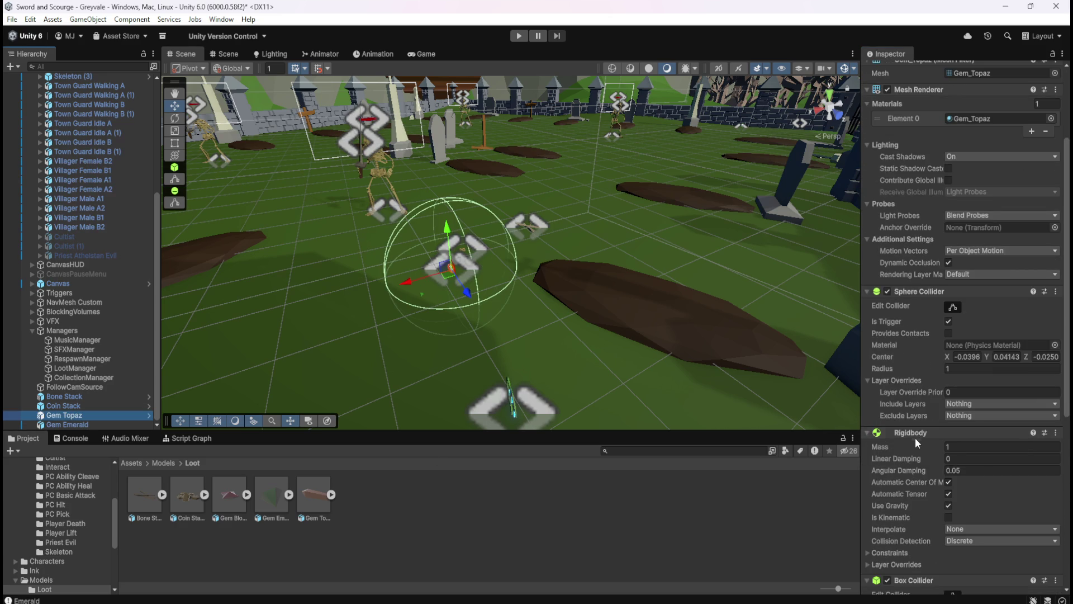
{"action": "right_click", "coordinate": [911, 433]}
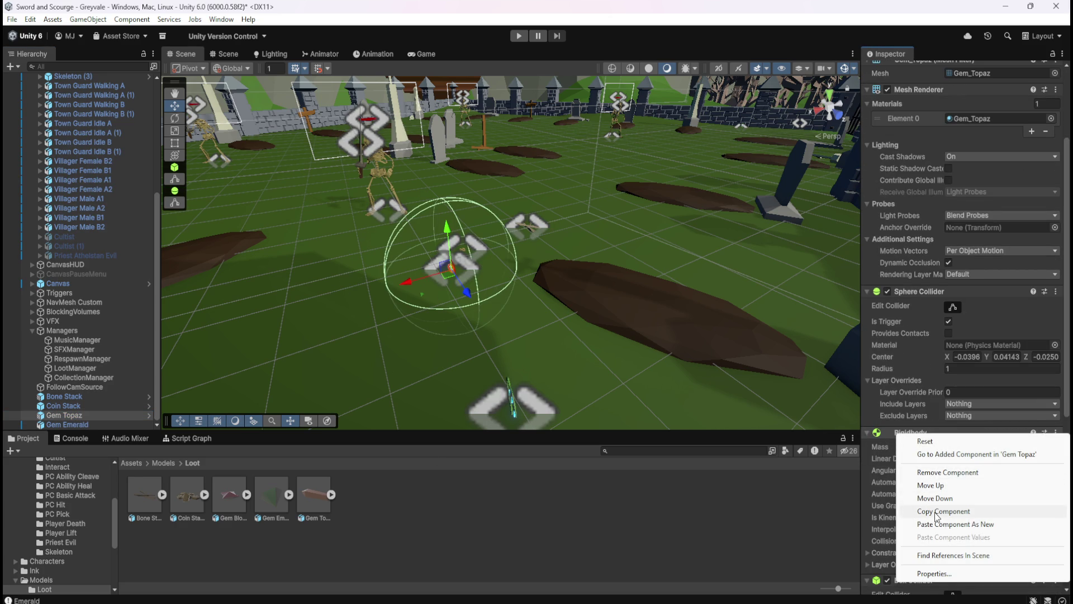
{"action": "left_click", "coordinate": [939, 511]}
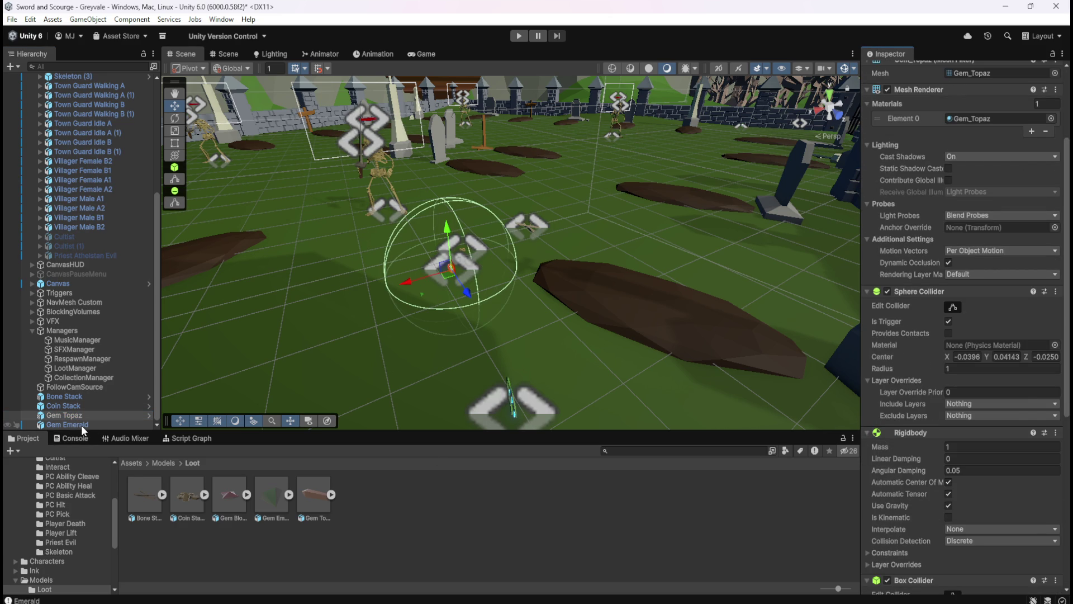
{"action": "left_click", "coordinate": [82, 425]}
{"action": "right_click", "coordinate": [923, 400]}
{"action": "left_click", "coordinate": [982, 490]}
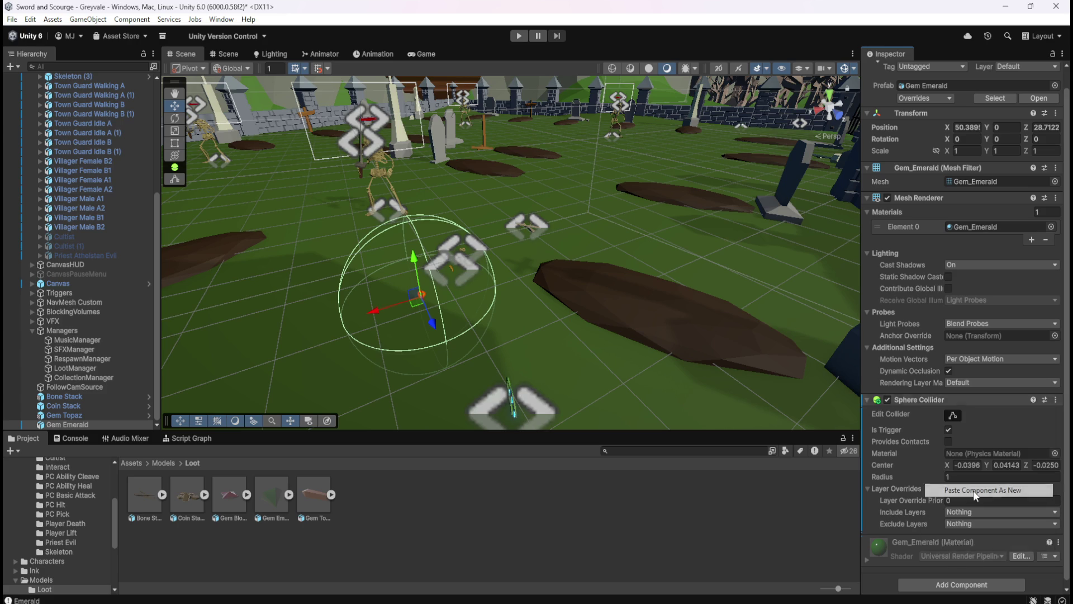
{"action": "left_click", "coordinate": [72, 415]}
{"action": "scroll", "coordinate": [932, 511], "scroll_direction": "down", "scroll_amount": 2}
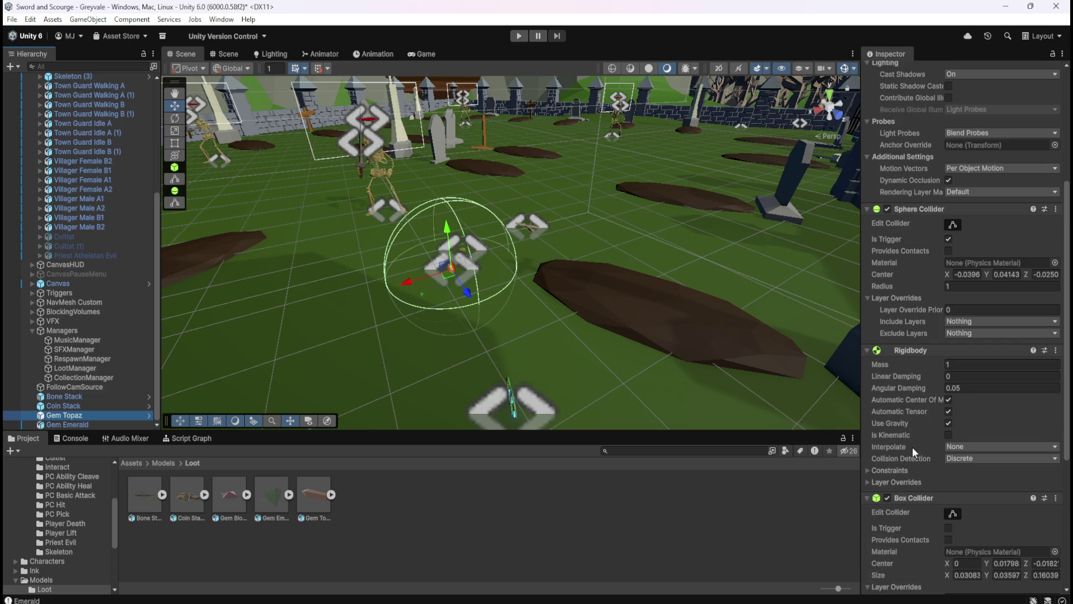
{"action": "scroll", "coordinate": [921, 376], "scroll_direction": "down", "scroll_amount": 2}
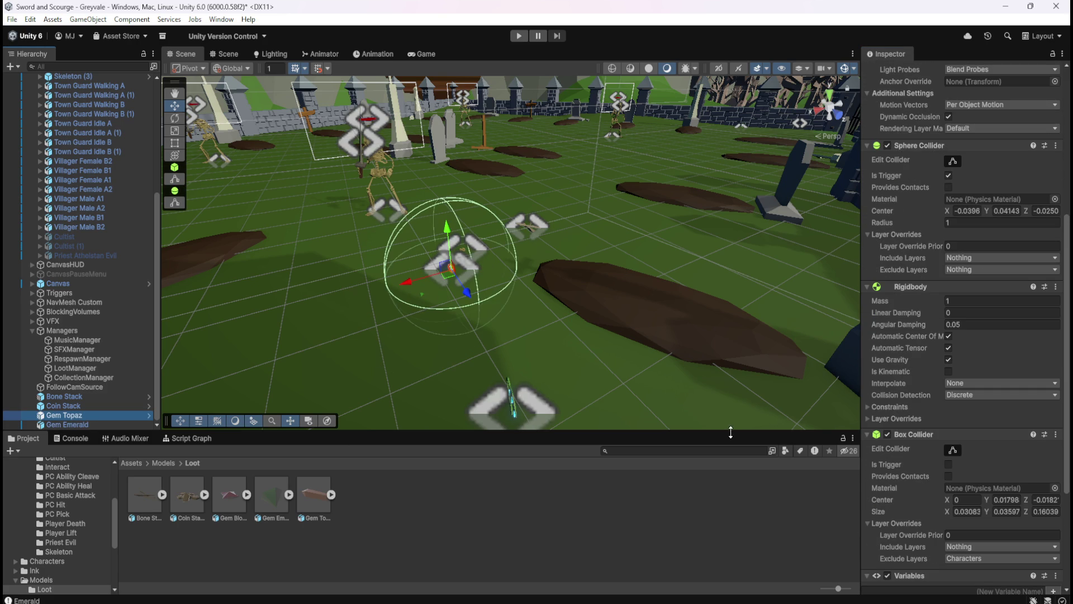
{"action": "left_click", "coordinate": [56, 425]}
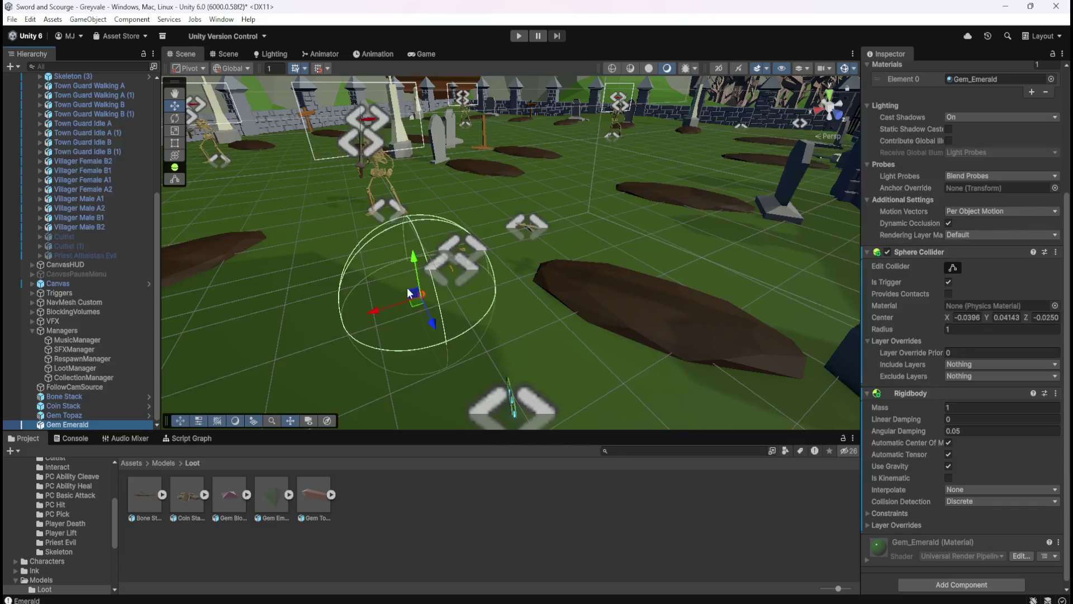
Add a Box Collider to Gem Emerald with Exclude Layers set to Characters
{"action": "key", "text": "f"}
{"action": "scroll", "coordinate": [535, 258], "scroll_direction": "up", "scroll_amount": 5}
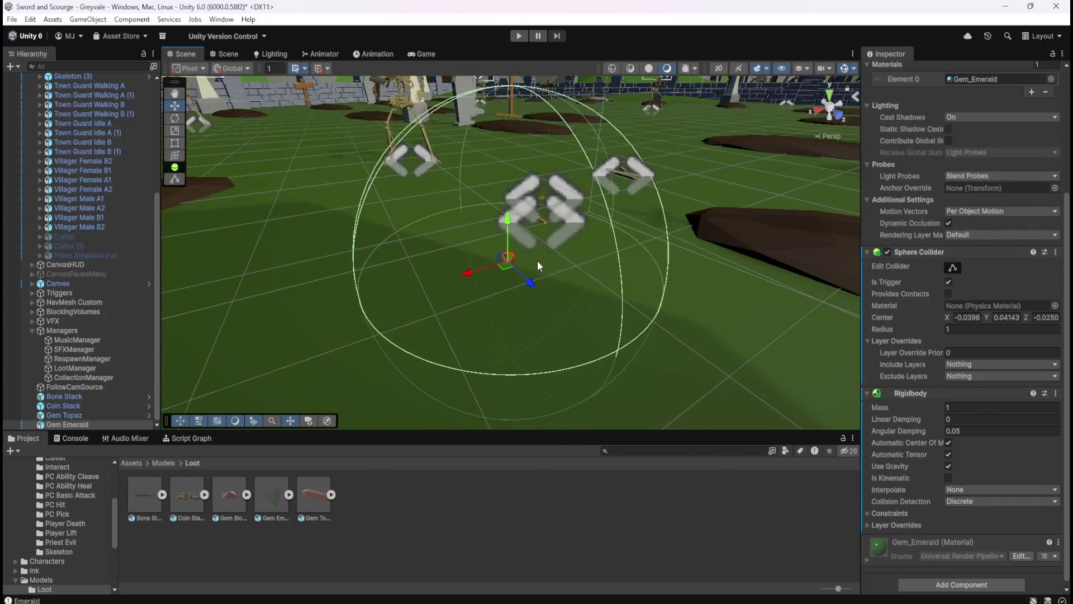
{"action": "left_click", "coordinate": [951, 585]}
{"action": "type", "text": "box coll"}
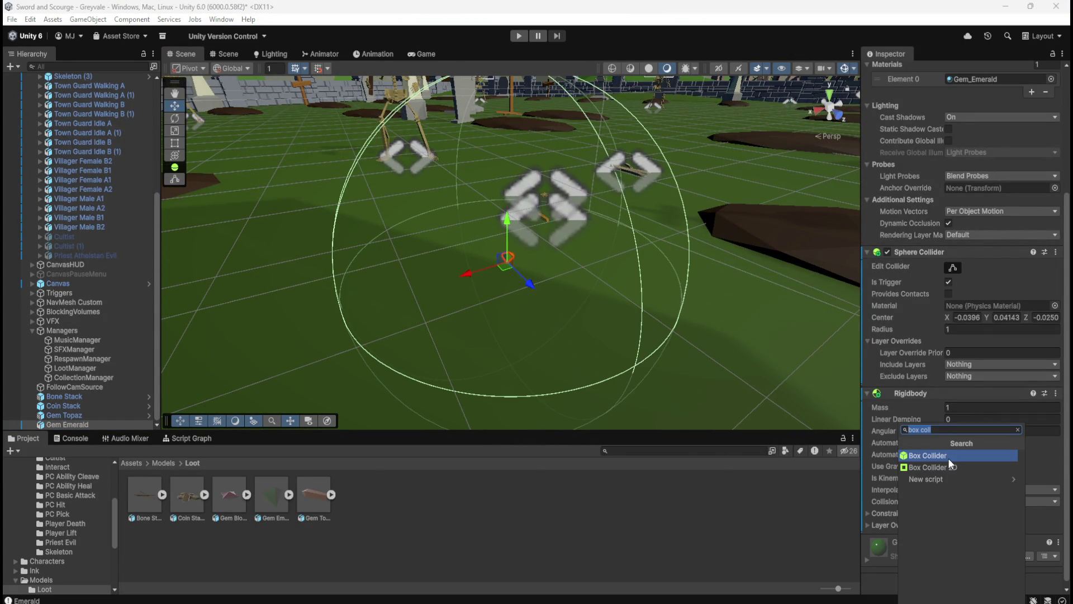
{"action": "left_click", "coordinate": [949, 456]}
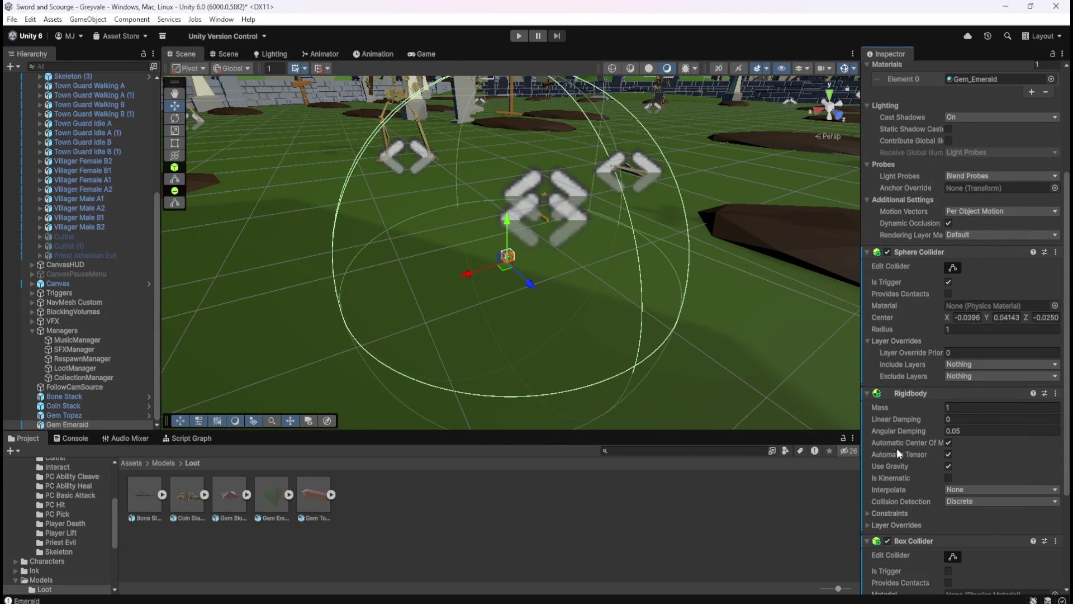
{"action": "scroll", "coordinate": [919, 499], "scroll_direction": "down", "scroll_amount": 3}
{"action": "left_click", "coordinate": [979, 568]}
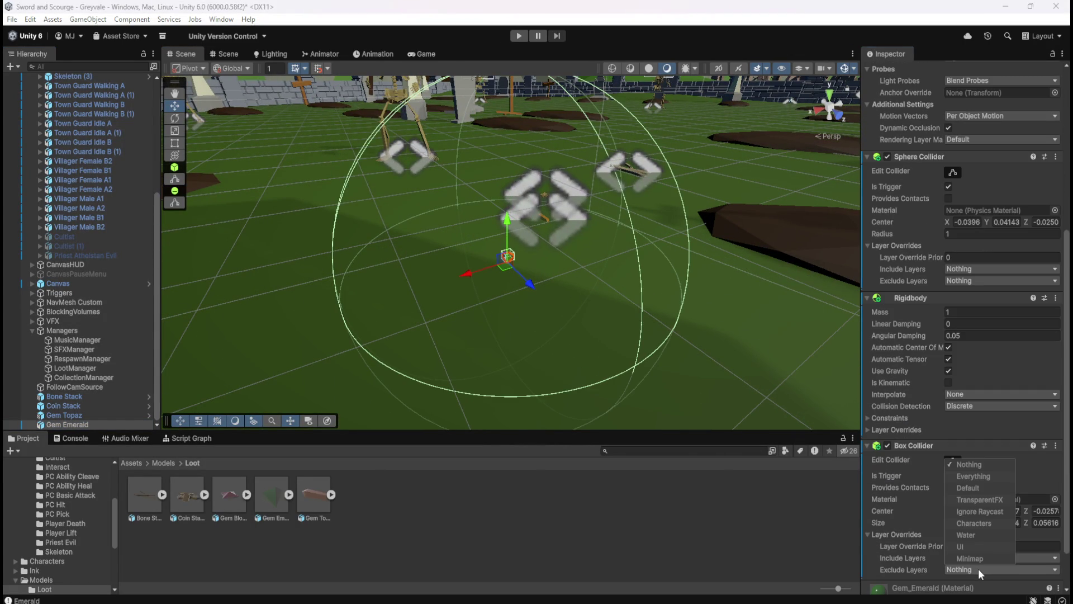
{"action": "left_click", "coordinate": [980, 524]}
Copy Gem Topaz's Script Machine running CollectionManager and paste it as new onto Gem Emerald
{"action": "left_click", "coordinate": [100, 417]}
{"action": "scroll", "coordinate": [926, 398], "scroll_direction": "down", "scroll_amount": 4}
{"action": "scroll", "coordinate": [926, 398], "scroll_direction": "down", "scroll_amount": 2}
{"action": "right_click", "coordinate": [911, 437]}
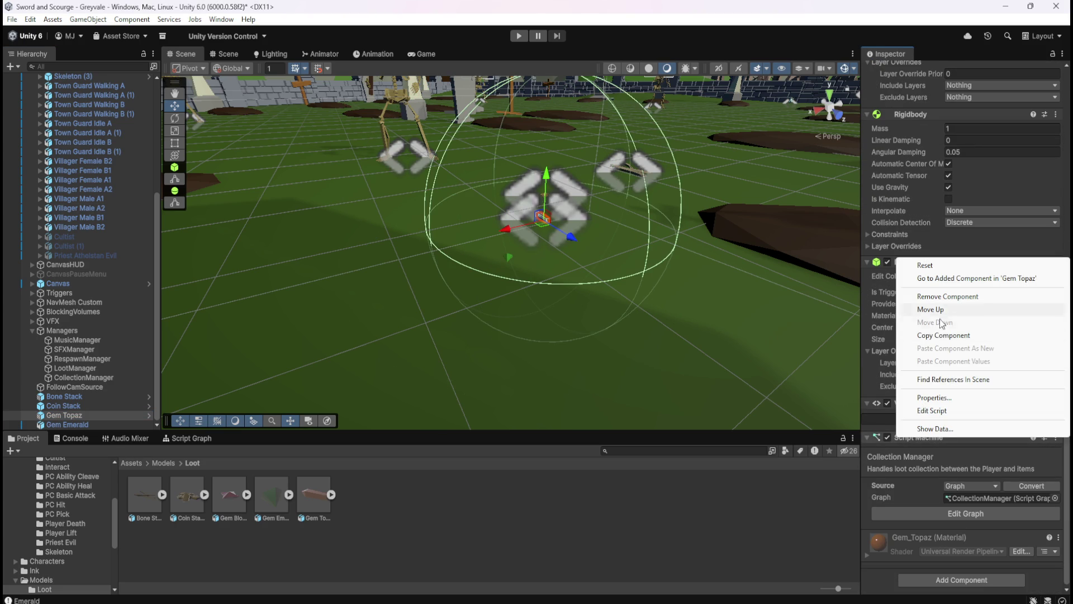
{"action": "left_click", "coordinate": [935, 336]}
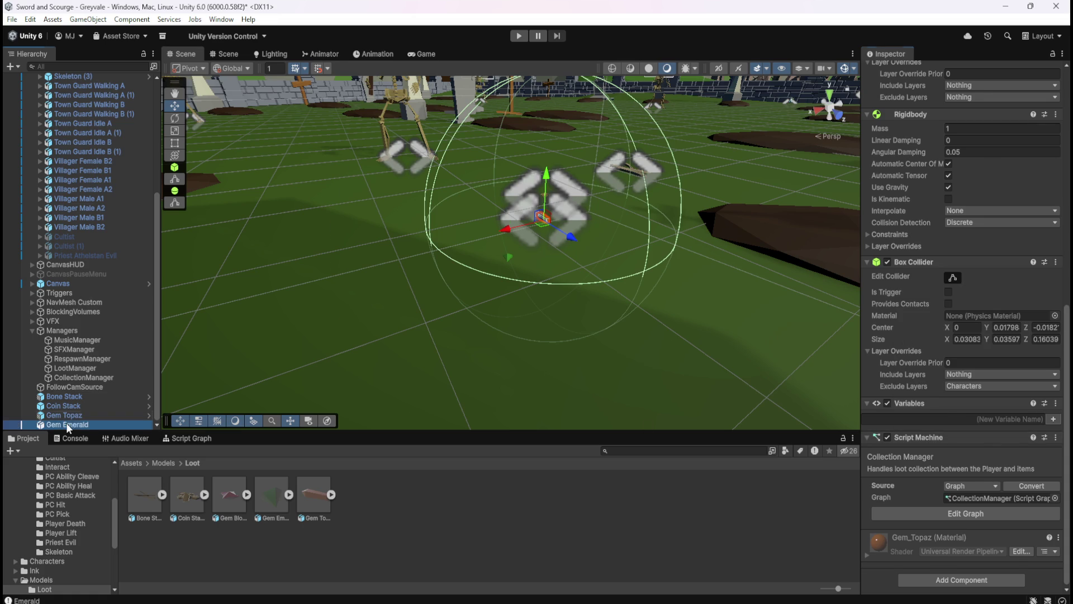
{"action": "left_click", "coordinate": [66, 425]}
{"action": "right_click", "coordinate": [920, 396]}
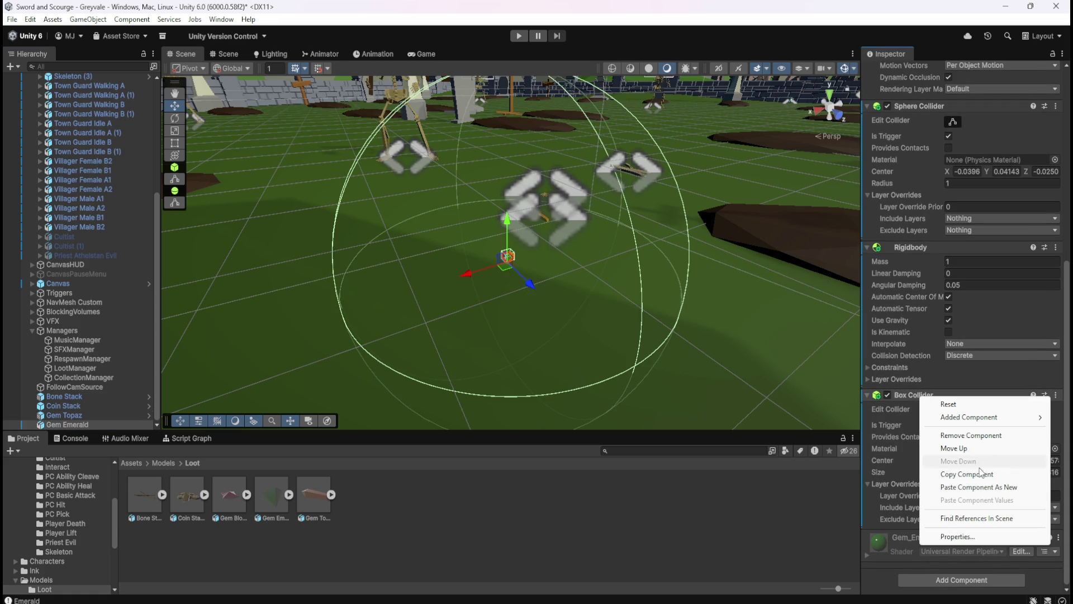
{"action": "left_click", "coordinate": [977, 487]}
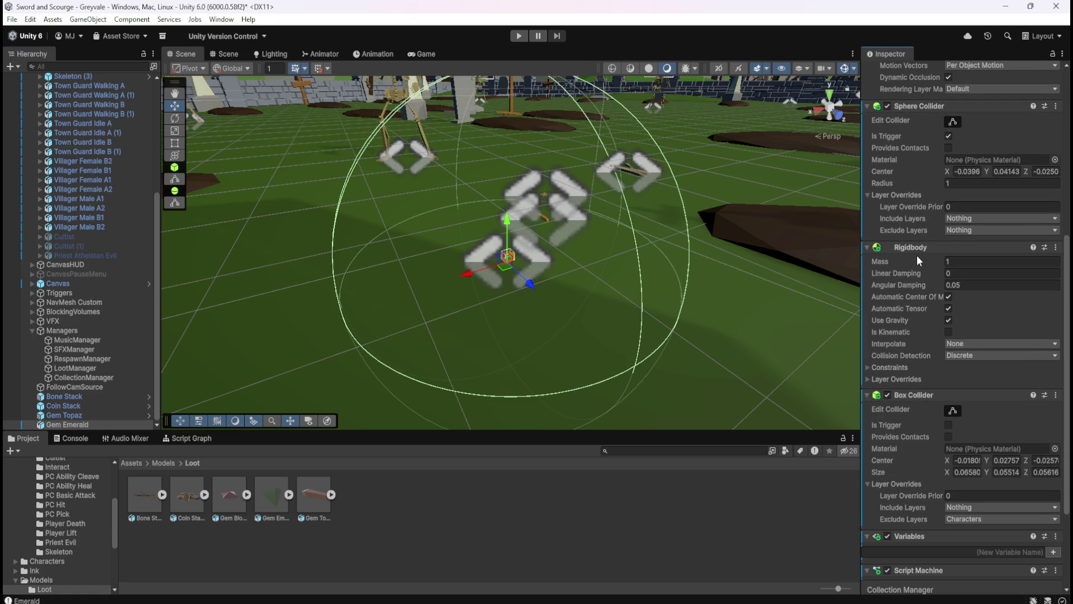
{"action": "scroll", "coordinate": [929, 414], "scroll_direction": "down", "scroll_amount": 3}
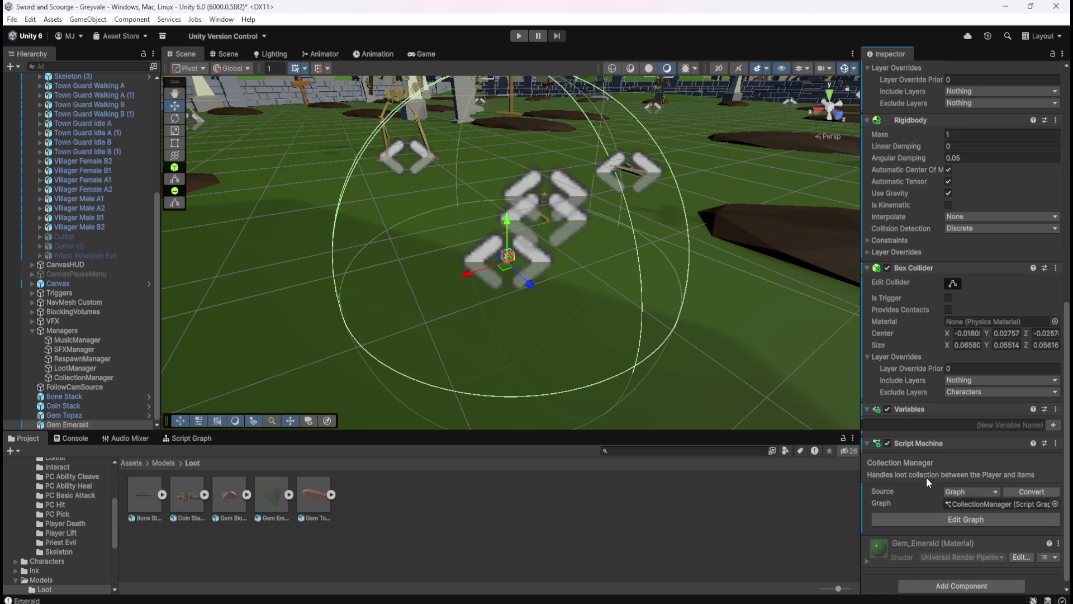
{"action": "scroll", "coordinate": [568, 272], "scroll_direction": "up", "scroll_amount": 5}
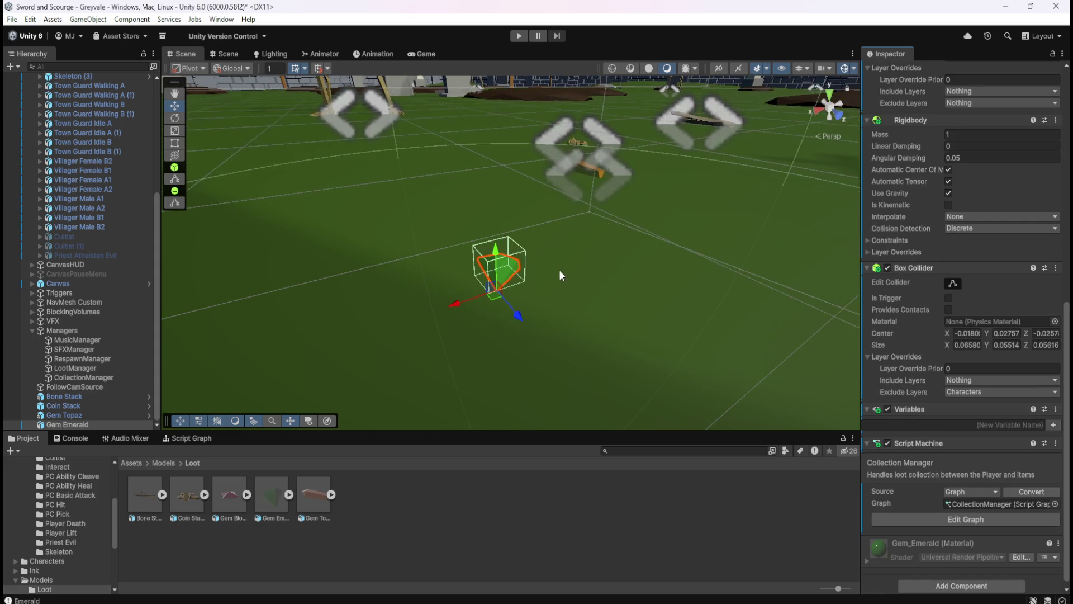
{"action": "mouse_move", "coordinate": [553, 273]}
{"action": "left_mouse_down"}
{"action": "mouse_move", "coordinate": [584, 113]}
{"action": "mouse_move", "coordinate": [557, 318]}
{"action": "left_mouse_up"}
{"action": "scroll", "coordinate": [568, 309], "scroll_direction": "down", "scroll_amount": 4}
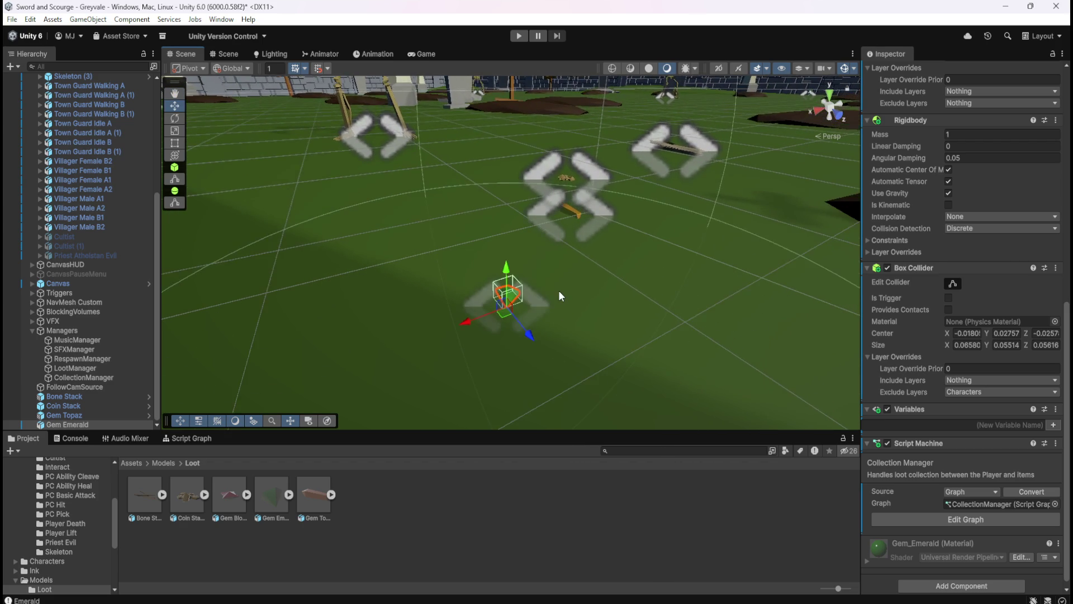
Drag Gem Emerald from the Hierarchy into Assets/Prefabs/Loot to create its prefab
{"action": "left_click", "coordinate": [131, 464]}
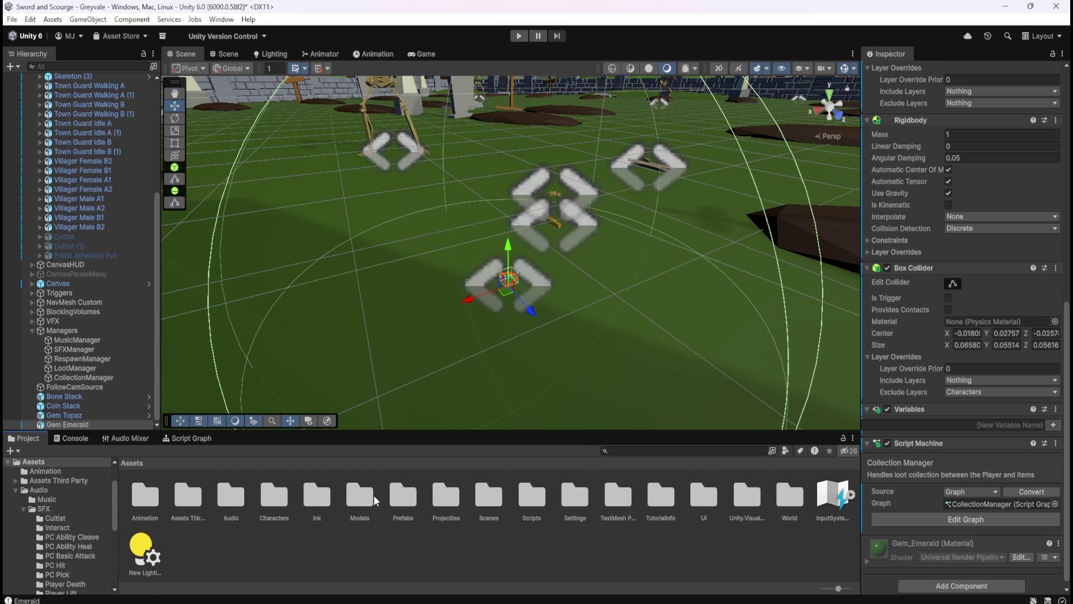
{"action": "double_click", "coordinate": [401, 496]}
{"action": "double_click", "coordinate": [197, 501]}
{"action": "mouse_move", "coordinate": [197, 501]}
{"action": "left_mouse_down"}
{"action": "mouse_move", "coordinate": [52, 407]}
{"action": "mouse_move", "coordinate": [57, 423]}
{"action": "mouse_move", "coordinate": [303, 518]}
{"action": "left_mouse_up"}
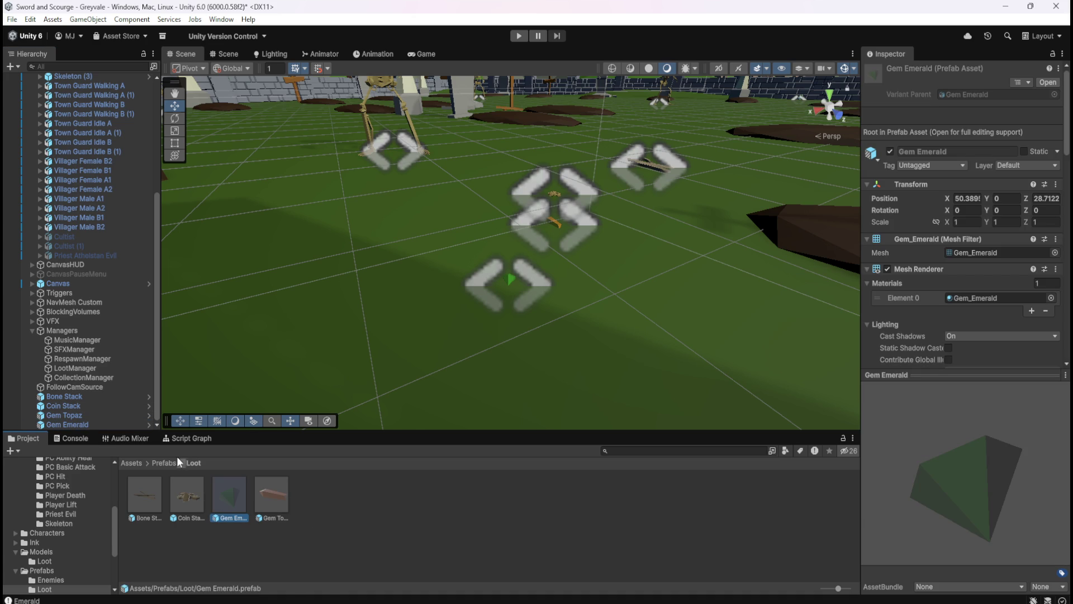
{"action": "left_click", "coordinate": [139, 464]}
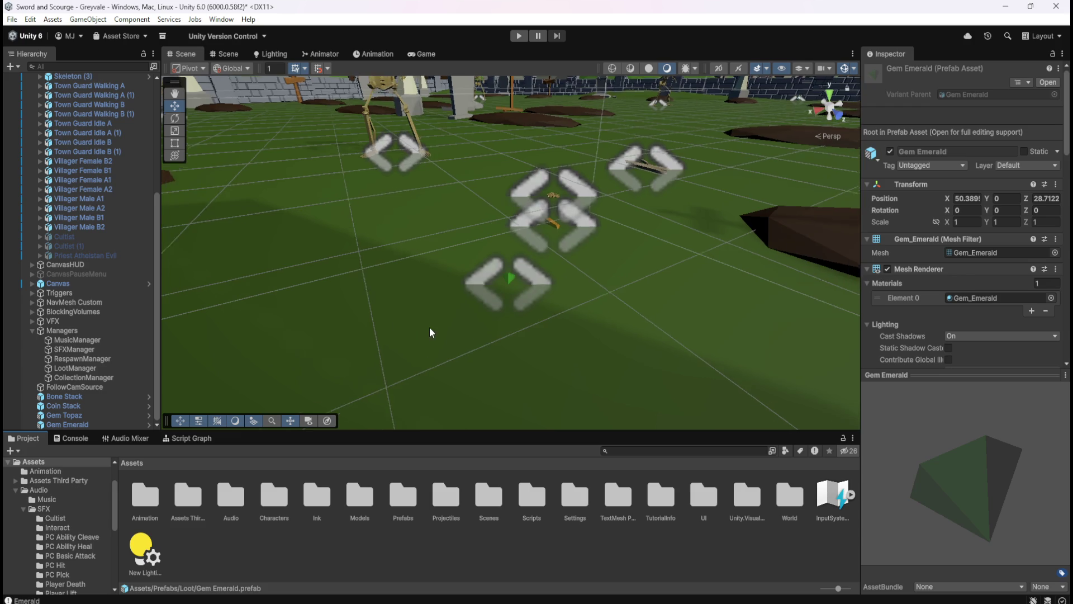
{"action": "left_click", "coordinate": [84, 416]}
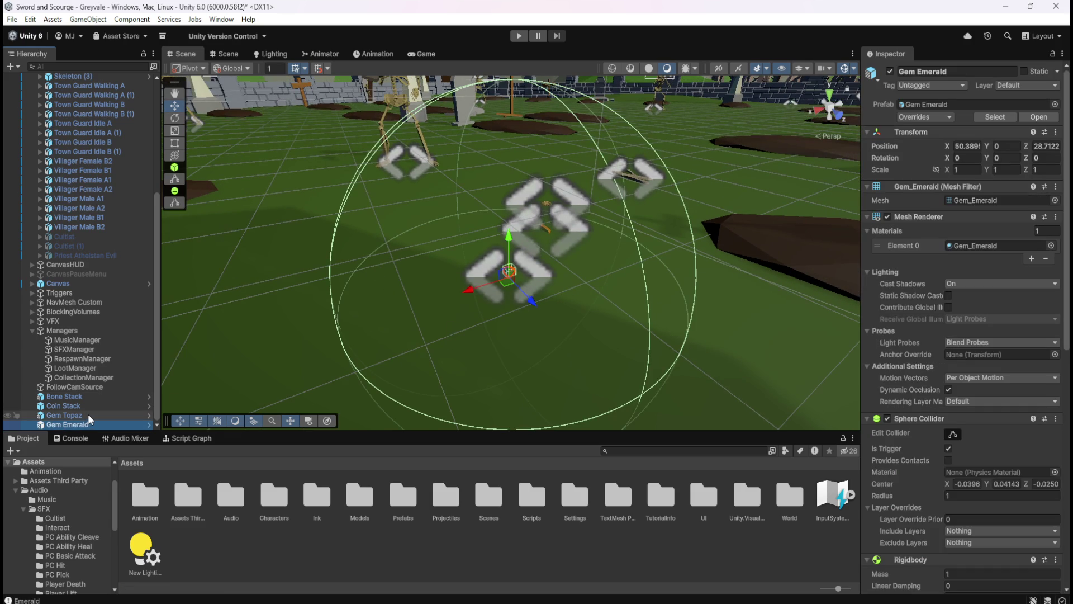
Place the Gem Blood Ruby model from Models/Loot into the scene
{"action": "left_click", "coordinate": [83, 423]}
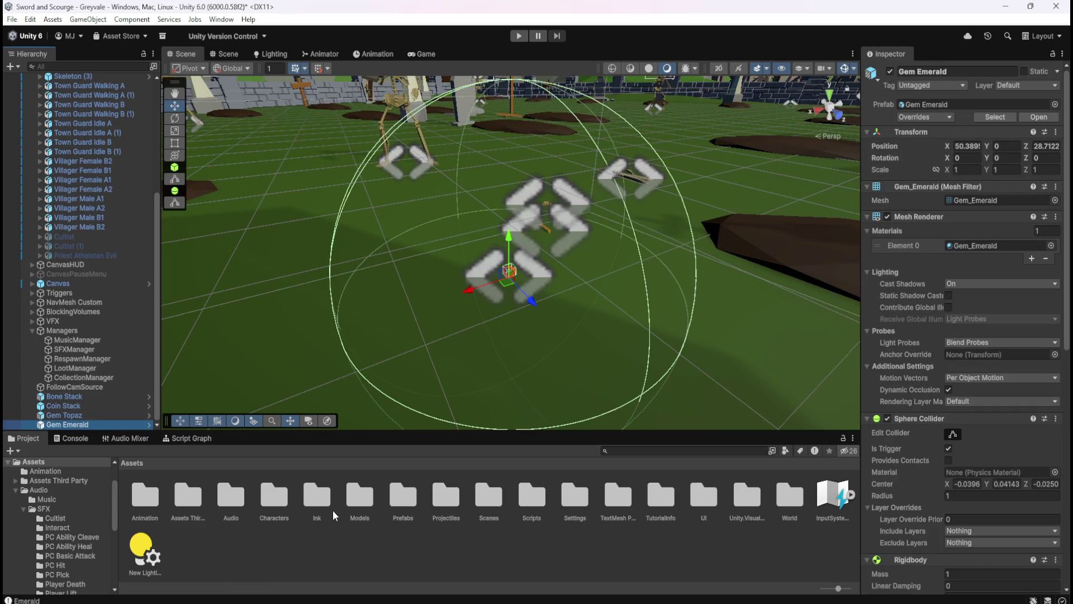
{"action": "double_click", "coordinate": [360, 494]}
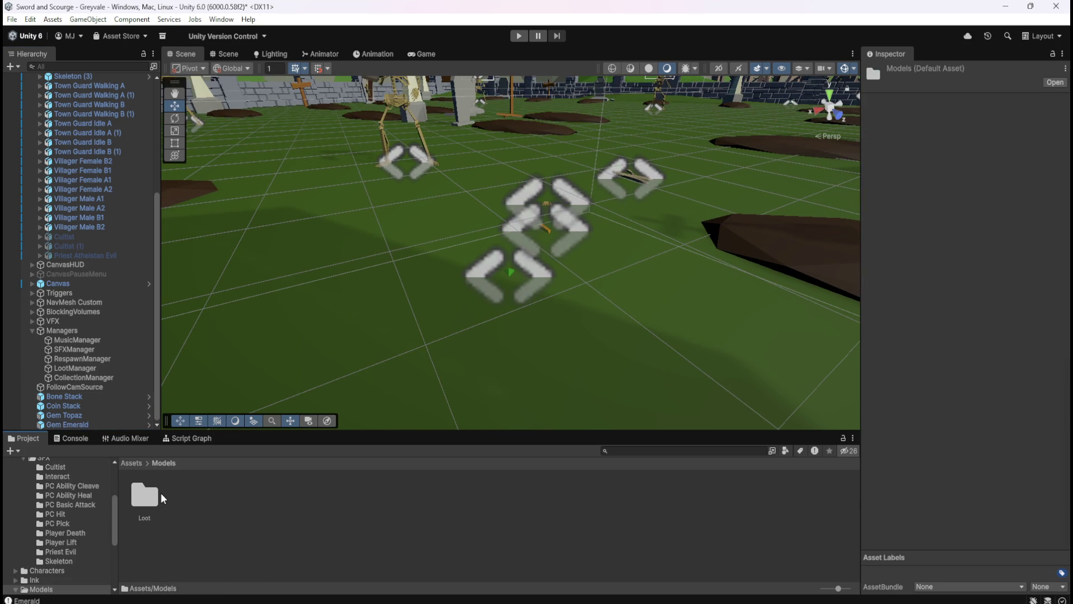
{"action": "double_click", "coordinate": [148, 494]}
{"action": "left_click_drag", "start_coordinate": [229, 501], "coordinate": [617, 369]}
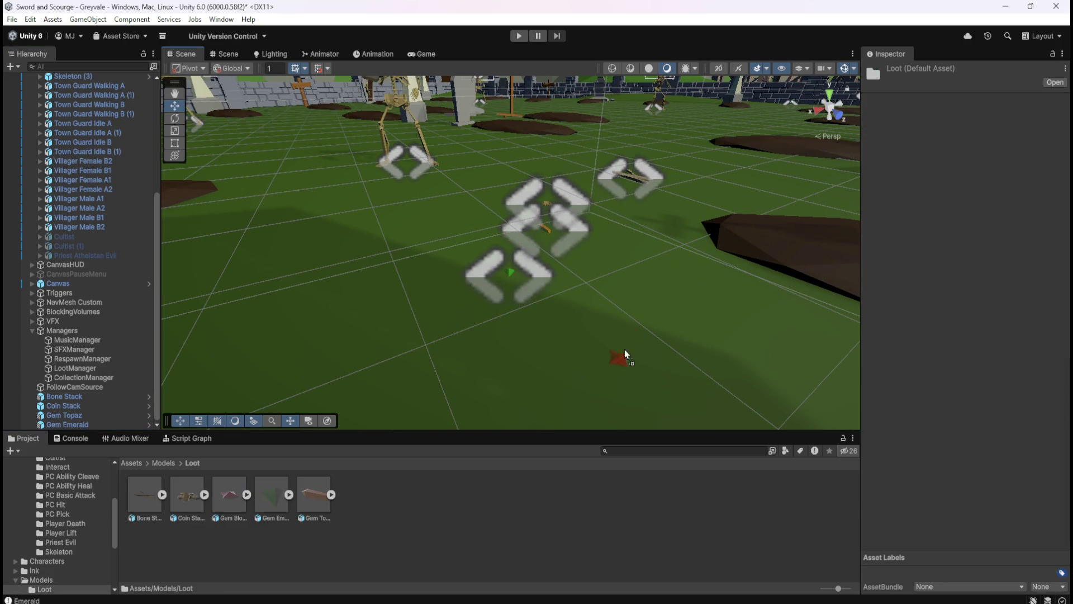
{"action": "left_click_drag", "start_coordinate": [637, 281], "coordinate": [637, 284]}
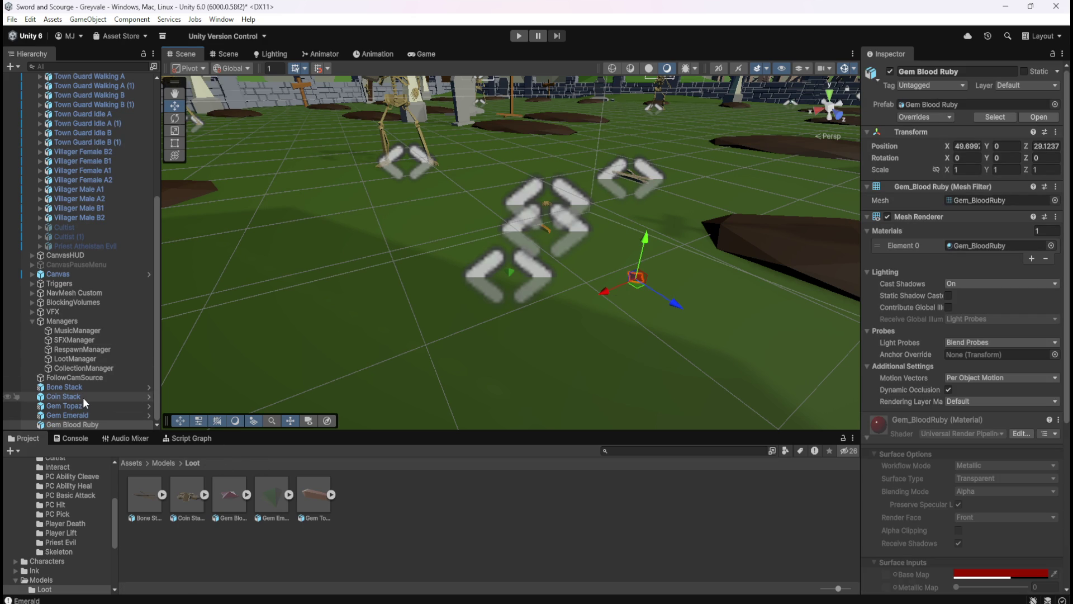
Copy Gem Emerald's trigger Sphere Collider onto Gem Blood Ruby as a new component
{"action": "left_click", "coordinate": [84, 415]}
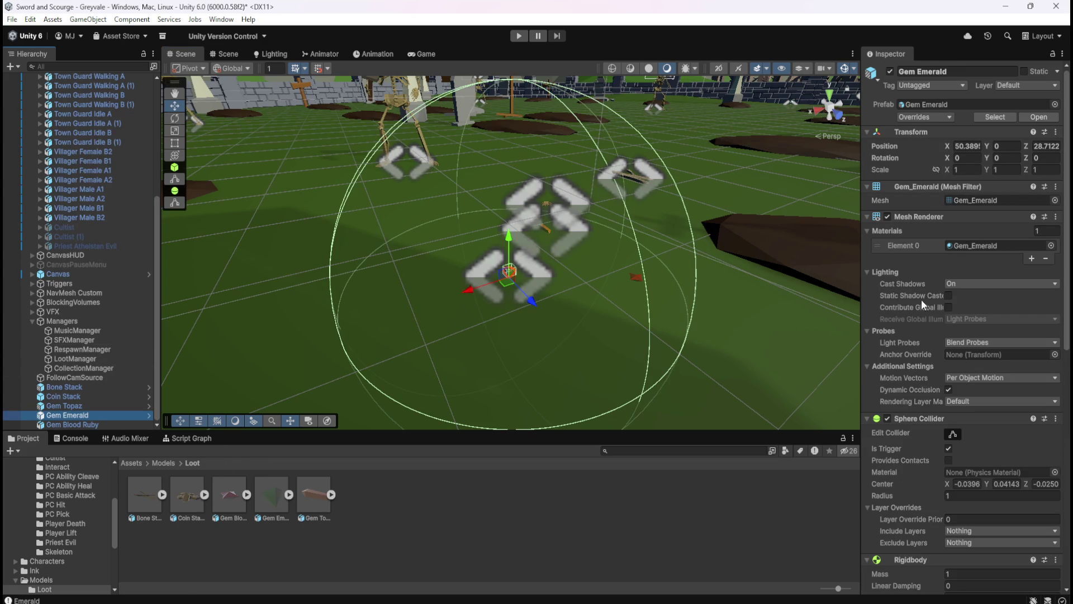
{"action": "right_click", "coordinate": [914, 418]}
{"action": "left_click", "coordinate": [984, 496]}
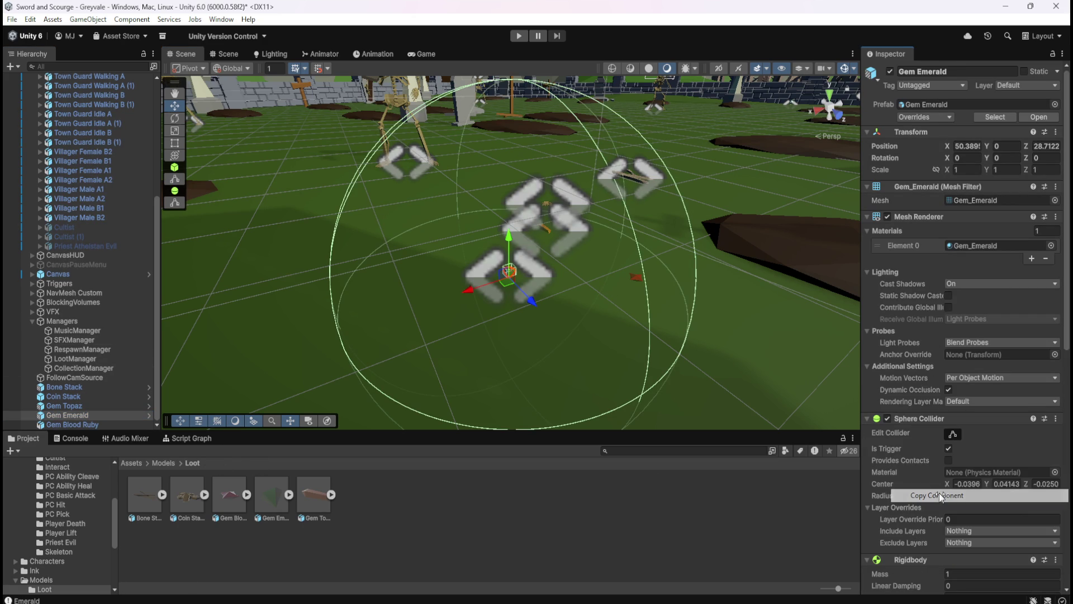
{"action": "left_click", "coordinate": [102, 424]}
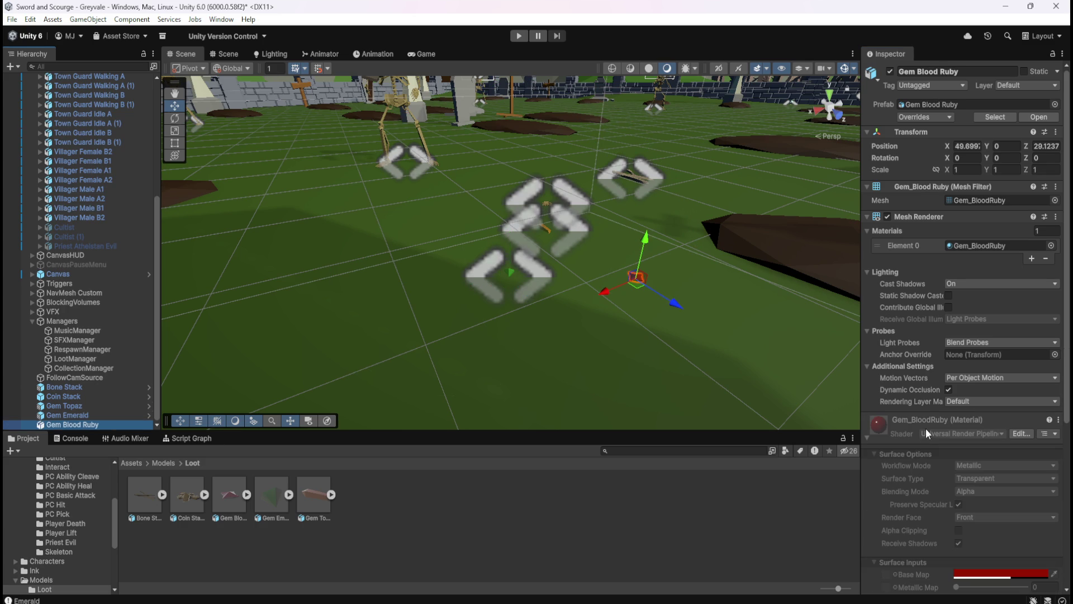
{"action": "scroll", "coordinate": [929, 391], "scroll_direction": "down", "scroll_amount": 5}
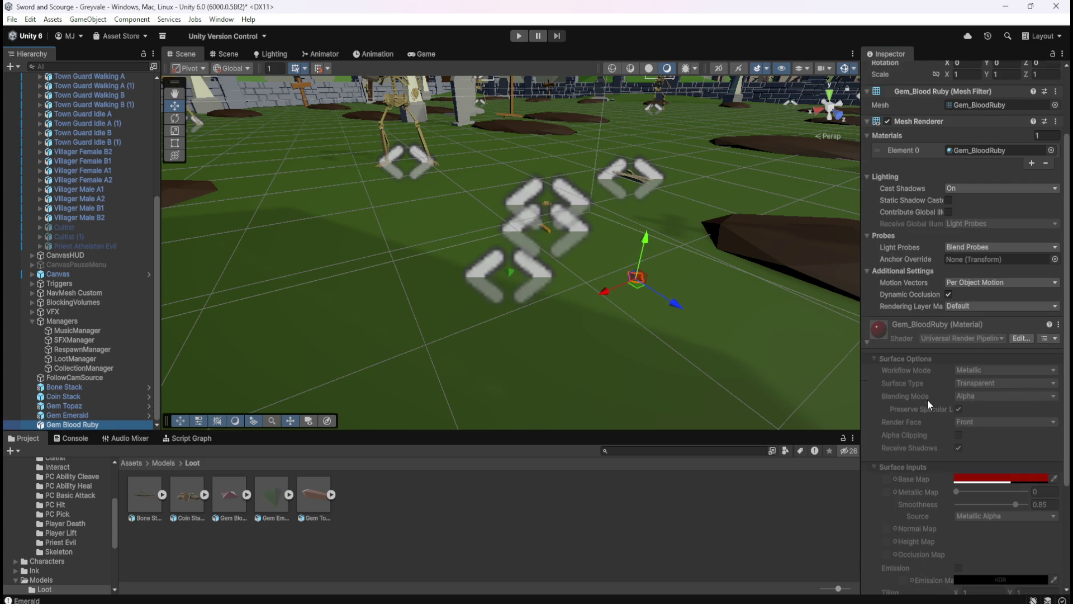
{"action": "left_click", "coordinate": [867, 341]}
{"action": "right_click", "coordinate": [939, 217]}
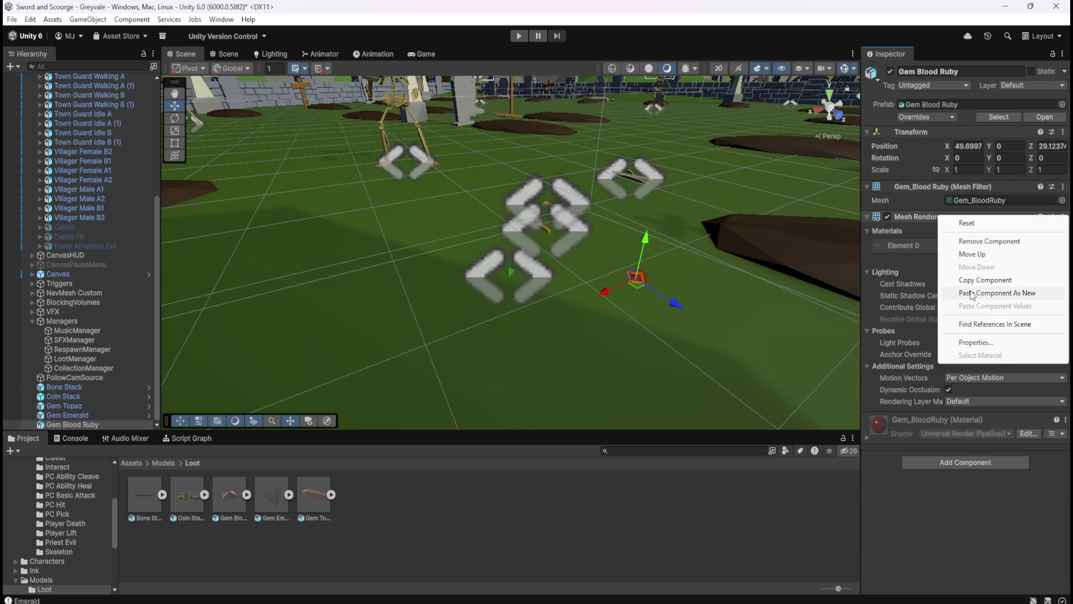
{"action": "left_click", "coordinate": [971, 293]}
{"action": "scroll", "coordinate": [940, 395], "scroll_direction": "down", "scroll_amount": 1}
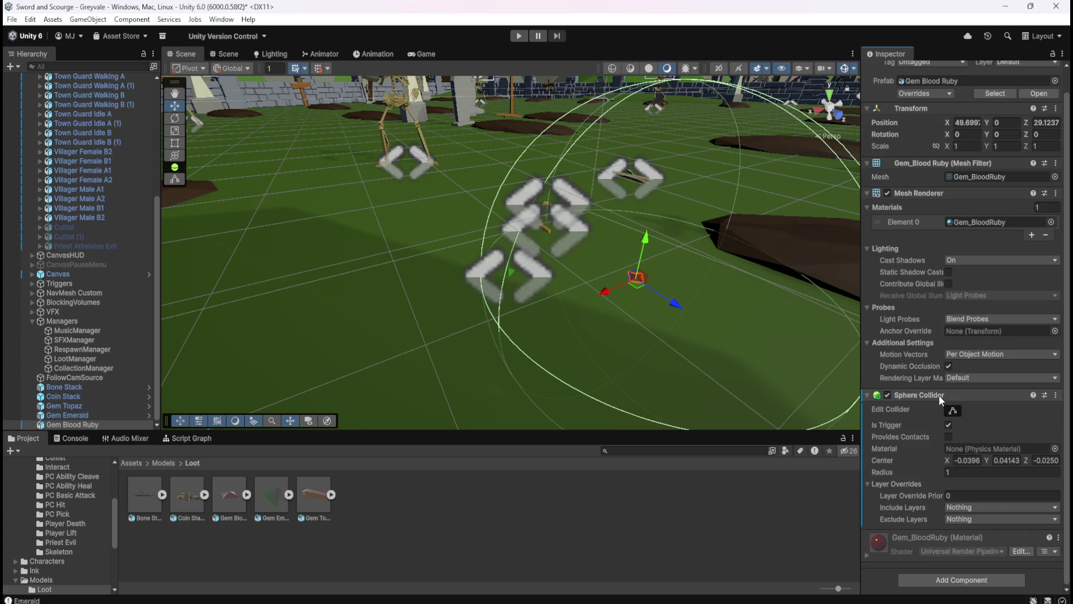
Copy Gem Emerald's Rigidbody onto Gem Blood Ruby as a new component
{"action": "left_click", "coordinate": [67, 417]}
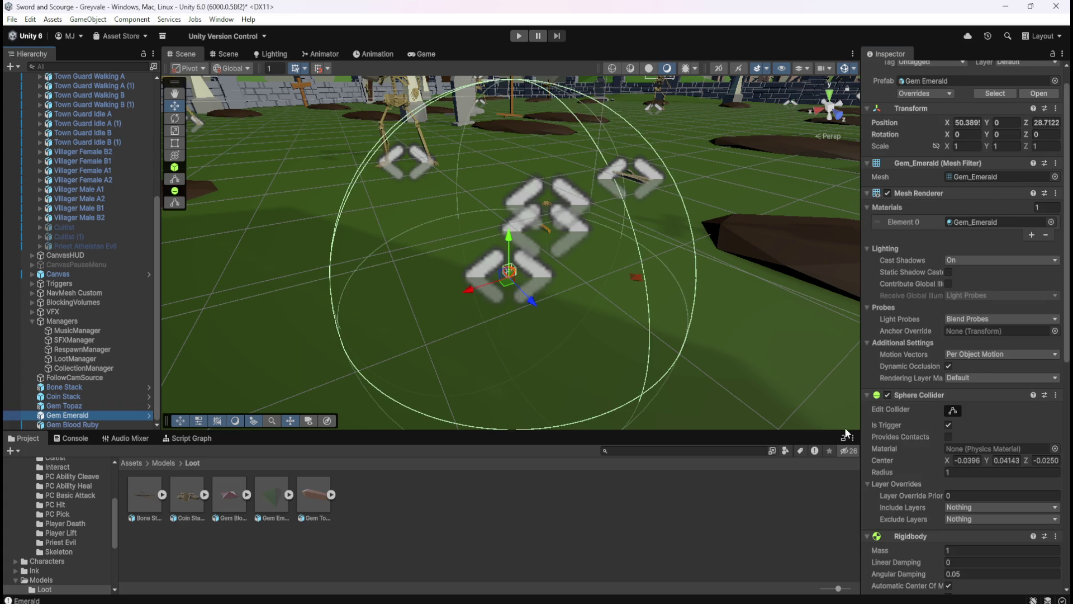
{"action": "scroll", "coordinate": [911, 421], "scroll_direction": "down", "scroll_amount": 1}
{"action": "right_click", "coordinate": [905, 441]}
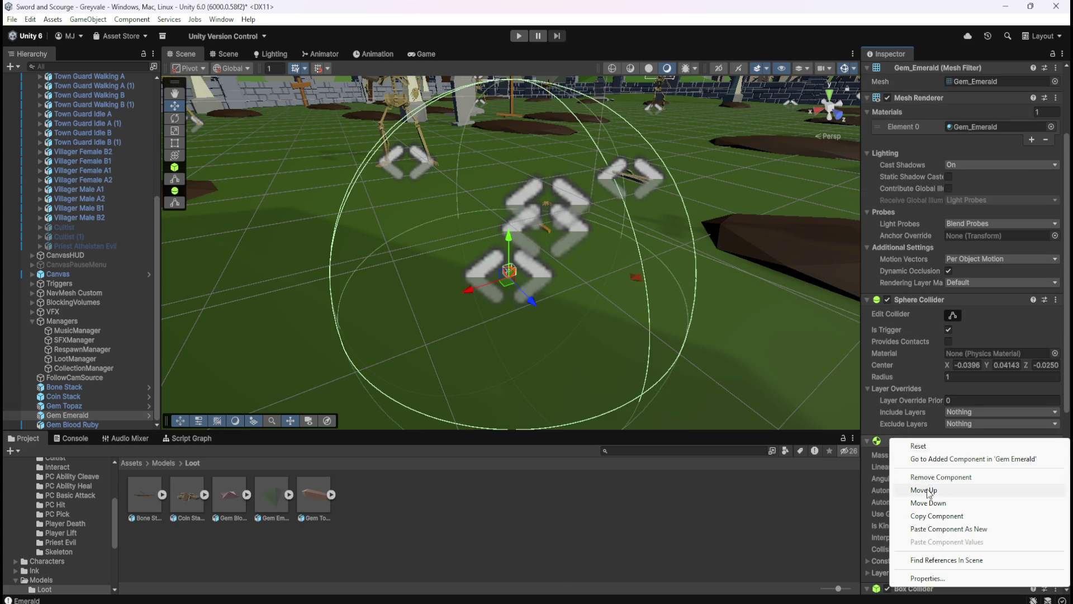
{"action": "left_click", "coordinate": [934, 516]}
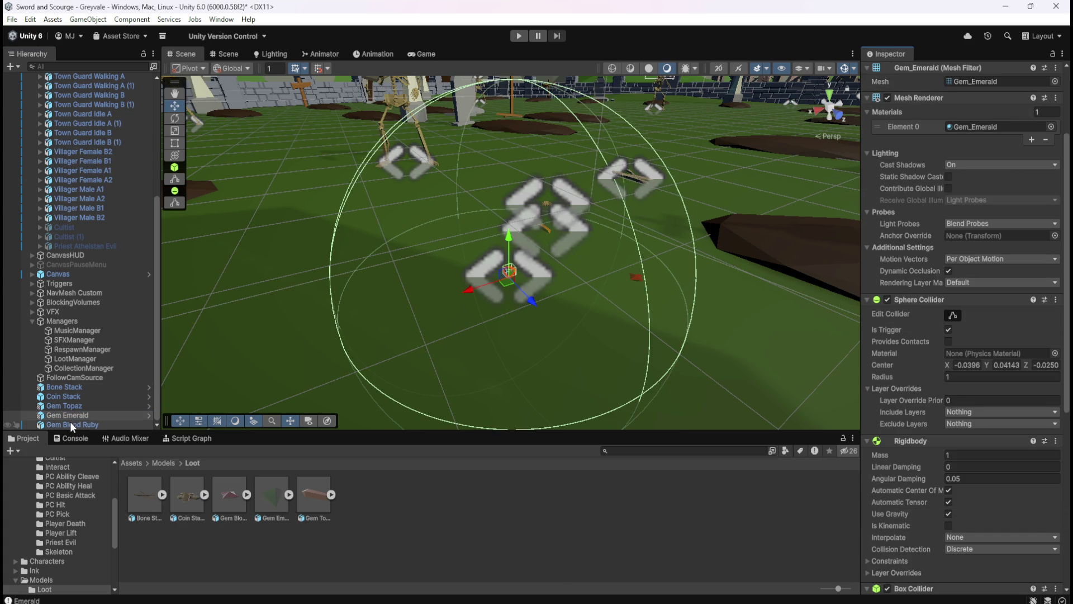
{"action": "left_click", "coordinate": [69, 424]}
{"action": "right_click", "coordinate": [909, 398]}
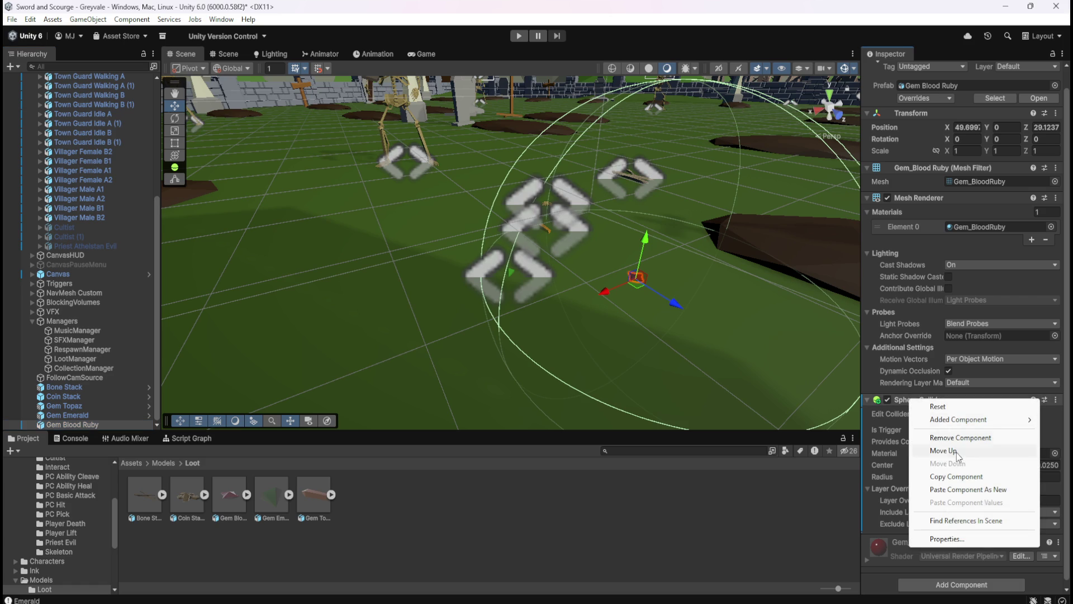
{"action": "left_click", "coordinate": [955, 490]}
{"action": "scroll", "coordinate": [927, 467], "scroll_direction": "down", "scroll_amount": 1}
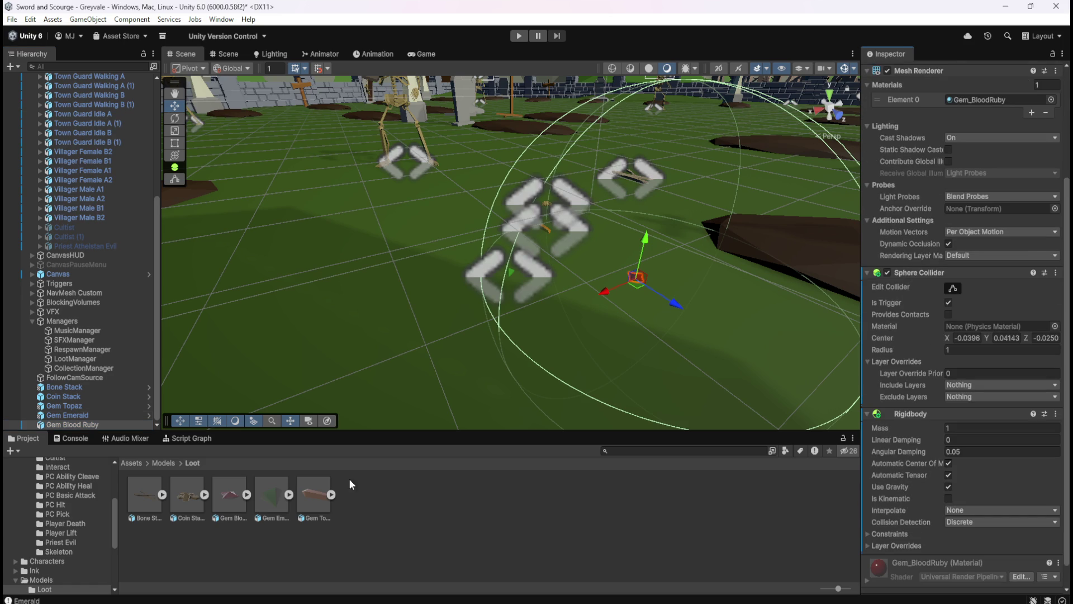
Add a Box Collider to Gem Blood Ruby that excludes the Characters layer
{"action": "left_click", "coordinate": [62, 415]}
{"action": "scroll", "coordinate": [955, 505], "scroll_direction": "down", "scroll_amount": 3}
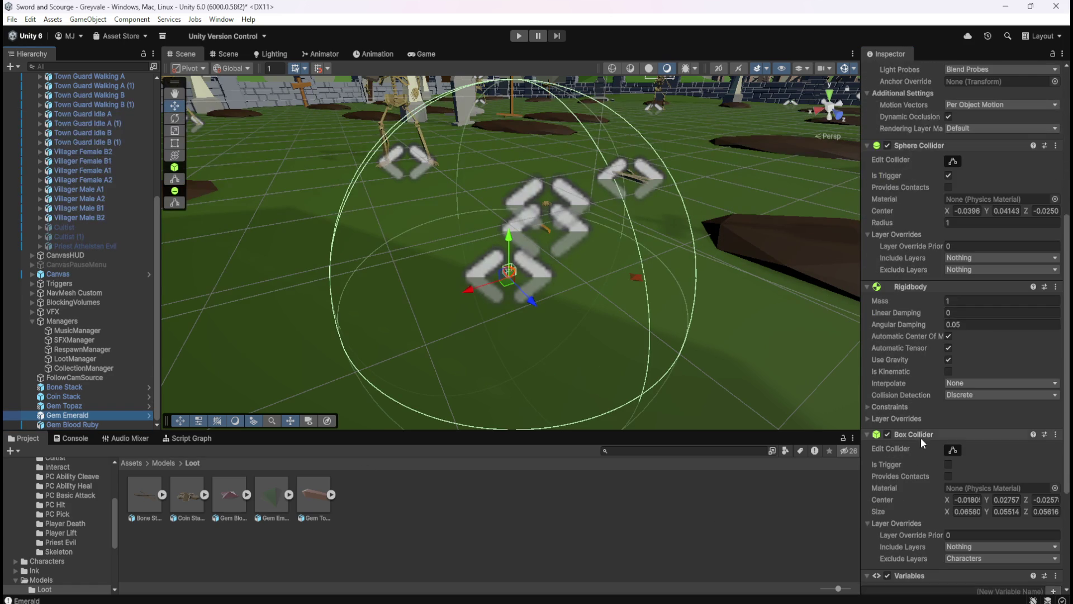
{"action": "left_click", "coordinate": [76, 423]}
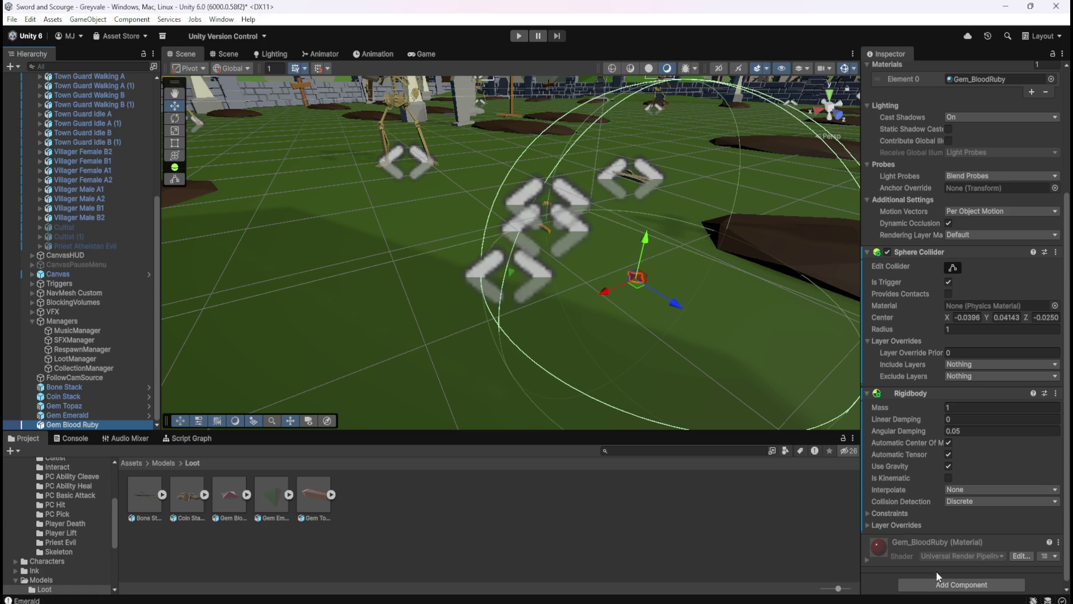
{"action": "left_click", "coordinate": [936, 583]}
{"action": "left_click", "coordinate": [947, 457]}
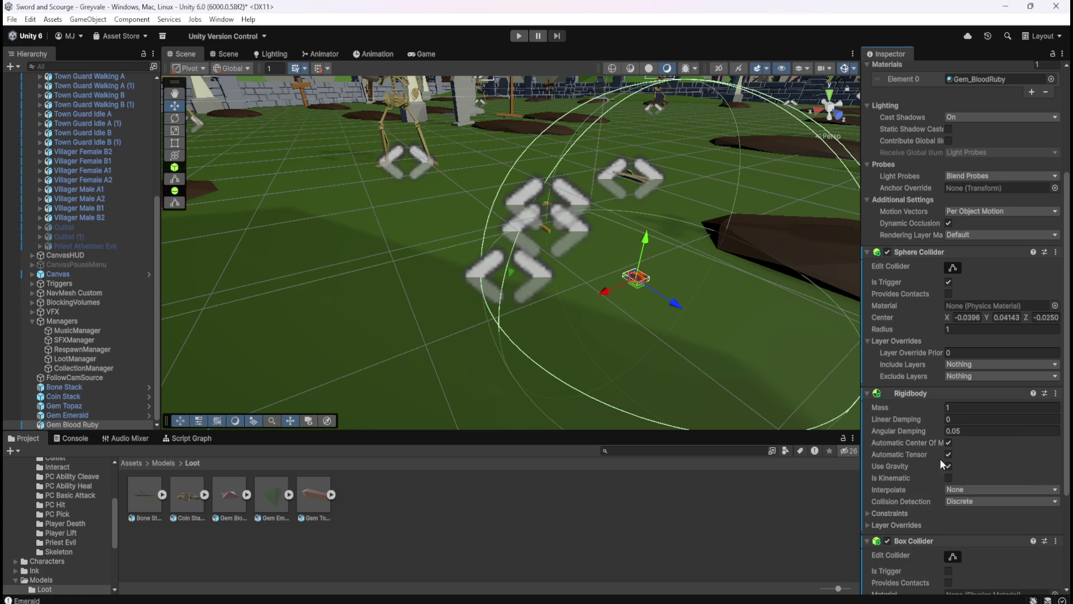
{"action": "scroll", "coordinate": [921, 517], "scroll_direction": "down", "scroll_amount": 3}
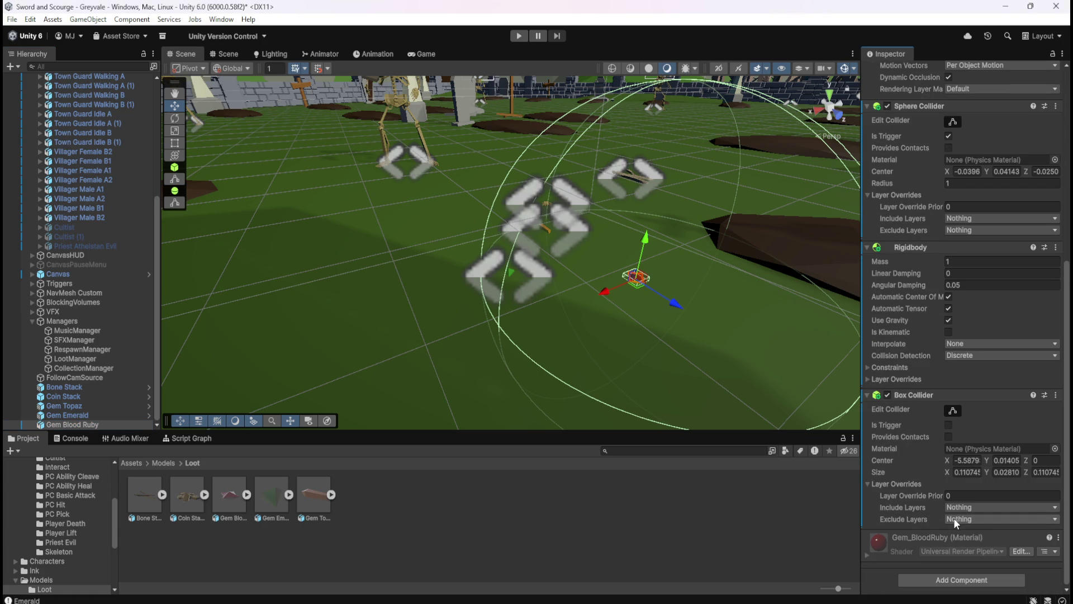
{"action": "left_click", "coordinate": [954, 518]}
{"action": "left_click", "coordinate": [980, 474]}
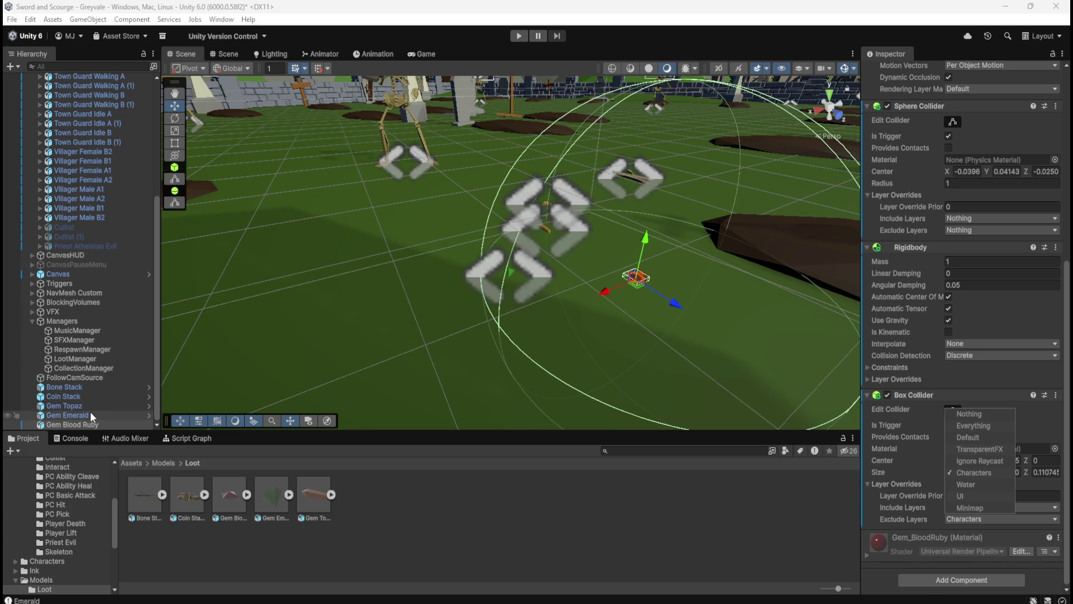
Copy Gem Emerald's Collection Manager Script Machine and paste it as new onto Gem Blood Ruby
{"action": "left_click", "coordinate": [89, 415]}
{"action": "left_click", "coordinate": [84, 424]}
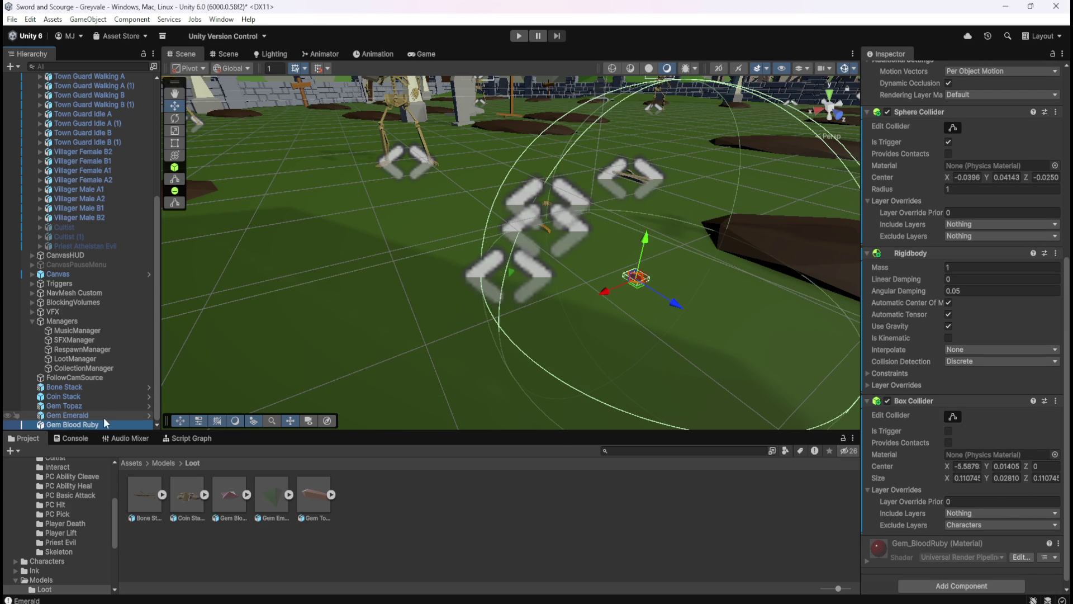
{"action": "left_click", "coordinate": [92, 415]}
{"action": "scroll", "coordinate": [961, 471], "scroll_direction": "down", "scroll_amount": 3}
{"action": "scroll", "coordinate": [950, 464], "scroll_direction": "down", "scroll_amount": 1}
{"action": "right_click", "coordinate": [925, 436]}
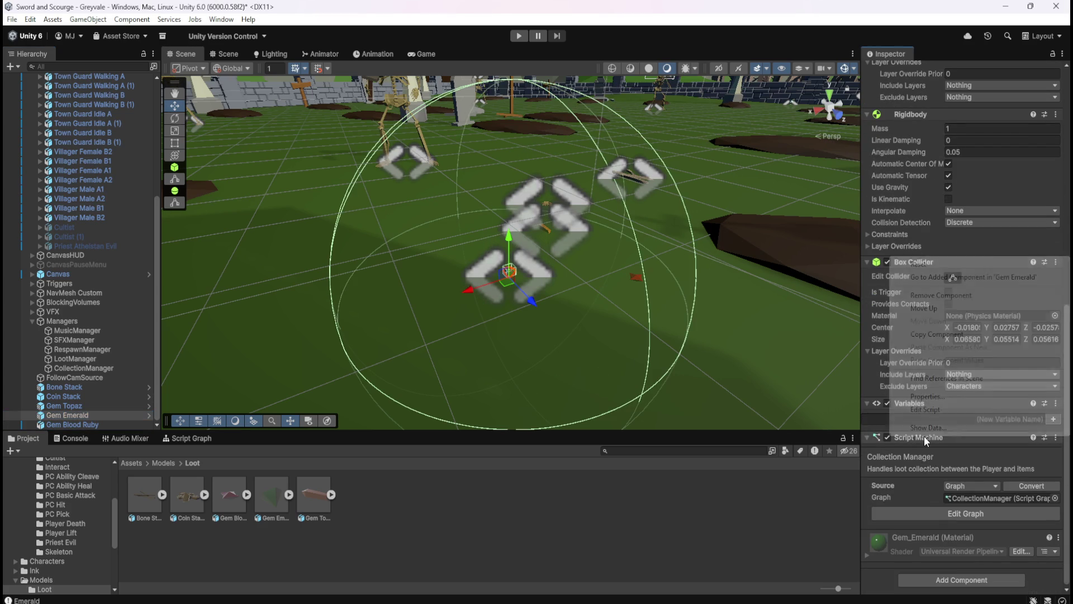
{"action": "left_click", "coordinate": [935, 334]}
{"action": "left_click", "coordinate": [82, 424]}
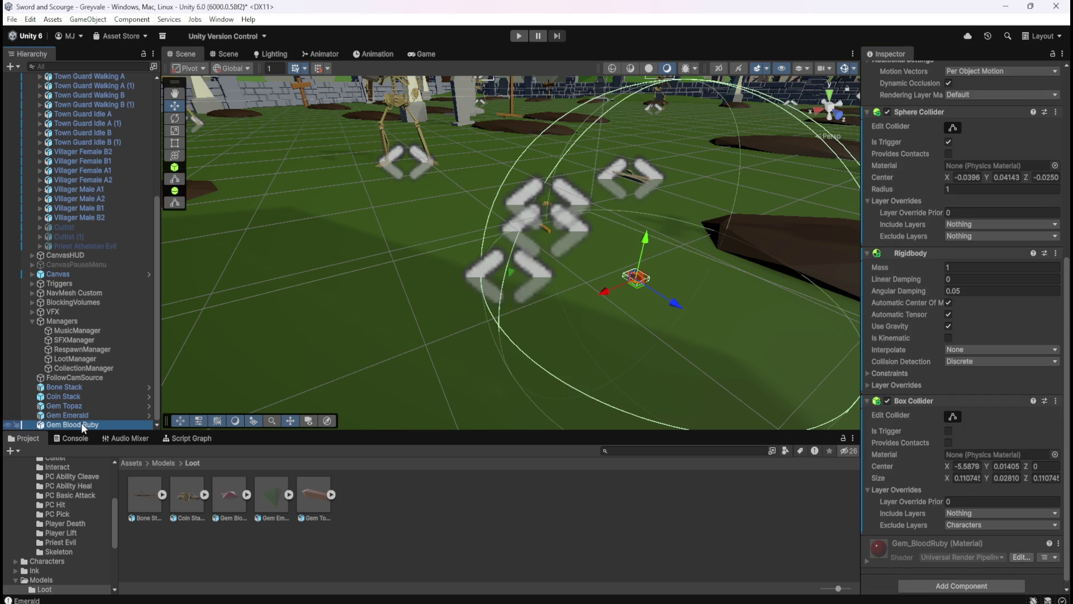
{"action": "right_click", "coordinate": [927, 393]}
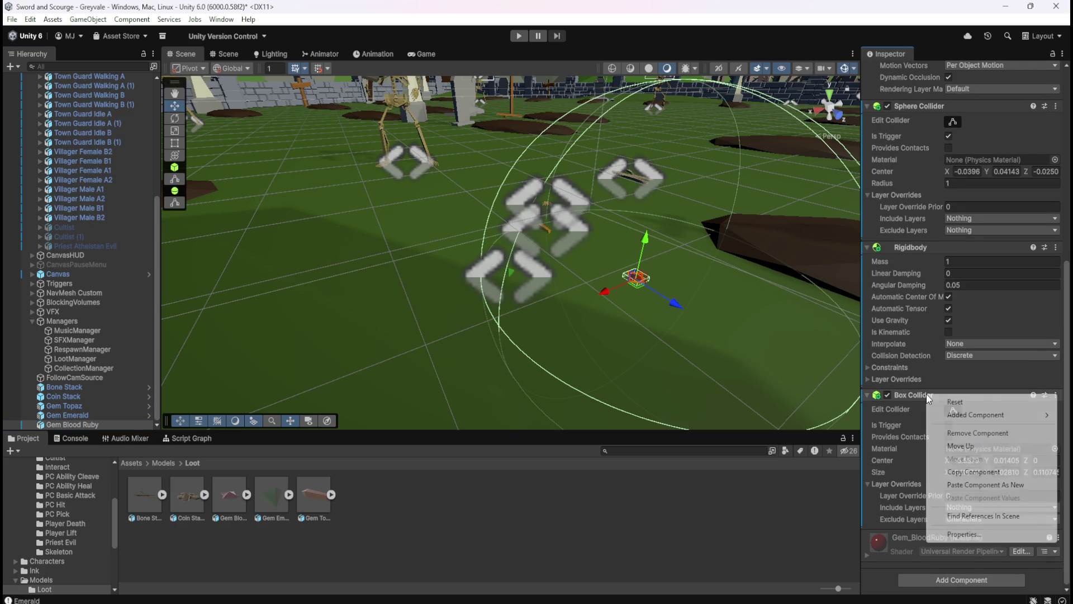
{"action": "left_click", "coordinate": [986, 484]}
{"action": "scroll", "coordinate": [913, 458], "scroll_direction": "down", "scroll_amount": 4}
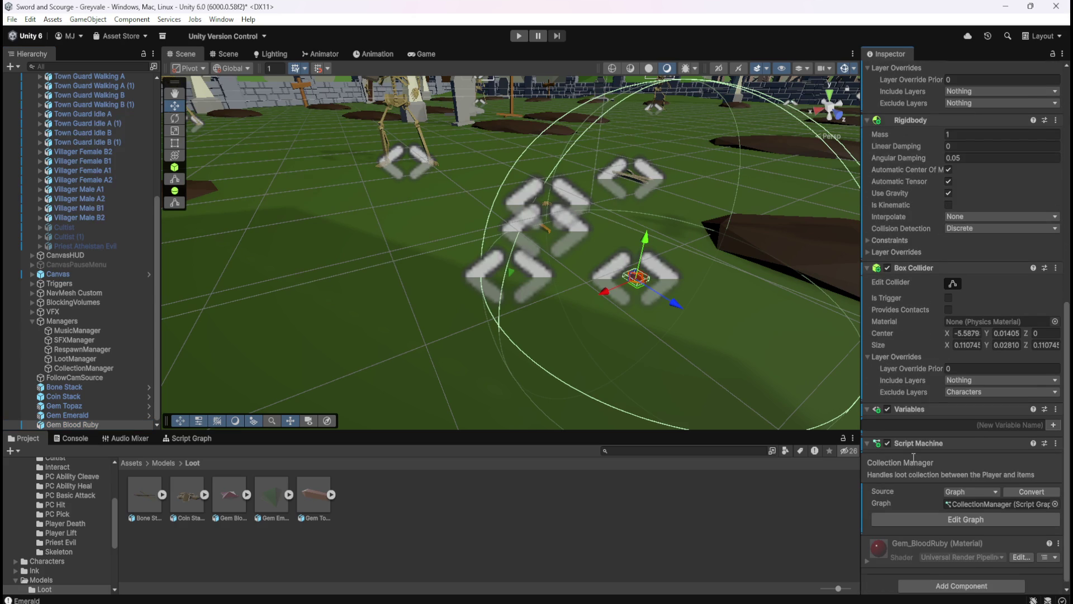
{"action": "scroll", "coordinate": [913, 458], "scroll_direction": "down", "scroll_amount": 1}
Enter play mode to test the loot pickups in the graveyard scene
{"action": "mouse_move", "coordinate": [705, 323]}
{"action": "left_mouse_down"}
{"action": "mouse_move", "coordinate": [582, 333]}
{"action": "mouse_move", "coordinate": [580, 360]}
{"action": "mouse_move", "coordinate": [575, 300]}
{"action": "mouse_move", "coordinate": [668, 316]}
{"action": "left_mouse_up"}
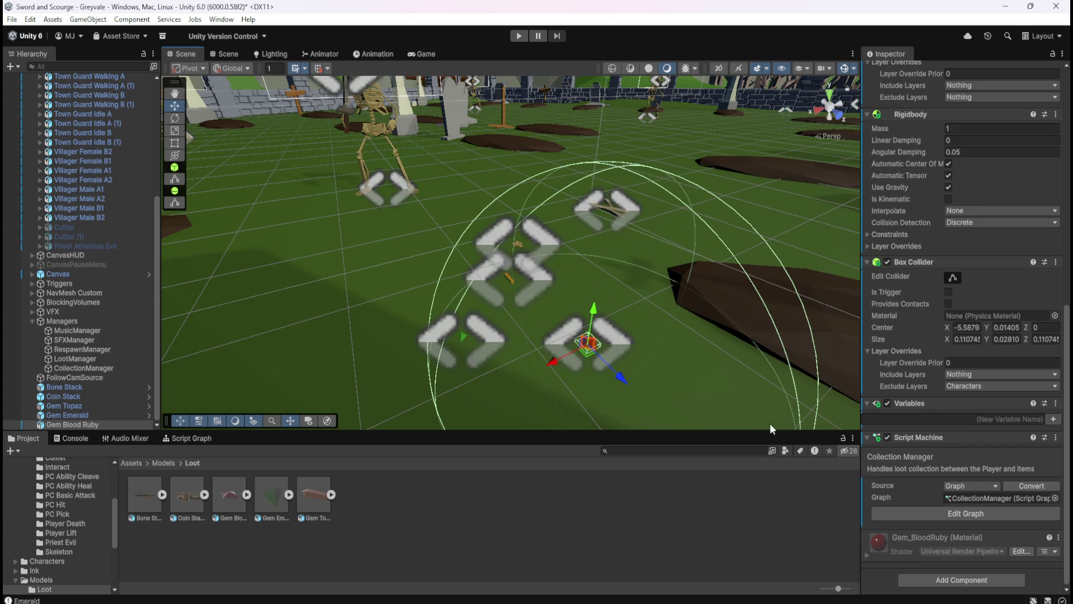
{"action": "scroll", "coordinate": [905, 464], "scroll_direction": "up", "scroll_amount": 5}
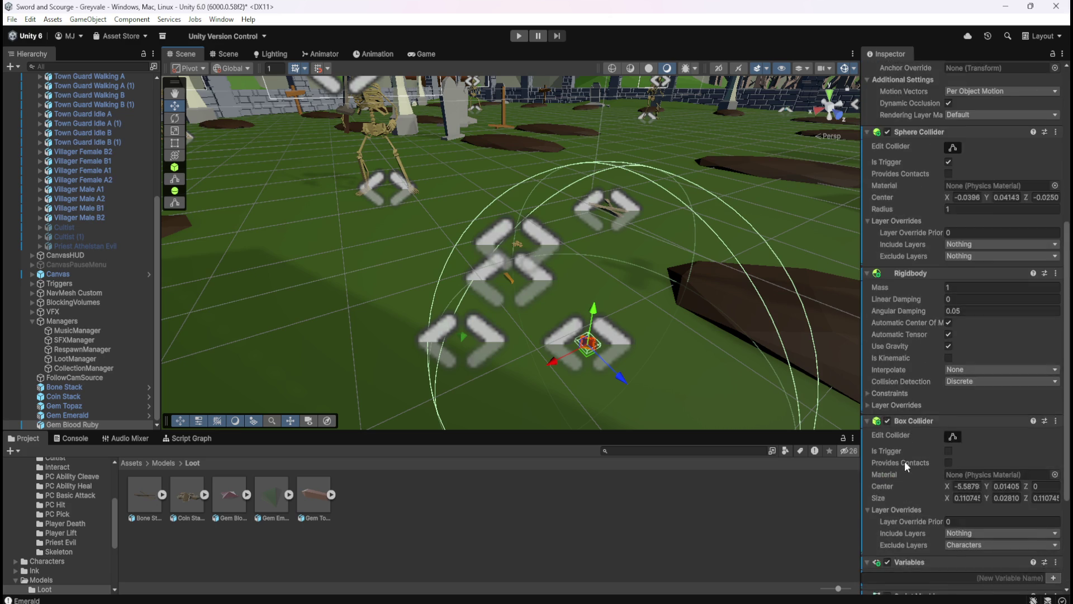
{"action": "scroll", "coordinate": [925, 280], "scroll_direction": "down", "scroll_amount": 2}
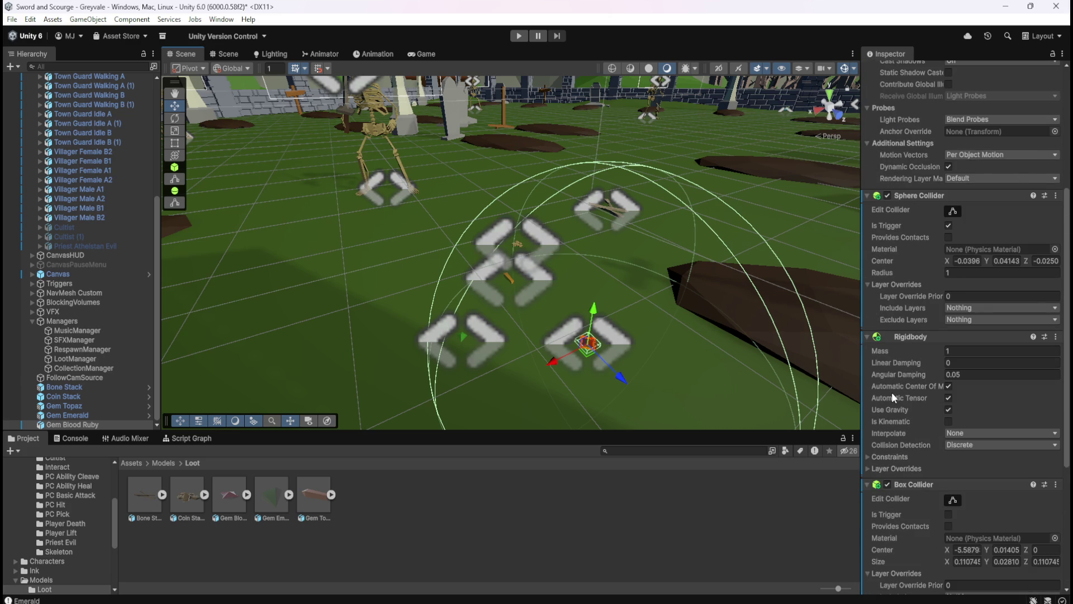
{"action": "scroll", "coordinate": [892, 392], "scroll_direction": "down", "scroll_amount": 3}
{"action": "scroll", "coordinate": [918, 448], "scroll_direction": "down", "scroll_amount": 3}
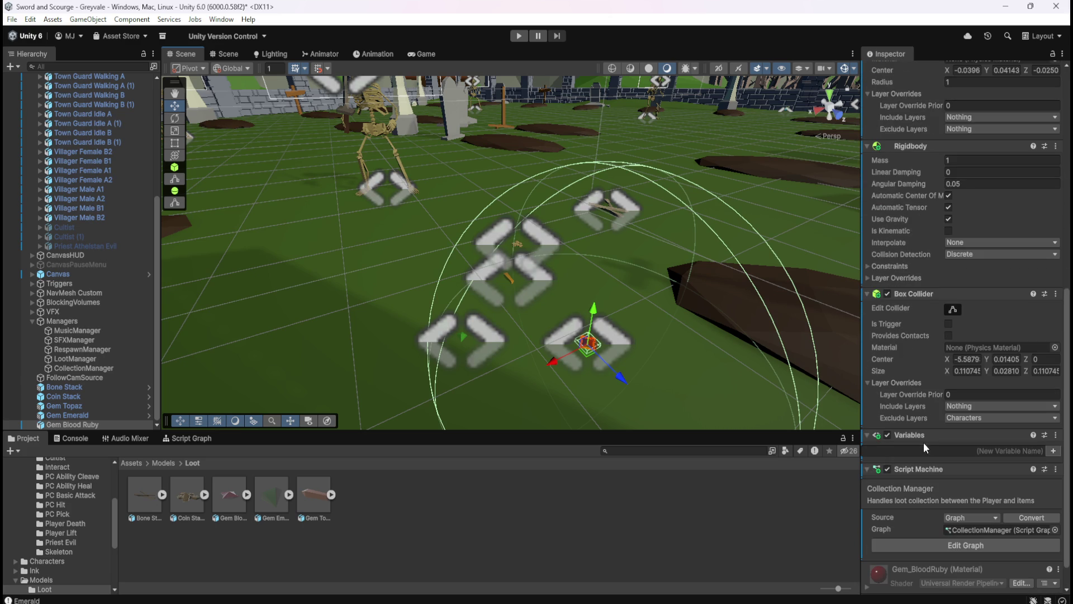
{"action": "left_click", "coordinate": [519, 37]}
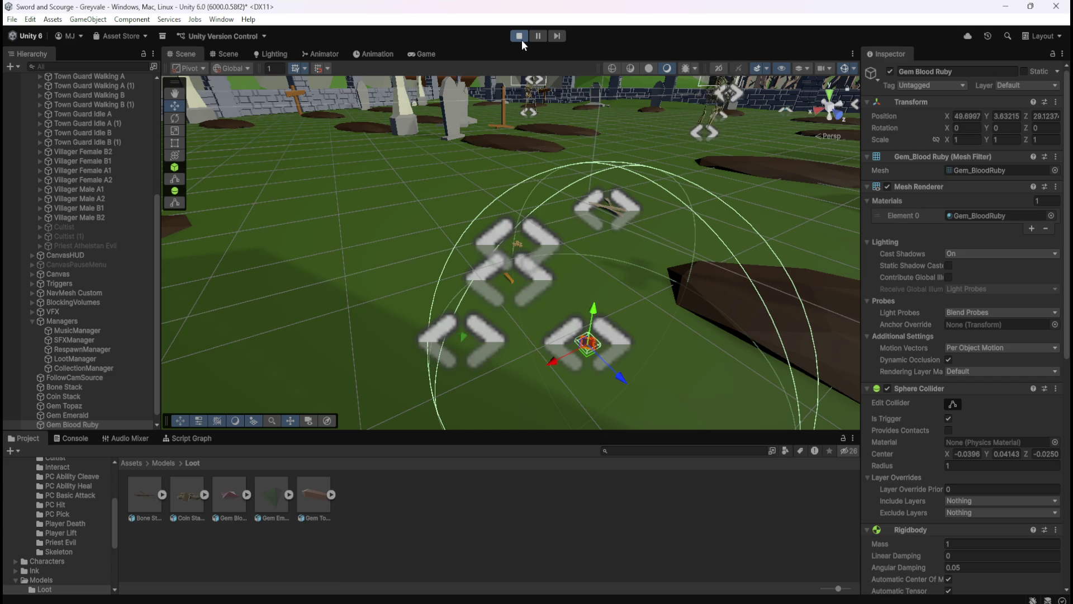
Exit play mode and drag Gem Blood Ruby from the Hierarchy into Assets/Prefabs/Loot as a prefab
{"action": "left_click", "coordinate": [522, 39]}
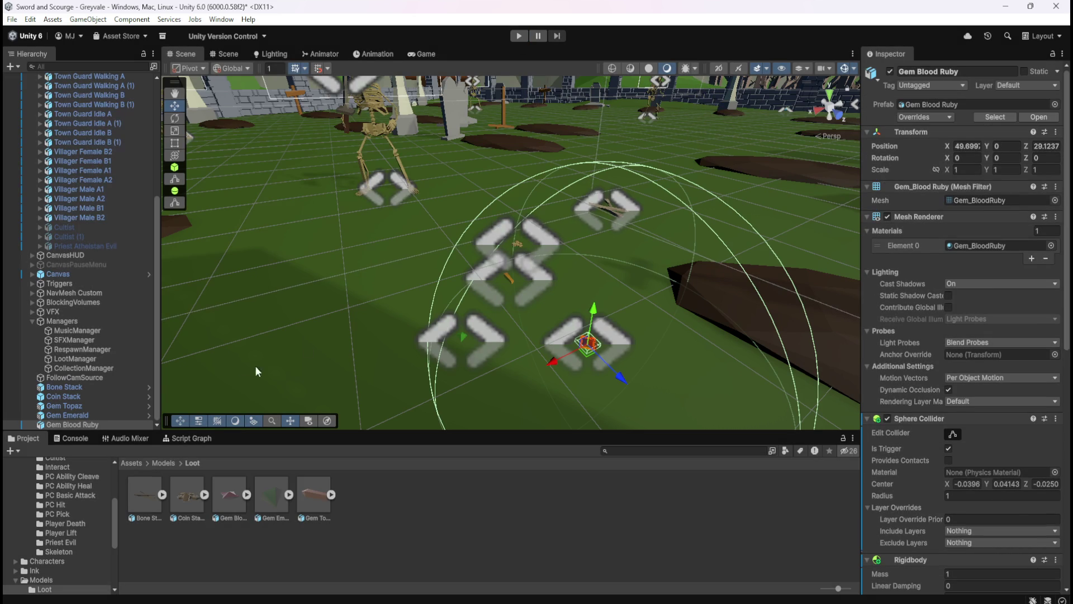
{"action": "scroll", "coordinate": [902, 468], "scroll_direction": "down", "scroll_amount": 10}
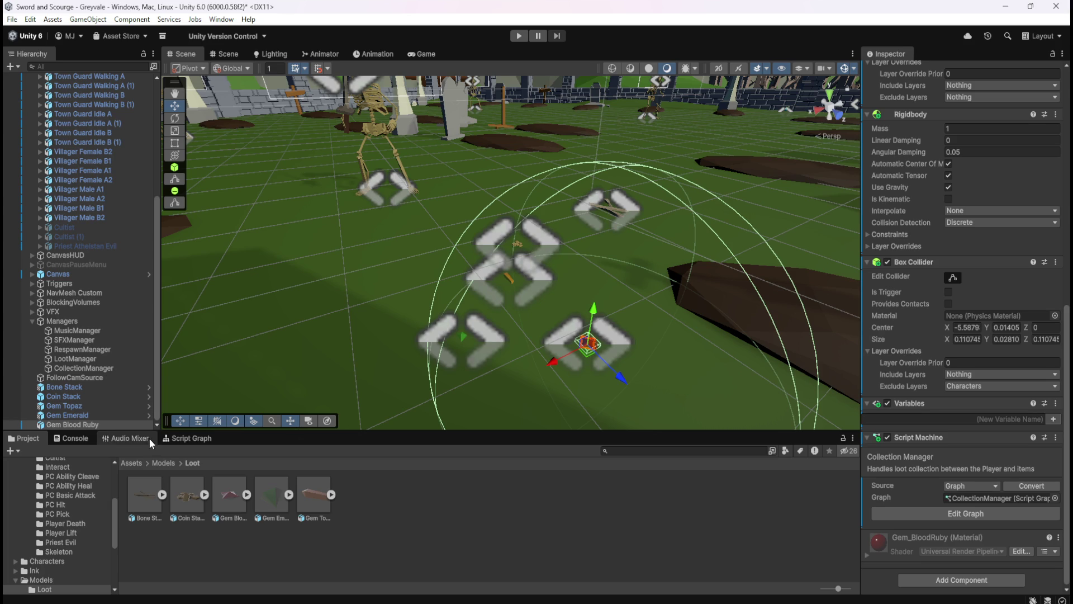
{"action": "left_click", "coordinate": [138, 464]}
{"action": "double_click", "coordinate": [403, 494]}
{"action": "double_click", "coordinate": [187, 495]}
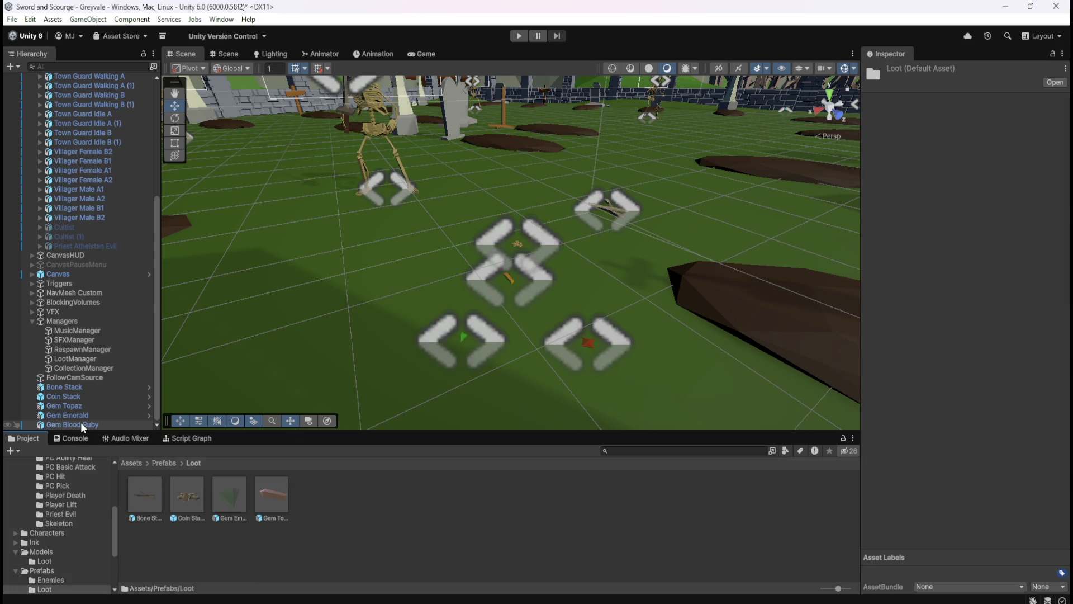
{"action": "left_click", "coordinate": [81, 422]}
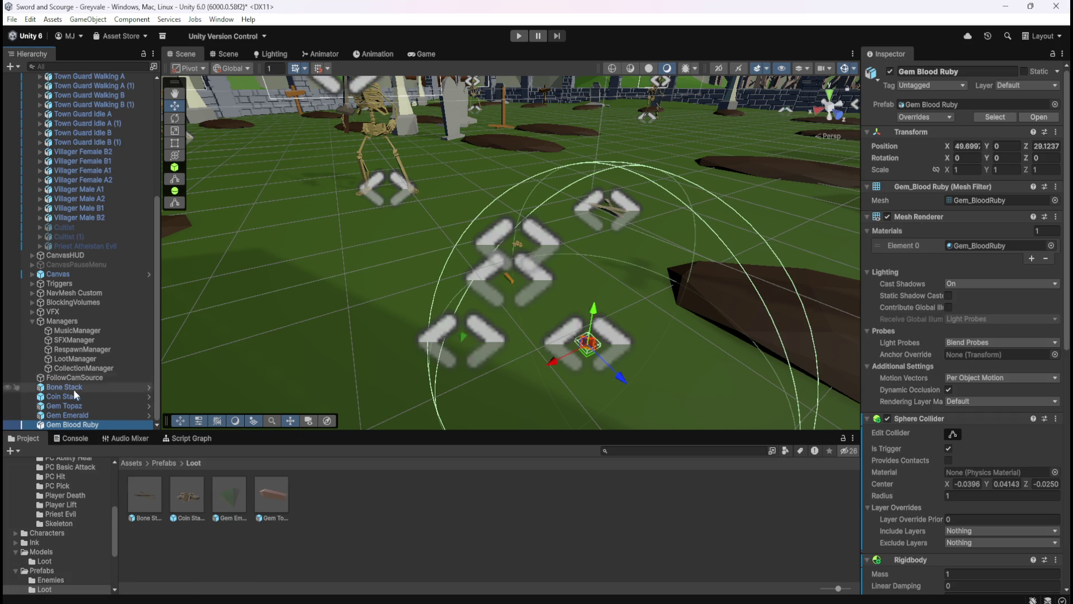
{"action": "mouse_move", "coordinate": [69, 424]}
{"action": "left_mouse_down"}
{"action": "mouse_move", "coordinate": [52, 433]}
{"action": "mouse_move", "coordinate": [331, 505]}
{"action": "left_mouse_up"}
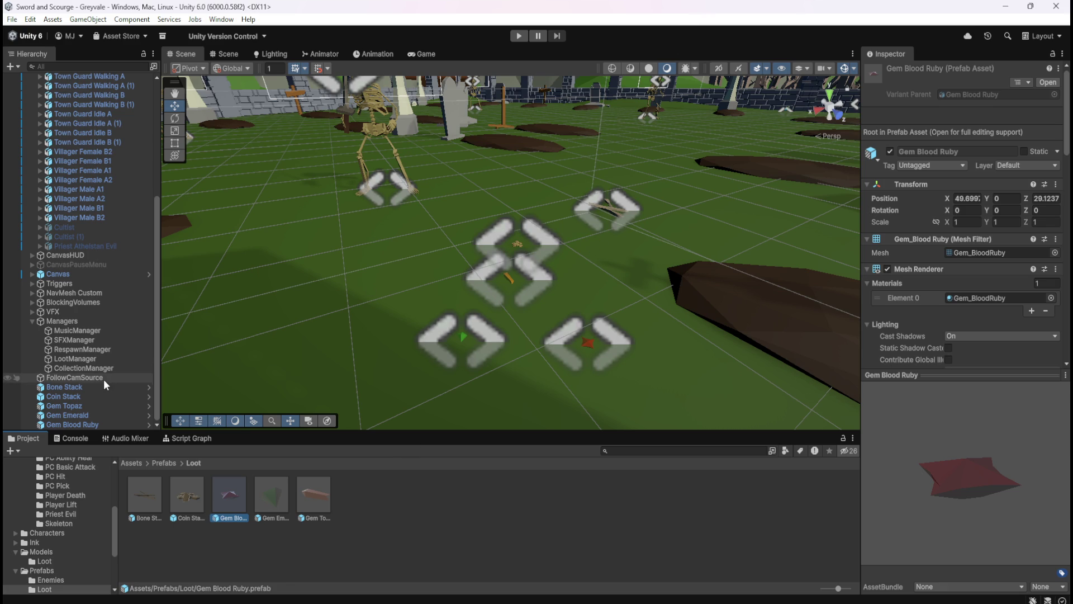
Delete the five loot objects from Bone Stack through Gem Blood Ruby, then undo
{"action": "left_click", "coordinate": [93, 388]}
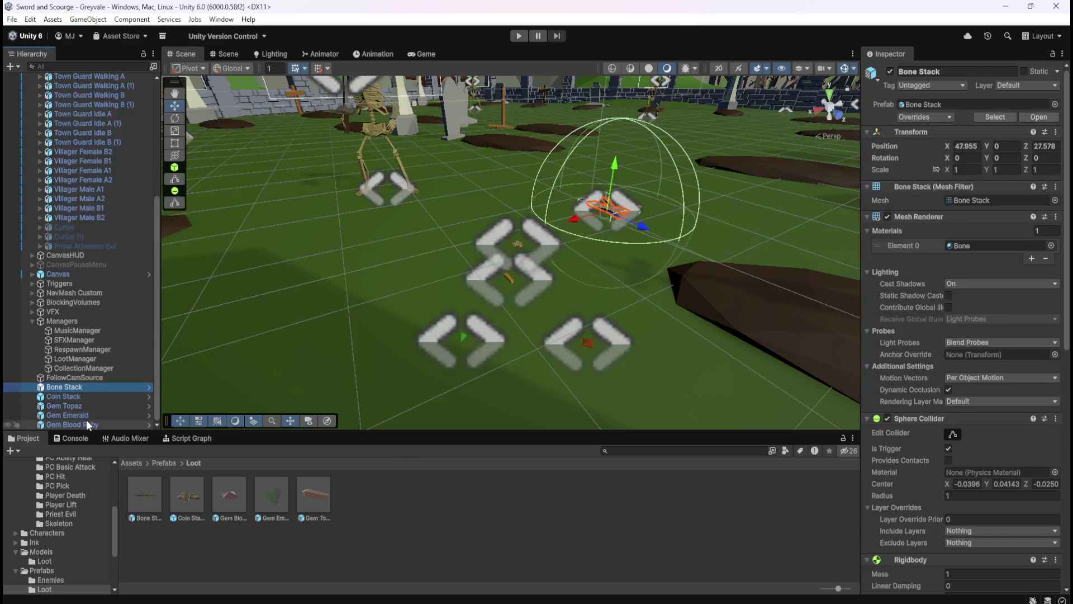
{"action": "left_click", "coordinate": [88, 425], "text": "shift"}
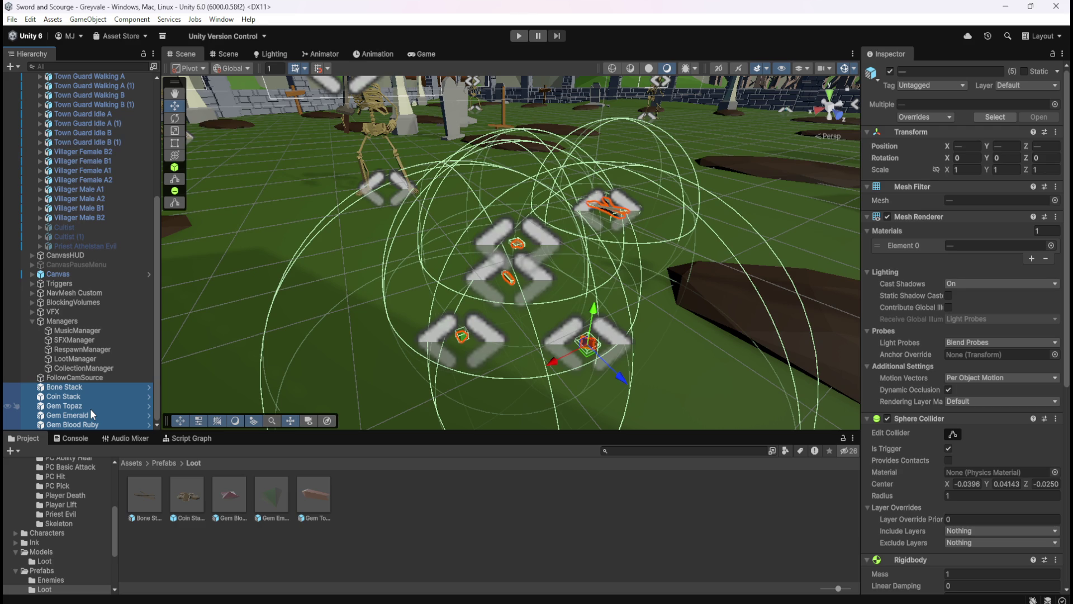
{"action": "key", "text": "Delete"}
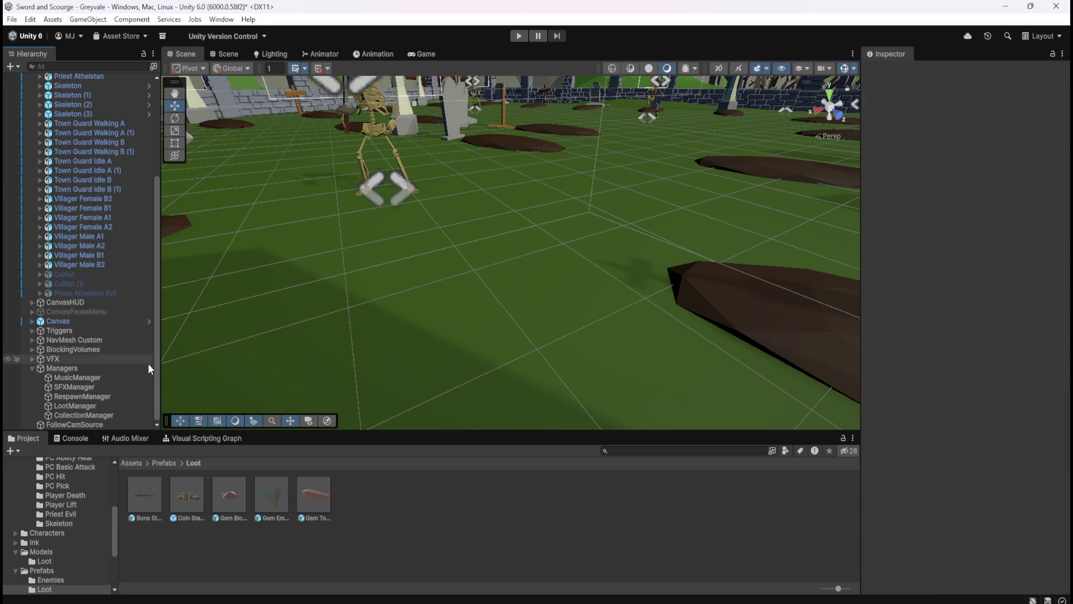
{"action": "key", "text": "ctrl+z"}
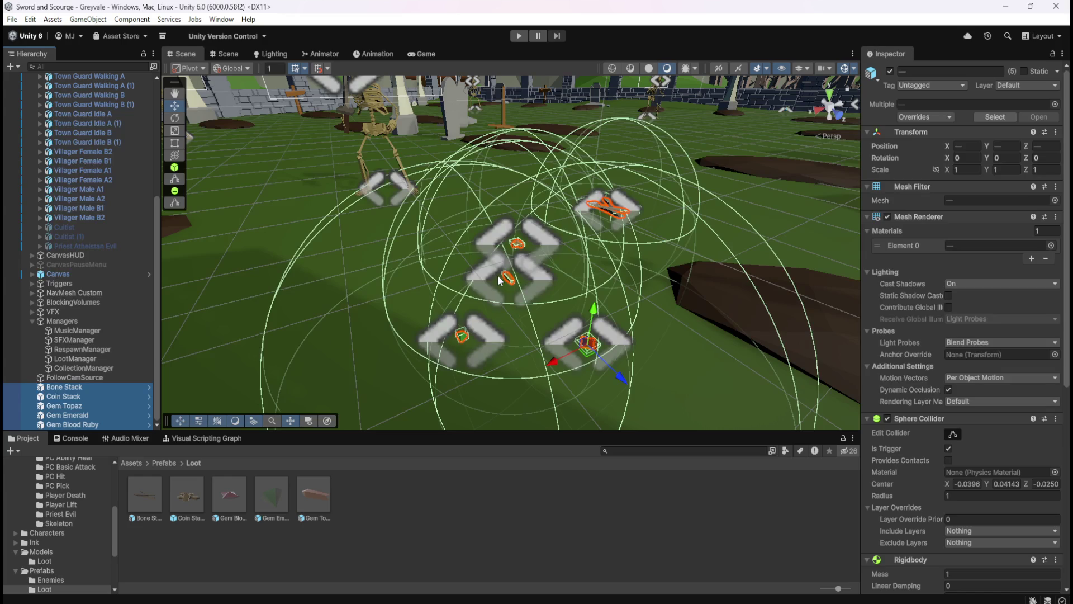
Delete the five loot instances again, then view CollectionManager and LootManager details
{"action": "left_click", "coordinate": [74, 378]}
{"action": "left_click", "coordinate": [77, 389]}
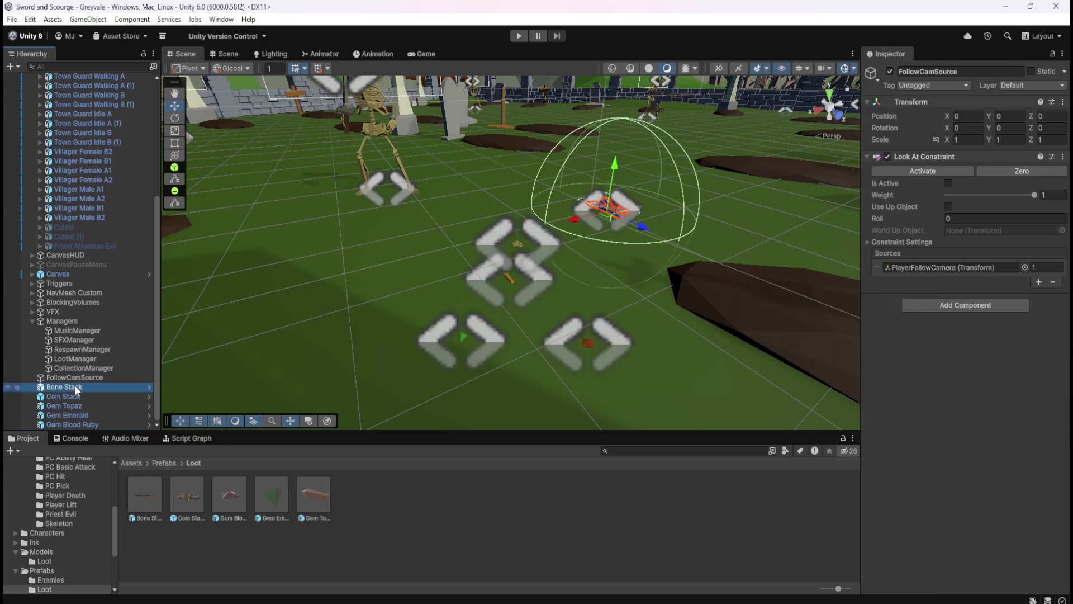
{"action": "left_click", "coordinate": [69, 424], "text": "shift"}
{"action": "key", "text": "Delete"}
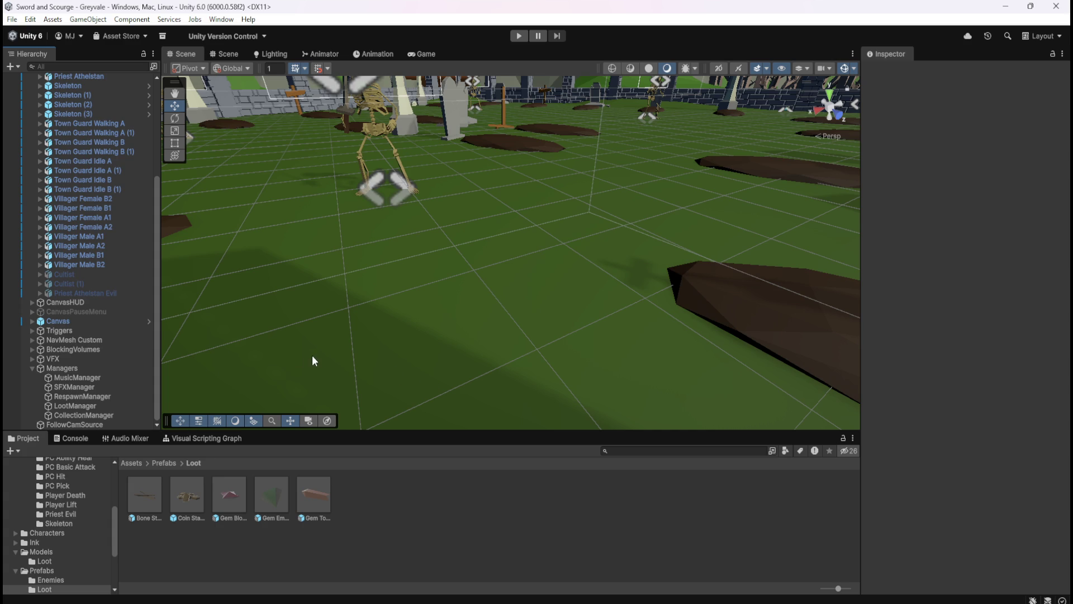
{"action": "left_click", "coordinate": [83, 414]}
{"action": "left_click", "coordinate": [87, 405]}
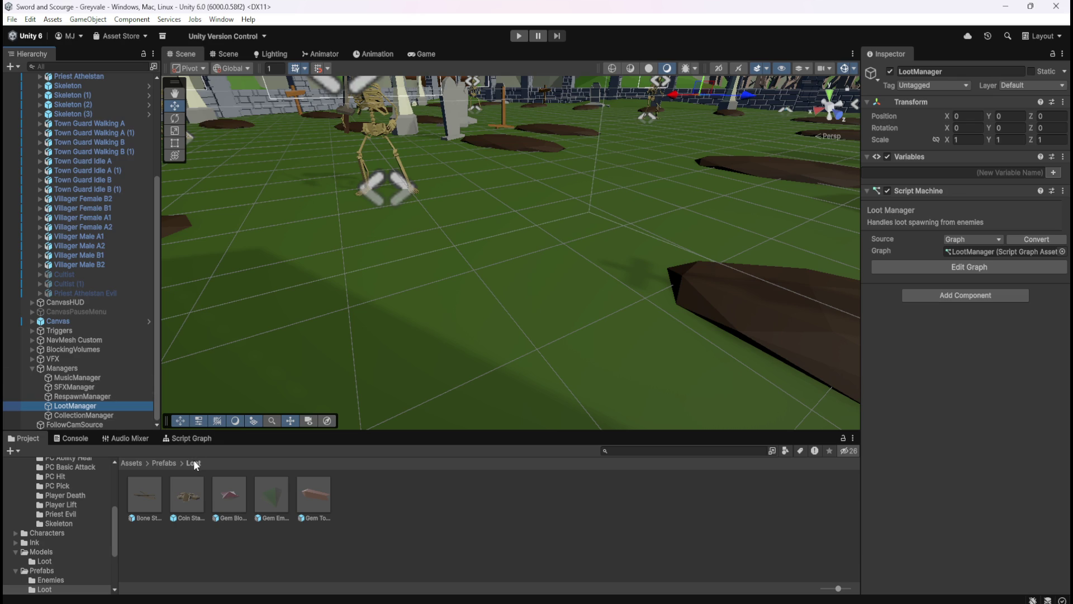
Inspect the Coin Stack loot prefab, then view the Collection Manager script graph
{"action": "left_click", "coordinate": [187, 496]}
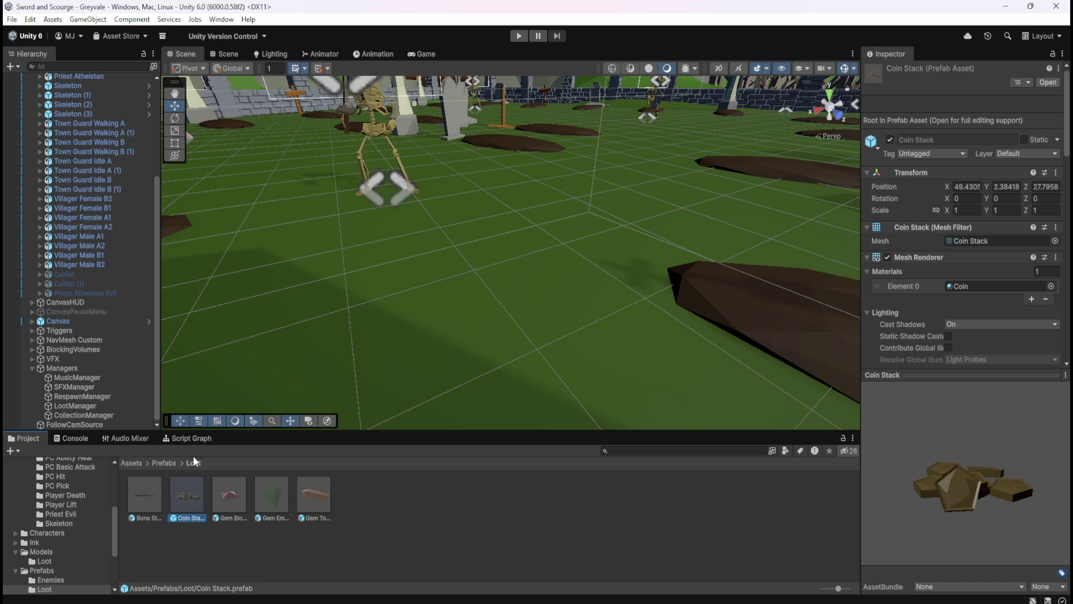
{"action": "left_click", "coordinate": [200, 441]}
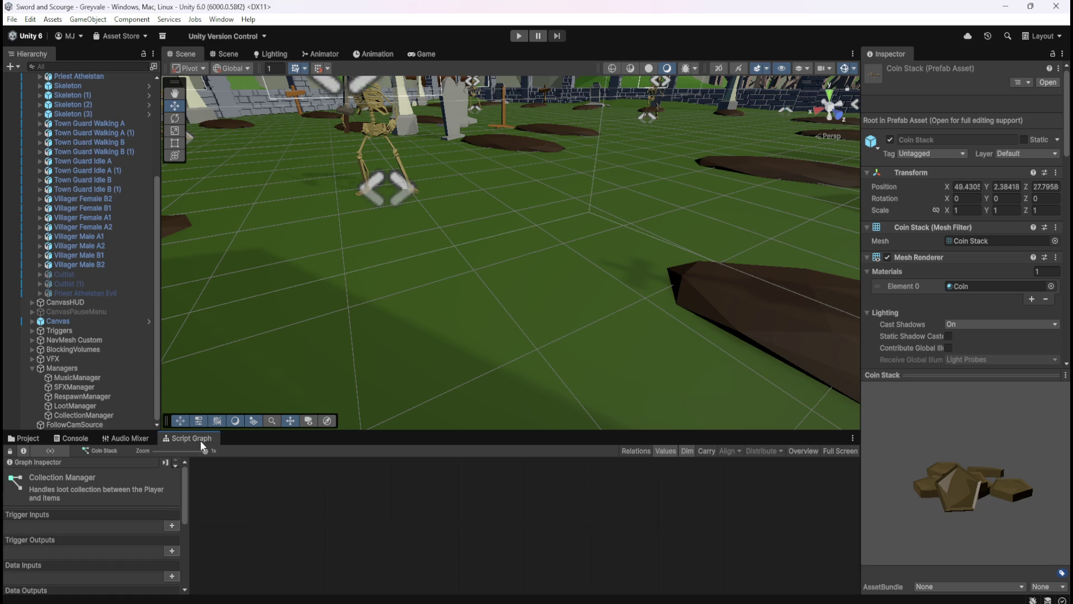
Create a PlayerGold scene variable in the maximized CollectionManager graph's Blackboard
{"action": "left_click", "coordinate": [83, 415]}
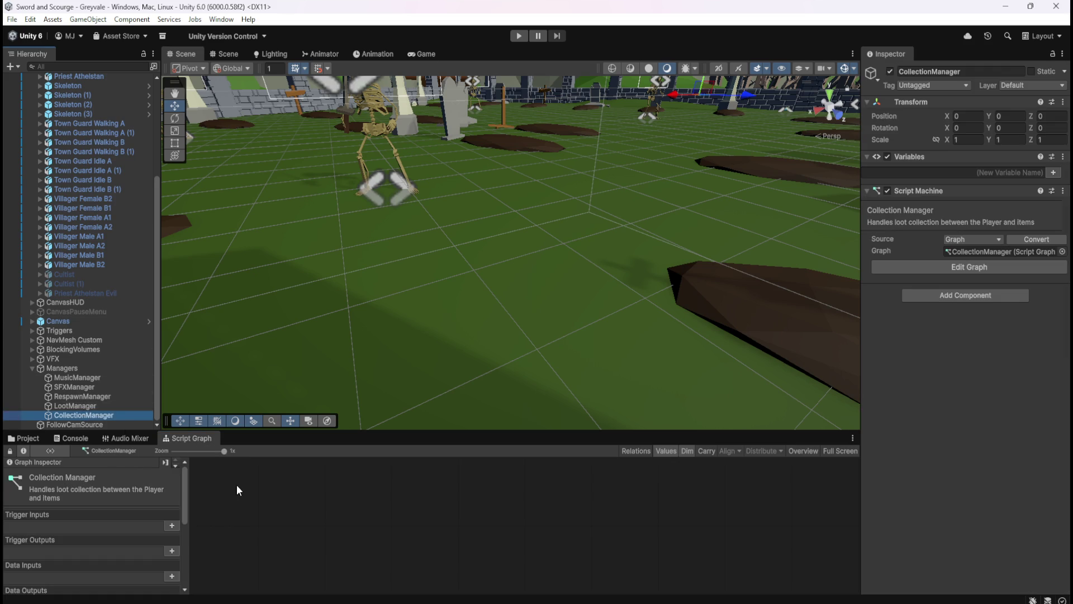
{"action": "key", "text": "shift+space"}
{"action": "left_click", "coordinate": [100, 288]}
{"action": "left_click_drag", "start_coordinate": [186, 327], "coordinate": [206, 593]}
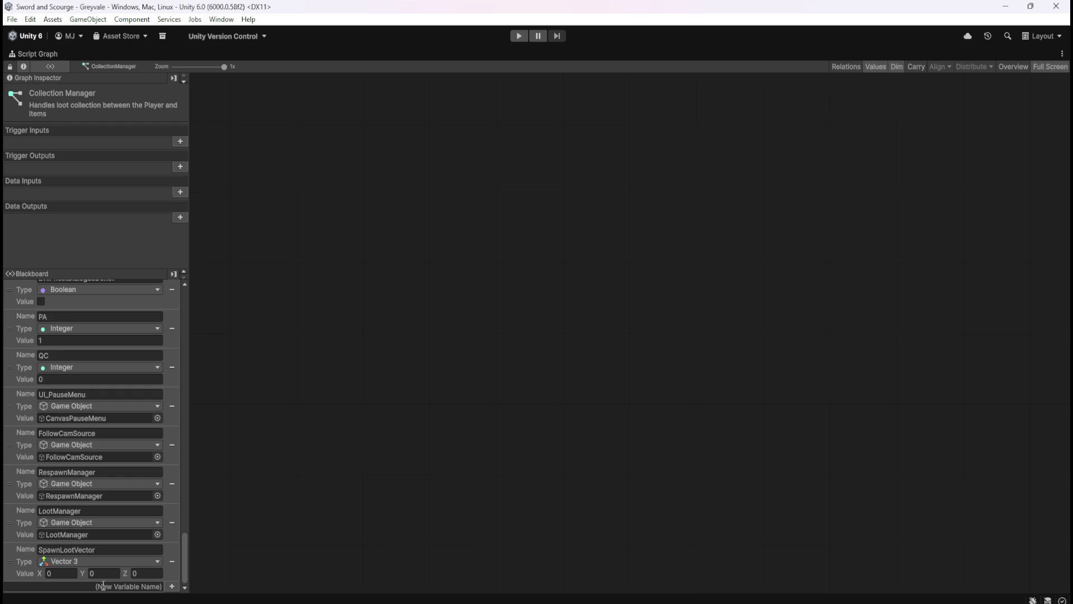
{"action": "left_click", "coordinate": [103, 585]}
{"action": "type", "text": "PlayerGo"}
{"action": "type", "text": "ld"}
{"action": "key", "text": "Return"}
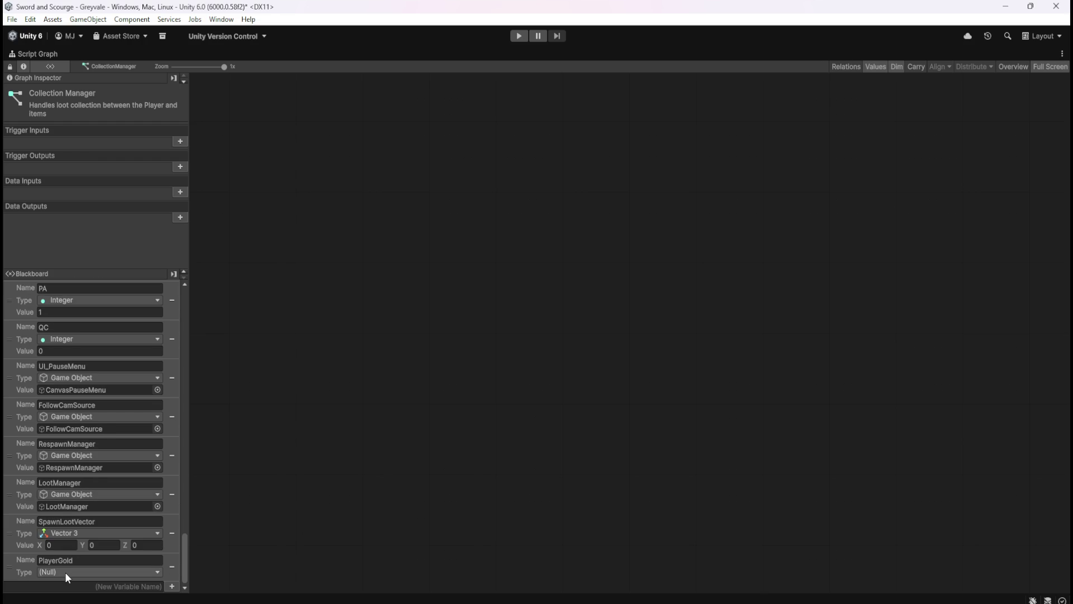
Make PlayerGold an Integer, move it near the top of the list, and save the project
{"action": "left_click", "coordinate": [65, 572]}
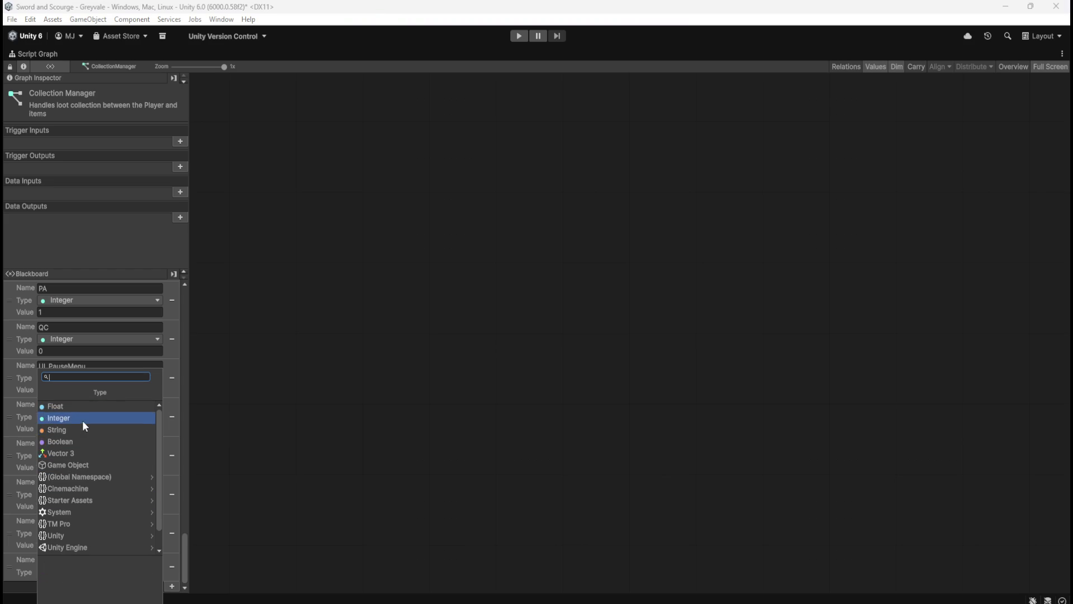
{"action": "left_click", "coordinate": [82, 421]}
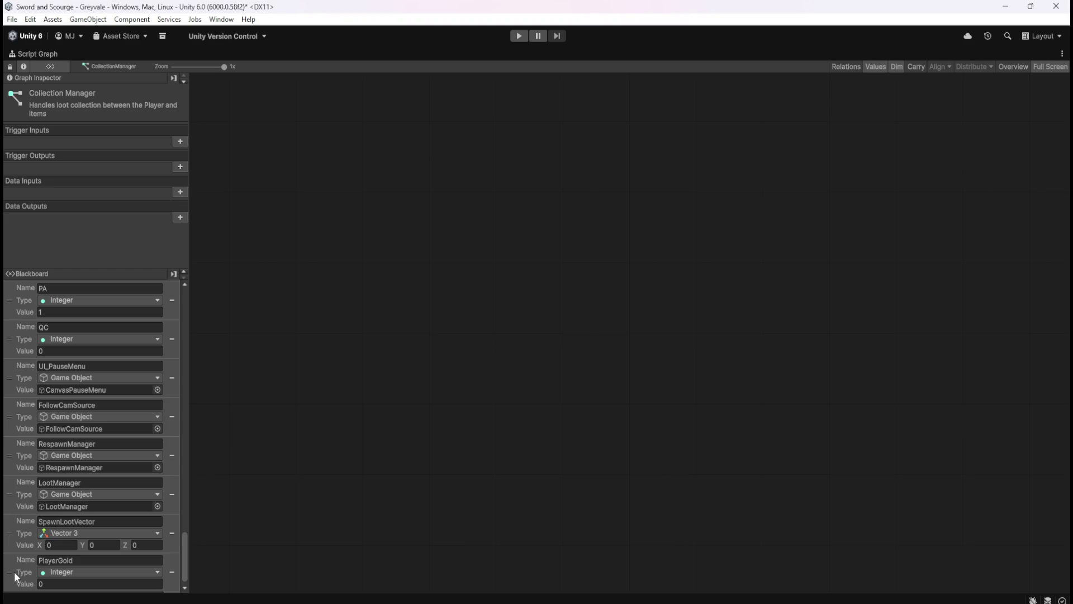
{"action": "mouse_move", "coordinate": [13, 573]}
{"action": "left_mouse_down"}
{"action": "mouse_move", "coordinate": [42, 361]}
{"action": "mouse_move", "coordinate": [40, 278]}
{"action": "mouse_move", "coordinate": [29, 471]}
{"action": "mouse_move", "coordinate": [34, 448]}
{"action": "left_mouse_up"}
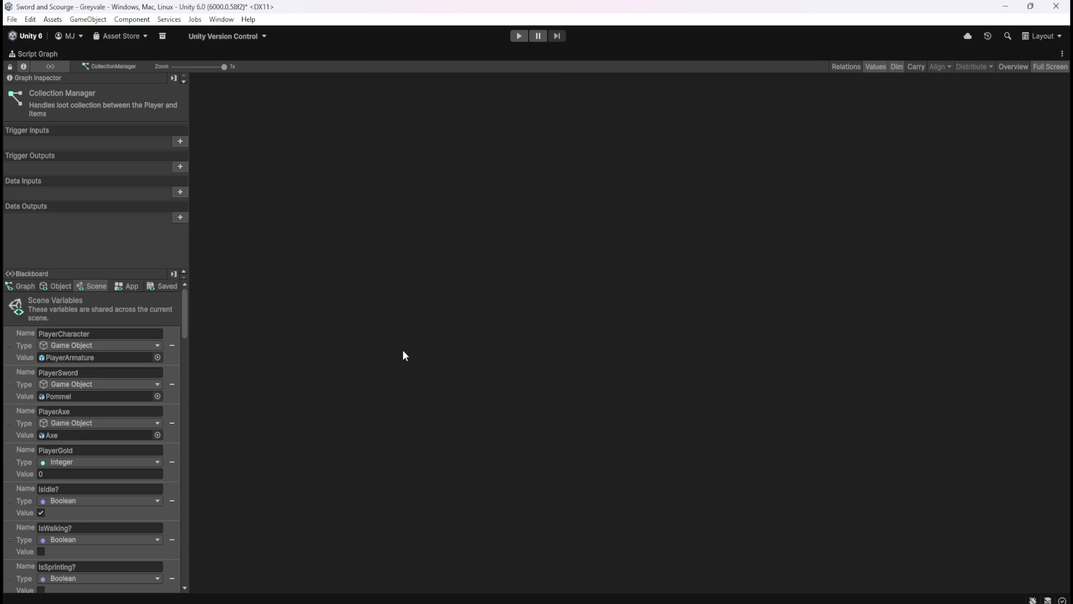
{"action": "key", "text": "ctrl+s"}
{"action": "key", "text": "shift+space"}
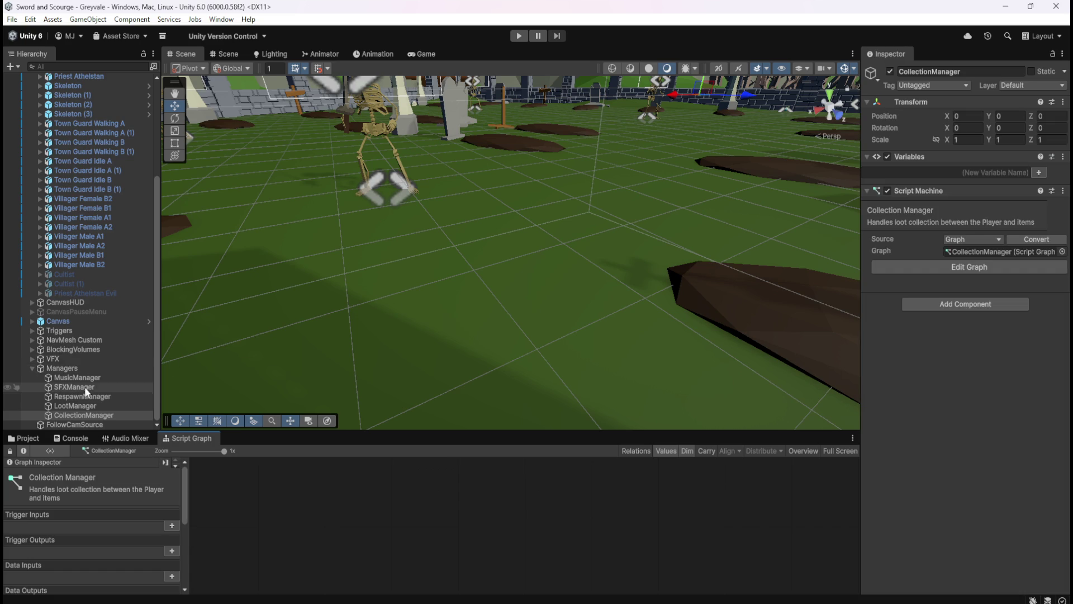
Check the Loot folder prefabs, then reopen the LootManager script graph maximized
{"action": "left_click", "coordinate": [84, 406]}
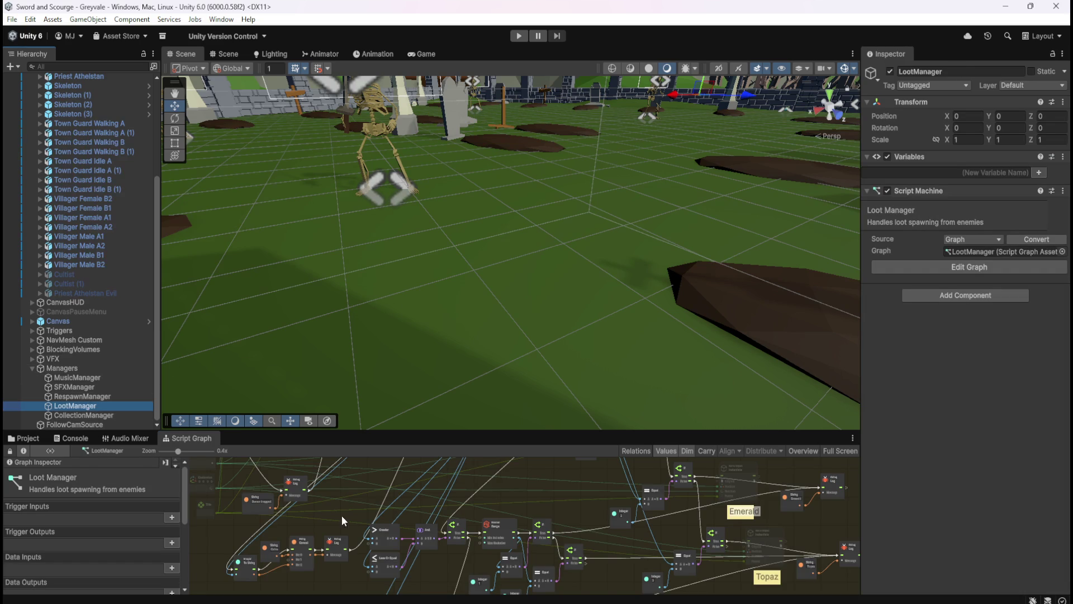
{"action": "left_click", "coordinate": [34, 440]}
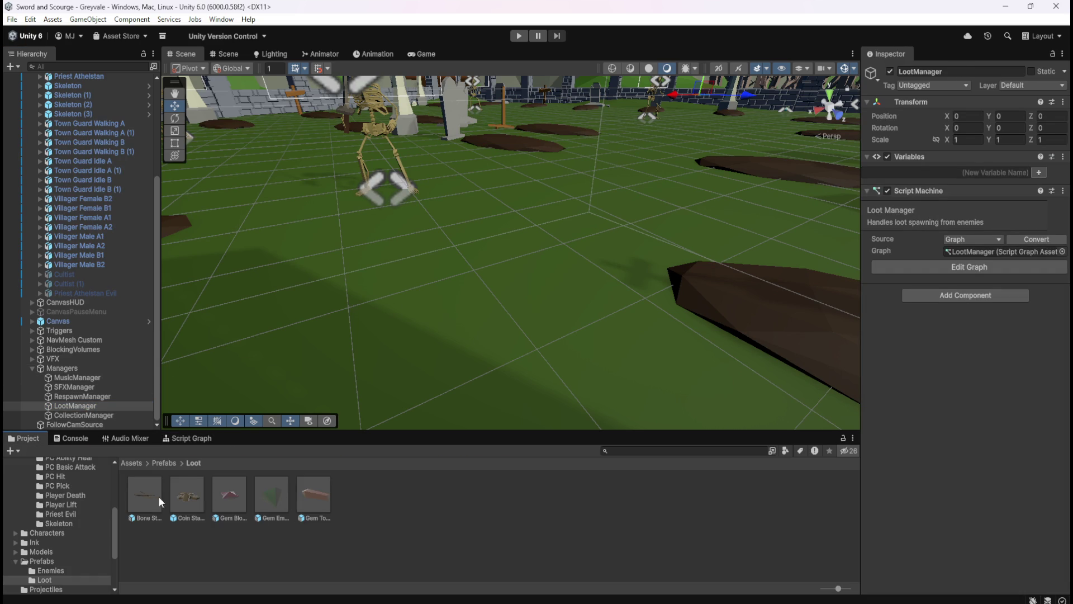
{"action": "left_click", "coordinate": [98, 399]}
{"action": "left_click", "coordinate": [95, 405]}
{"action": "left_click", "coordinate": [193, 438]}
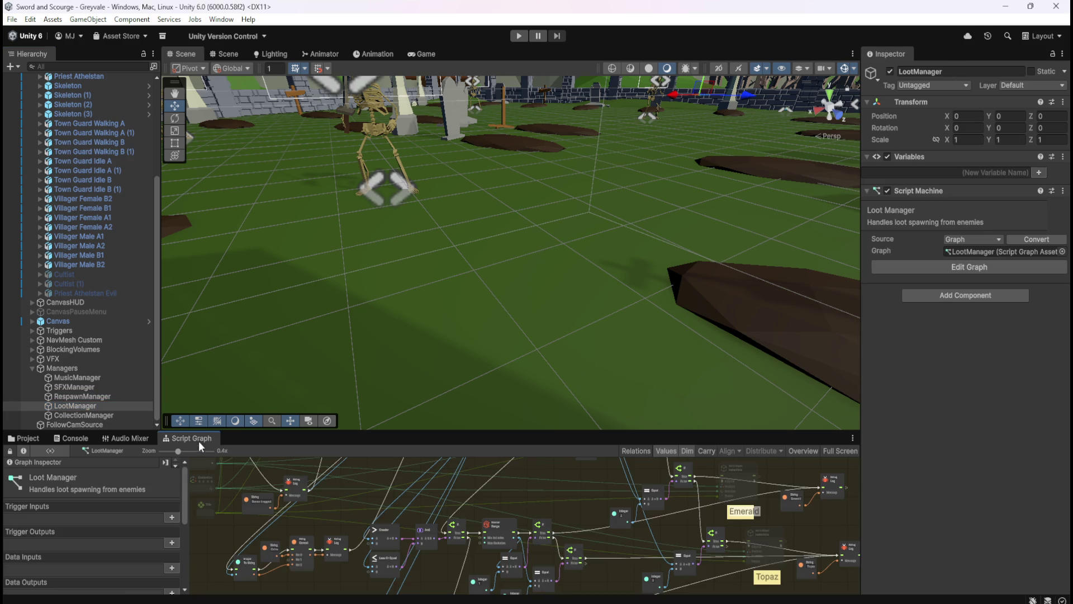
{"action": "key", "text": "shift+space"}
{"action": "scroll", "coordinate": [415, 229], "scroll_direction": "up", "scroll_amount": 5}
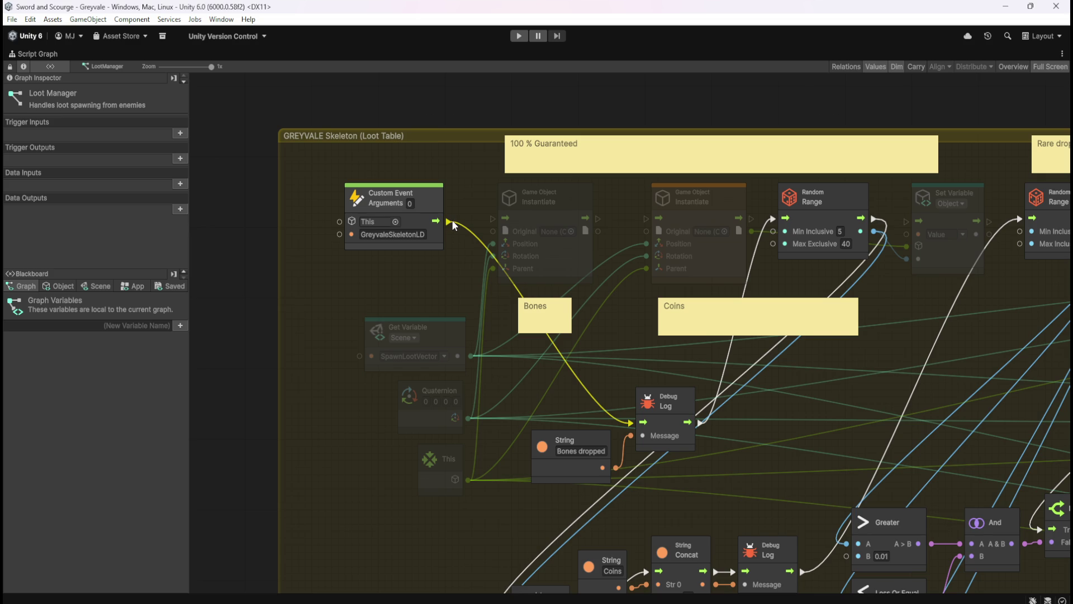
Wire the GreyvaleSkeletonLD event into the first Instantiate and set its Original to Bone Stack
{"action": "left_click_drag", "start_coordinate": [449, 221], "coordinate": [492, 223]}
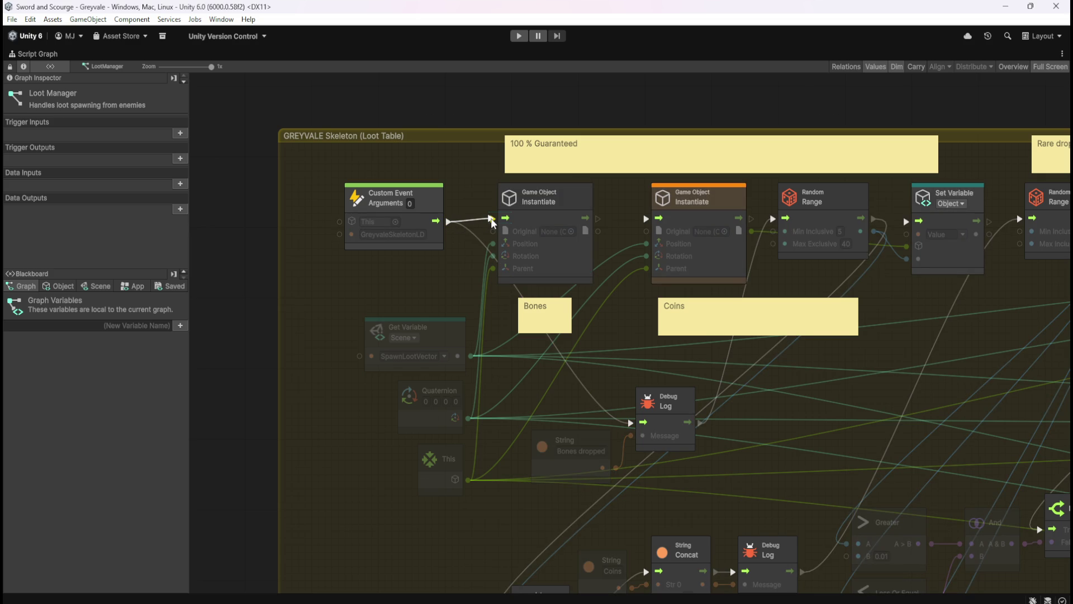
{"action": "left_click", "coordinate": [570, 232]}
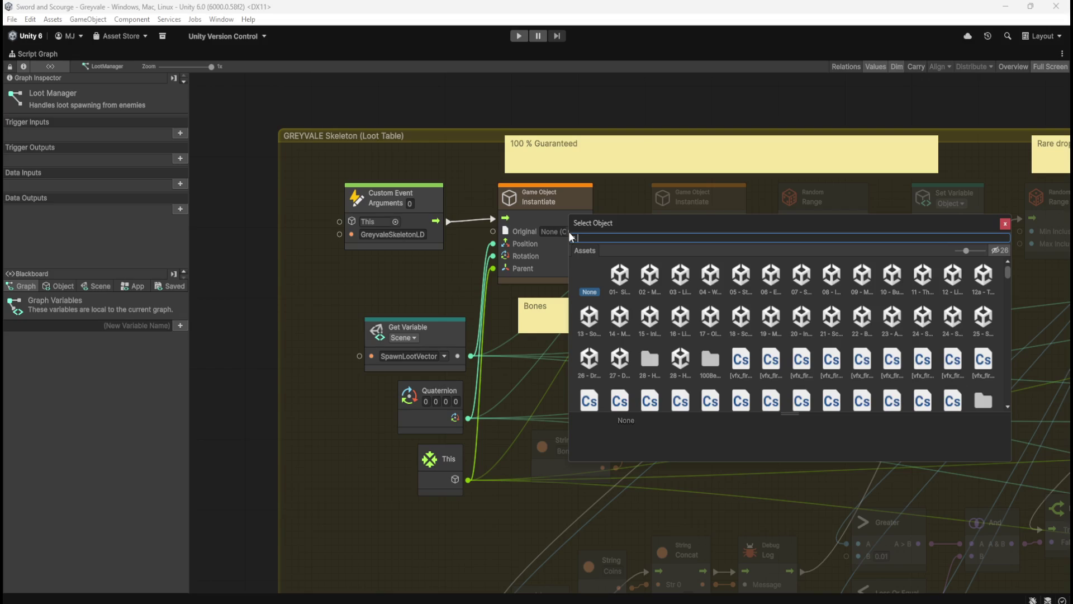
{"action": "type", "text": "bone"}
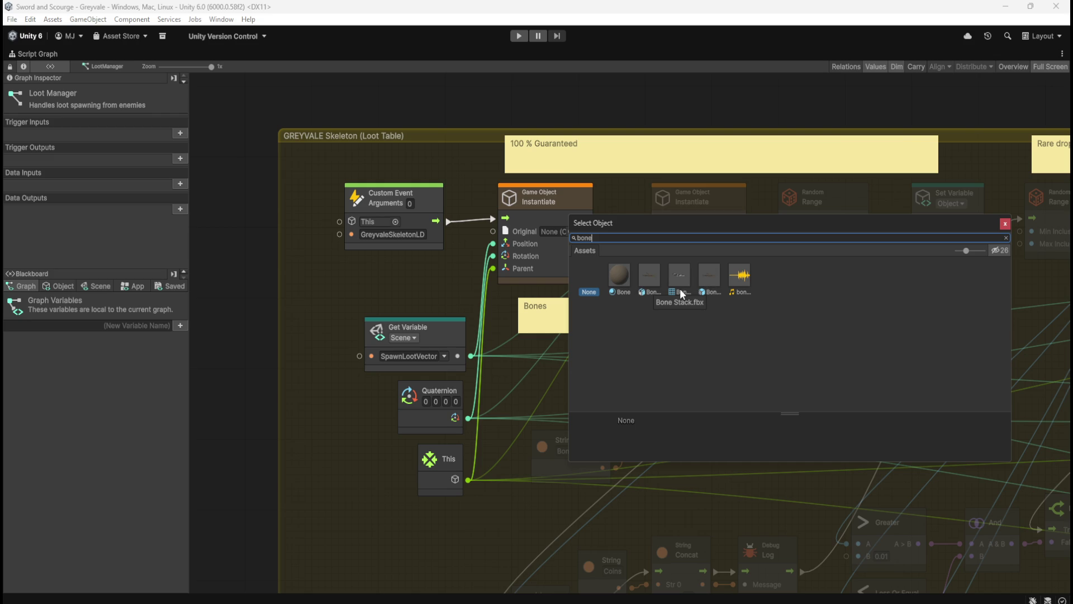
{"action": "left_click", "coordinate": [709, 277]}
{"action": "left_click", "coordinate": [454, 270]}
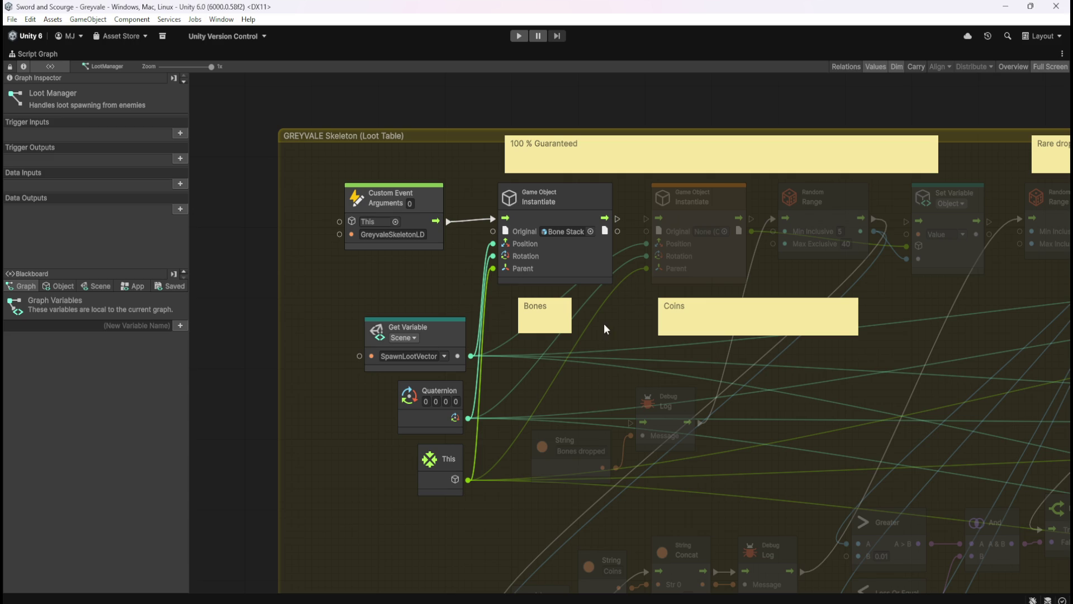
Delete the Bones sticky note and the Bones dropped String and Debug Log nodes
{"action": "left_click", "coordinate": [546, 316]}
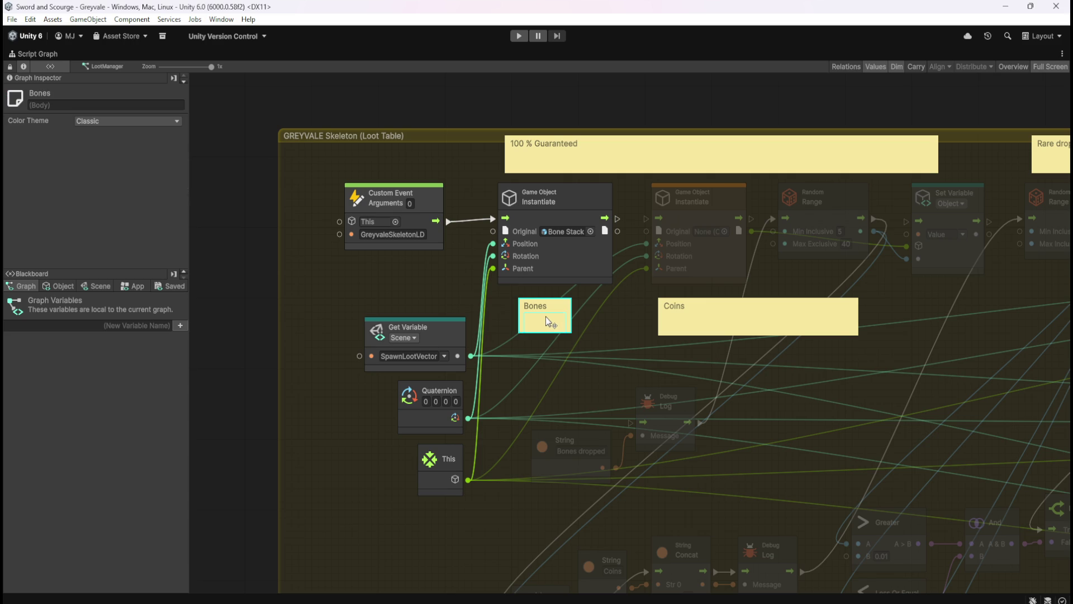
{"action": "key", "text": "Delete"}
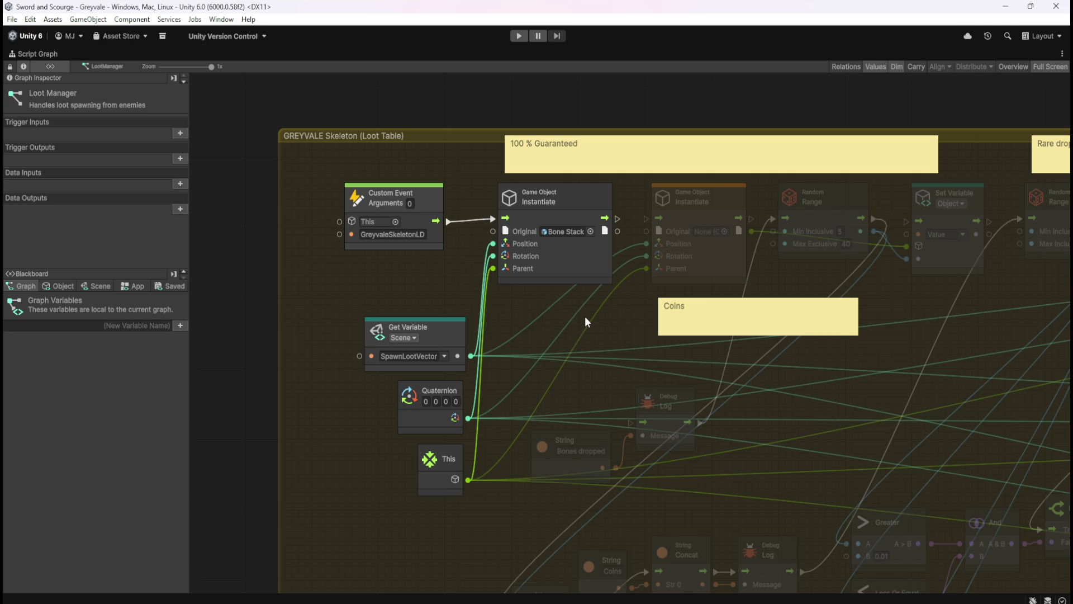
{"action": "left_click_drag", "start_coordinate": [585, 397], "coordinate": [649, 448]}
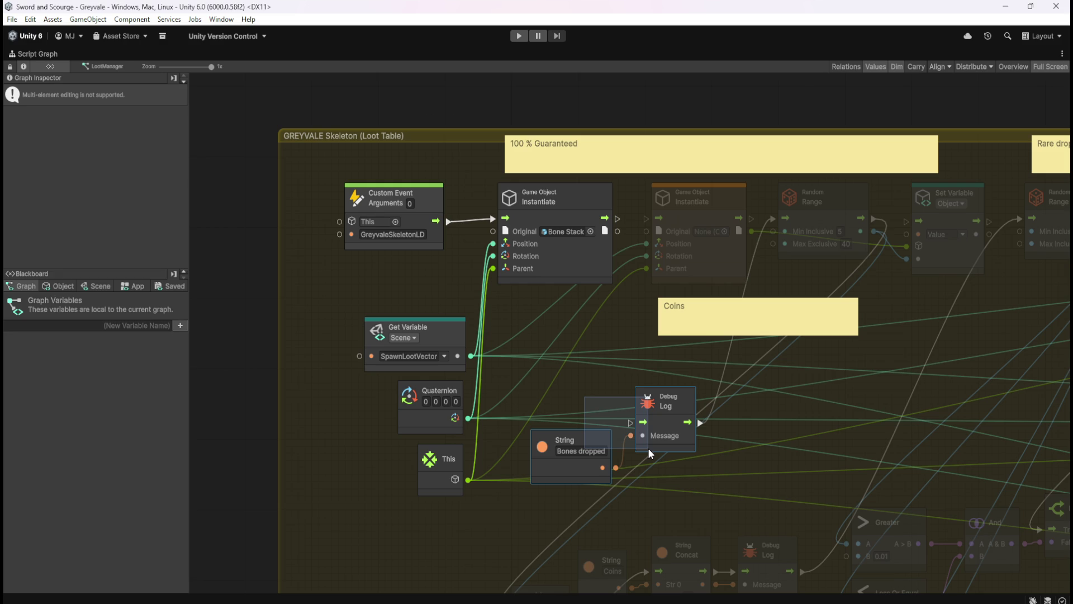
{"action": "left_click_drag", "start_coordinate": [649, 448], "coordinate": [648, 448]}
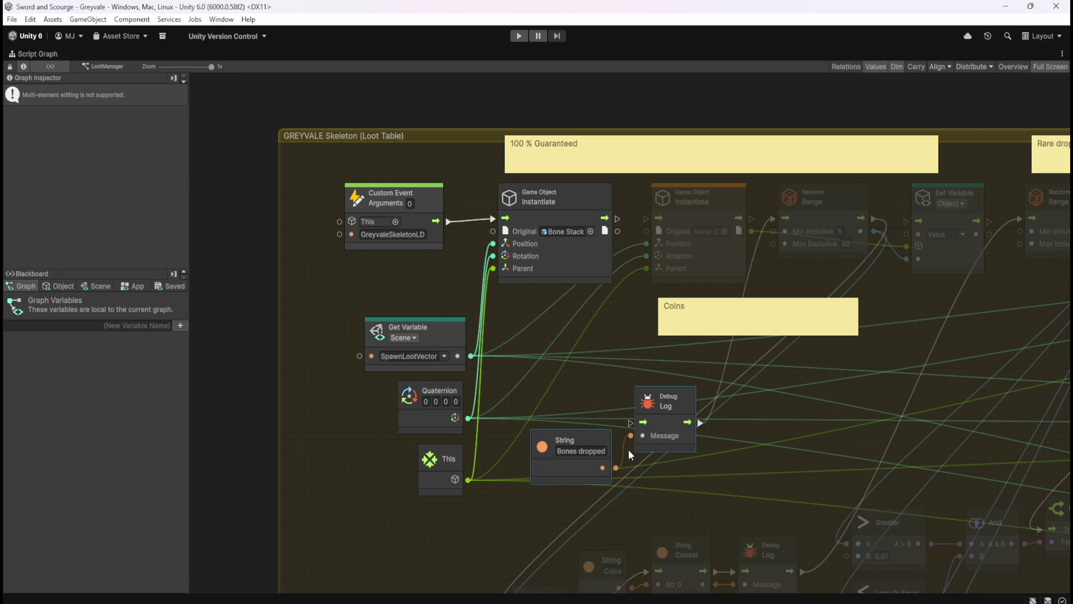
{"action": "key", "text": "Delete"}
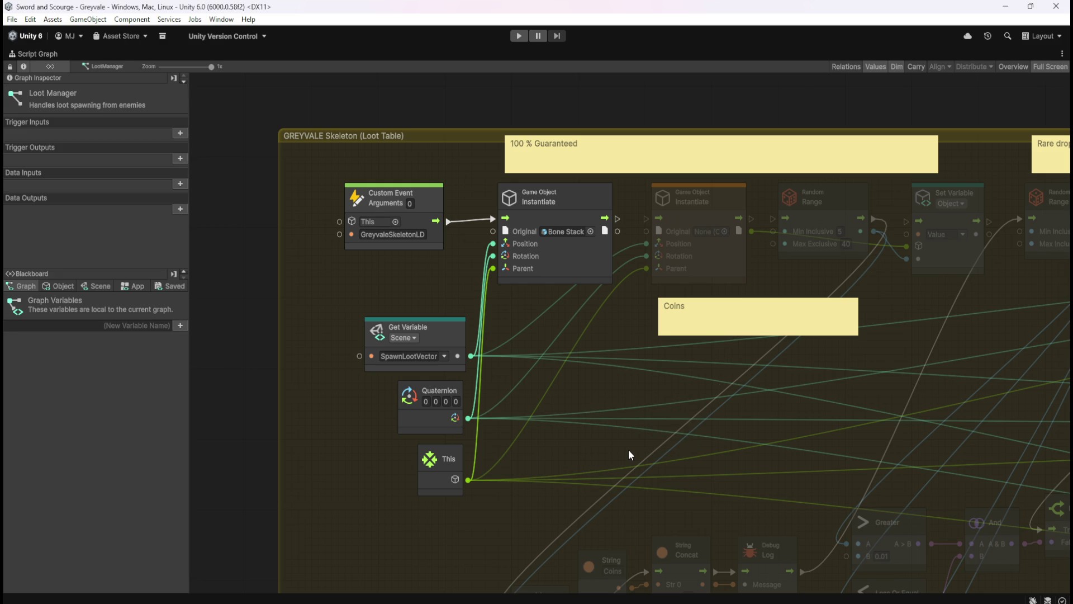
Connect the first Instantiate's output to the second Instantiate
{"action": "left_click_drag", "start_coordinate": [618, 220], "coordinate": [666, 225]}
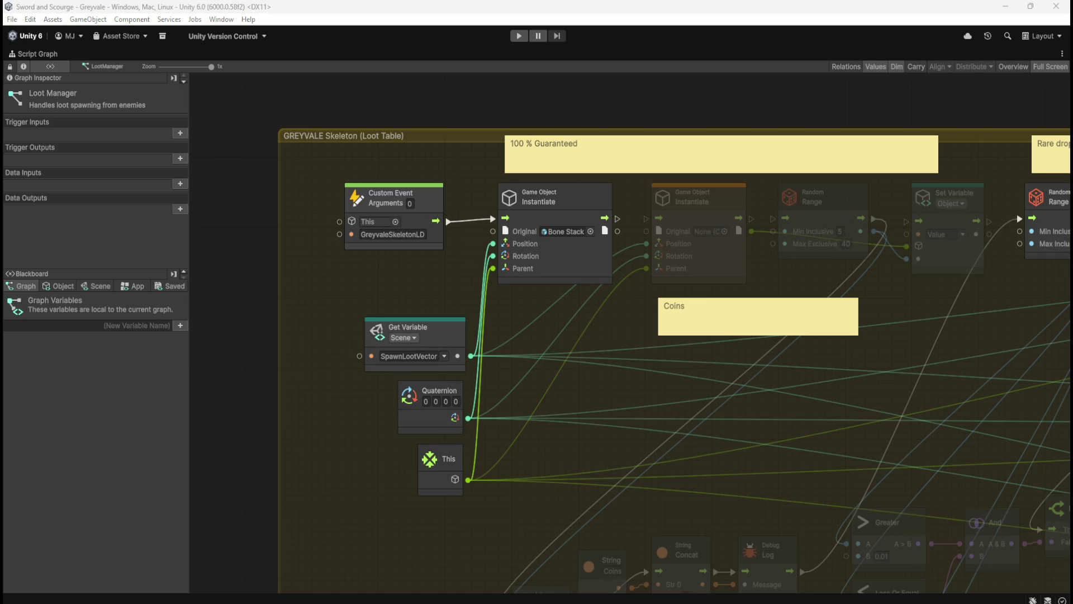
{"action": "left_click_drag", "start_coordinate": [611, 313], "coordinate": [582, 314]}
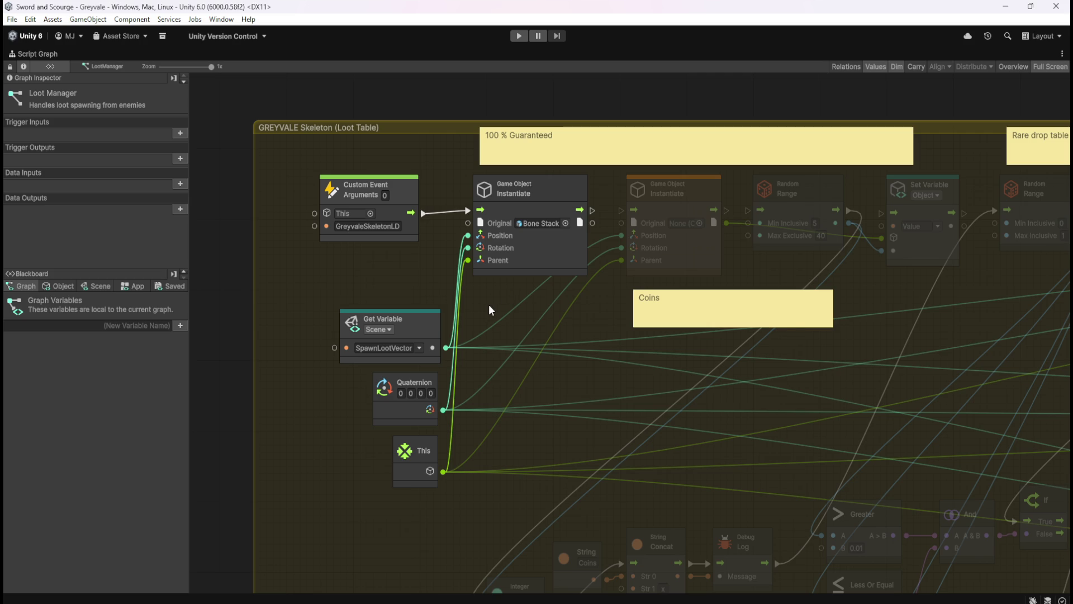
{"action": "key", "text": "shift+space"}
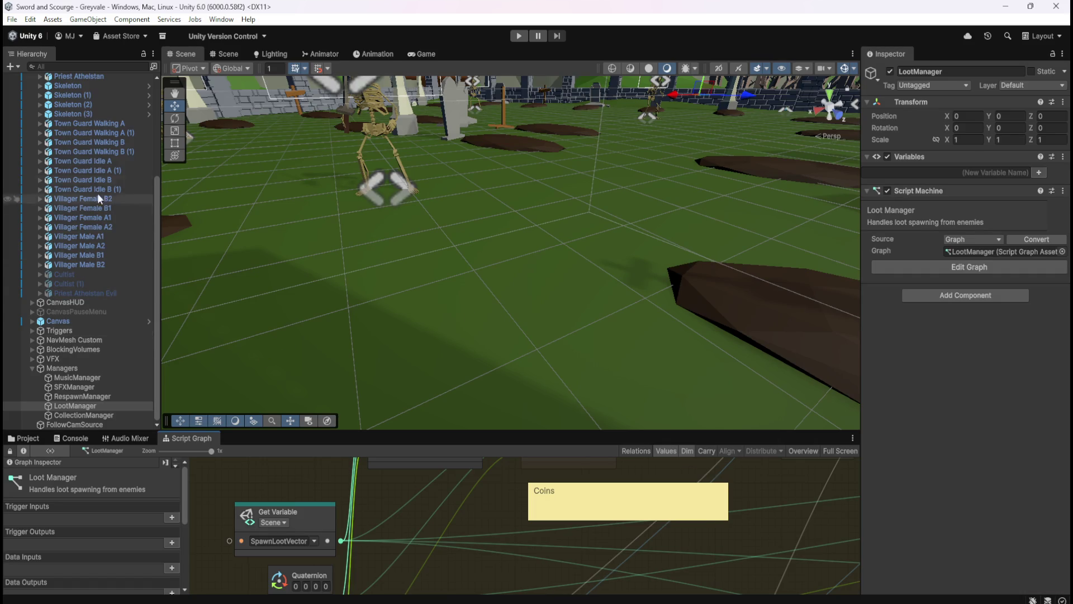
Open the Skeleton's graph maximized, centred on the SkeletonDeath event nodes
{"action": "scroll", "coordinate": [87, 303], "scroll_direction": "up", "scroll_amount": 3}
{"action": "left_click", "coordinate": [96, 120]}
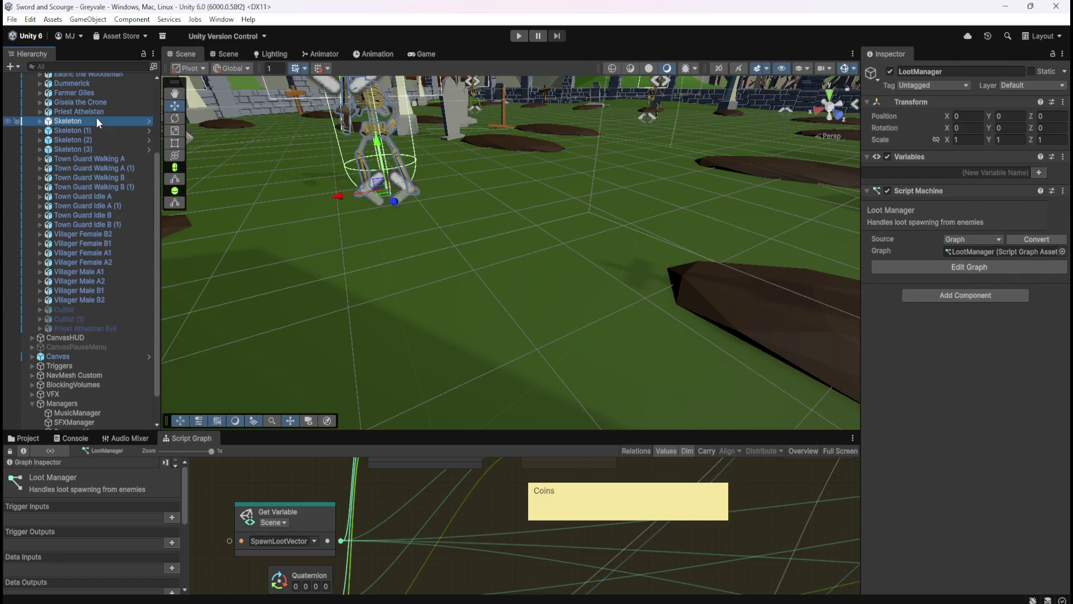
{"action": "key", "text": "shift+space"}
{"action": "left_click_drag", "start_coordinate": [561, 445], "coordinate": [884, 451]}
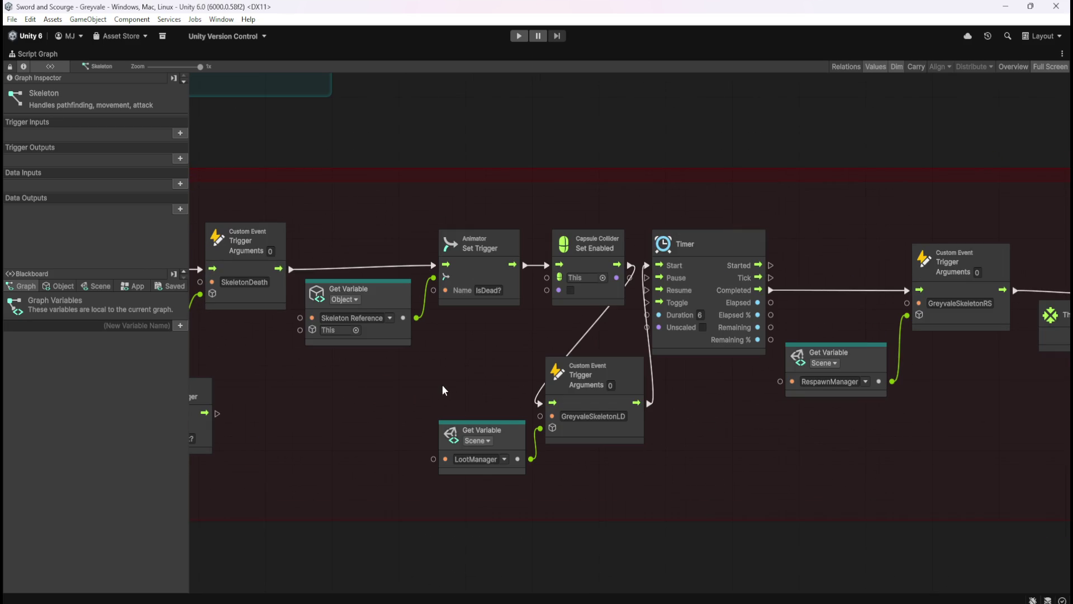
{"action": "left_click_drag", "start_coordinate": [448, 383], "coordinate": [625, 472]}
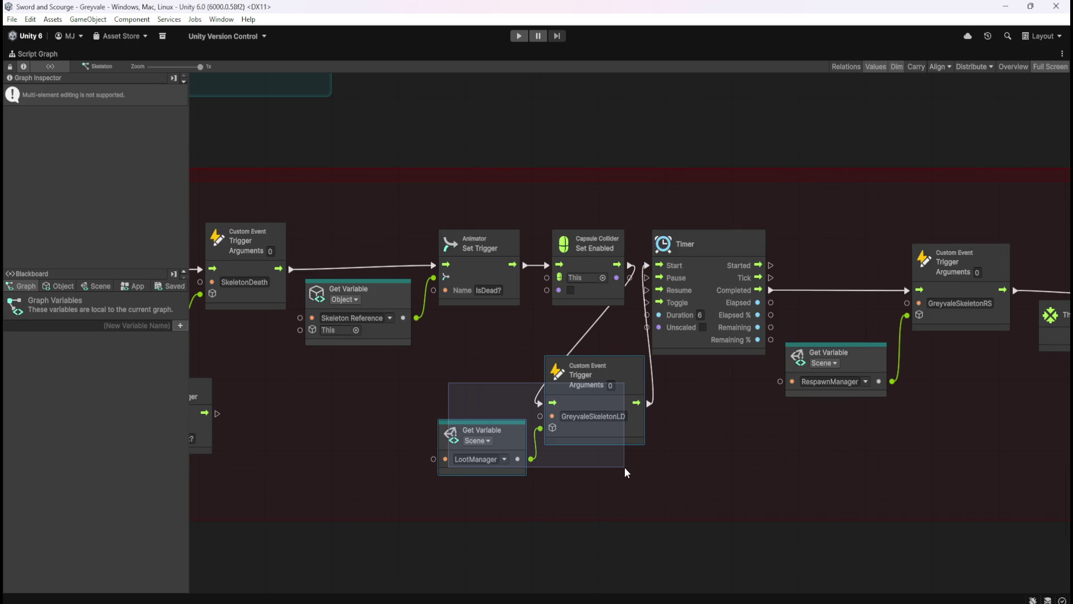
{"action": "left_click", "coordinate": [625, 468]}
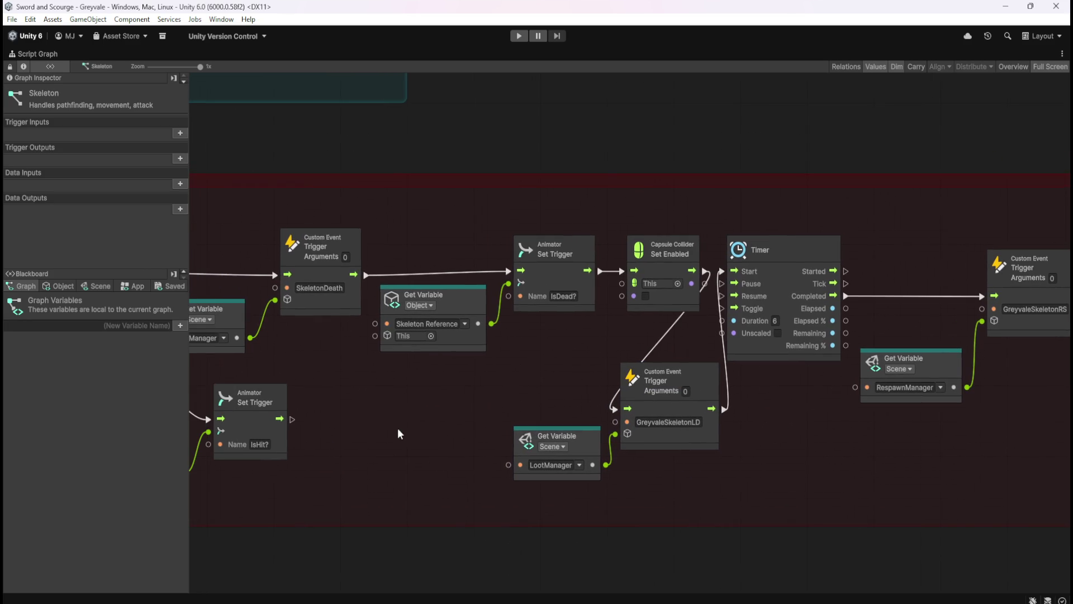
Drag SpawnLootVector from the Blackboard's Scene variables onto the canvas as a Set Variable node
{"action": "left_click", "coordinate": [95, 285]}
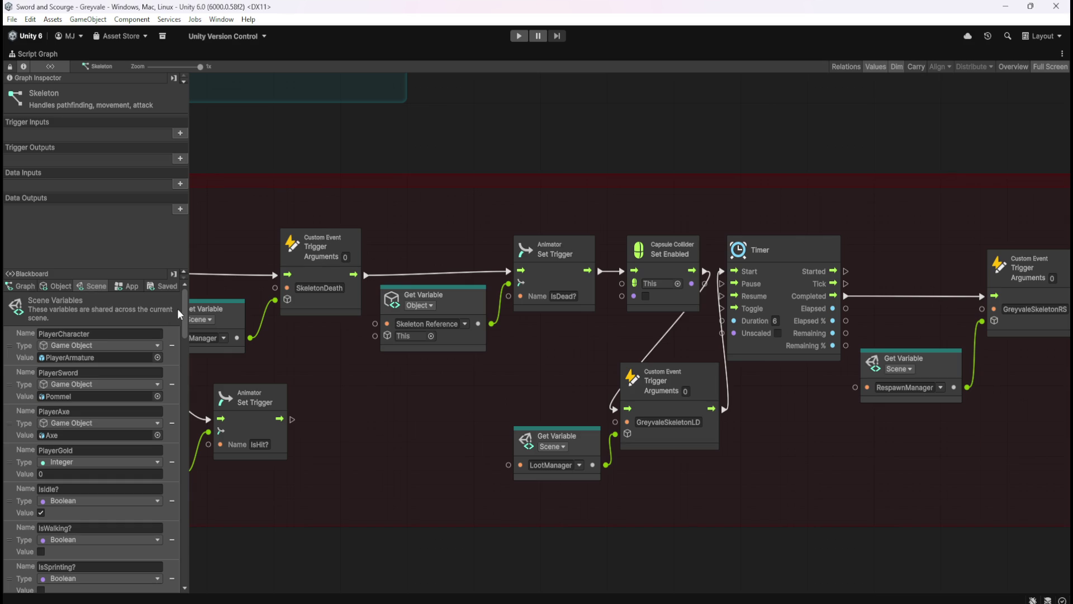
{"action": "left_click_drag", "start_coordinate": [182, 310], "coordinate": [194, 571]}
{"action": "mouse_move", "coordinate": [15, 561]}
{"action": "left_mouse_down"}
{"action": "mouse_move", "coordinate": [441, 436]}
{"action": "mouse_move", "coordinate": [378, 448]}
{"action": "mouse_move", "coordinate": [378, 435]}
{"action": "mouse_move", "coordinate": [360, 448]}
{"action": "left_mouse_up"}
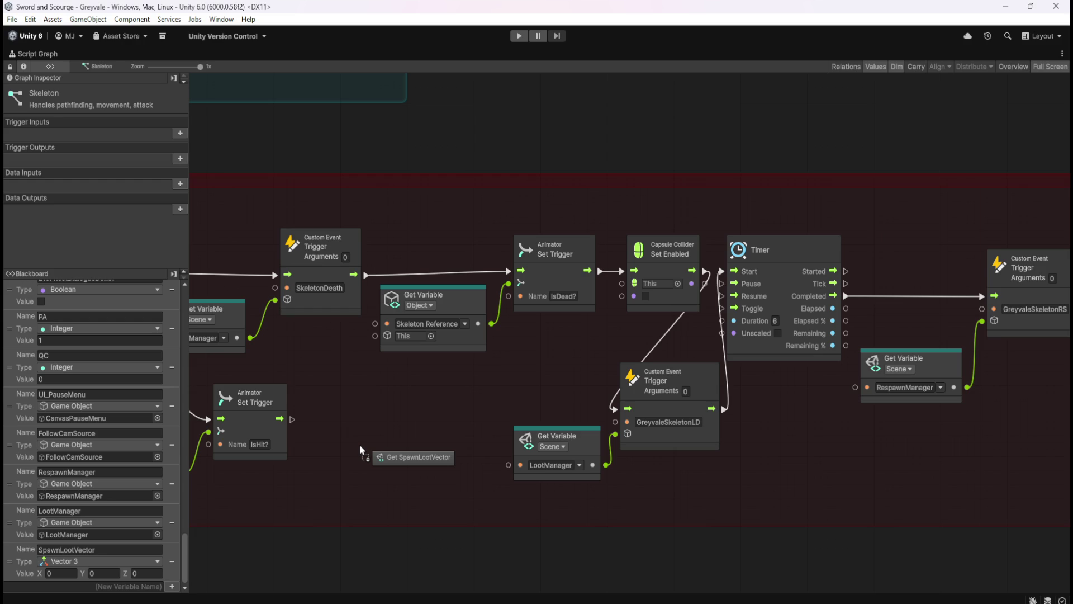
{"action": "left_click_drag", "start_coordinate": [360, 446], "coordinate": [361, 447]}
{"action": "mouse_move", "coordinate": [35, 544]}
{"action": "left_mouse_down"}
{"action": "mouse_move", "coordinate": [201, 542]}
{"action": "mouse_move", "coordinate": [404, 449]}
{"action": "mouse_move", "coordinate": [394, 427]}
{"action": "left_mouse_up"}
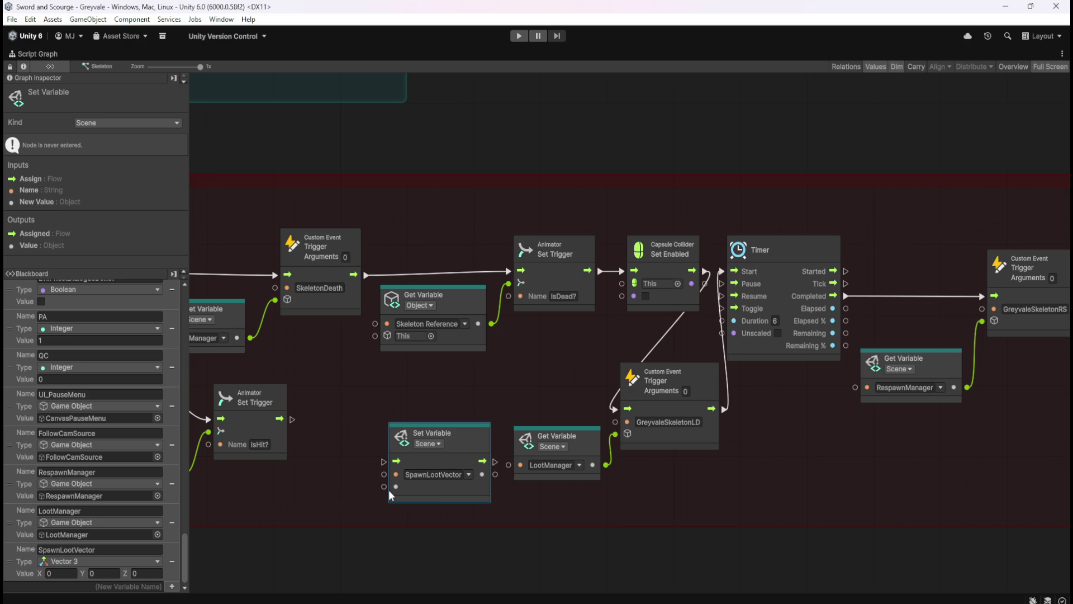
Add a Transform: Get Position node and wire it into the SpawnLootVector Set Variable's value input
{"action": "right_click", "coordinate": [327, 484]}
{"action": "left_click", "coordinate": [358, 492]}
{"action": "type", "text": "get transf"}
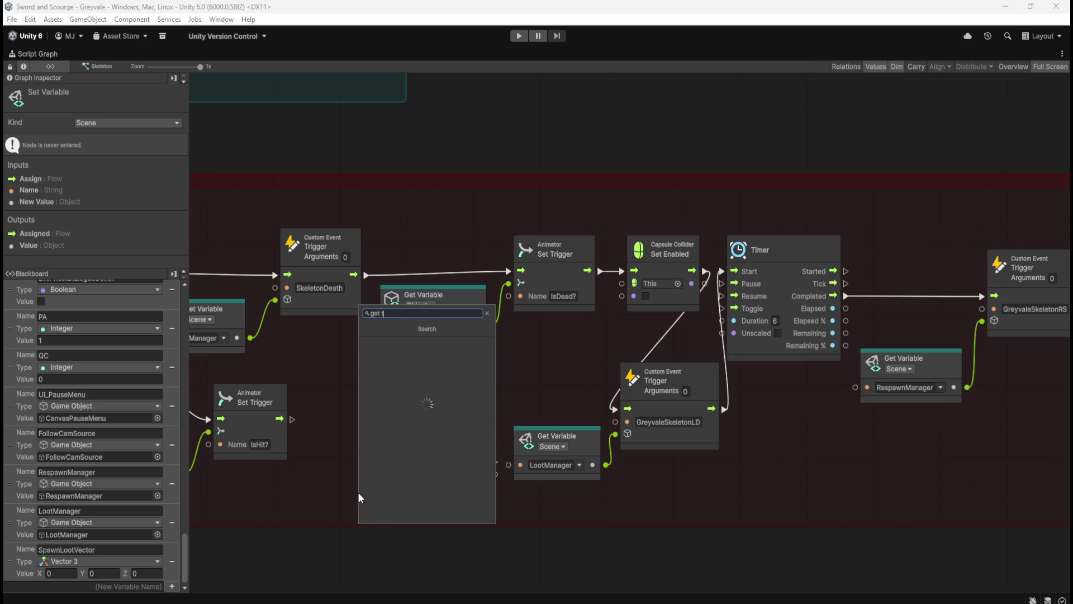
{"action": "key", "text": "BackSpace"}
{"action": "key", "text": "BackSpace"}
{"action": "key", "text": "BackSpace"}
{"action": "type", "text": "position"}
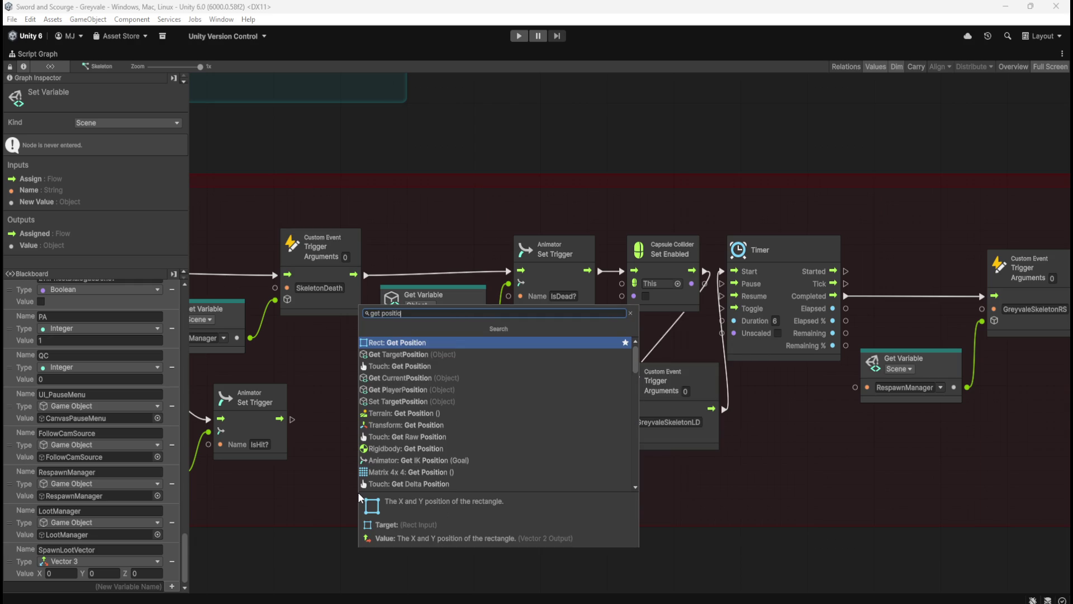
{"action": "left_click", "coordinate": [433, 425]}
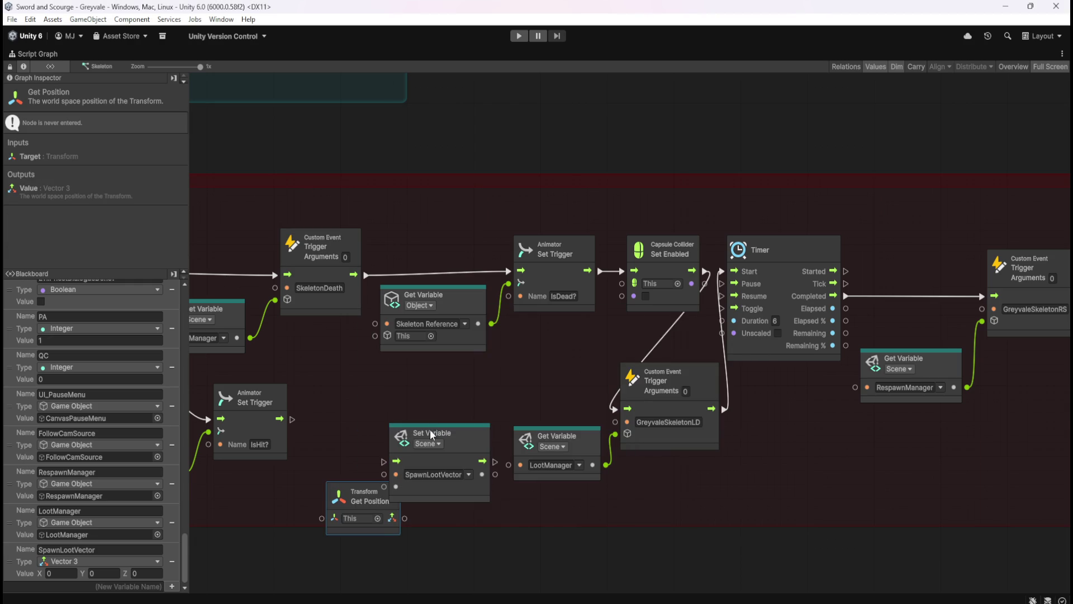
{"action": "mouse_move", "coordinate": [369, 524]}
{"action": "left_mouse_down"}
{"action": "mouse_move", "coordinate": [342, 509]}
{"action": "mouse_move", "coordinate": [381, 505]}
{"action": "mouse_move", "coordinate": [395, 487]}
{"action": "mouse_move", "coordinate": [435, 488]}
{"action": "left_mouse_up"}
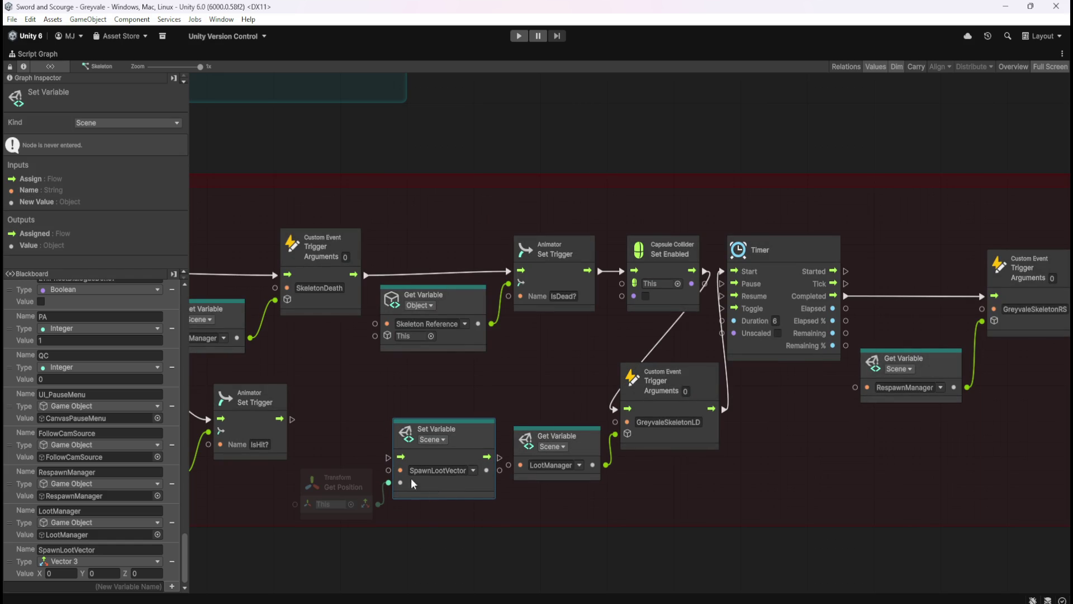
{"action": "scroll", "coordinate": [441, 442], "scroll_direction": "down", "scroll_amount": 5}
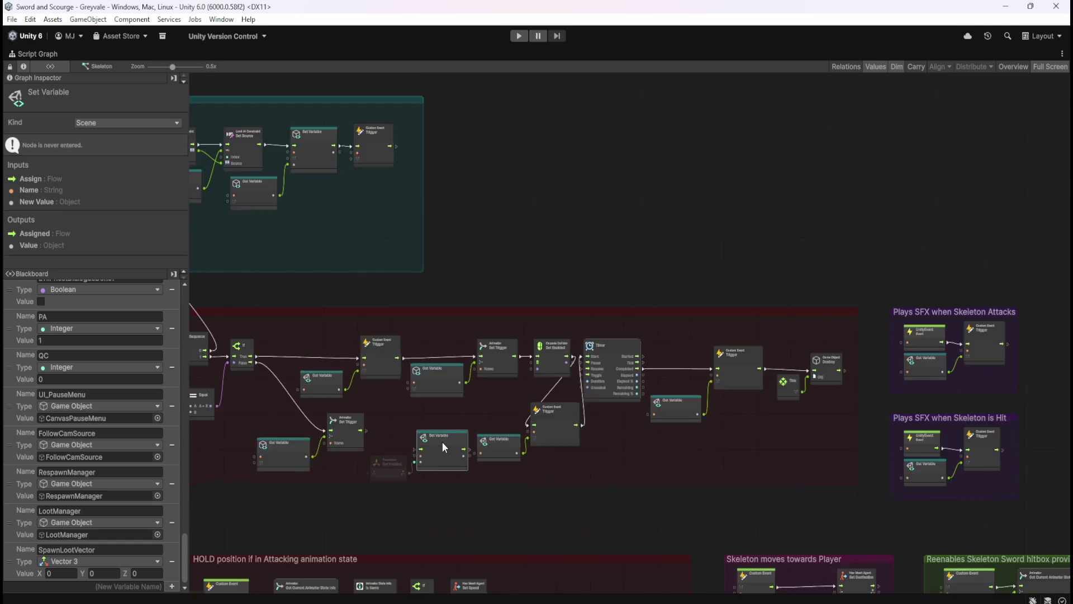
Move both SFX groups further to the right
{"action": "scroll", "coordinate": [941, 419], "scroll_direction": "up", "scroll_amount": 2}
{"action": "scroll", "coordinate": [808, 270], "scroll_direction": "up", "scroll_amount": 2}
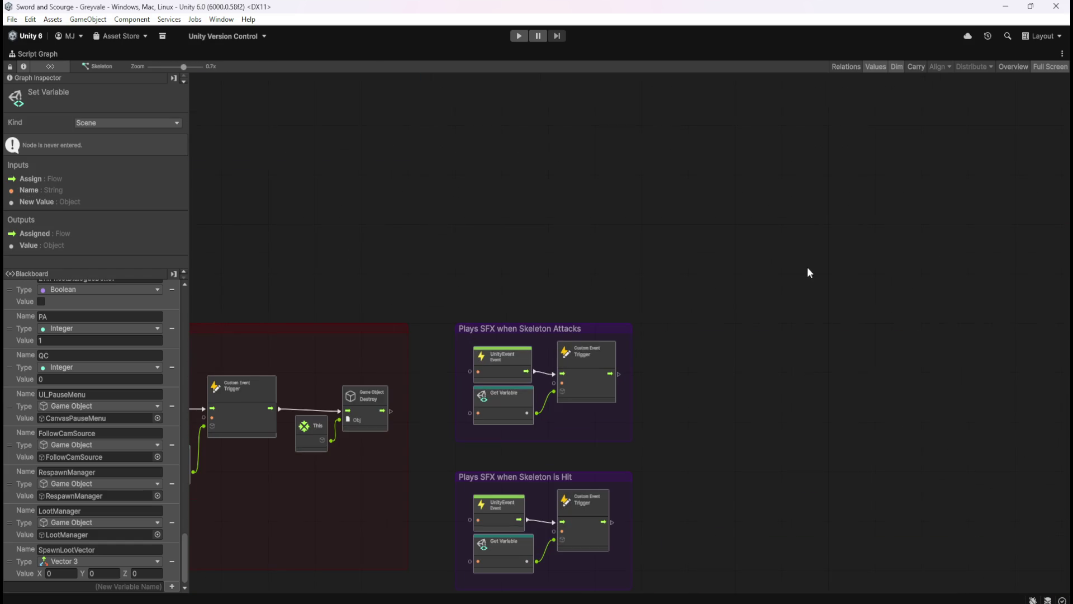
{"action": "left_click", "coordinate": [677, 263]}
{"action": "mouse_move", "coordinate": [678, 262]}
{"action": "left_mouse_down"}
{"action": "mouse_move", "coordinate": [460, 520]}
{"action": "mouse_move", "coordinate": [419, 544]}
{"action": "left_mouse_up"}
{"action": "left_click_drag", "start_coordinate": [592, 259], "coordinate": [828, 259]}
Widen the red damage-handling group by dragging its right edge outward
{"action": "scroll", "coordinate": [810, 395], "scroll_direction": "down", "scroll_amount": 2}
{"action": "scroll", "coordinate": [666, 391], "scroll_direction": "up", "scroll_amount": 3}
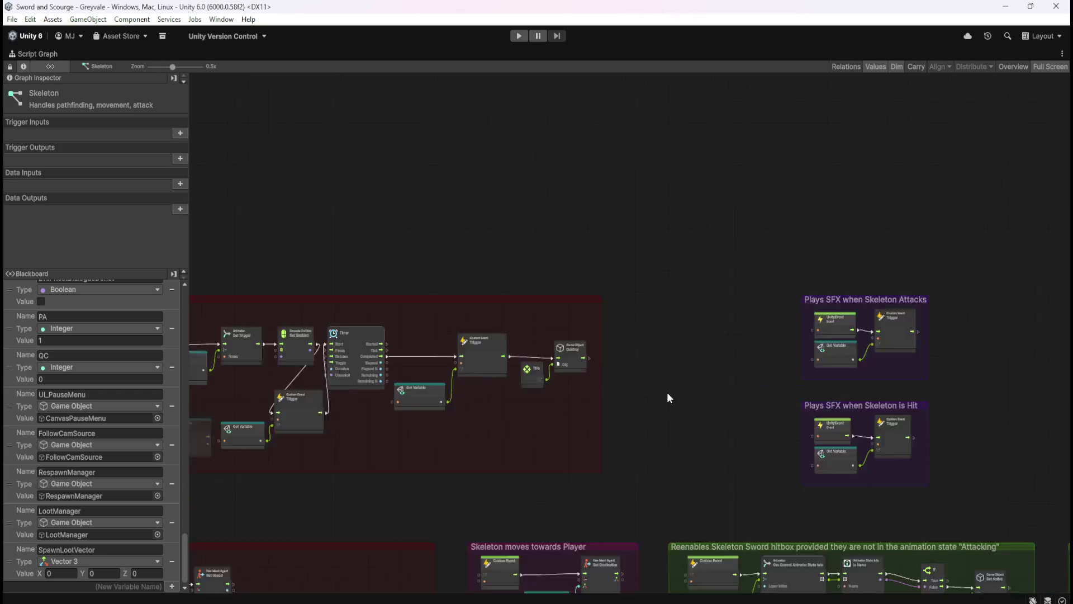
{"action": "left_click", "coordinate": [576, 407]}
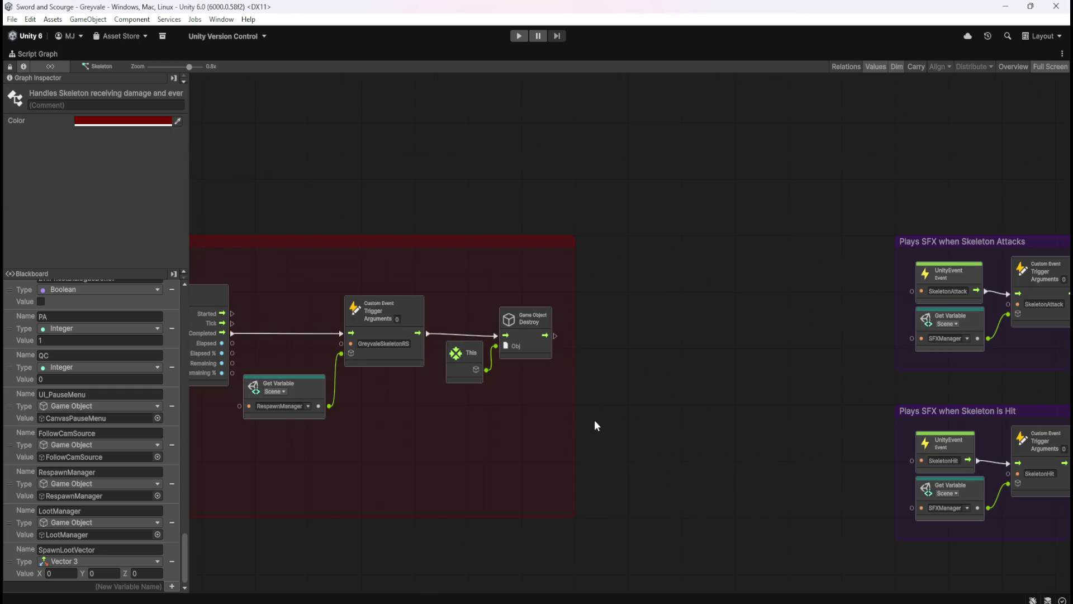
{"action": "mouse_move", "coordinate": [575, 427]}
{"action": "left_mouse_down"}
{"action": "mouse_move", "coordinate": [724, 424]}
{"action": "mouse_move", "coordinate": [786, 405]}
{"action": "left_mouse_up"}
Shift the Timer through Destroy nodes to the right
{"action": "scroll", "coordinate": [786, 404], "scroll_direction": "down", "scroll_amount": 3}
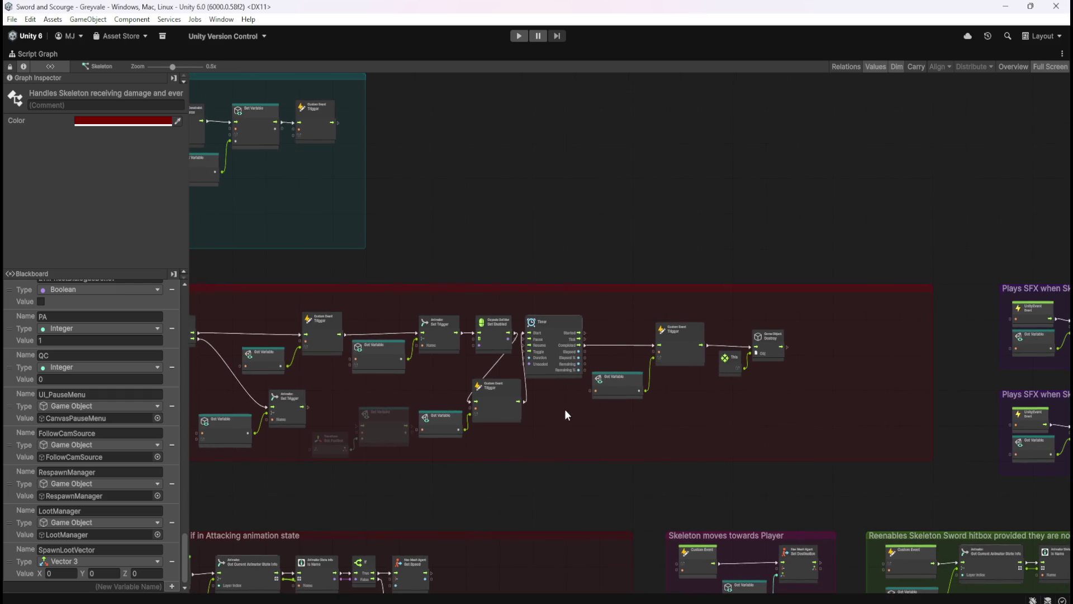
{"action": "scroll", "coordinate": [566, 414], "scroll_direction": "up", "scroll_amount": 2}
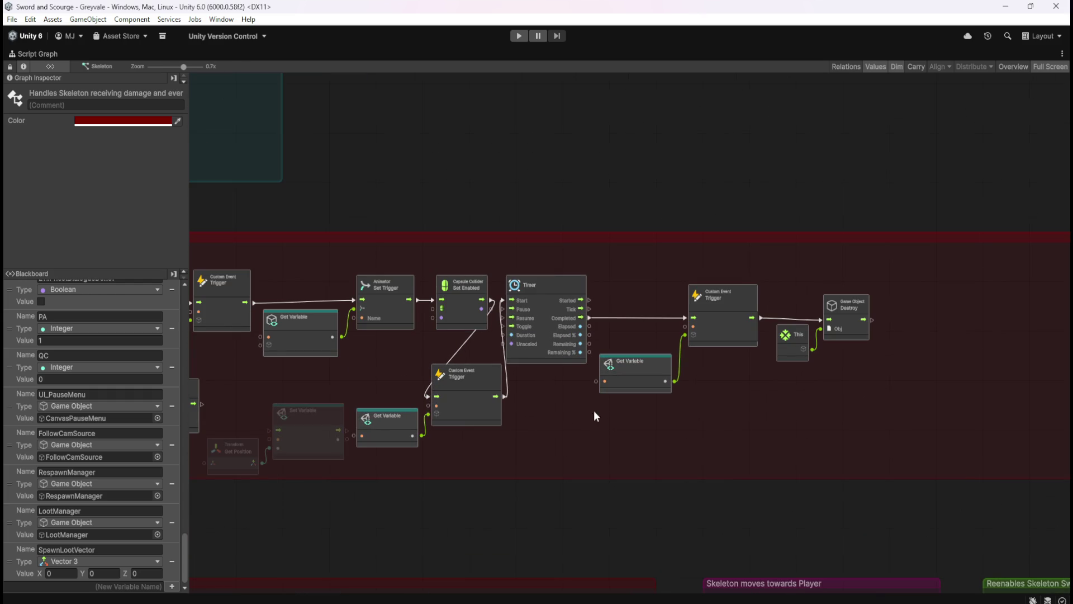
{"action": "mouse_move", "coordinate": [896, 433]}
{"action": "left_mouse_down"}
{"action": "mouse_move", "coordinate": [639, 317]}
{"action": "mouse_move", "coordinate": [431, 275]}
{"action": "mouse_move", "coordinate": [495, 297]}
{"action": "left_mouse_up"}
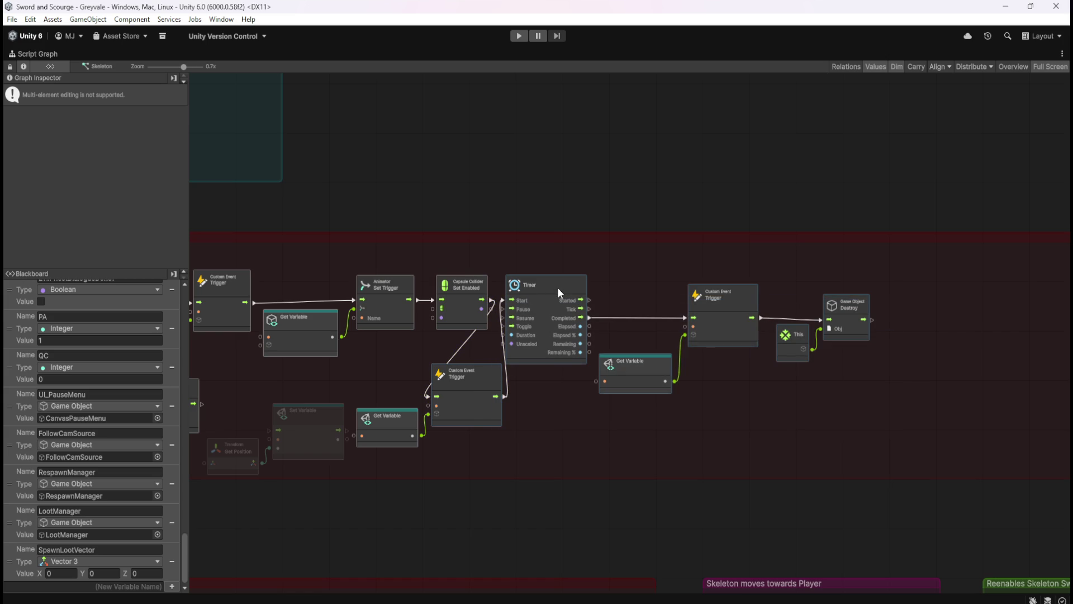
{"action": "left_click_drag", "start_coordinate": [558, 287], "coordinate": [772, 287]}
Move the GreyvaleSkeletonLD trigger node up onto the main death flow
{"action": "left_click_drag", "start_coordinate": [887, 426], "coordinate": [693, 423]}
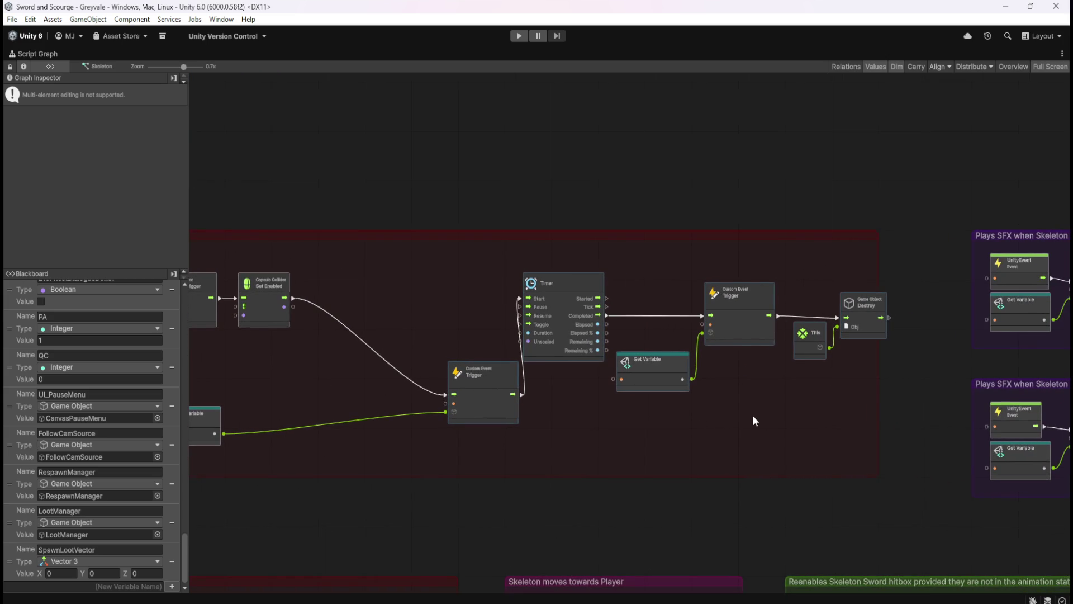
{"action": "left_click_drag", "start_coordinate": [757, 330], "coordinate": [736, 330]}
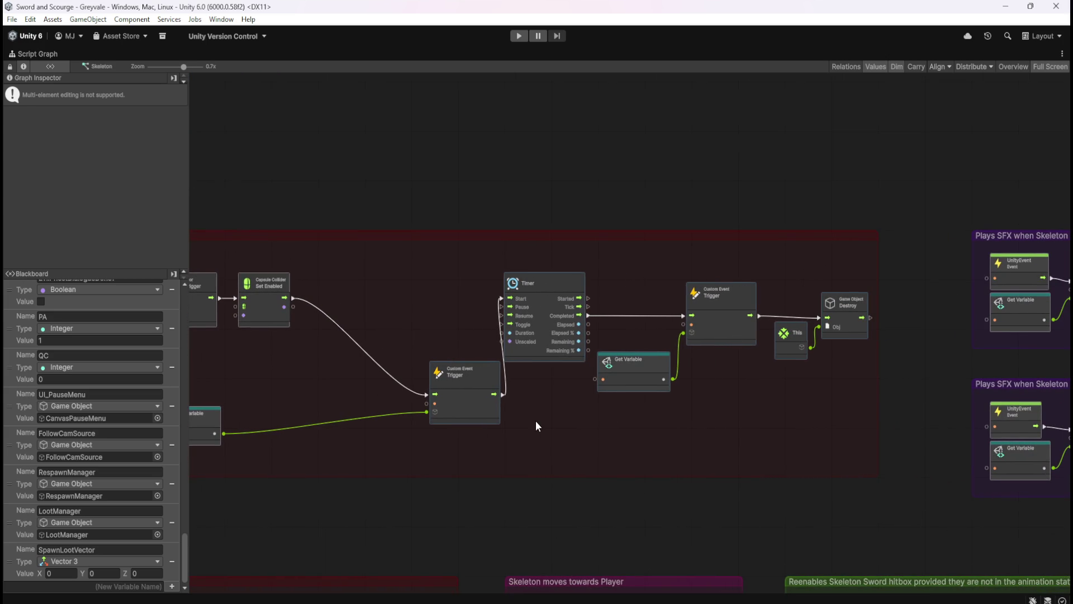
{"action": "left_click", "coordinate": [483, 401]}
{"action": "left_click_drag", "start_coordinate": [483, 402], "coordinate": [681, 408]}
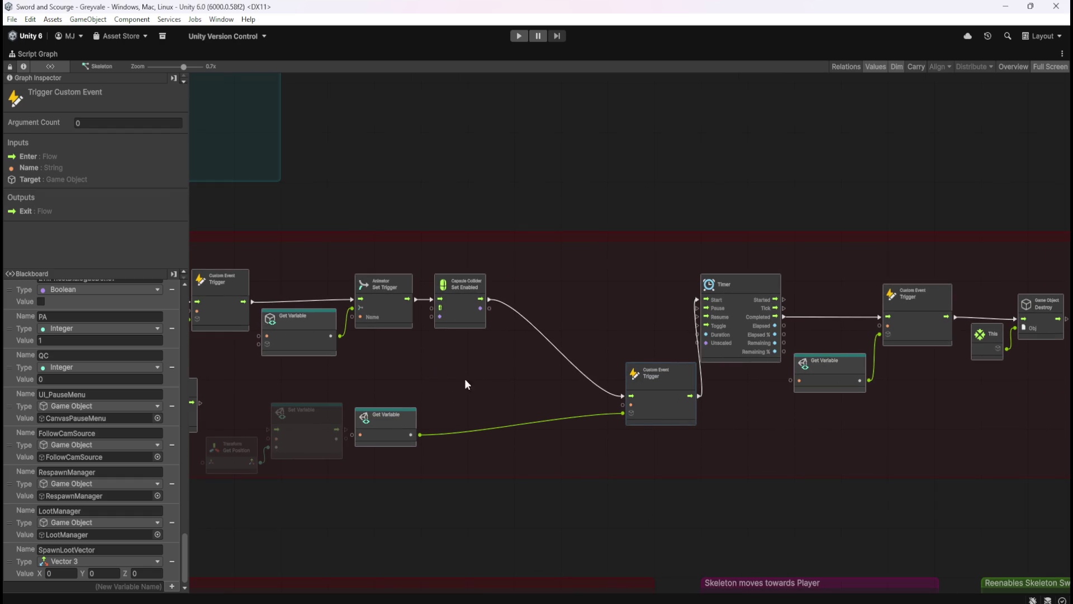
{"action": "scroll", "coordinate": [402, 425], "scroll_direction": "up", "scroll_amount": 2}
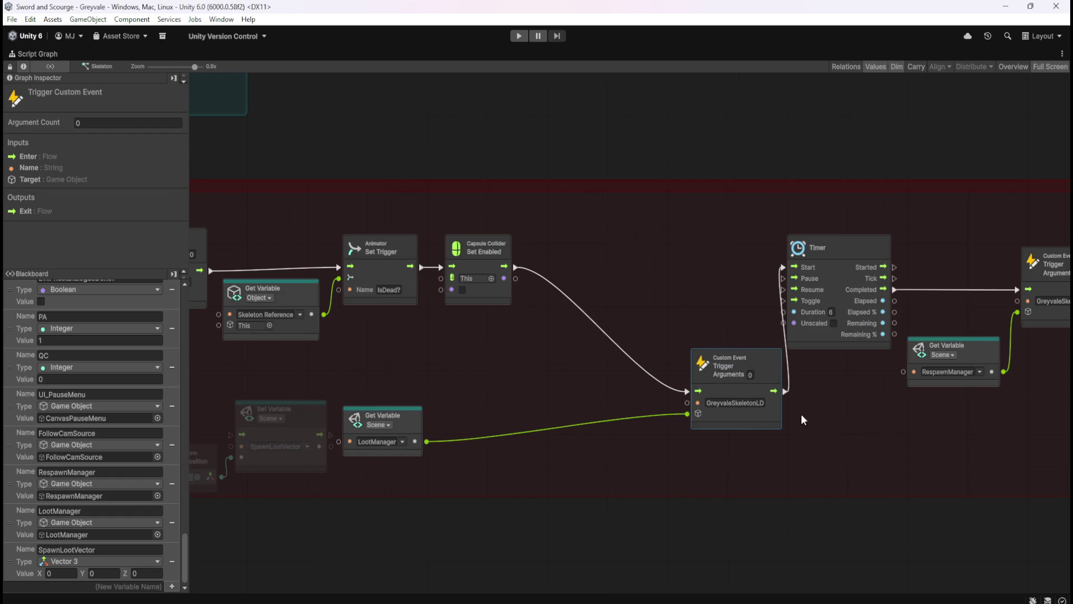
{"action": "mouse_move", "coordinate": [757, 416]}
{"action": "left_mouse_down"}
{"action": "mouse_move", "coordinate": [736, 417]}
{"action": "mouse_move", "coordinate": [738, 294]}
{"action": "left_mouse_up"}
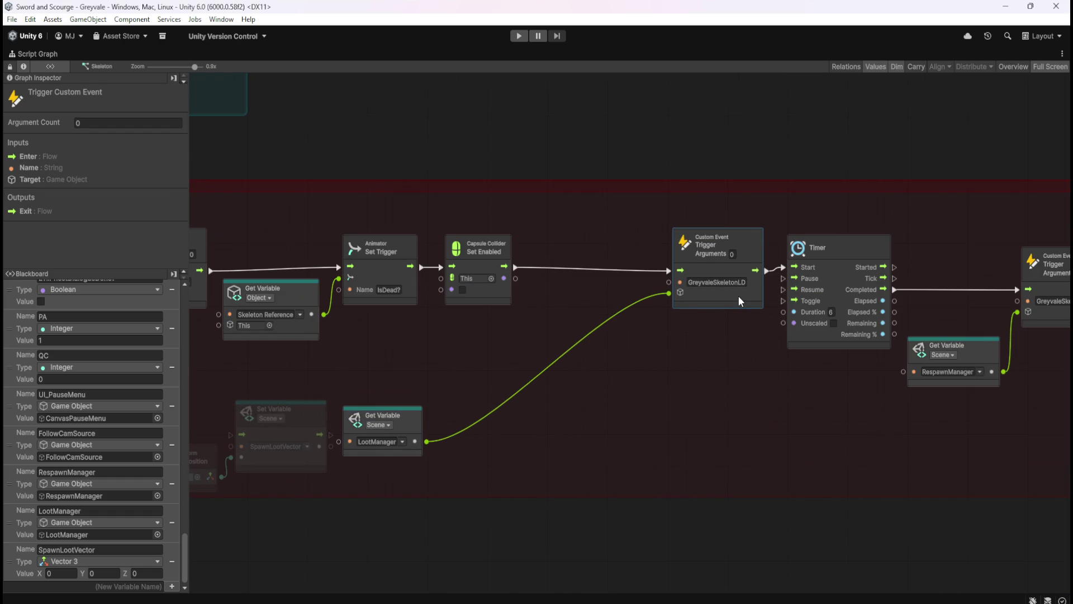
Push both SFX groups further right to make more space
{"action": "left_click_drag", "start_coordinate": [578, 417], "coordinate": [723, 405]}
{"action": "mouse_move", "coordinate": [343, 393]}
{"action": "left_mouse_down"}
{"action": "mouse_move", "coordinate": [520, 446]}
{"action": "mouse_move", "coordinate": [761, 426]}
{"action": "left_mouse_up"}
{"action": "left_click", "coordinate": [707, 432]}
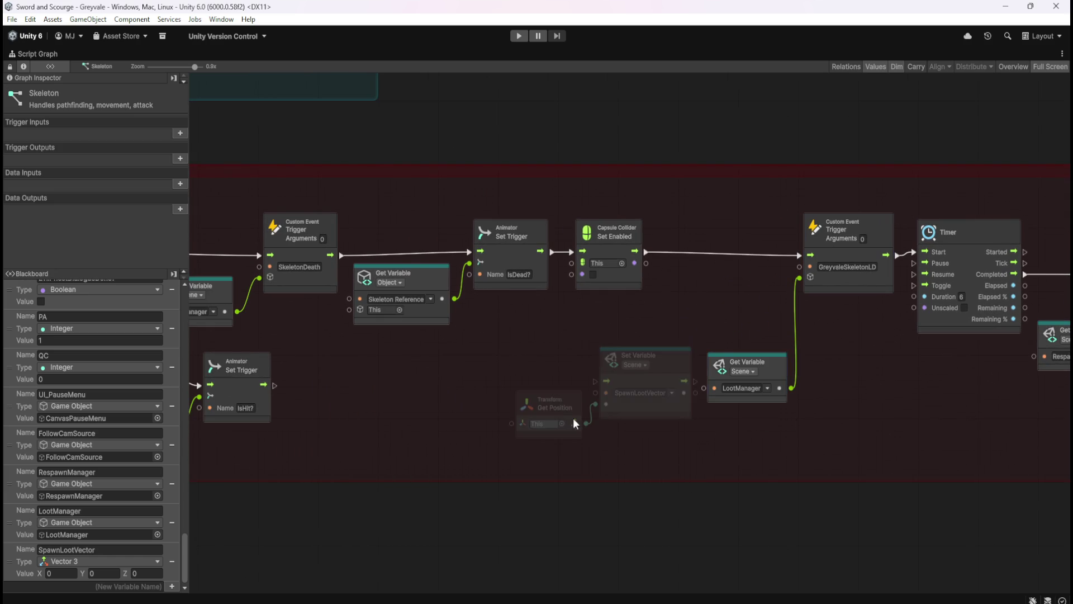
{"action": "scroll", "coordinate": [347, 384], "scroll_direction": "down", "scroll_amount": 6}
{"action": "scroll", "coordinate": [808, 363], "scroll_direction": "up", "scroll_amount": 5}
{"action": "left_click_drag", "start_coordinate": [763, 184], "coordinate": [460, 515]}
{"action": "mouse_move", "coordinate": [616, 237]}
{"action": "left_mouse_down"}
{"action": "mouse_move", "coordinate": [814, 237]}
{"action": "mouse_move", "coordinate": [804, 236]}
{"action": "left_mouse_up"}
{"action": "left_click", "coordinate": [432, 348]}
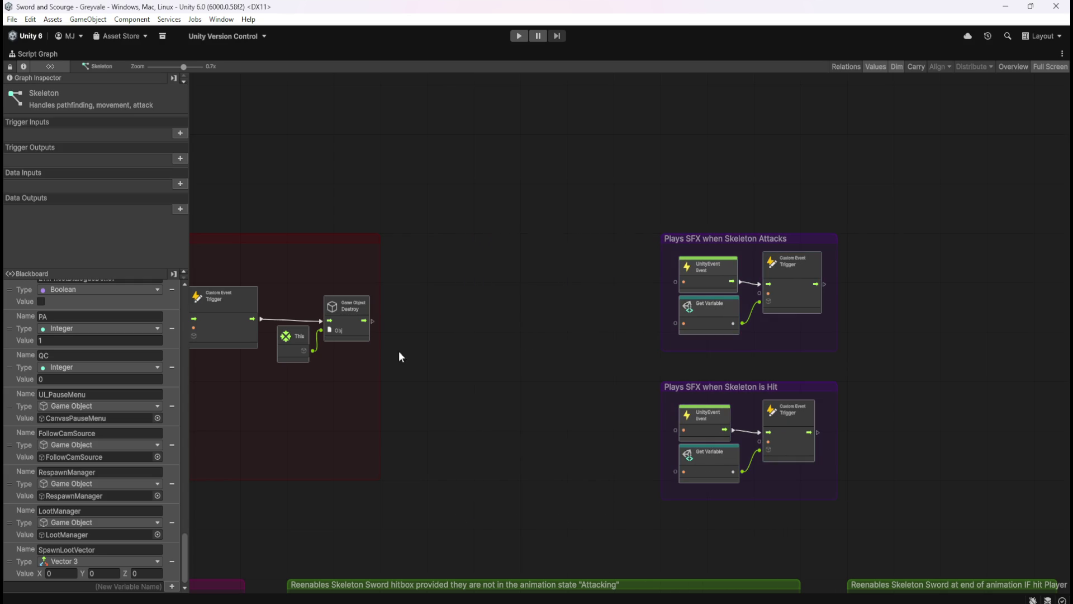
Widen the red group further and shift the trigger through Destroy nodes right
{"action": "scroll", "coordinate": [381, 371], "scroll_direction": "up", "scroll_amount": 1}
{"action": "left_click_drag", "start_coordinate": [384, 371], "coordinate": [610, 362]}
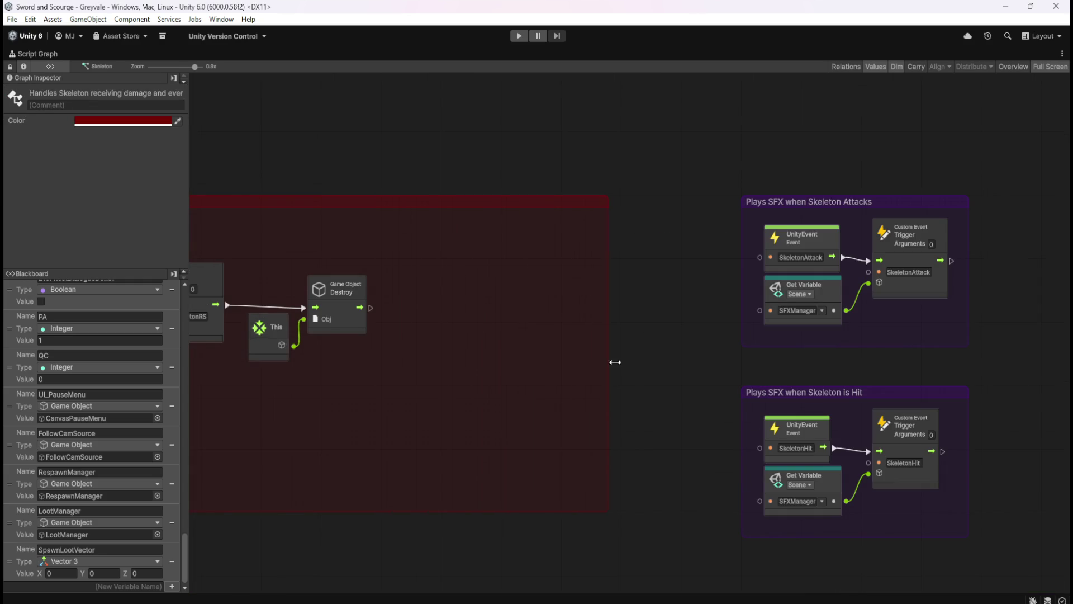
{"action": "scroll", "coordinate": [630, 400], "scroll_direction": "down", "scroll_amount": 4}
{"action": "scroll", "coordinate": [382, 401], "scroll_direction": "up", "scroll_amount": 3}
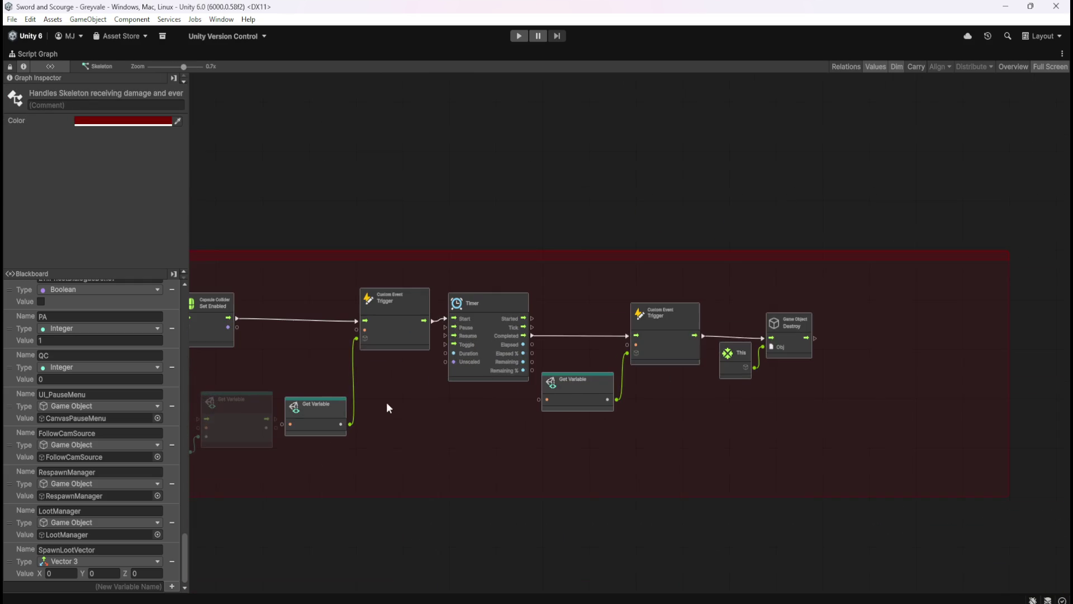
{"action": "left_click", "coordinate": [491, 410]}
{"action": "mouse_move", "coordinate": [864, 288]}
{"action": "left_mouse_down"}
{"action": "mouse_move", "coordinate": [330, 444]}
{"action": "mouse_move", "coordinate": [326, 456]}
{"action": "left_mouse_up"}
{"action": "left_click_drag", "start_coordinate": [407, 333], "coordinate": [548, 328]}
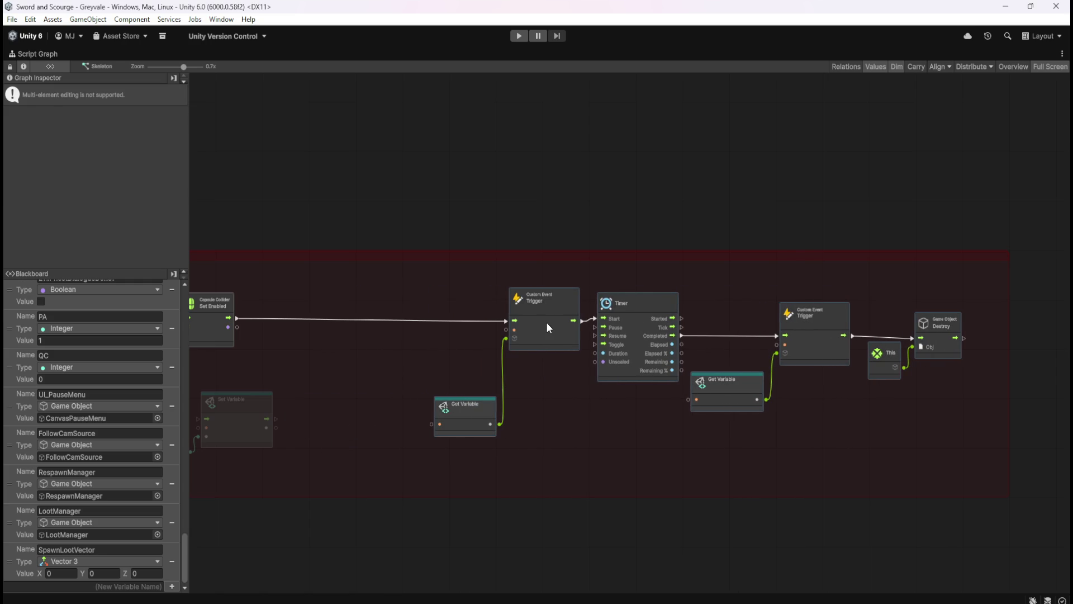
{"action": "left_click", "coordinate": [326, 378]}
Place Set Variable between Set Enabled and the GreyvaleSkeletonLD trigger, with Get Position beside Capsule Collider
{"action": "scroll", "coordinate": [326, 378], "scroll_direction": "left", "scroll_amount": 5}
{"action": "scroll", "coordinate": [415, 334], "scroll_direction": "up", "scroll_amount": 2}
{"action": "mouse_move", "coordinate": [455, 383]}
{"action": "left_mouse_down"}
{"action": "mouse_move", "coordinate": [545, 454]}
{"action": "mouse_move", "coordinate": [631, 394]}
{"action": "left_mouse_up"}
{"action": "left_click", "coordinate": [652, 391]}
{"action": "left_click_drag", "start_coordinate": [649, 349], "coordinate": [658, 292]}
{"action": "left_click_drag", "start_coordinate": [582, 302], "coordinate": [584, 301]}
{"action": "left_click_drag", "start_coordinate": [670, 301], "coordinate": [889, 302]}
{"action": "left_click", "coordinate": [646, 380]}
{"action": "mouse_move", "coordinate": [558, 396]}
{"action": "left_mouse_down"}
{"action": "mouse_move", "coordinate": [515, 348]}
{"action": "mouse_move", "coordinate": [528, 356]}
{"action": "left_mouse_up"}
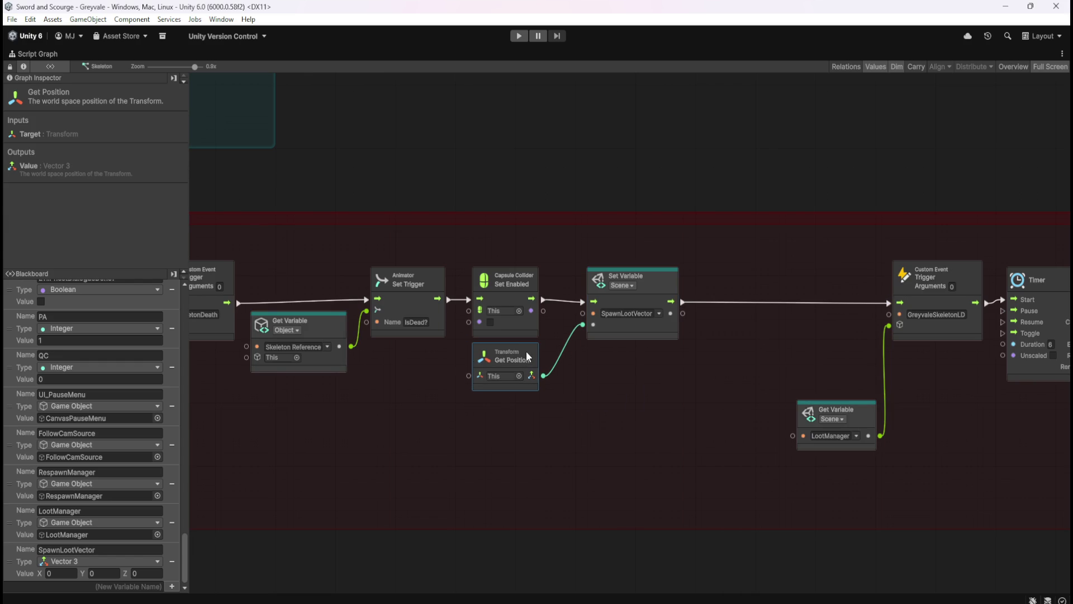
Nudge the SpawnLootVector Set Variable node slightly left
{"action": "left_click", "coordinate": [642, 379]}
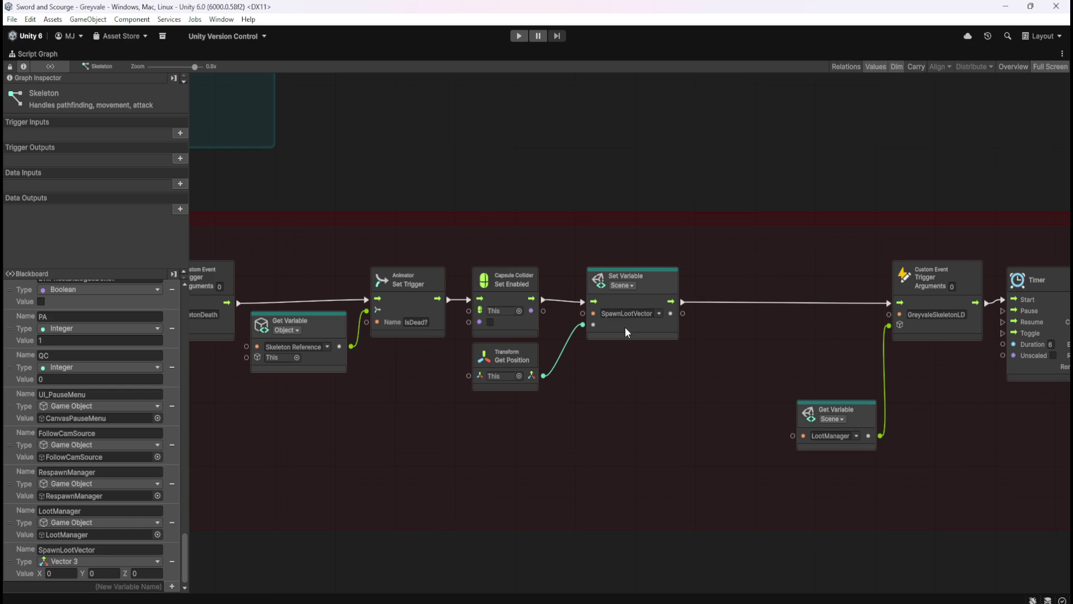
{"action": "scroll", "coordinate": [806, 374], "scroll_direction": "down", "scroll_amount": 5}
{"action": "scroll", "coordinate": [617, 390], "scroll_direction": "up", "scroll_amount": 5}
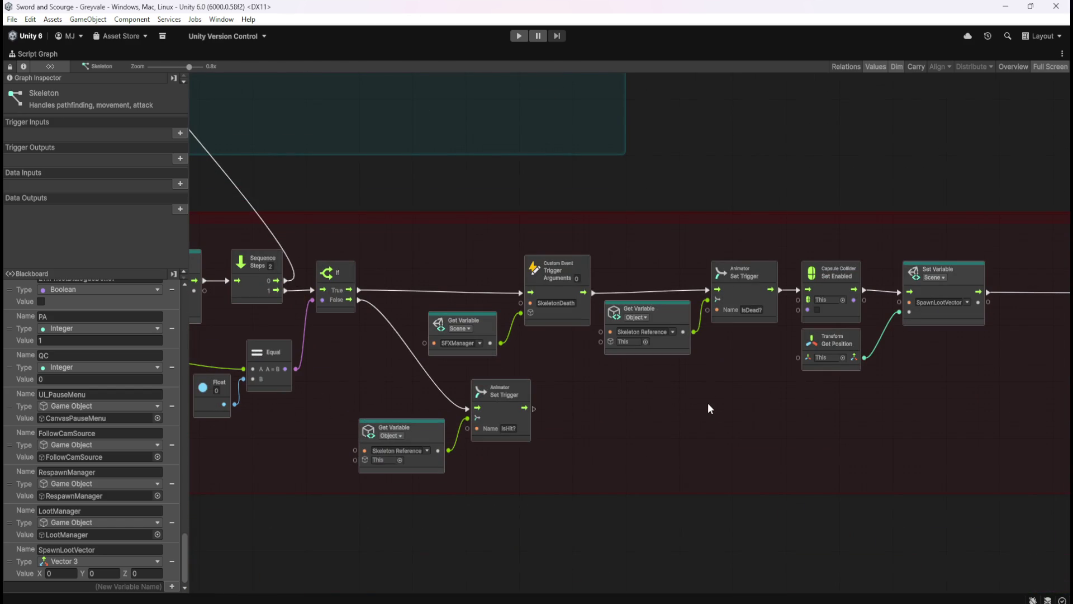
{"action": "scroll", "coordinate": [799, 417], "scroll_direction": "right", "scroll_amount": 5}
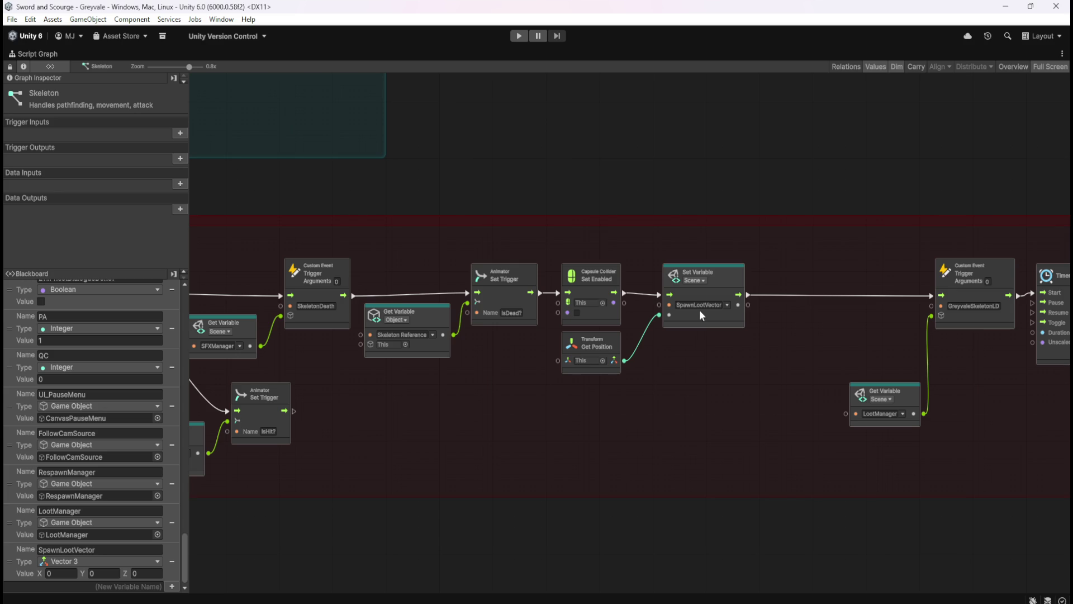
{"action": "left_click", "coordinate": [736, 280]}
{"action": "left_click_drag", "start_coordinate": [723, 279], "coordinate": [718, 279]}
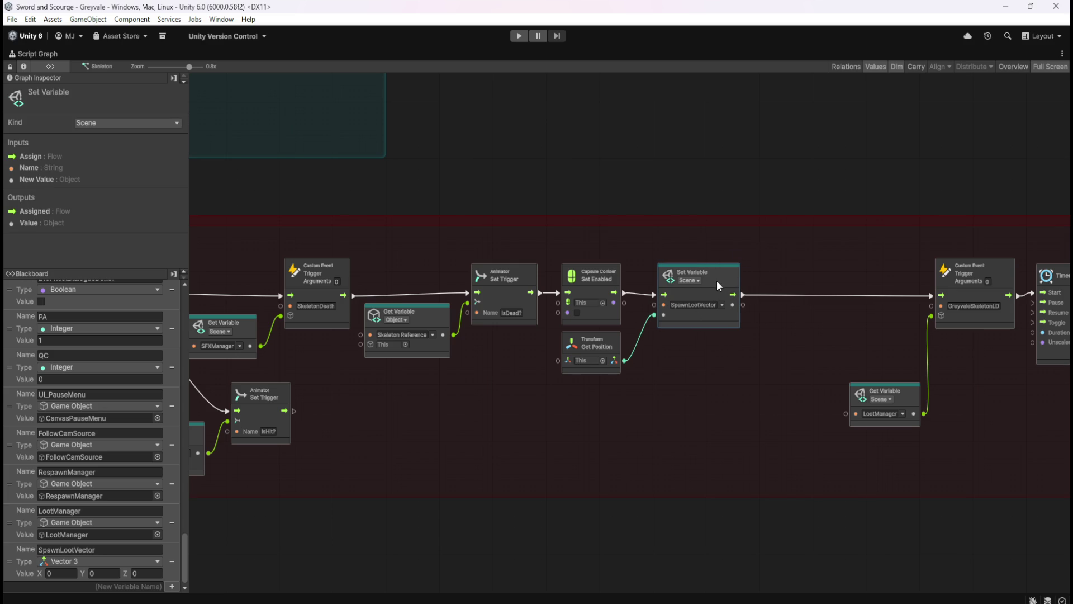
{"action": "left_click", "coordinate": [772, 383]}
{"action": "left_click_drag", "start_coordinate": [773, 390], "coordinate": [472, 391]}
{"action": "scroll", "coordinate": [605, 371], "scroll_direction": "down", "scroll_amount": 3}
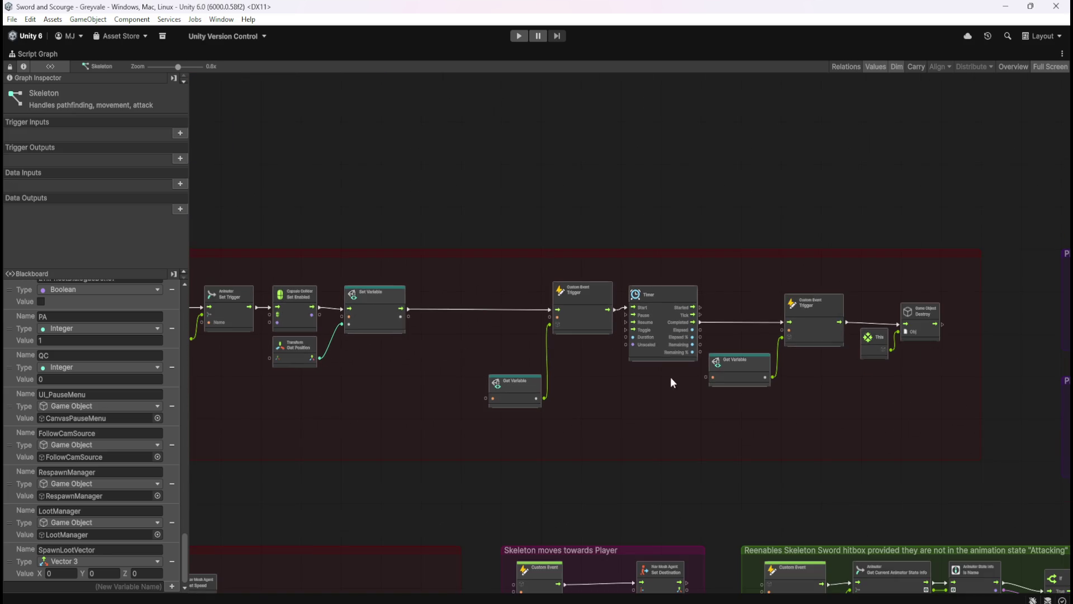
{"action": "scroll", "coordinate": [681, 396], "scroll_direction": "up", "scroll_amount": 2}
Move the Trigger, Timer and Destroy nodes left and shrink the red group to fit
{"action": "mouse_move", "coordinate": [451, 250]}
{"action": "left_mouse_down"}
{"action": "mouse_move", "coordinate": [909, 442]}
{"action": "mouse_move", "coordinate": [1005, 437]}
{"action": "mouse_move", "coordinate": [968, 432]}
{"action": "left_mouse_up"}
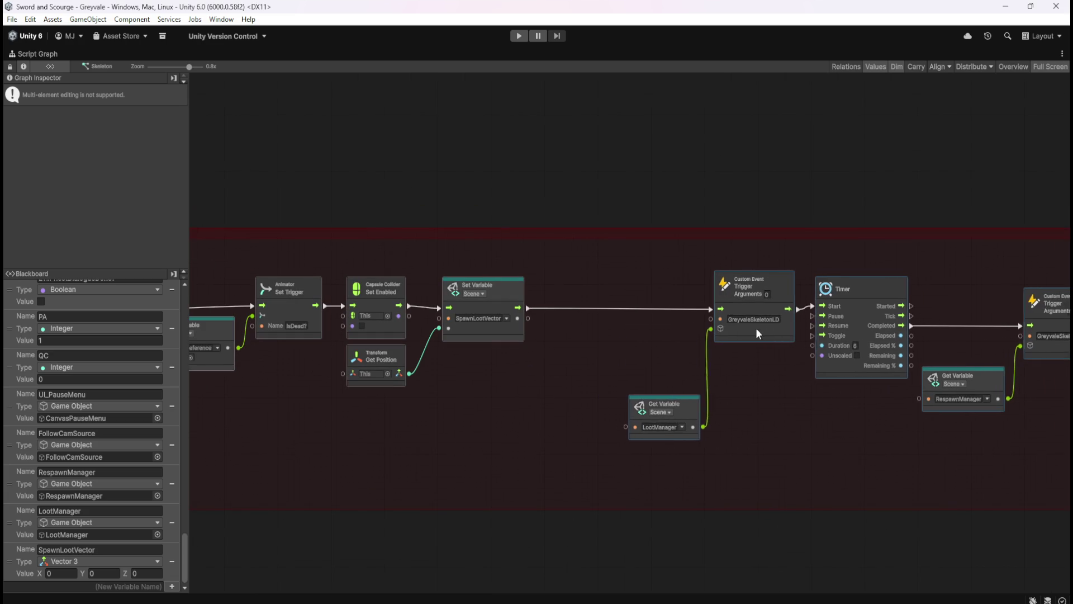
{"action": "left_click_drag", "start_coordinate": [766, 333], "coordinate": [597, 325]}
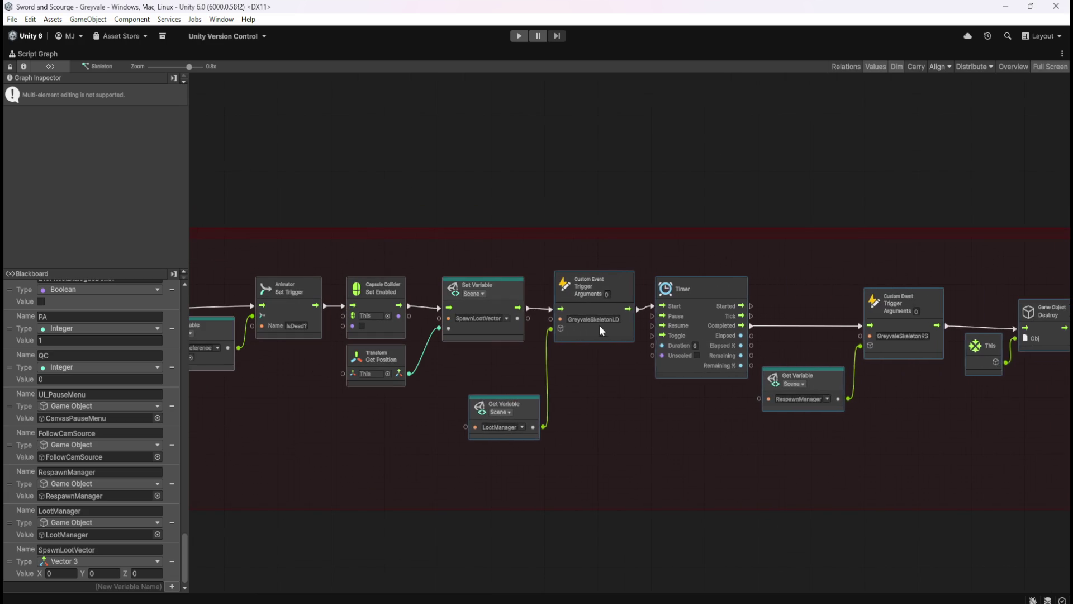
{"action": "left_click", "coordinate": [599, 398]}
{"action": "left_click_drag", "start_coordinate": [906, 469], "coordinate": [694, 458]}
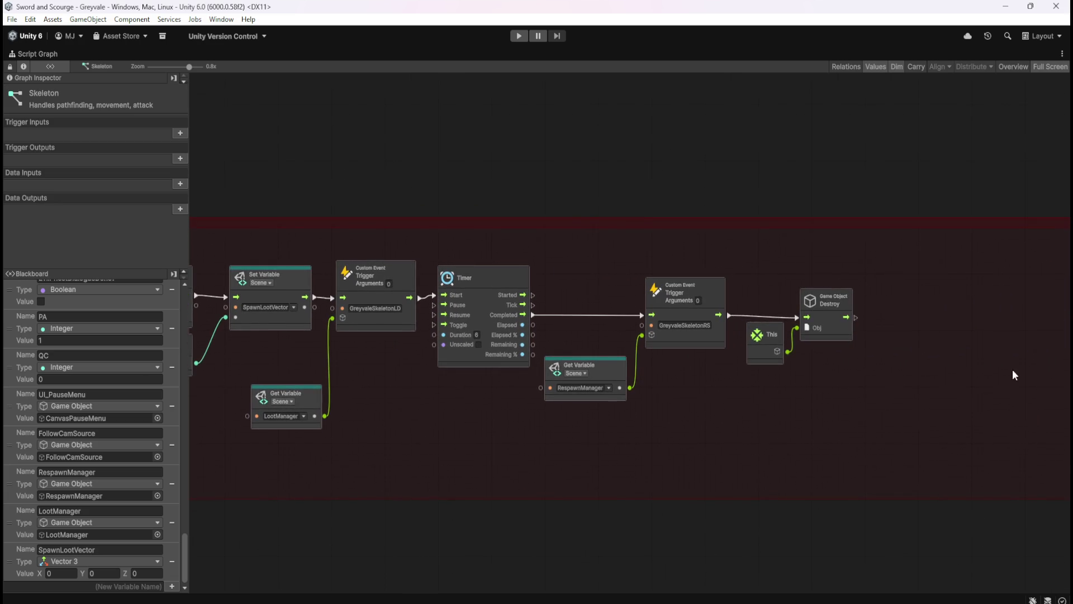
{"action": "left_click", "coordinate": [988, 348]}
{"action": "left_click_drag", "start_coordinate": [991, 358], "coordinate": [829, 366]}
{"action": "left_click_drag", "start_coordinate": [657, 457], "coordinate": [806, 459]}
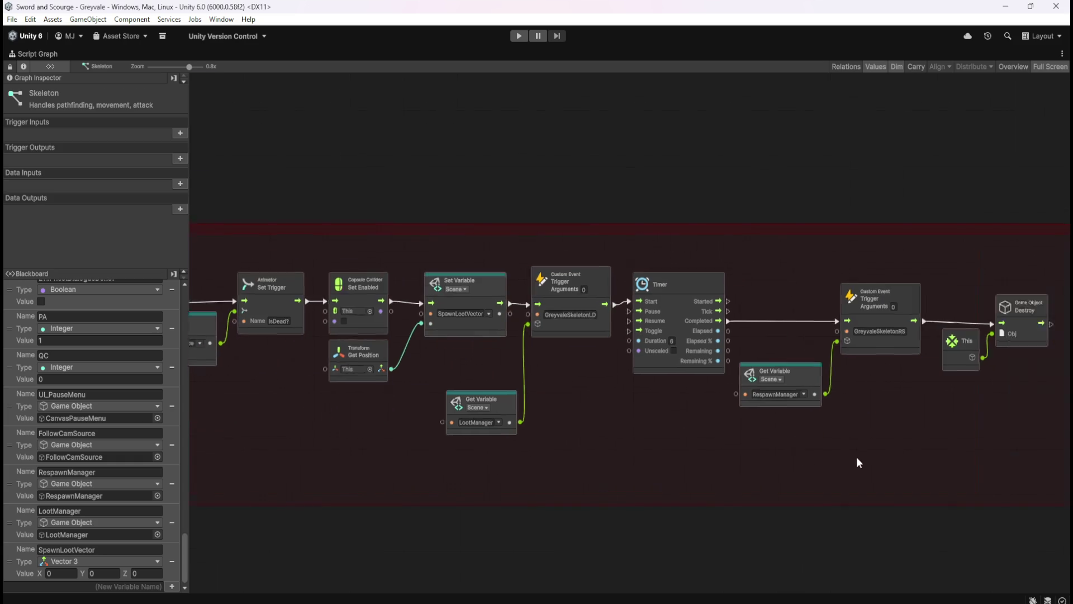
Raise the LootManager Get Variable node and restore the normal editor layout
{"action": "left_click", "coordinate": [549, 400]}
{"action": "left_click_drag", "start_coordinate": [549, 400], "coordinate": [551, 354]}
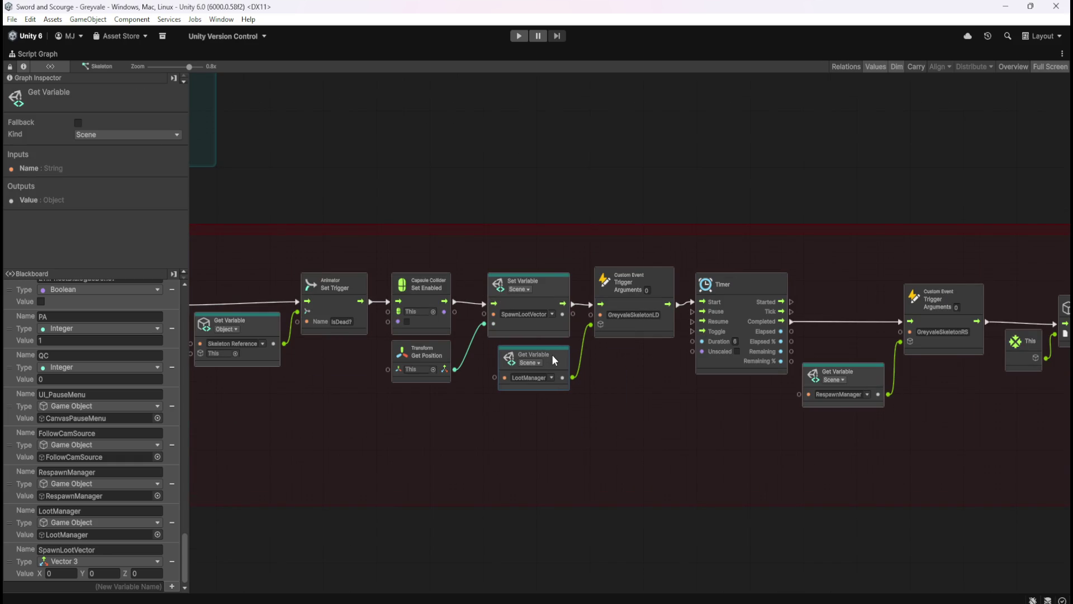
{"action": "left_click", "coordinate": [598, 393]}
{"action": "scroll", "coordinate": [519, 395], "scroll_direction": "up", "scroll_amount": 2}
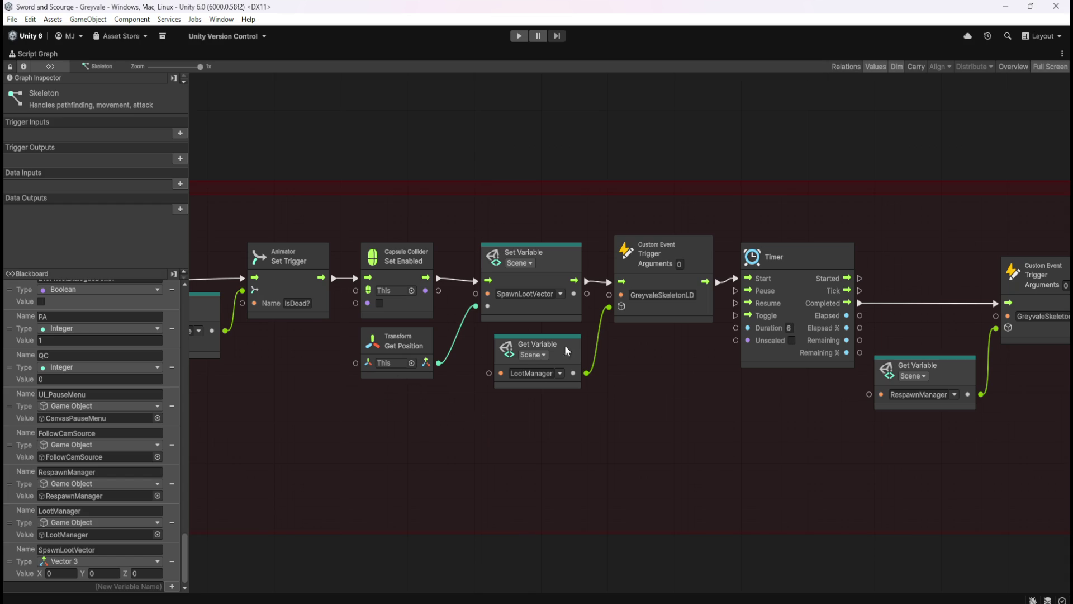
{"action": "mouse_move", "coordinate": [753, 447]}
{"action": "left_mouse_down"}
{"action": "mouse_move", "coordinate": [472, 416]}
{"action": "mouse_move", "coordinate": [711, 407]}
{"action": "left_mouse_up"}
{"action": "scroll", "coordinate": [864, 431], "scroll_direction": "down", "scroll_amount": 1}
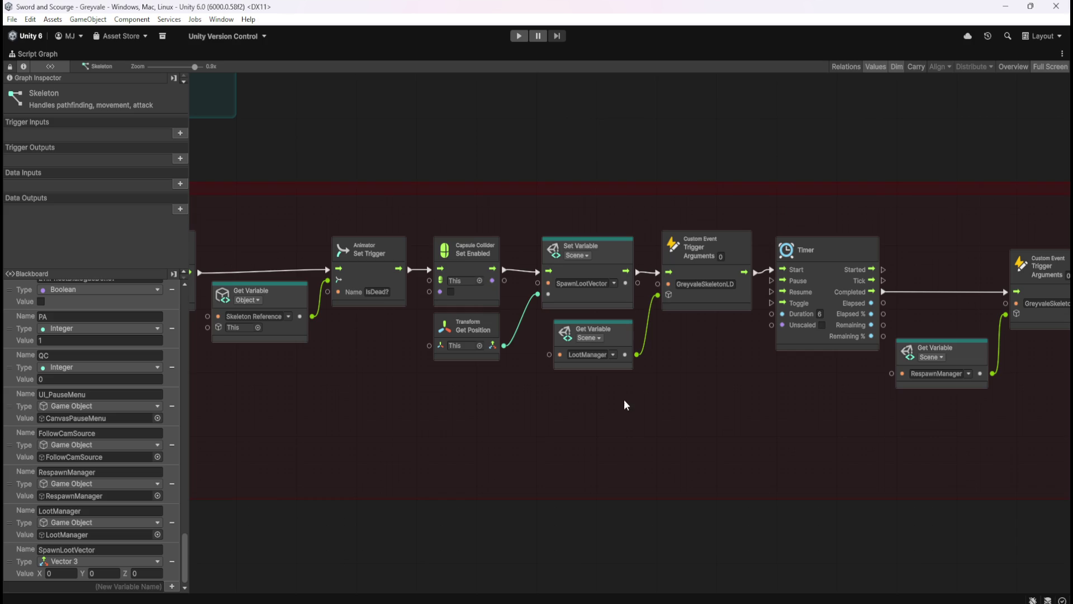
{"action": "key", "text": "shift+space"}
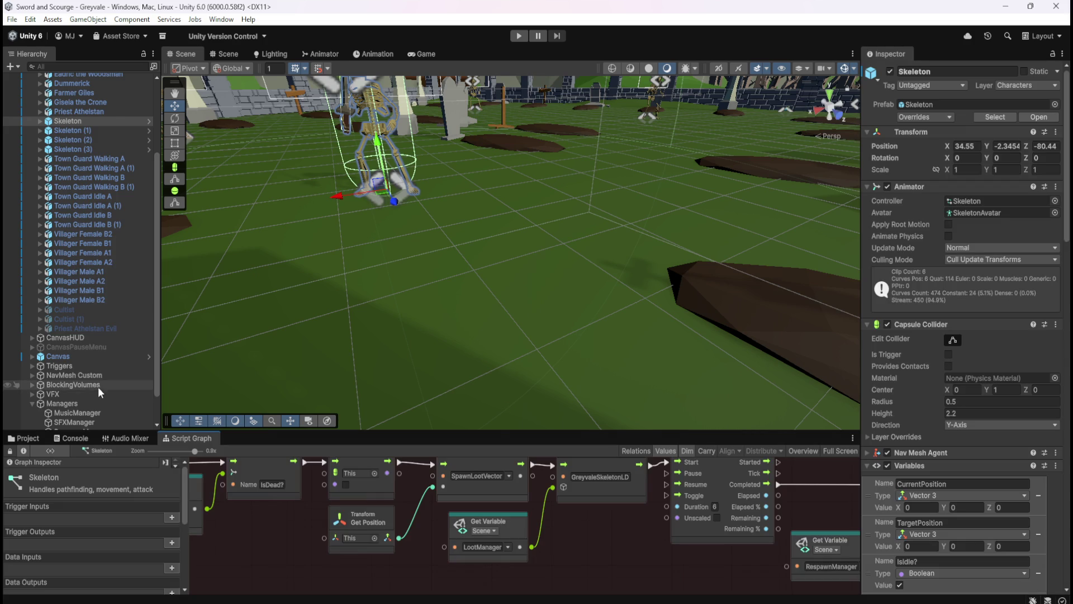
Select LootManager and maximize its Script Graph
{"action": "scroll", "coordinate": [99, 387], "scroll_direction": "down", "scroll_amount": 3}
{"action": "left_click", "coordinate": [90, 409]}
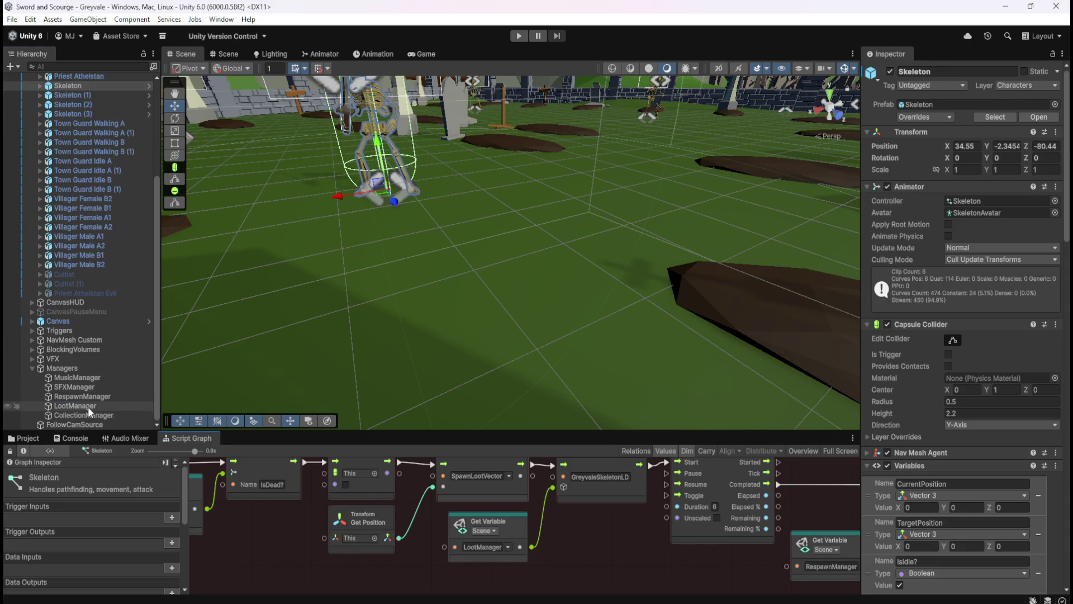
{"action": "key", "text": "shift+space"}
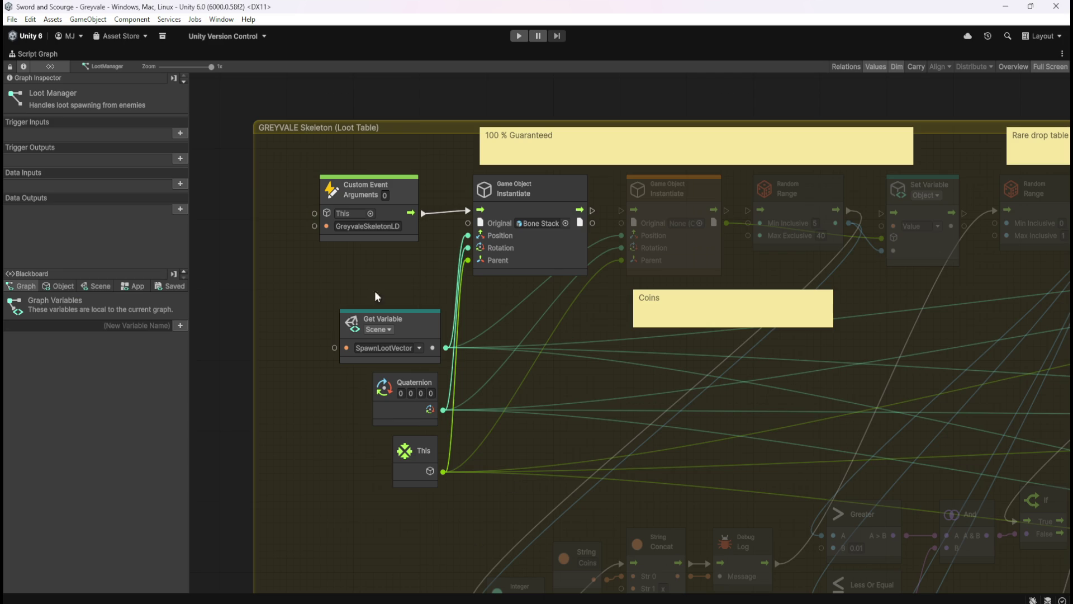
Select the SpawnLootVector Get Variable, shift the loot table left, and drag from Bone Stack's output
{"action": "left_click_drag", "start_coordinate": [339, 306], "coordinate": [446, 368]}
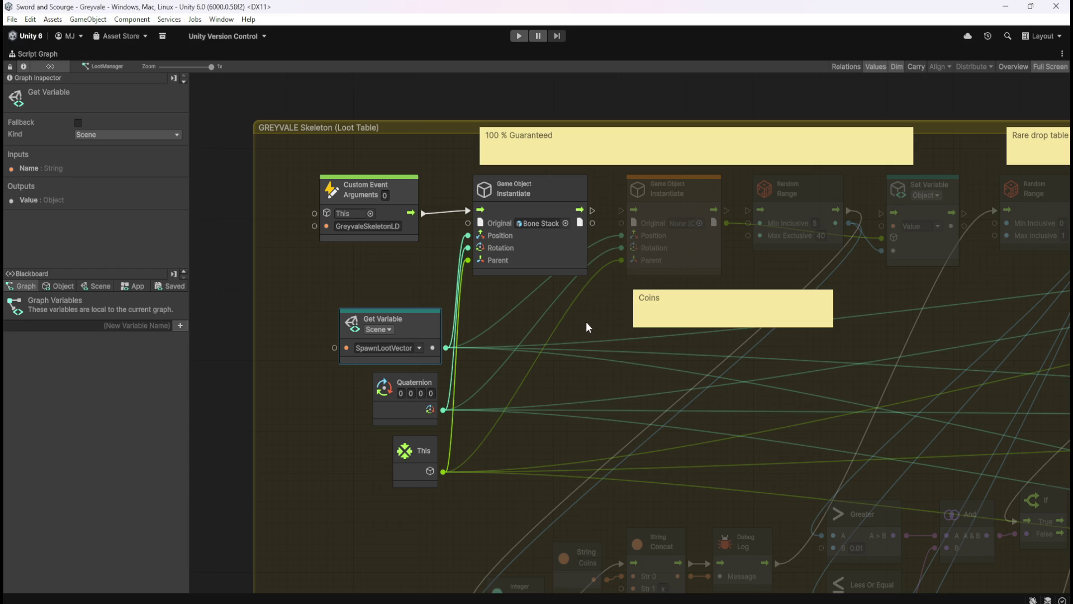
{"action": "left_click_drag", "start_coordinate": [592, 320], "coordinate": [552, 318]}
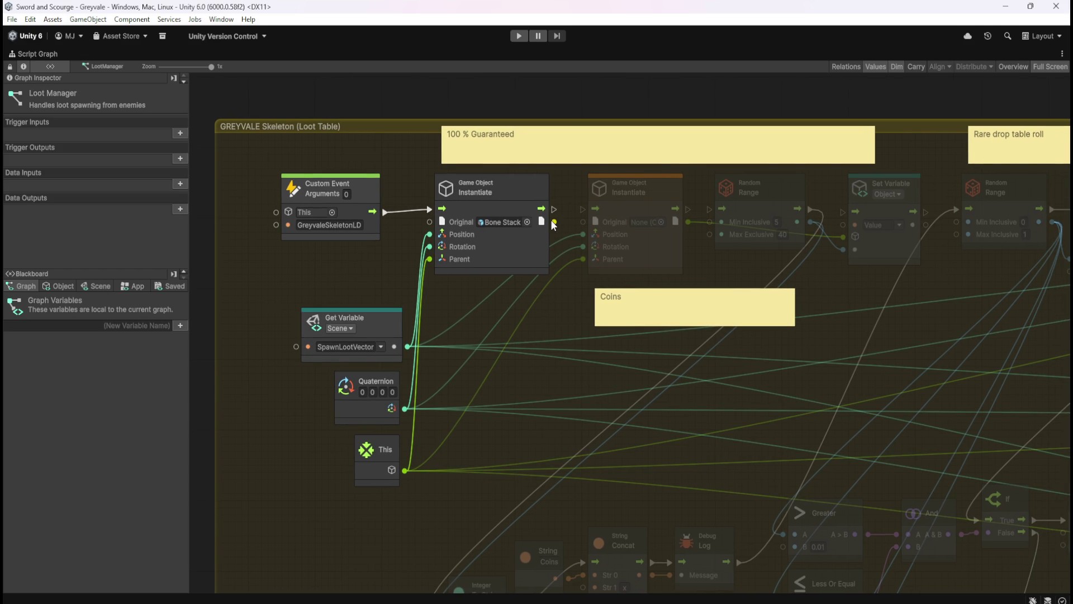
{"action": "left_click_drag", "start_coordinate": [557, 225], "coordinate": [572, 275]}
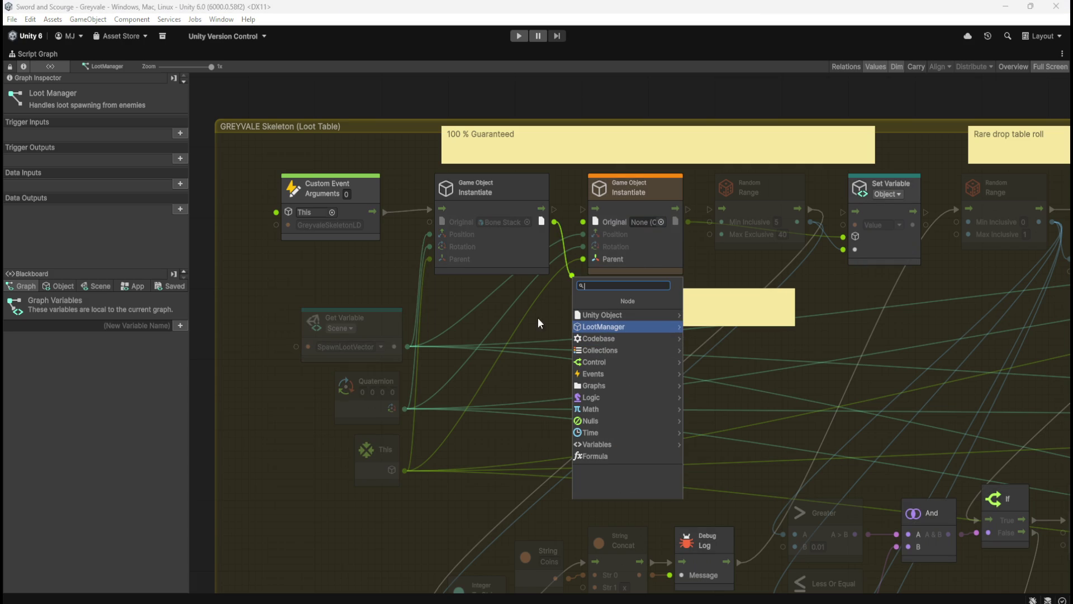
Search 'rigid' and browse the Rigidbody functions, from Add Explosion Force through Add Force (X, Y, Z) to the Set entries
{"action": "type", "text": "rigid"}
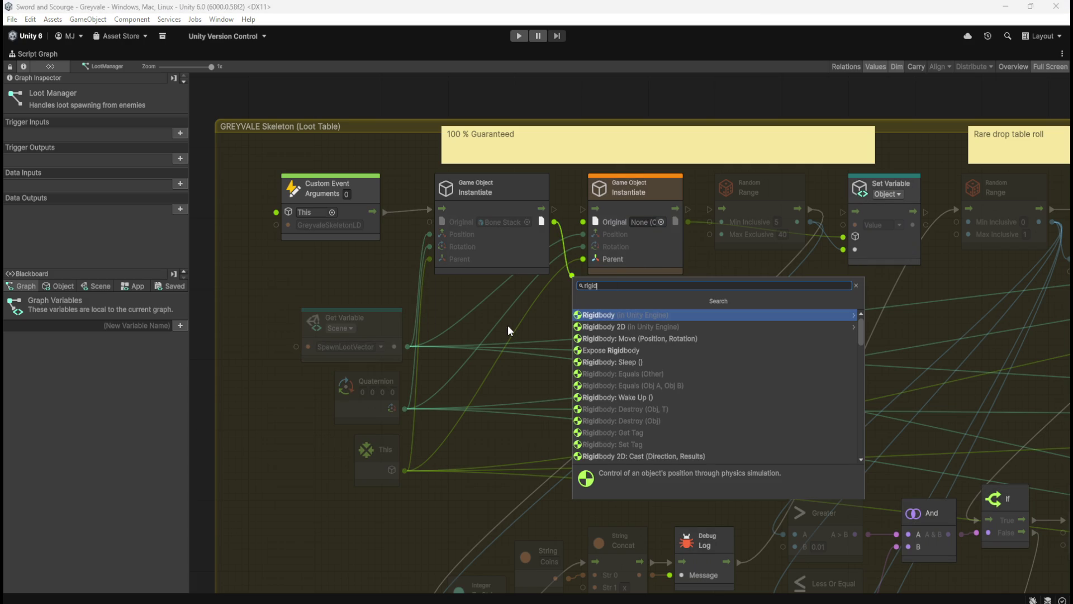
{"action": "key", "text": "Return"}
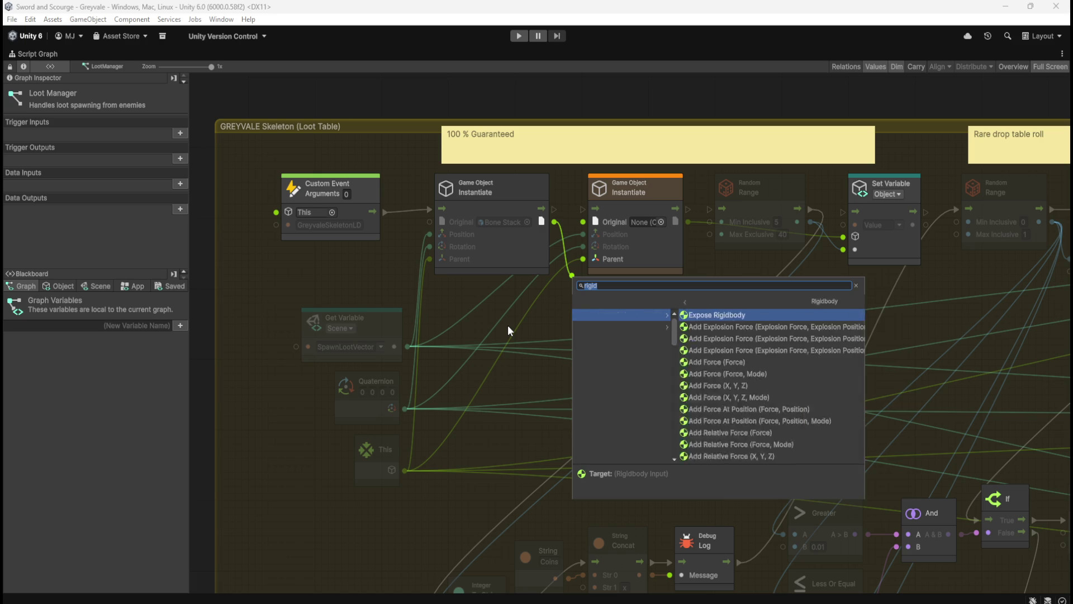
{"action": "key", "text": "Down"}
{"action": "key", "text": "Down"}
{"action": "key", "text": "Down"}
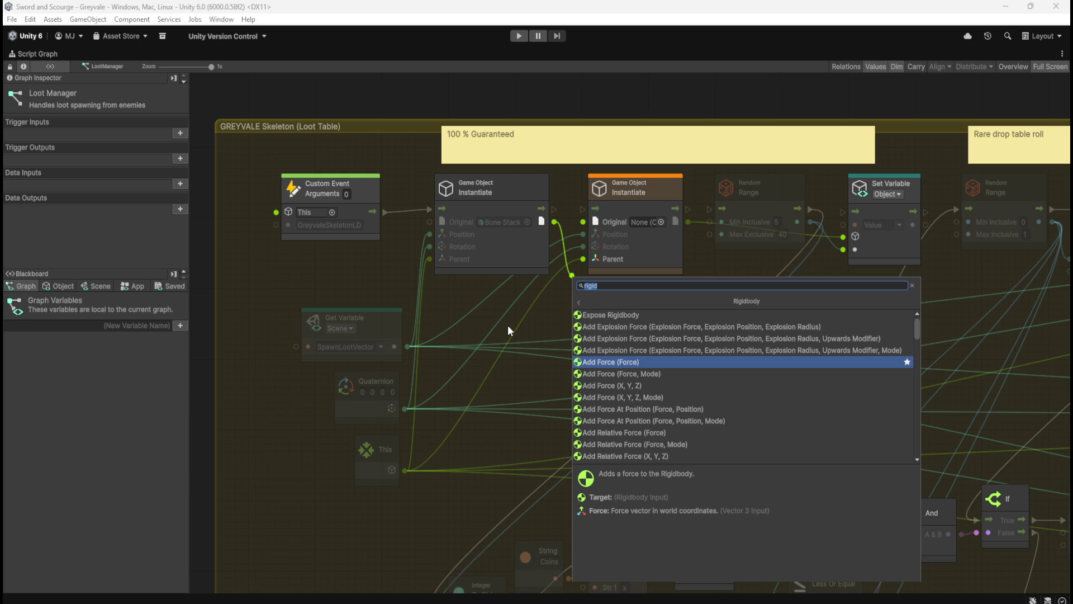
{"action": "key", "text": "Up"}
{"action": "key", "text": "Up"}
{"action": "key", "text": "Up"}
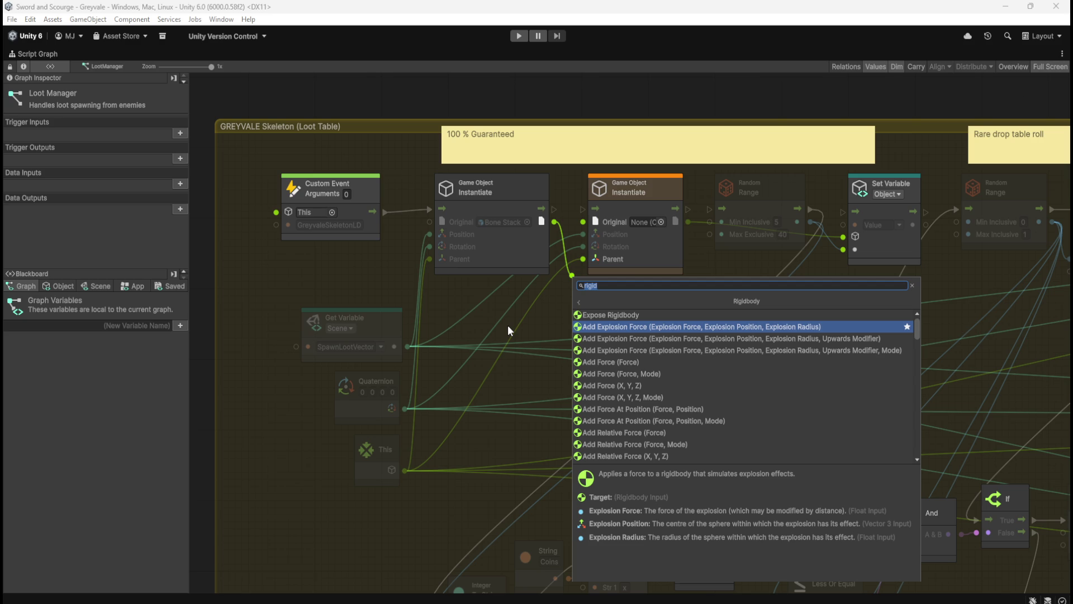
{"action": "key", "text": "Down"}
{"action": "key", "text": "Down"}
{"action": "key", "text": "Down"}
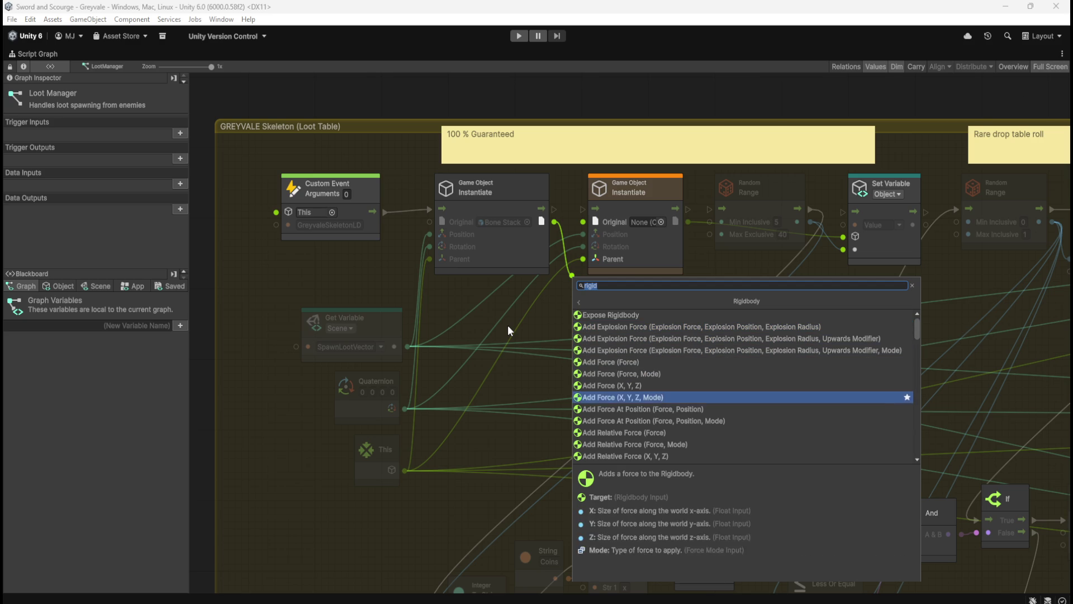
{"action": "key", "text": "Down"}
{"action": "key", "text": "Down"}
{"action": "key", "text": "Down"}
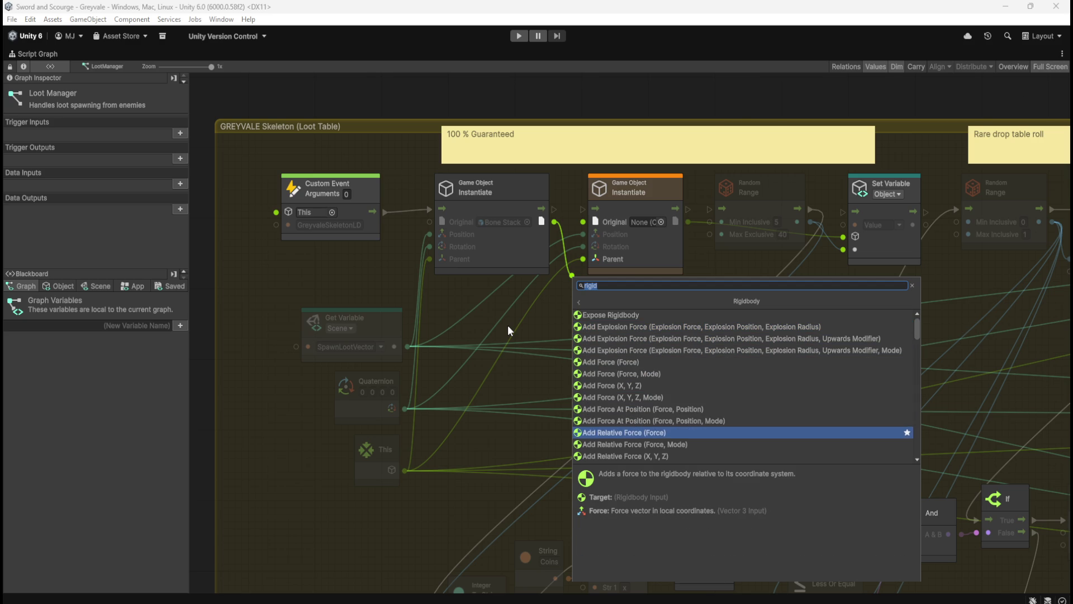
{"action": "key", "text": "Down"}
{"action": "key", "text": "Down"}
{"action": "key", "text": "Down"}
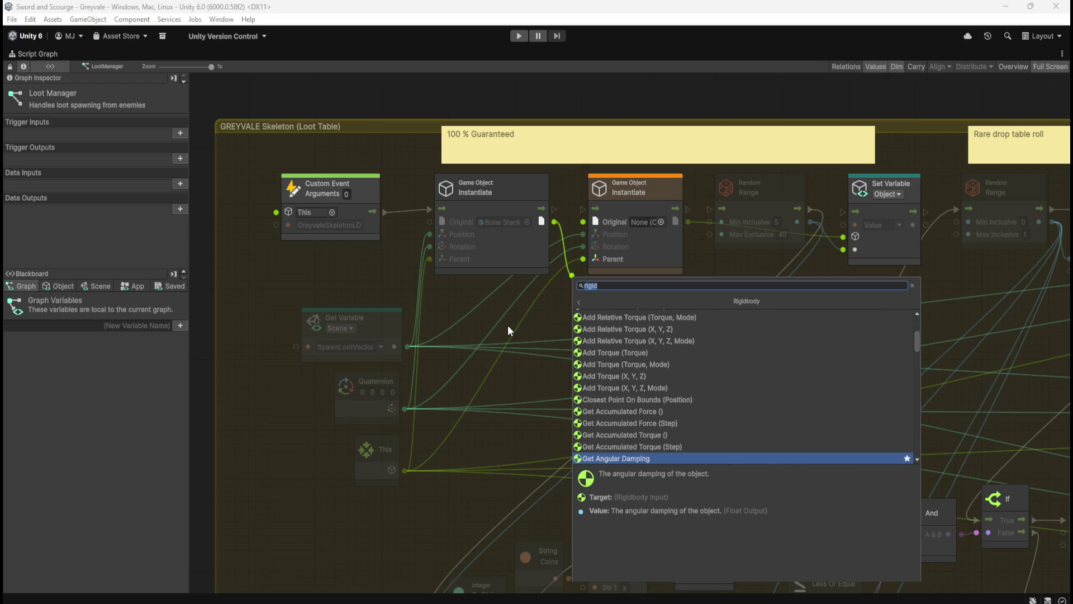
{"action": "key", "text": "Down"}
{"action": "key", "text": "Down"}
{"action": "key", "text": "Down"}
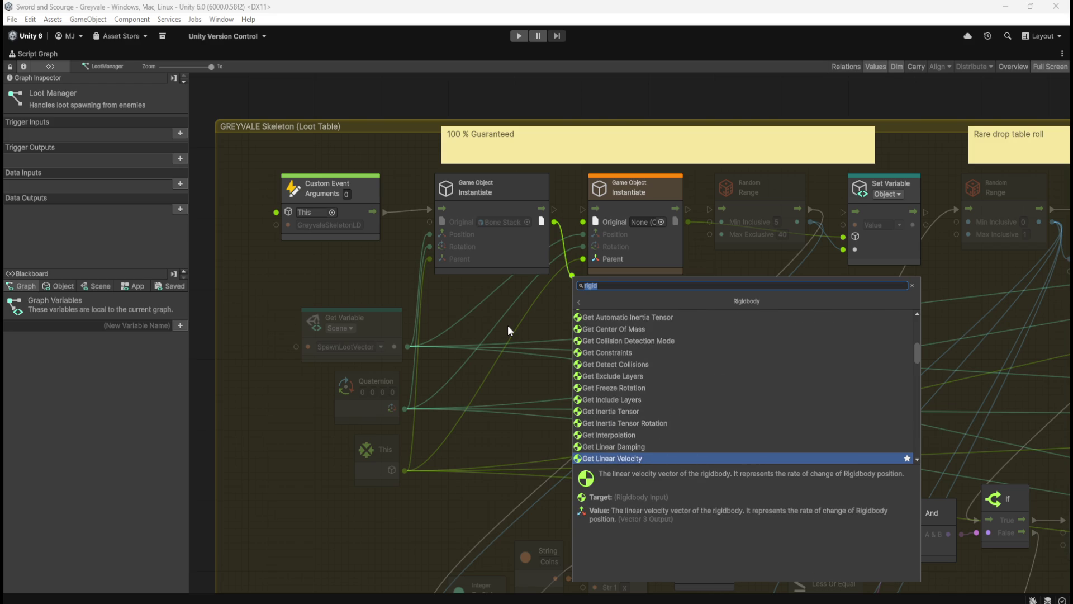
{"action": "key", "text": "Down"}
{"action": "key", "text": "Down"}
{"action": "key", "text": "Down"}
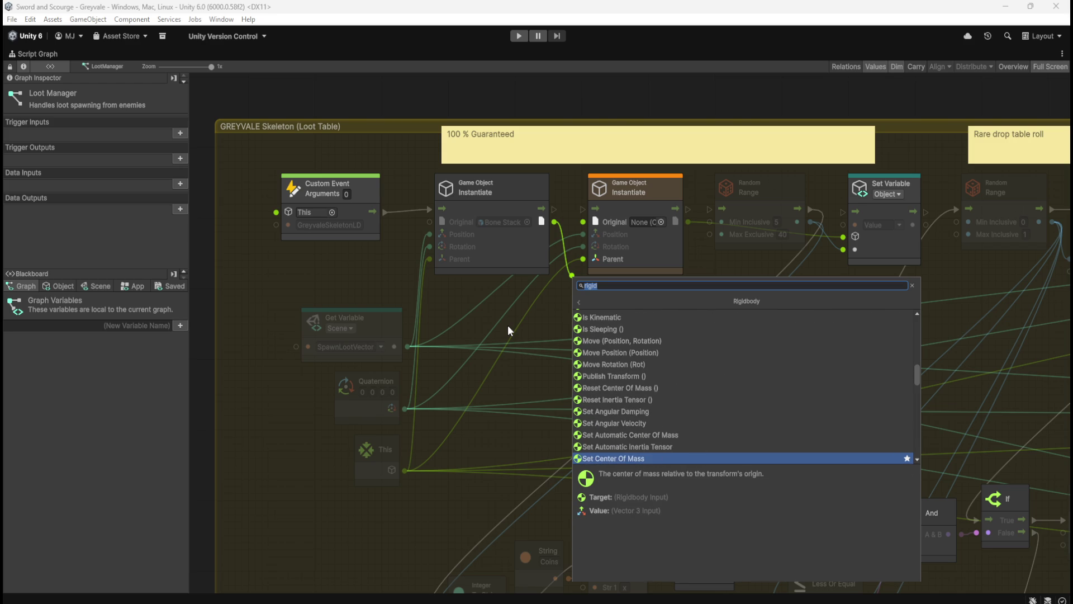
{"action": "key", "text": "Down"}
{"action": "key", "text": "Down"}
{"action": "key", "text": "Down"}
{"action": "key", "text": "Up"}
{"action": "key", "text": "Up"}
{"action": "key", "text": "Up"}
{"action": "key", "text": "Up"}
{"action": "key", "text": "Up"}
{"action": "key", "text": "Up"}
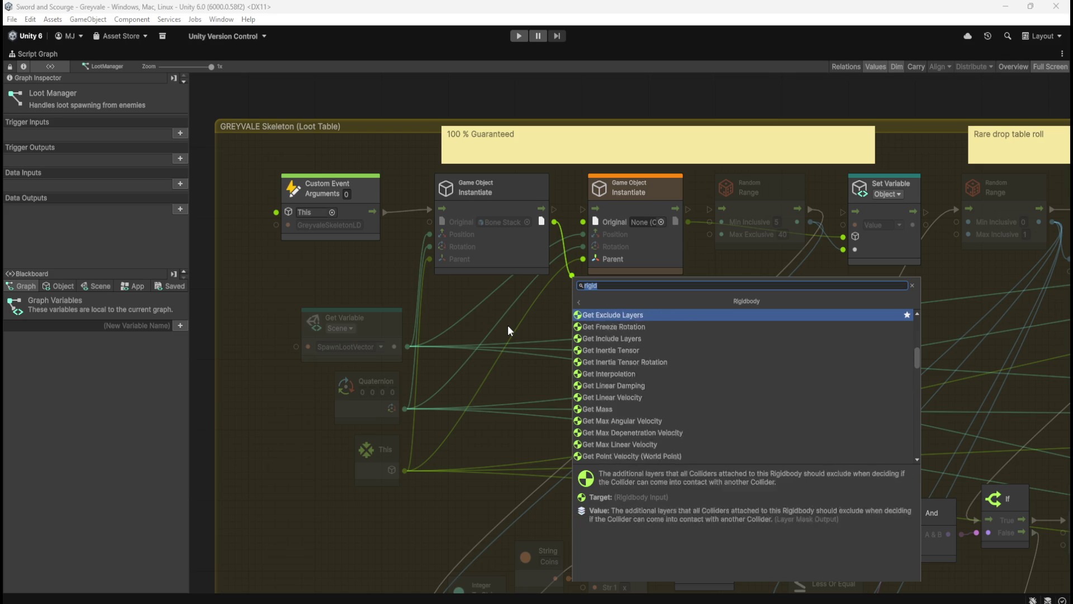
{"action": "key", "text": "Up"}
{"action": "key", "text": "Up"}
{"action": "key", "text": "Up"}
{"action": "key", "text": "Down"}
{"action": "key", "text": "Down"}
{"action": "key", "text": "Down"}
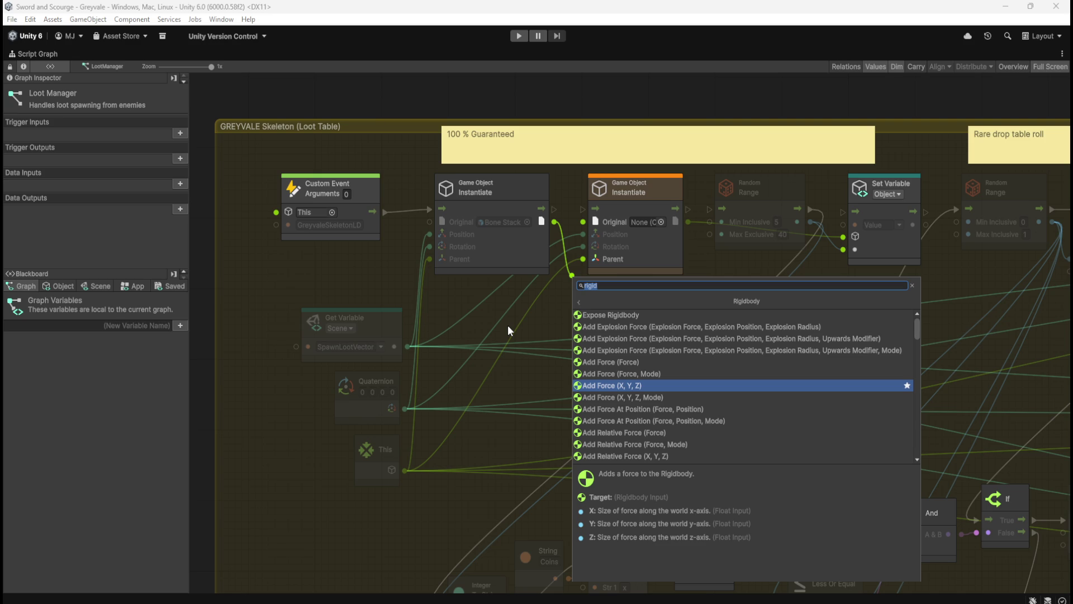
Compare the Rigidbody force entries, then add an Add Explosion Force (Explosion Force, Position, Radius) node
{"action": "key", "text": "Up"}
{"action": "key", "text": "Up"}
{"action": "key", "text": "Up"}
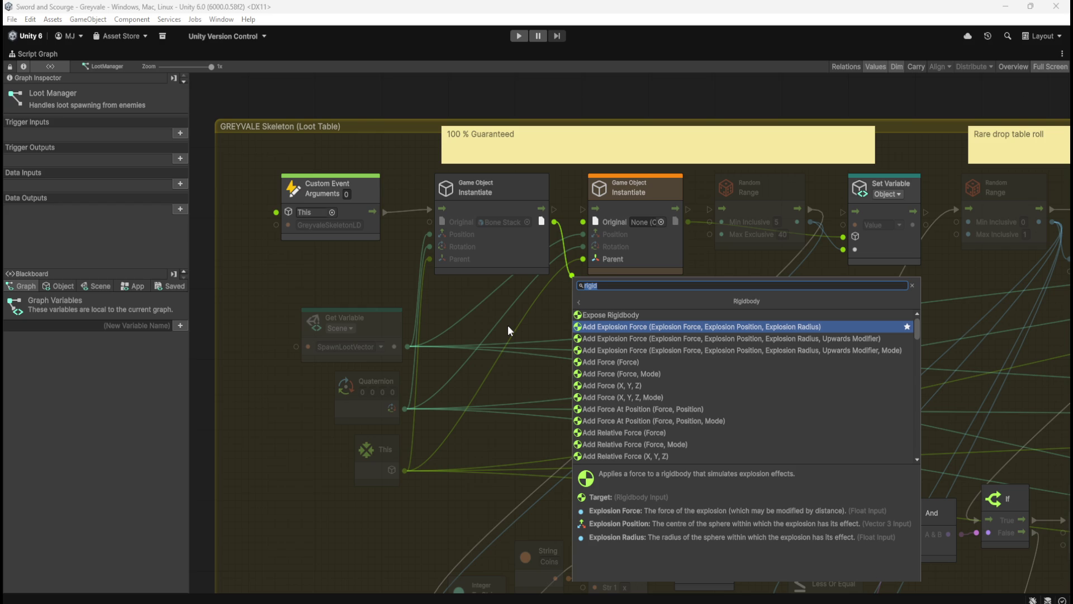
{"action": "key", "text": "Down"}
{"action": "key", "text": "Down"}
{"action": "key", "text": "Down"}
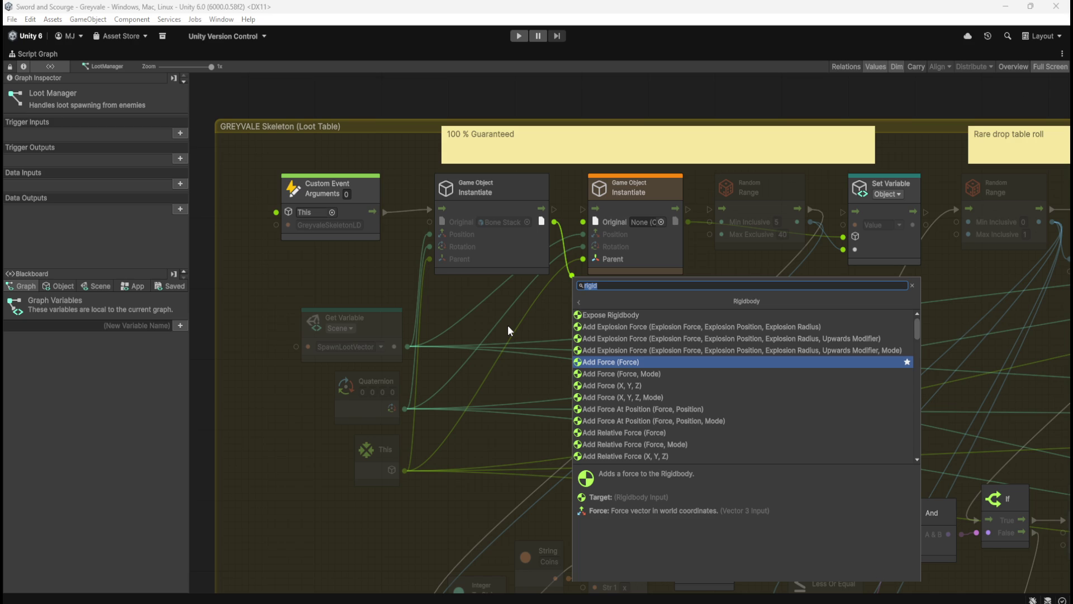
{"action": "key", "text": "Down"}
{"action": "key", "text": "Down"}
{"action": "key", "text": "Down"}
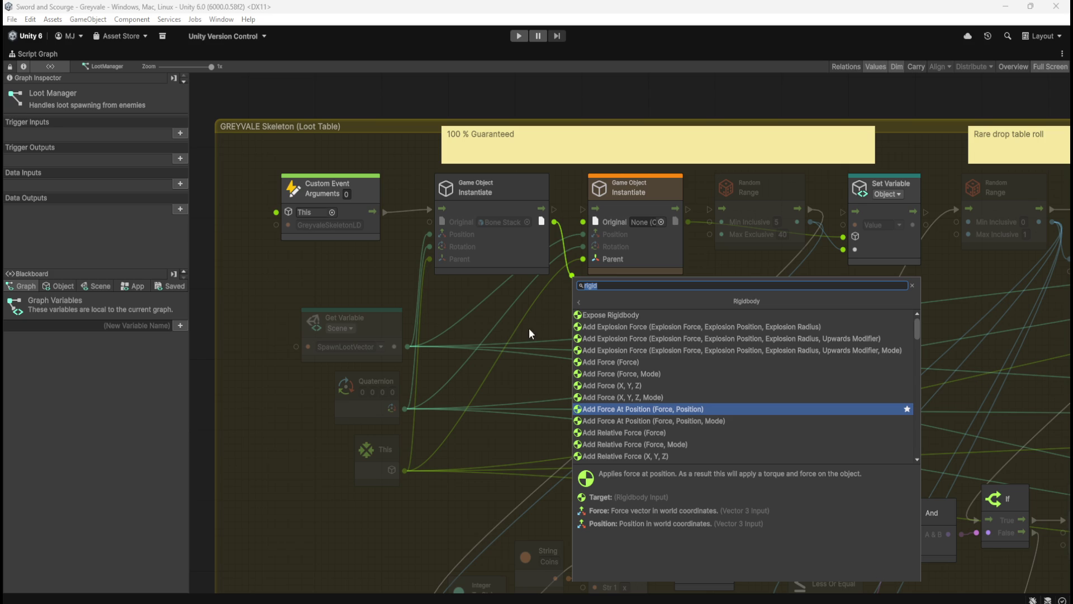
{"action": "scroll", "coordinate": [656, 397], "scroll_direction": "down", "scroll_amount": 5}
{"action": "scroll", "coordinate": [683, 417], "scroll_direction": "up", "scroll_amount": 4}
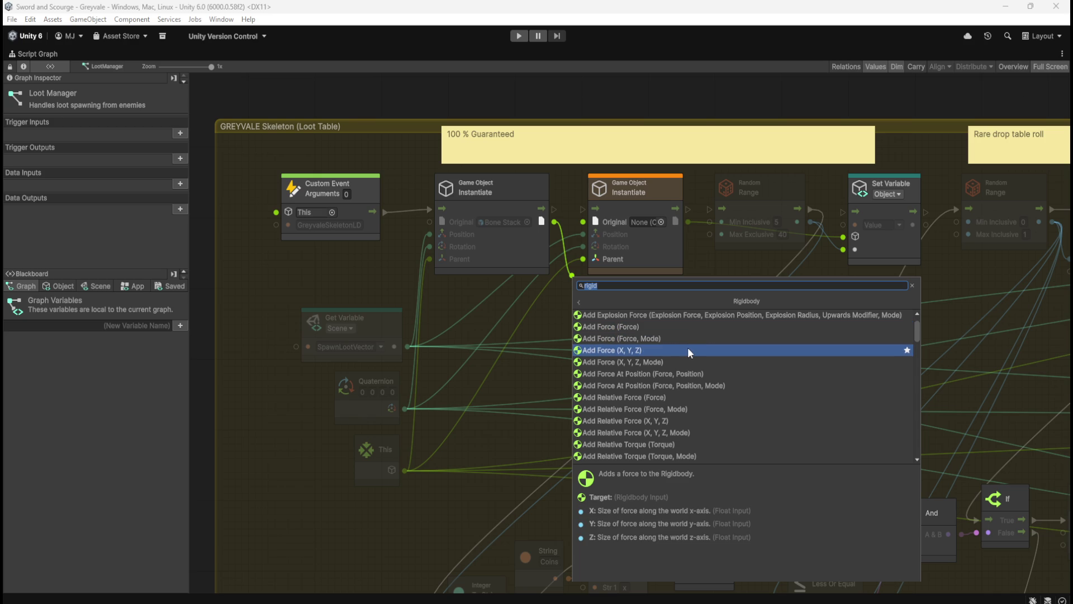
{"action": "scroll", "coordinate": [691, 341], "scroll_direction": "up", "scroll_amount": 1}
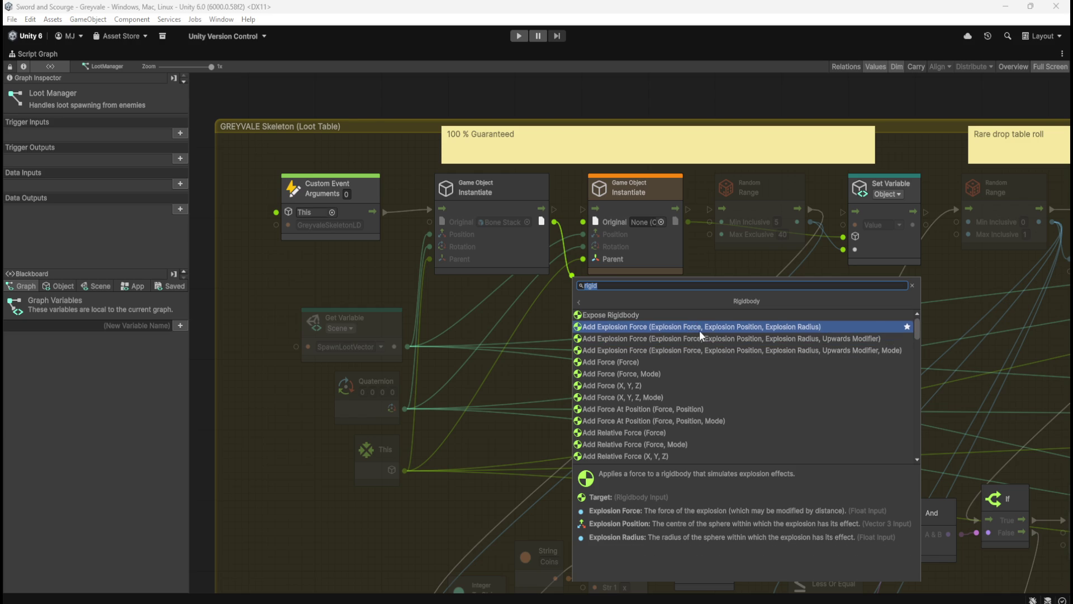
{"action": "left_click", "coordinate": [696, 339]}
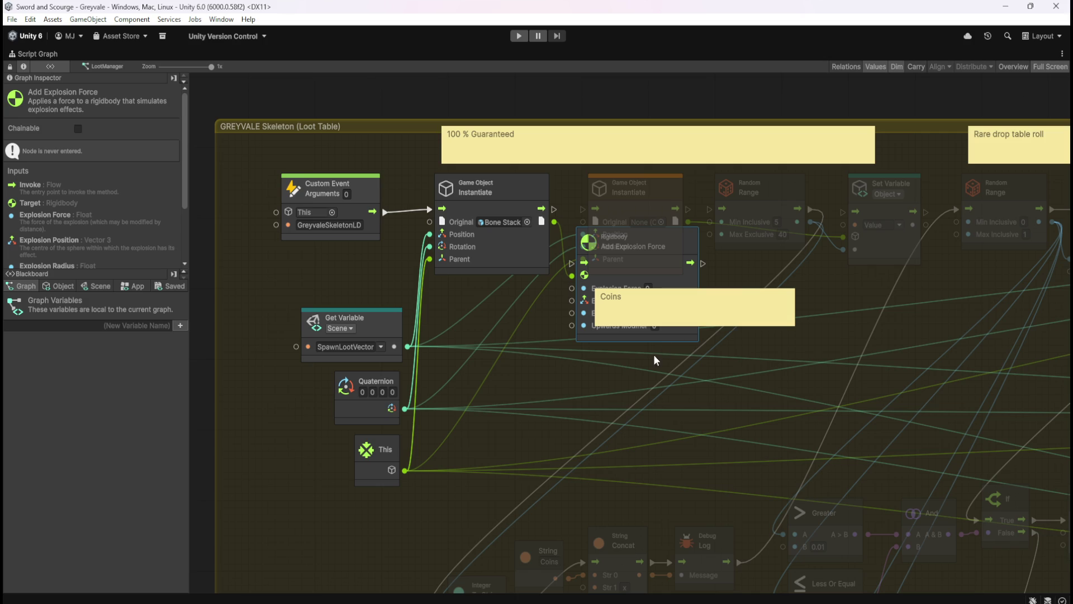
Add a Transform Get Position node from the spawned loot and feed it into Explosion Position
{"action": "mouse_move", "coordinate": [679, 334]}
{"action": "left_mouse_down"}
{"action": "mouse_move", "coordinate": [669, 403]}
{"action": "mouse_move", "coordinate": [683, 412]}
{"action": "left_mouse_up"}
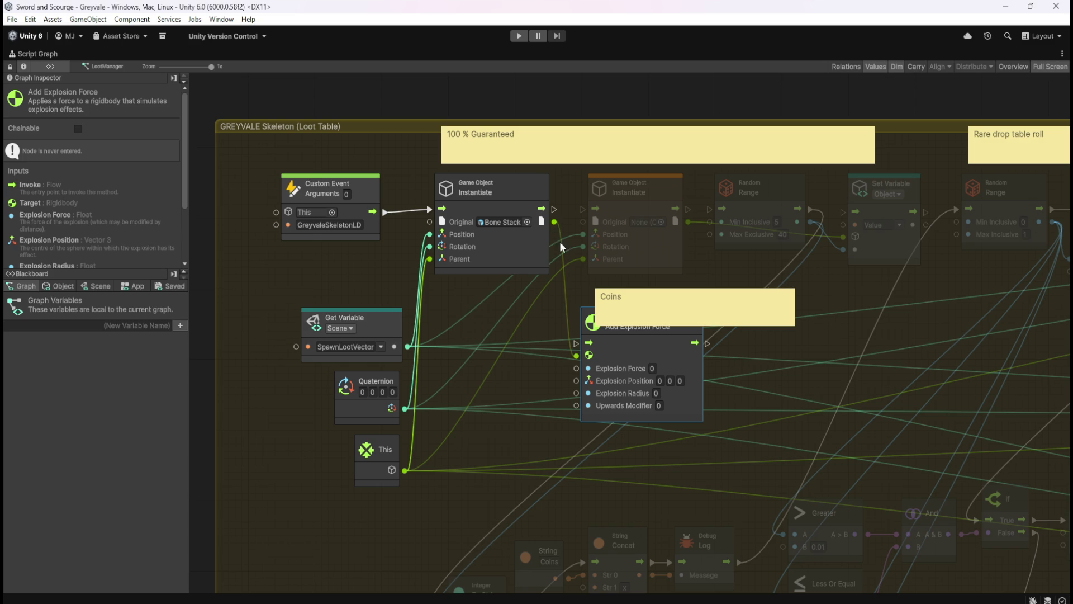
{"action": "left_click_drag", "start_coordinate": [555, 223], "coordinate": [541, 339]}
{"action": "type", "text": "get position"}
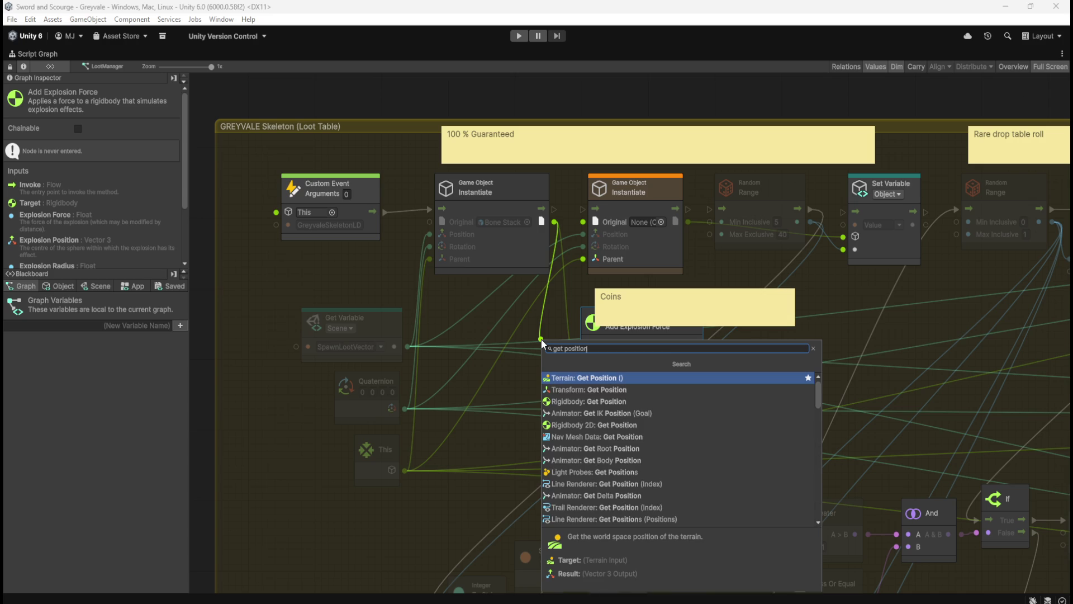
{"action": "key", "text": "Down"}
{"action": "key", "text": "Return"}
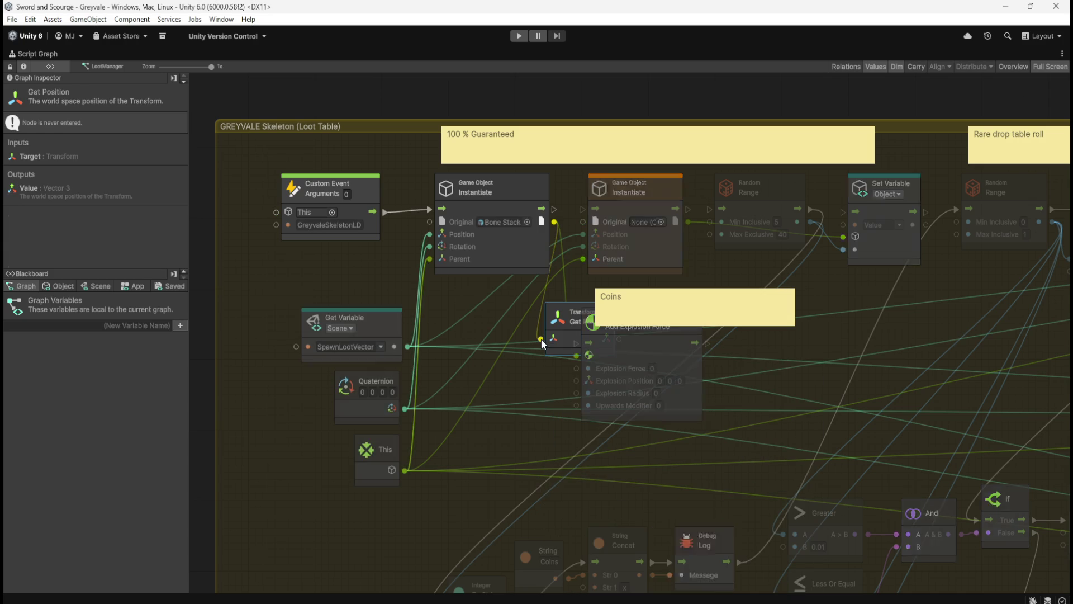
{"action": "mouse_move", "coordinate": [575, 334]}
{"action": "left_mouse_down"}
{"action": "mouse_move", "coordinate": [528, 402]}
{"action": "mouse_move", "coordinate": [507, 413]}
{"action": "mouse_move", "coordinate": [577, 381]}
{"action": "left_mouse_up"}
{"action": "left_click", "coordinate": [652, 368]}
Set explosion force 1, radius 2 and upwards modifier 0.5, targeting the spawned object
{"action": "type", "text": "1"}
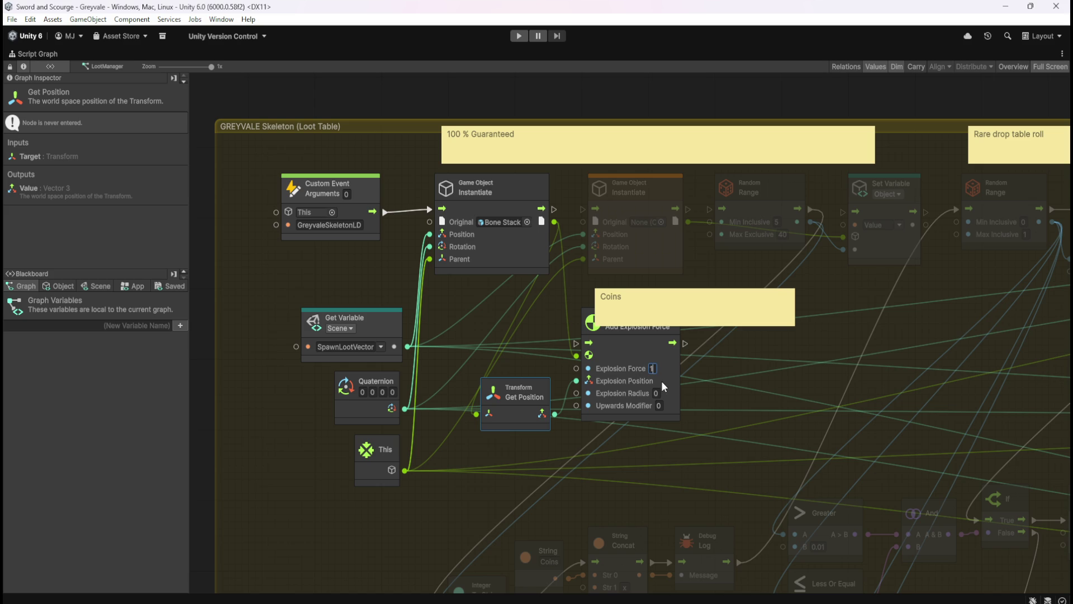
{"action": "left_click", "coordinate": [658, 393]}
{"action": "type", "text": "2"}
{"action": "left_click", "coordinate": [663, 406]}
{"action": "type", "text": "5"}
{"action": "mouse_move", "coordinate": [554, 222]}
{"action": "left_mouse_down"}
{"action": "mouse_move", "coordinate": [582, 300]}
{"action": "mouse_move", "coordinate": [580, 348]}
{"action": "left_mouse_up"}
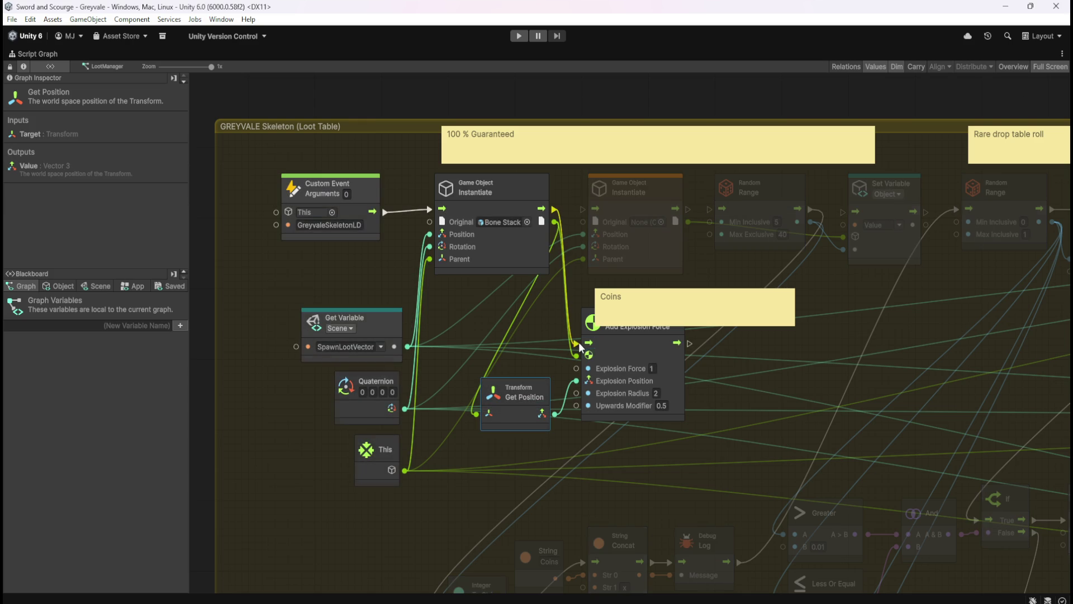
Delete the Coins sticky note and run Random Range after the explosion force
{"action": "left_click_drag", "start_coordinate": [708, 331], "coordinate": [632, 359]}
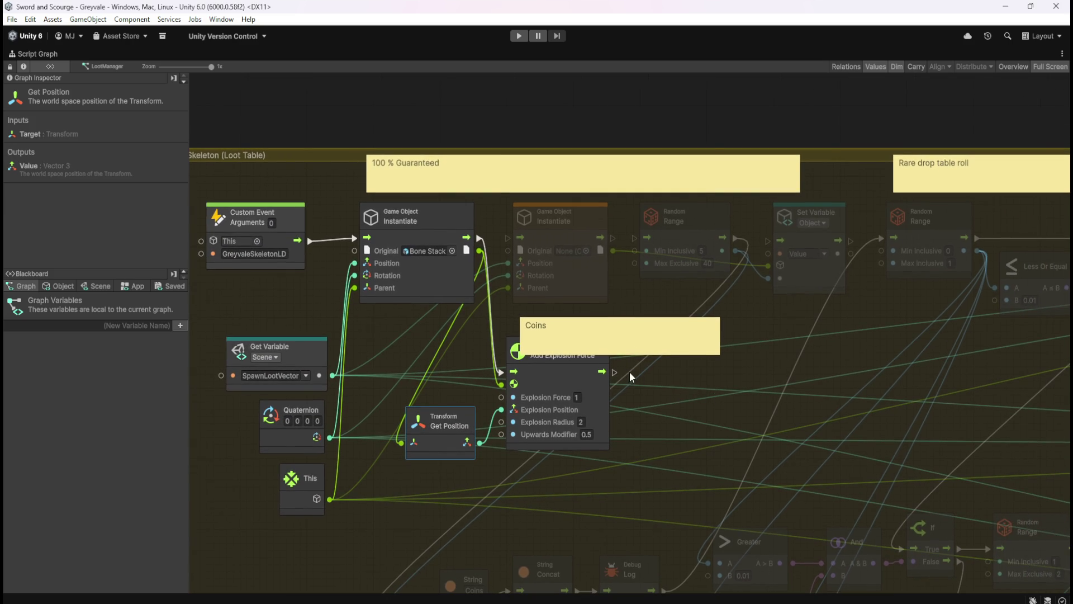
{"action": "left_click", "coordinate": [640, 327]}
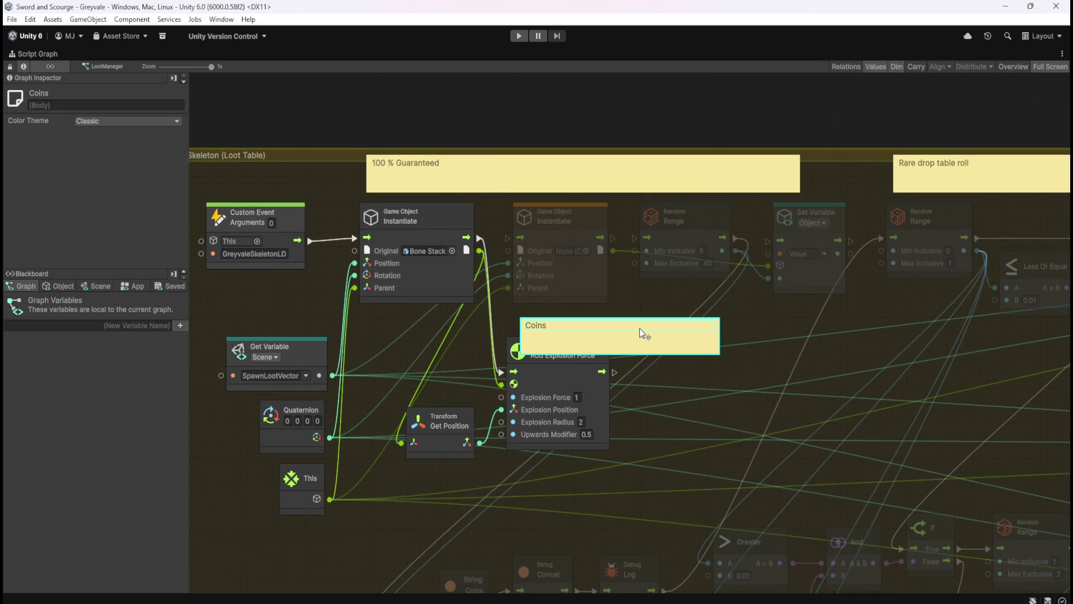
{"action": "key", "text": "Delete"}
{"action": "left_click_drag", "start_coordinate": [618, 368], "coordinate": [635, 240]}
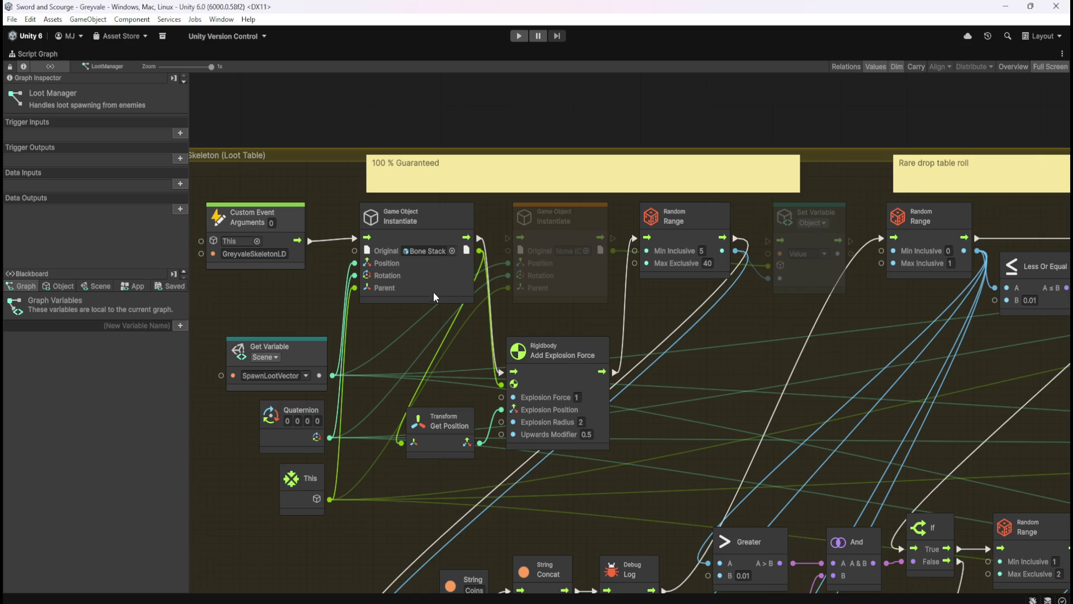
{"action": "left_click_drag", "start_coordinate": [679, 328], "coordinate": [703, 313]}
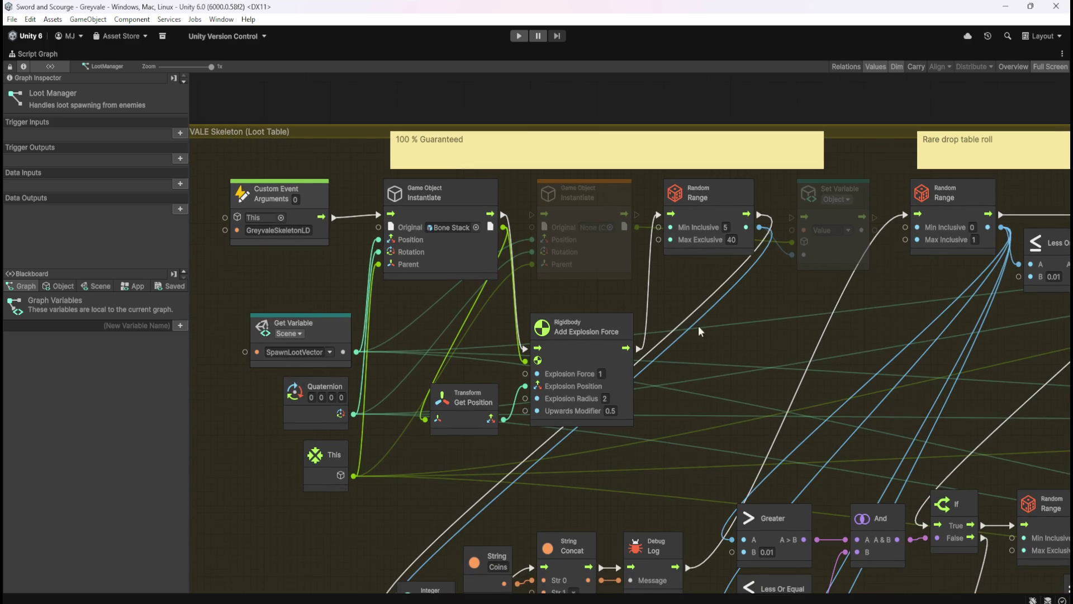
{"action": "key", "text": "shift+space"}
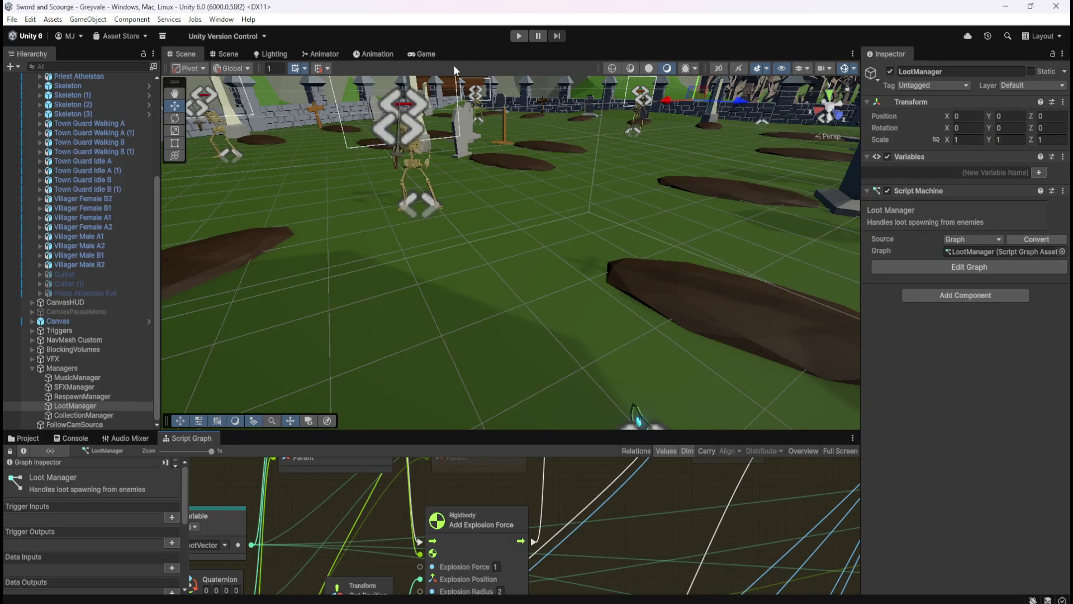
Set the Game view to Play Maximized and start play mode
{"action": "left_click", "coordinate": [434, 55]}
{"action": "left_click", "coordinate": [625, 66]}
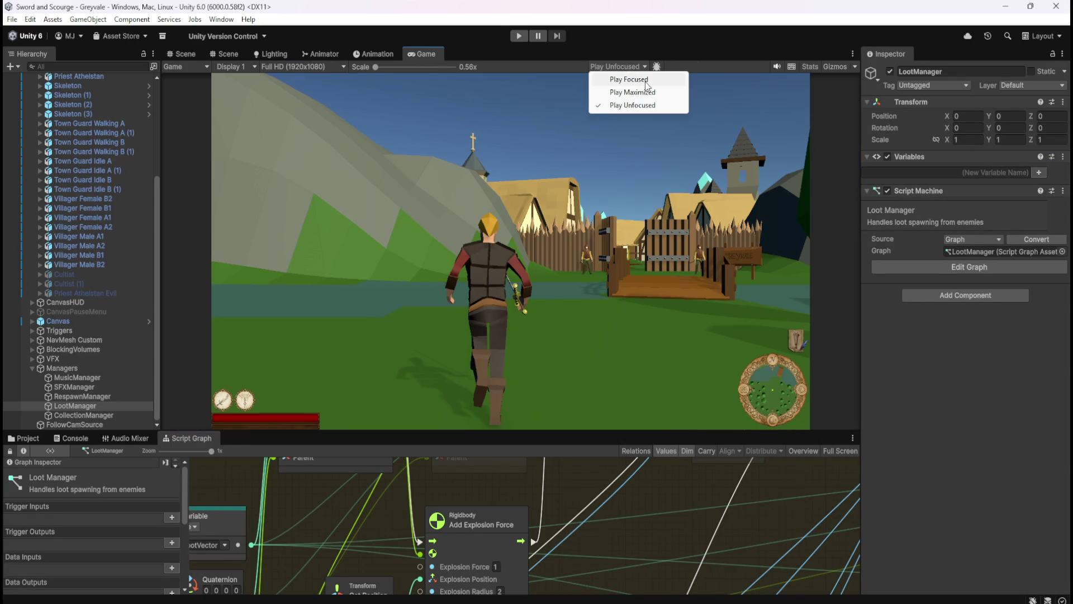
{"action": "left_click", "coordinate": [643, 92]}
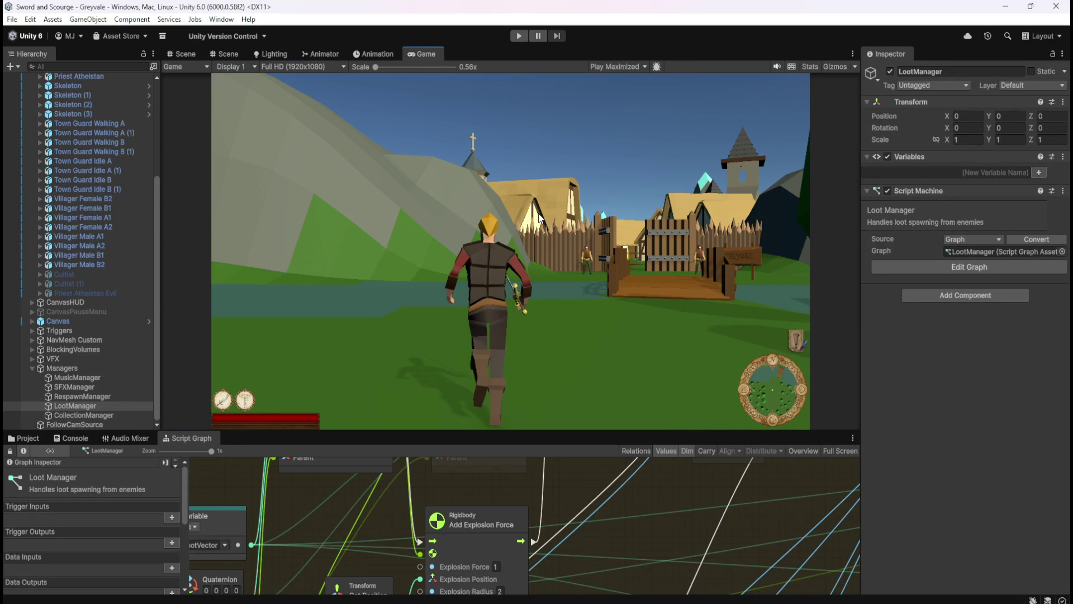
{"action": "left_click", "coordinate": [520, 35]}
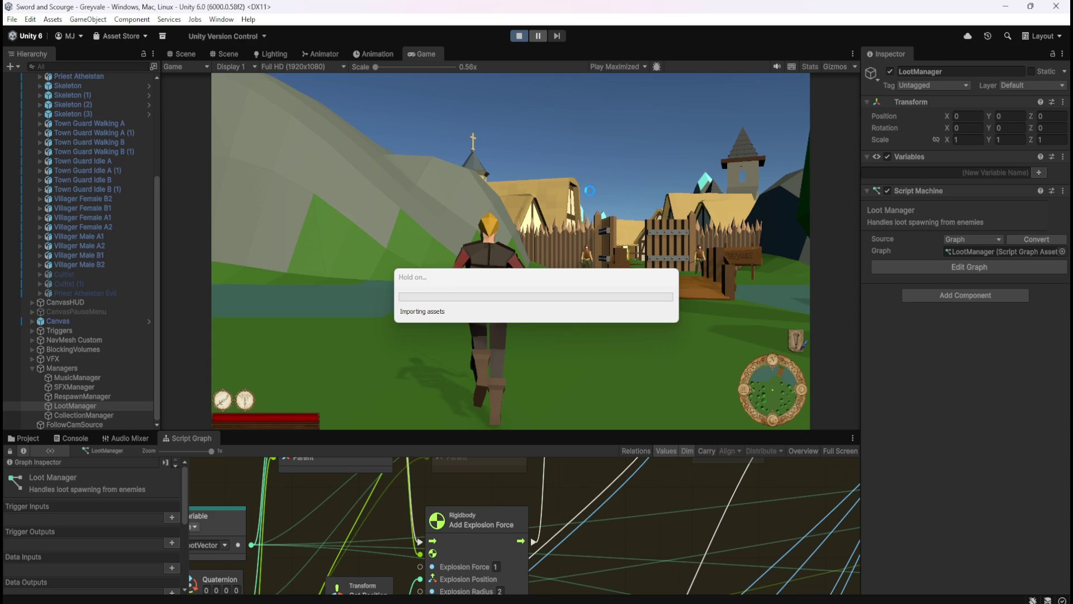
Run through the village to the graveyard, attack skeletons, then stop play mode
{"action": "key", "text": "w"}
{"action": "key", "text": "w"}
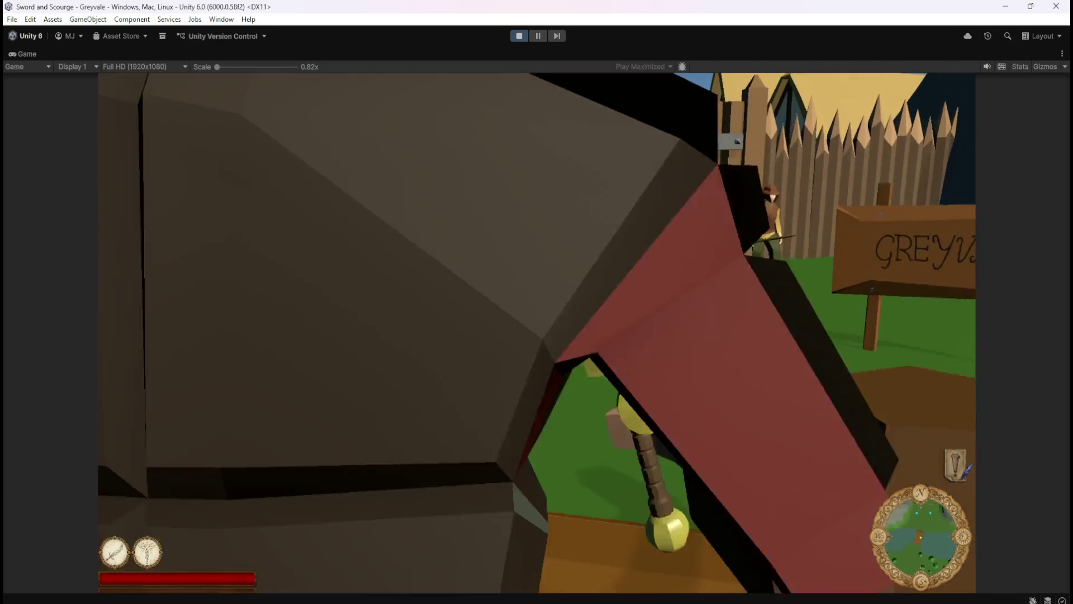
{"action": "key", "text": "w"}
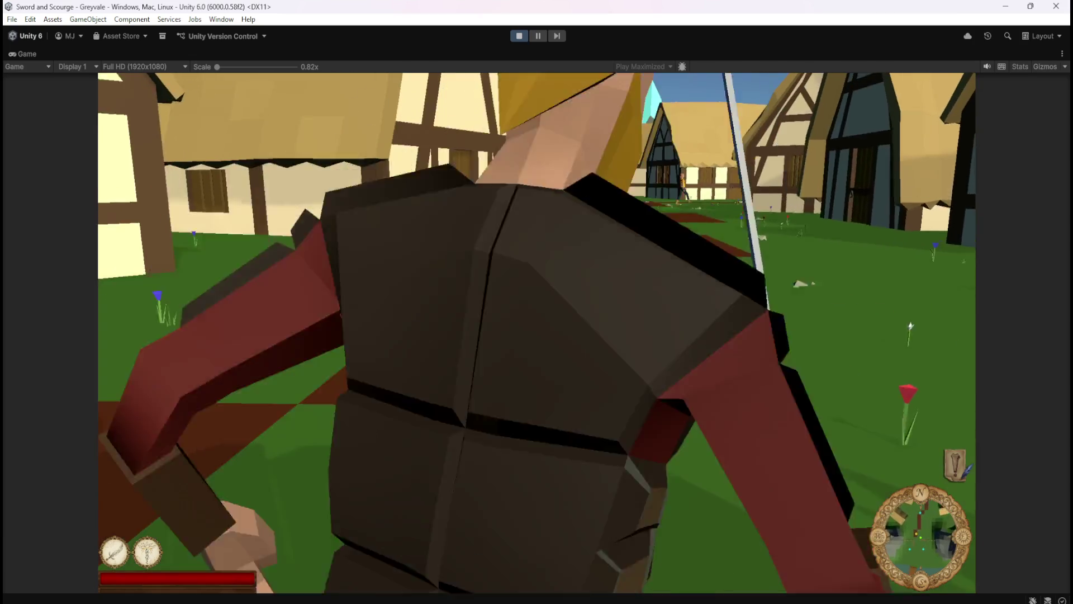
{"action": "key", "text": "w"}
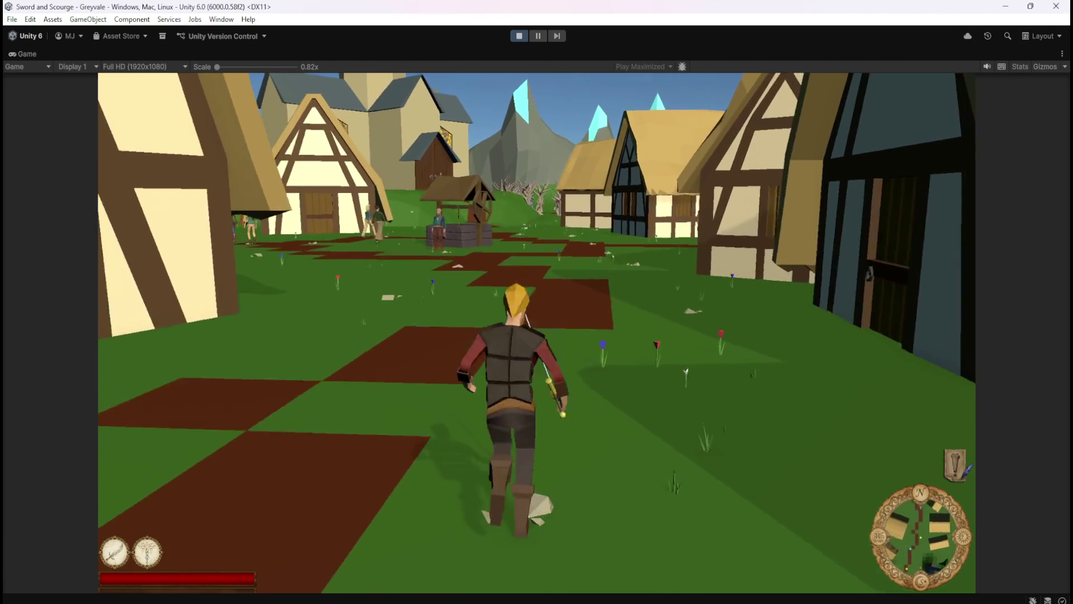
{"action": "key", "text": "w"}
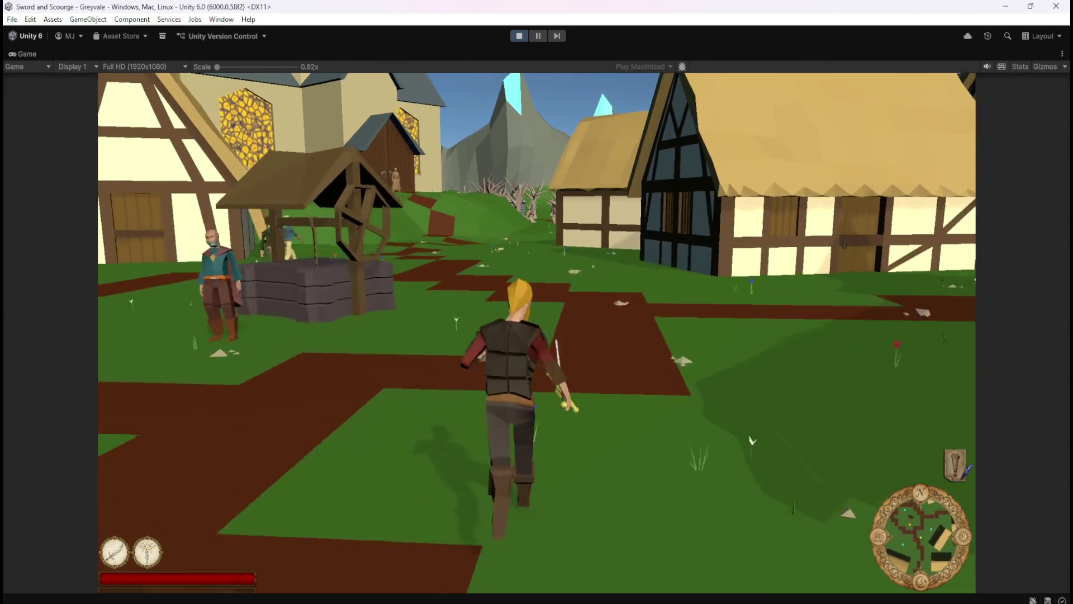
{"action": "key", "text": "w"}
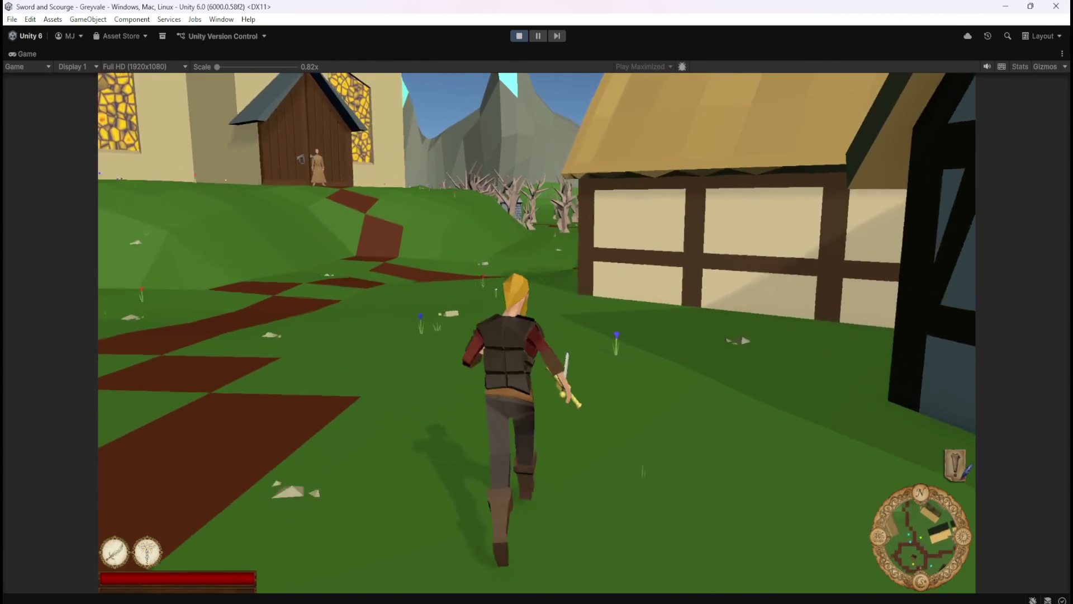
{"action": "key", "text": "w"}
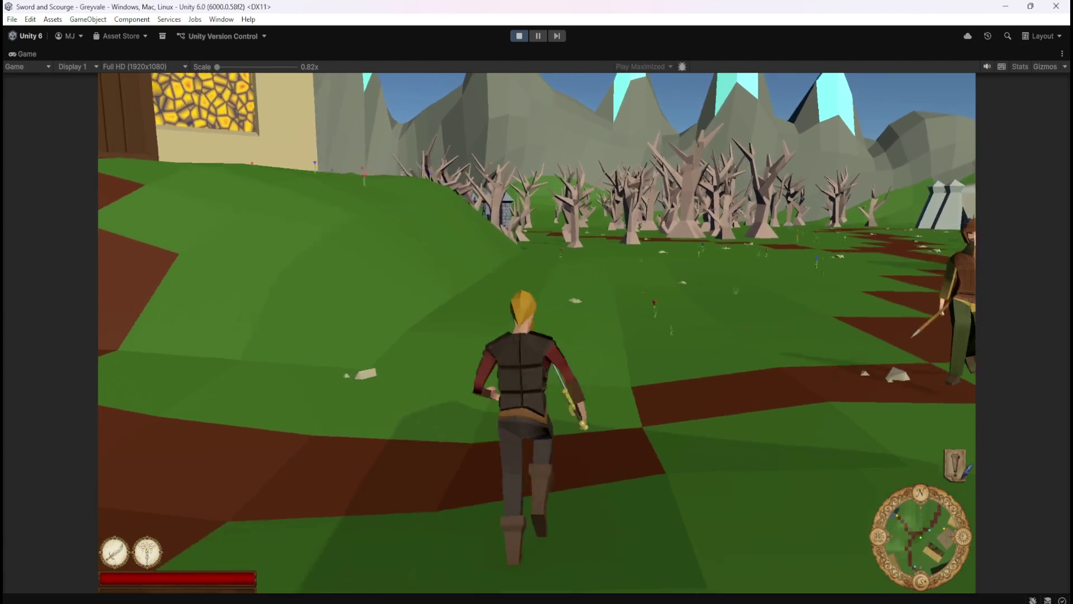
{"action": "key", "text": "w"}
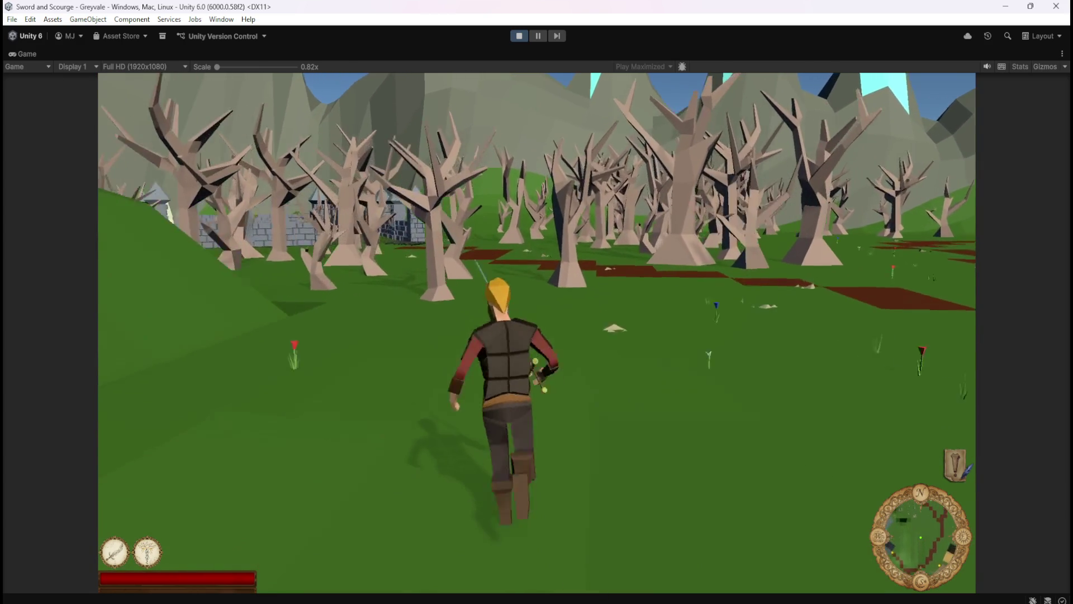
{"action": "key", "text": "w"}
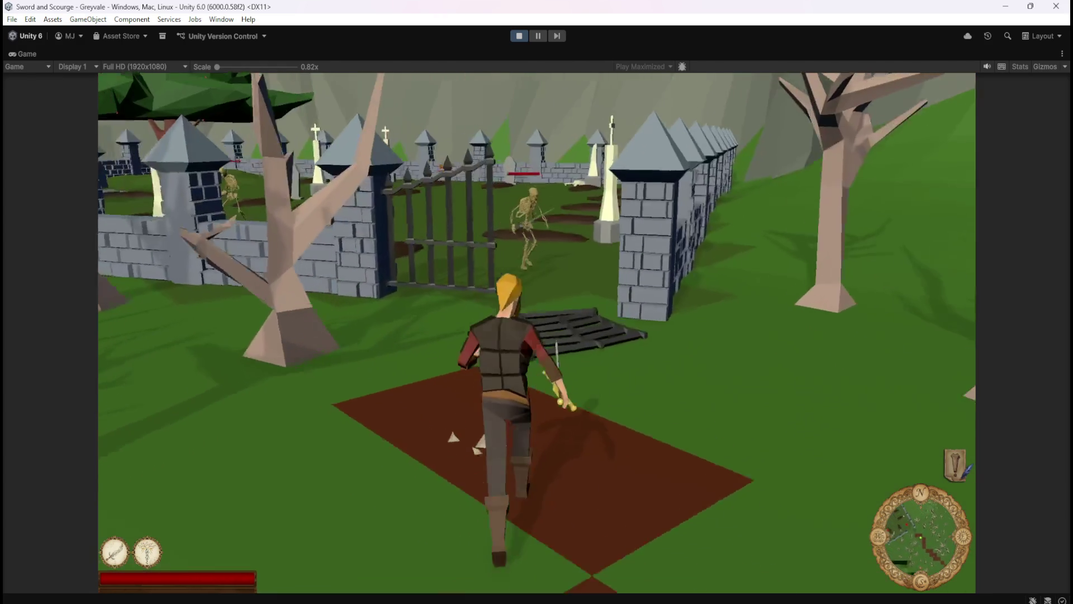
{"action": "key", "text": "w"}
{"action": "left_click", "coordinate": [712, 330]}
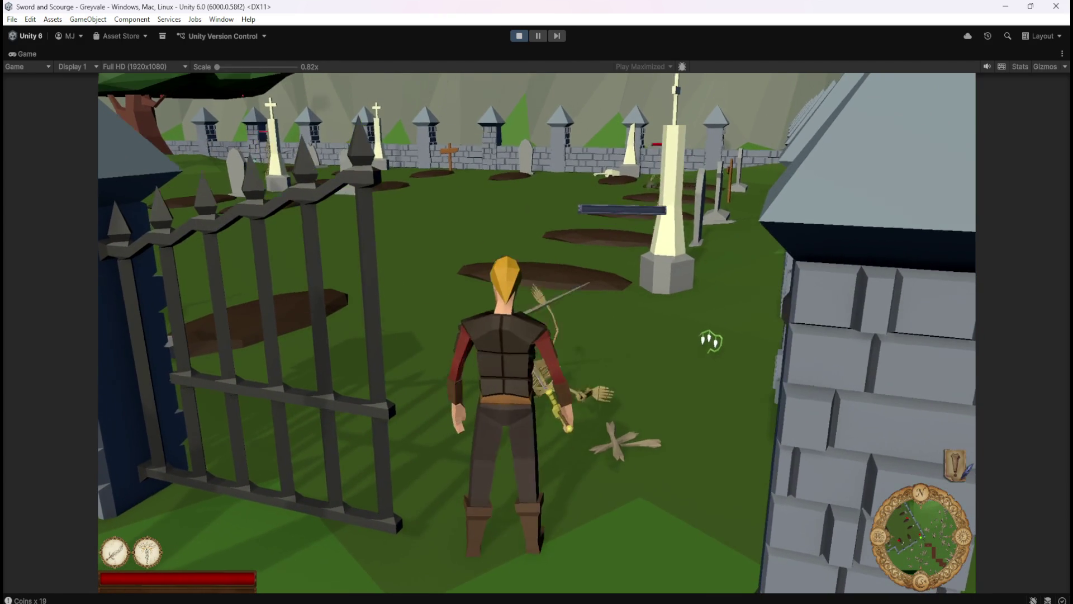
{"action": "key", "text": "w"}
{"action": "left_click", "coordinate": [772, 481]}
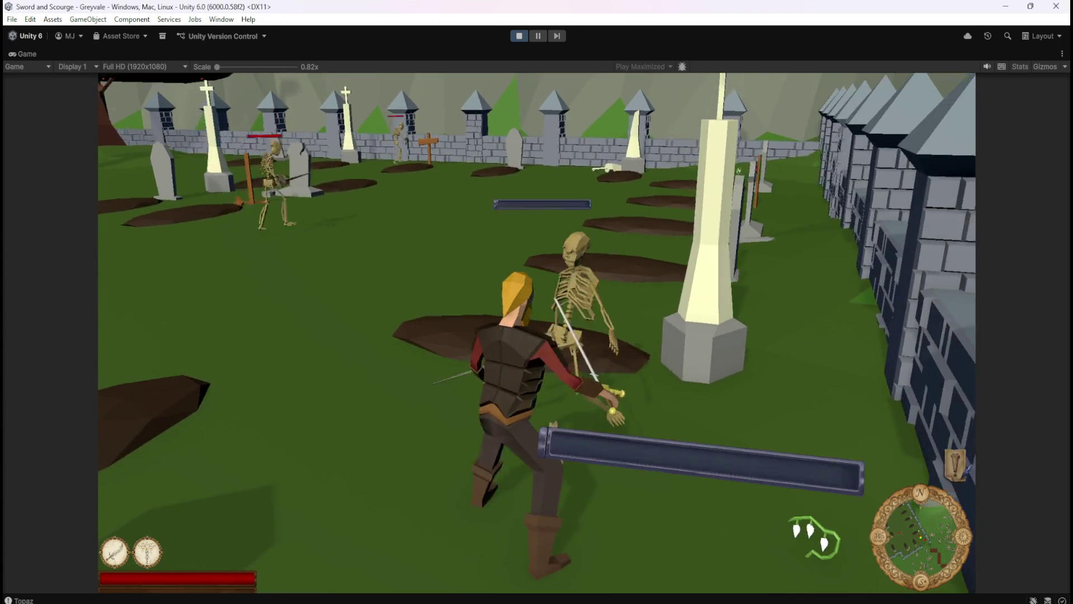
{"action": "key", "text": "Escape"}
{"action": "left_click", "coordinate": [518, 37]}
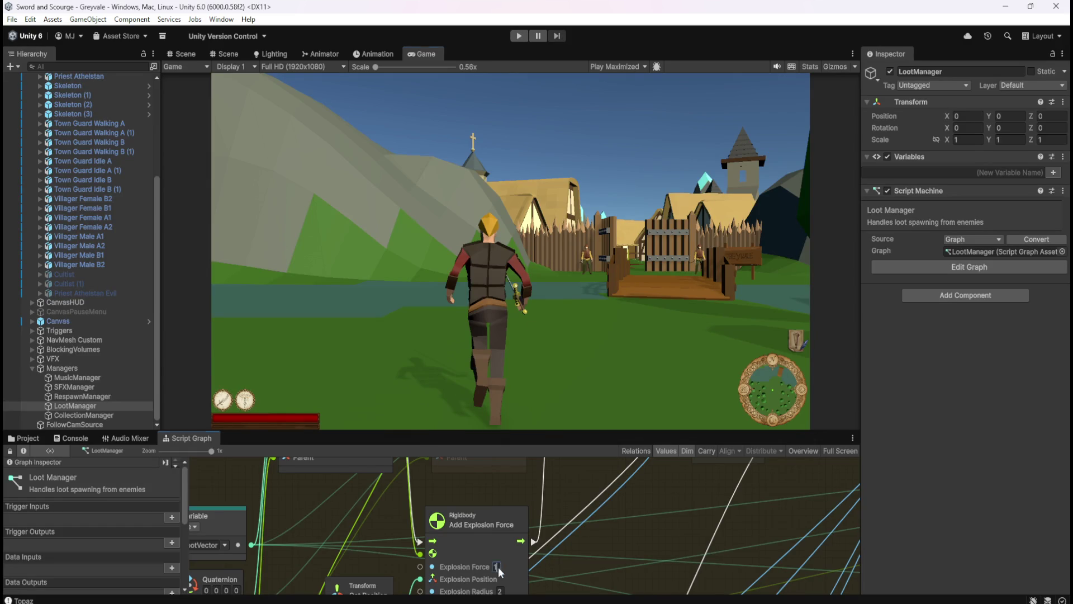
Restart play mode and run the hero from the village gate into the graveyard
{"action": "type", "text": "5"}
{"action": "left_click", "coordinate": [523, 36]}
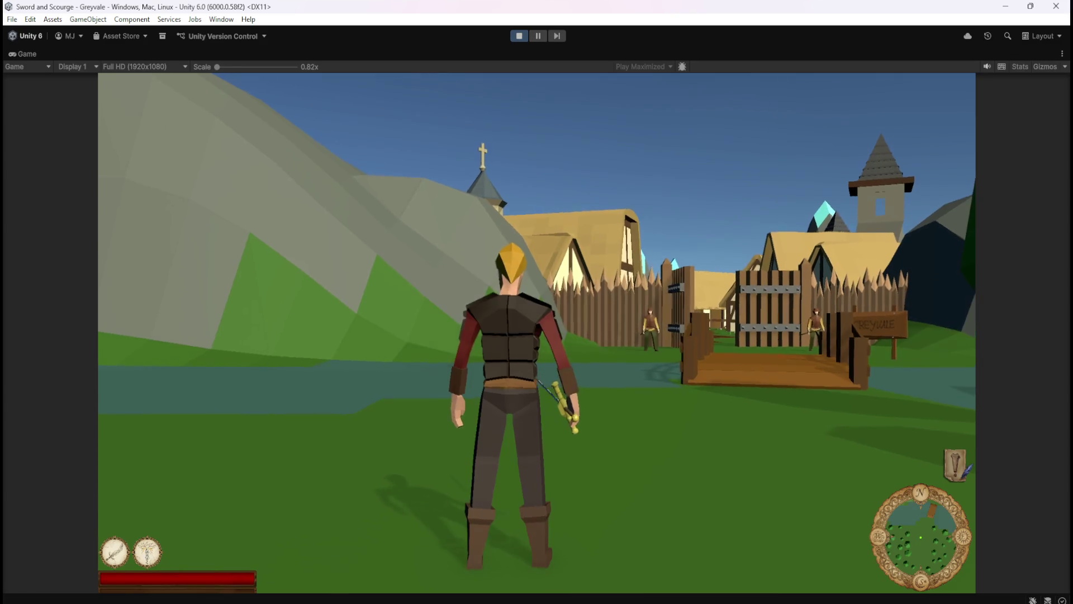
{"action": "key", "text": "w"}
{"action": "key", "text": "w"}
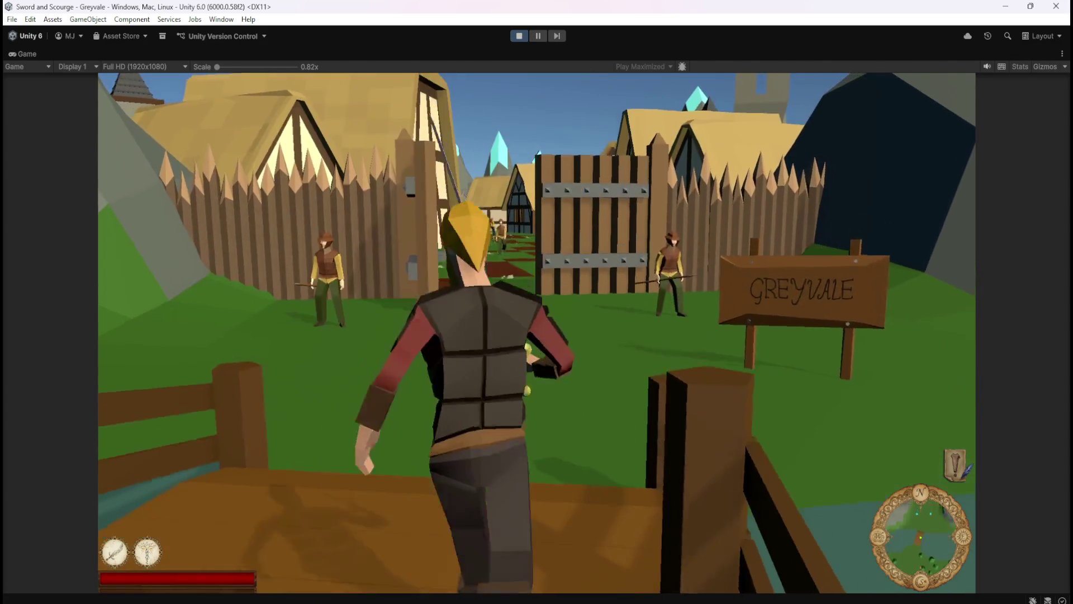
{"action": "key", "text": "w"}
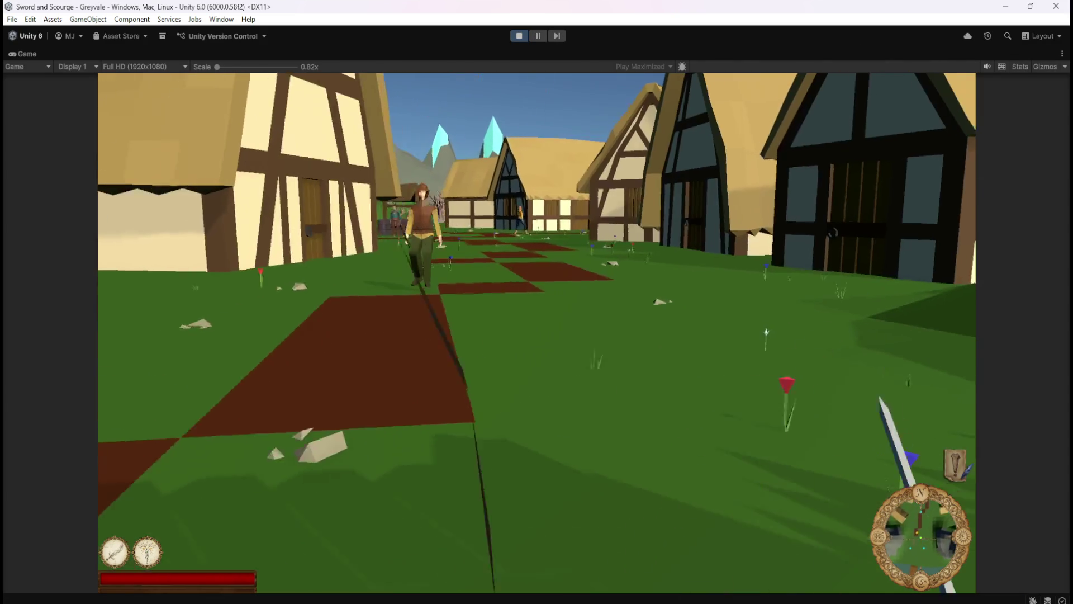
{"action": "key", "text": "w"}
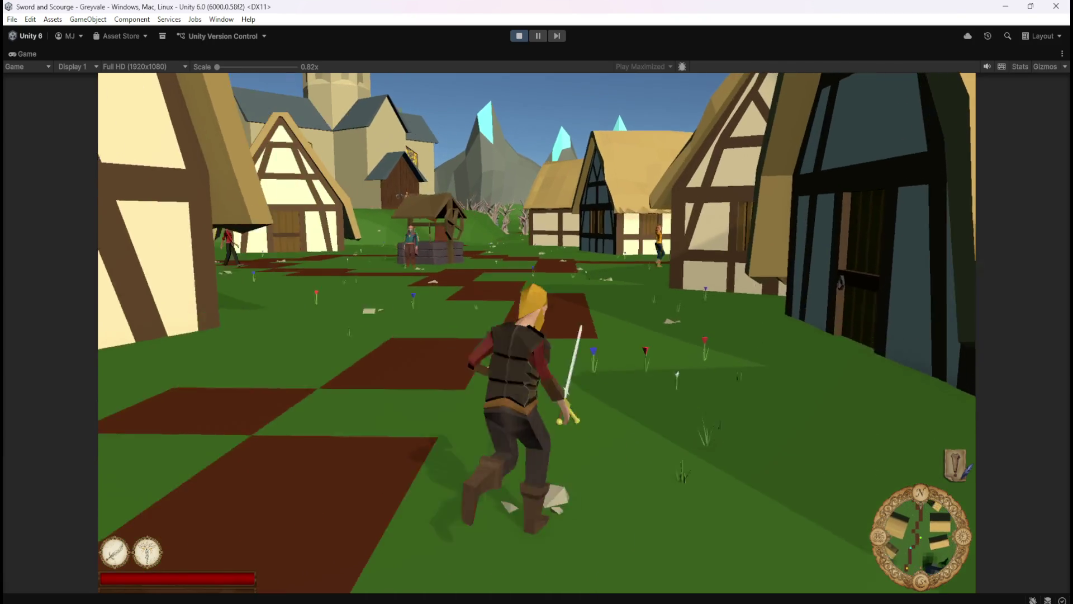
{"action": "key", "text": "w"}
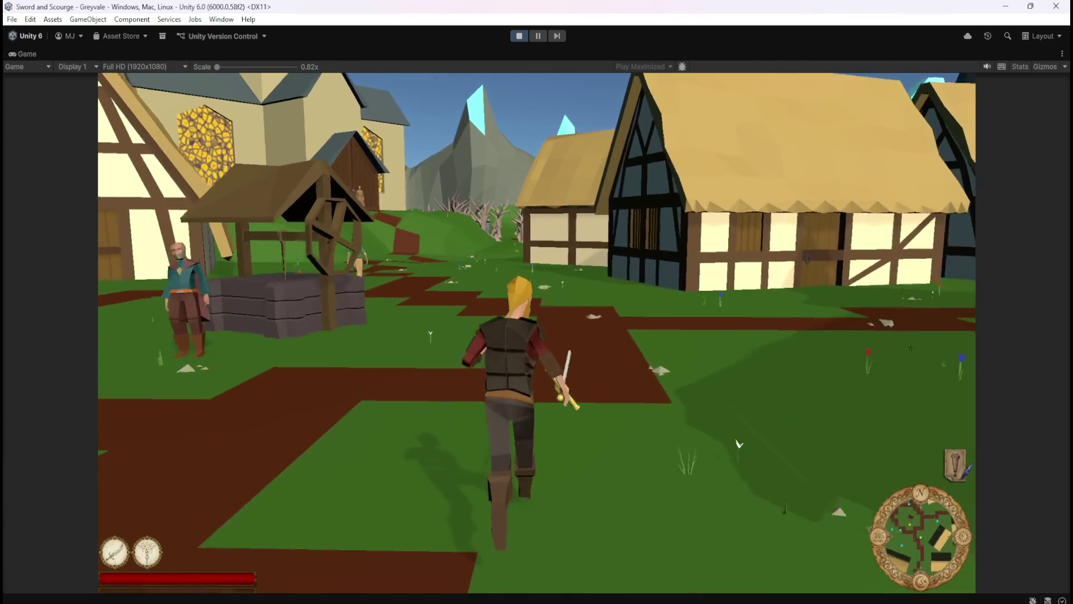
{"action": "key", "text": "w"}
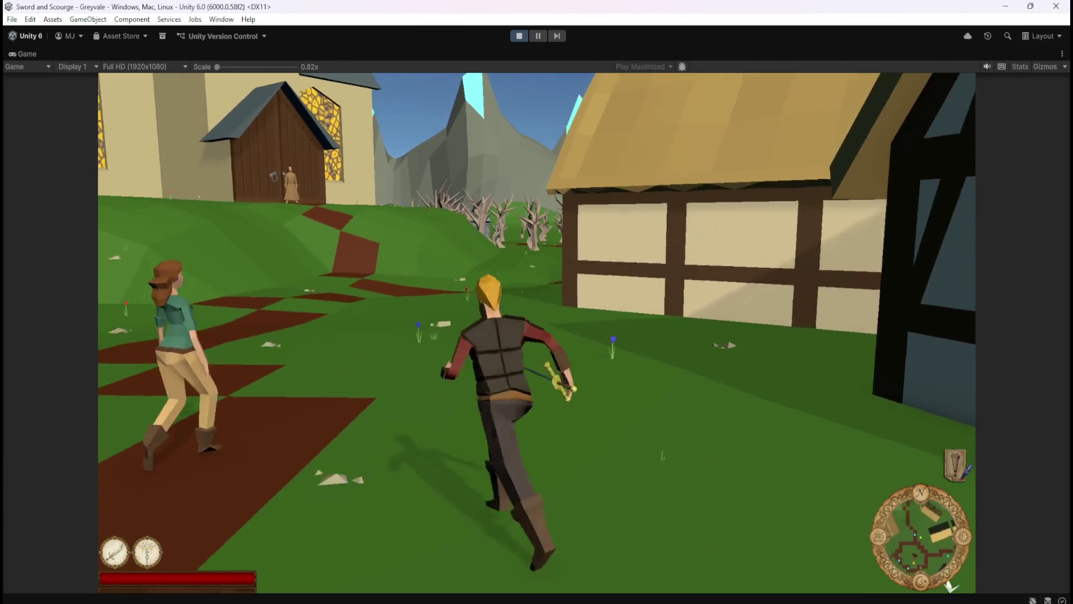
{"action": "key", "text": "w"}
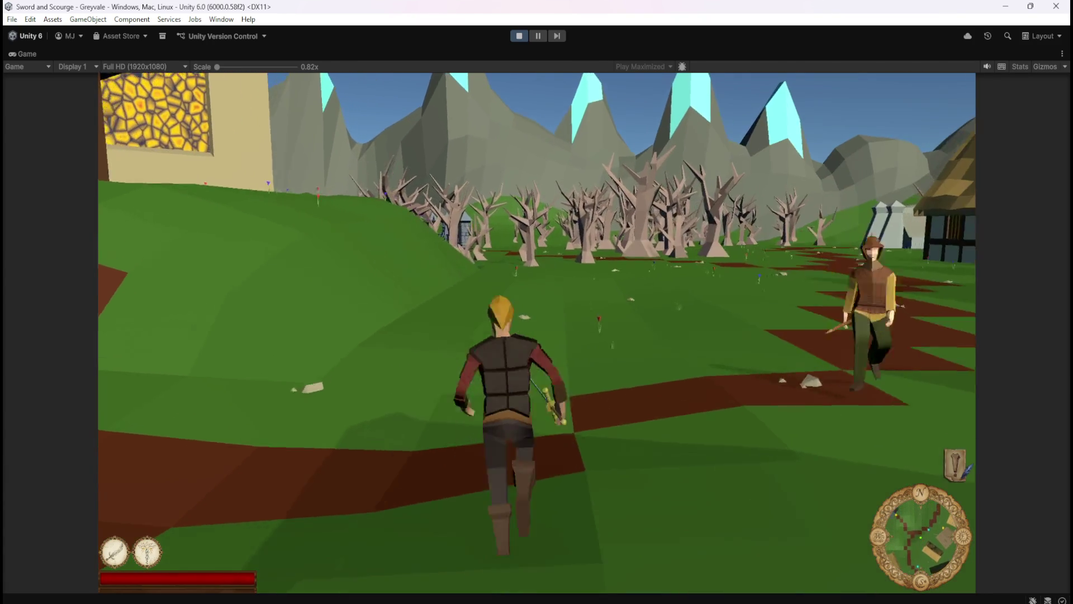
{"action": "key", "text": "w"}
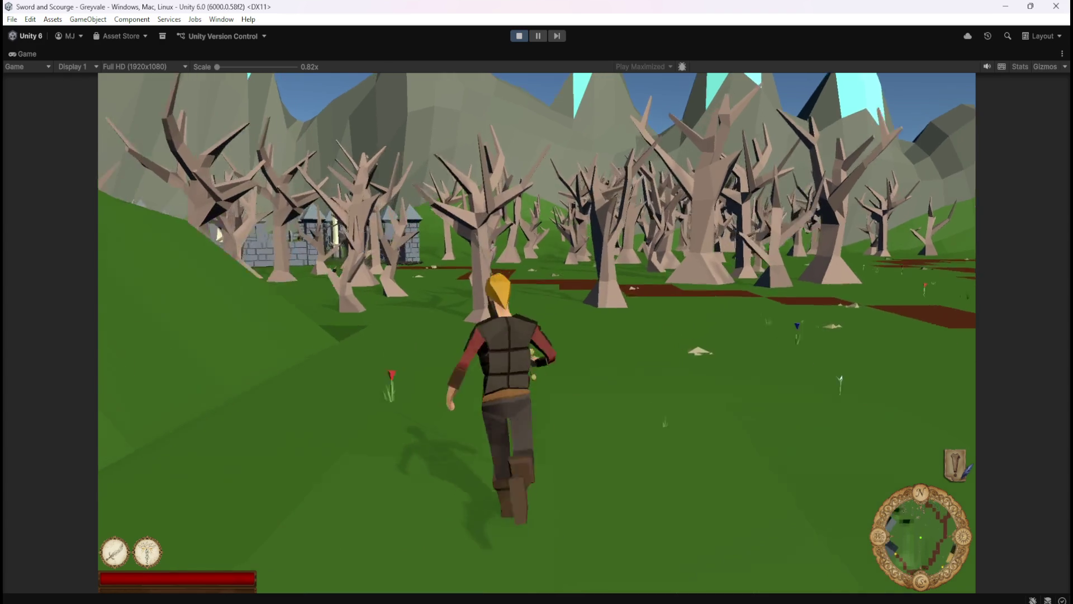
{"action": "key", "text": "w"}
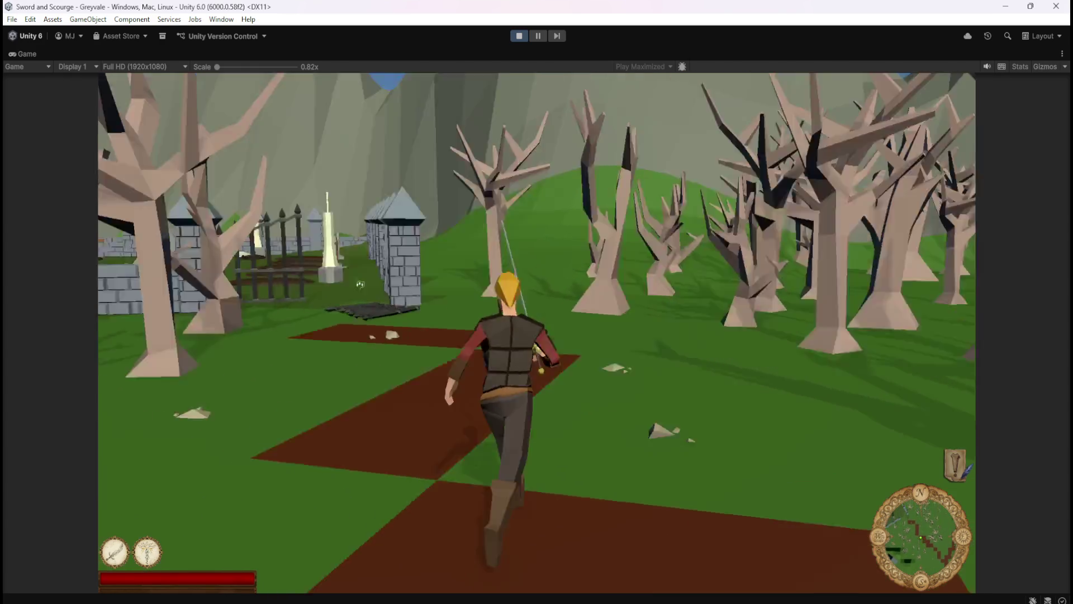
{"action": "key", "text": "w"}
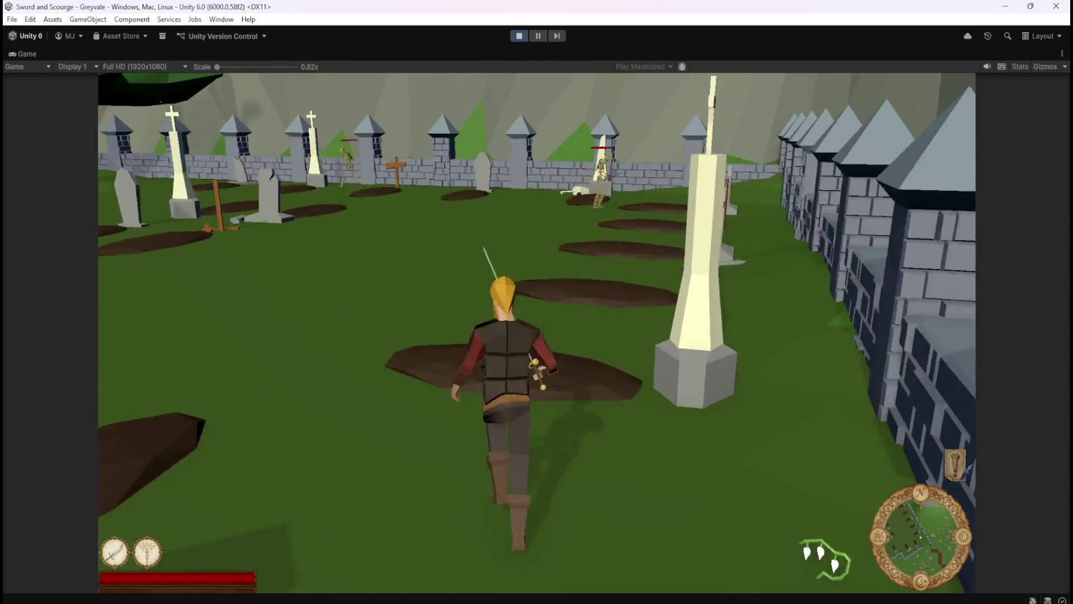
Face a skeleton, pause and stop play mode, then bring up the play mode display choices
{"action": "key", "text": "w"}
{"action": "key", "text": "w"}
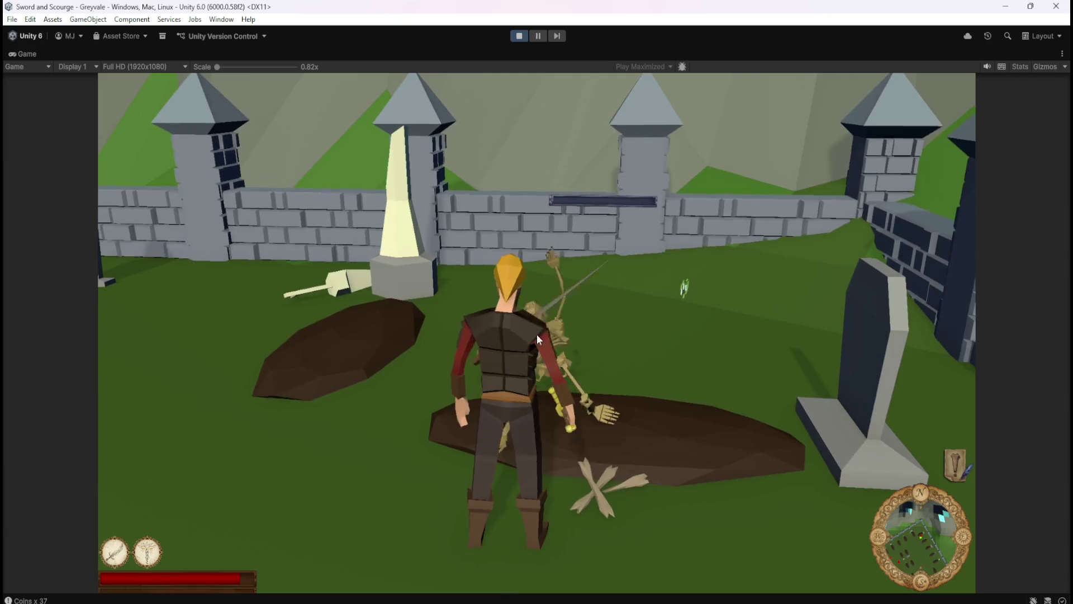
{"action": "key", "text": "Escape"}
{"action": "left_click", "coordinate": [520, 37]}
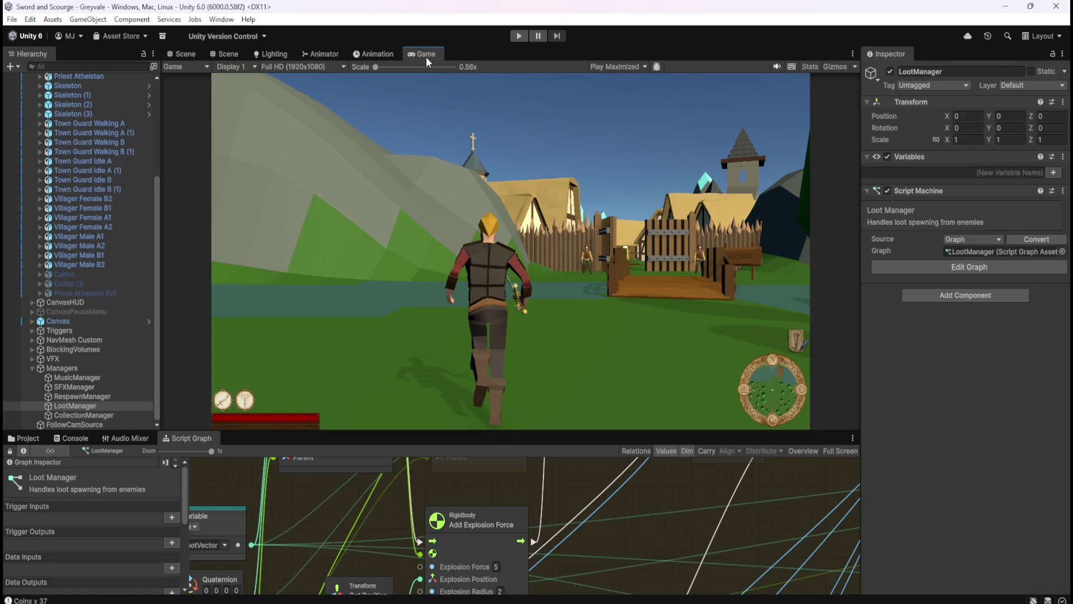
{"action": "left_click", "coordinate": [630, 65]}
Switch the Game view to Play Focused and start play mode
{"action": "left_click", "coordinate": [621, 78]}
{"action": "scroll", "coordinate": [587, 496], "scroll_direction": "down", "scroll_amount": 3}
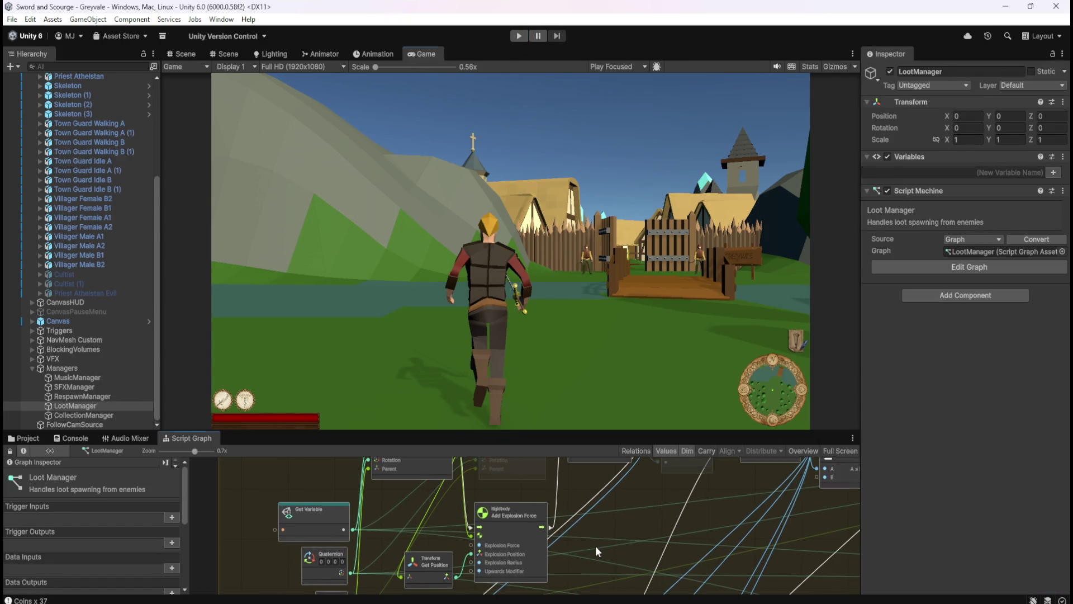
{"action": "scroll", "coordinate": [596, 546], "scroll_direction": "up", "scroll_amount": 2}
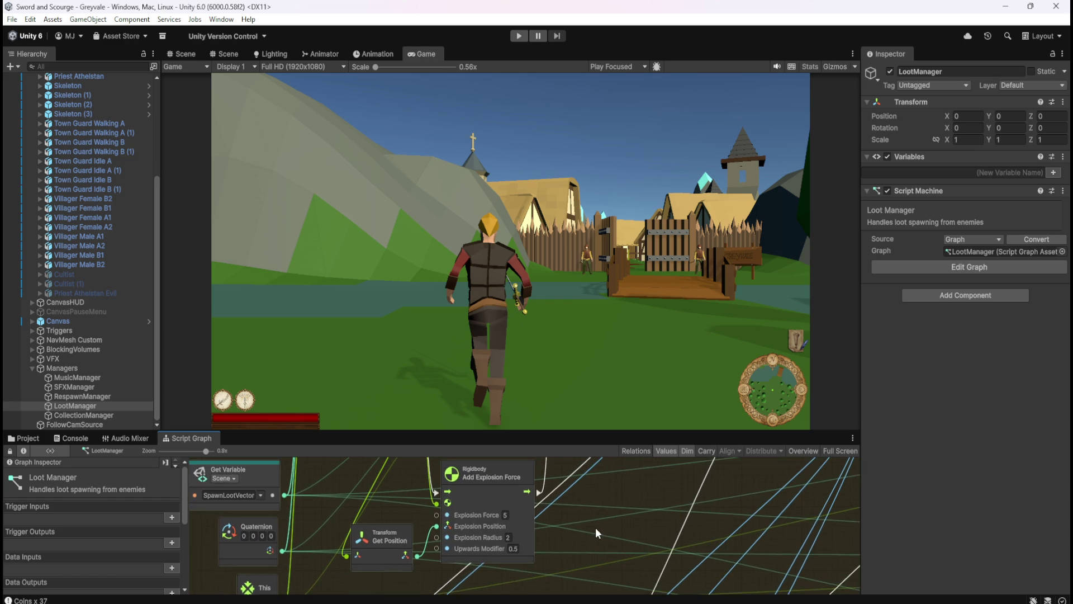
{"action": "left_click", "coordinate": [525, 35]}
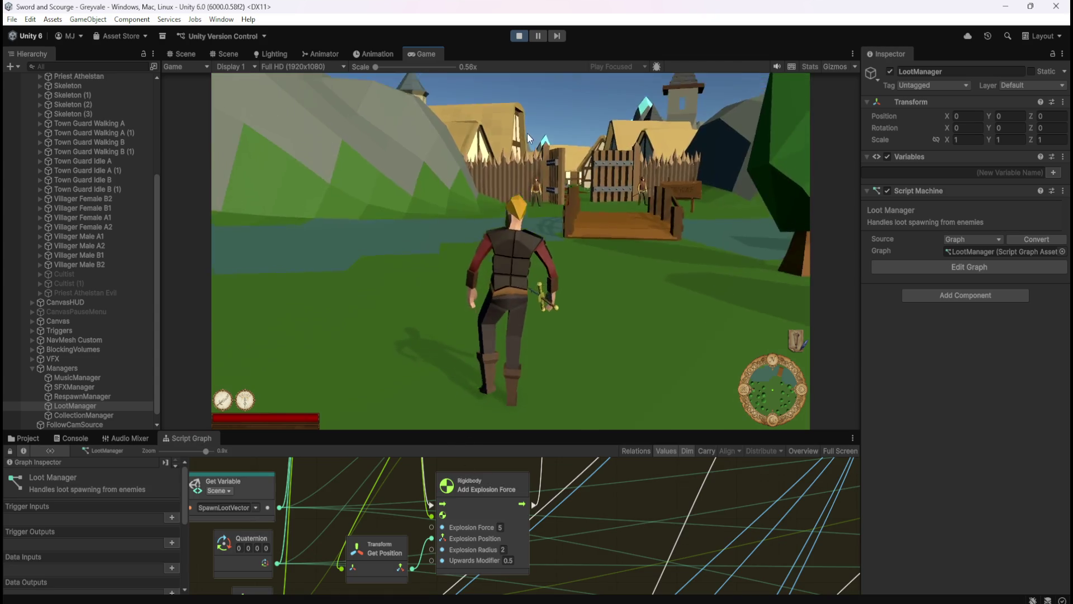
While paused, set the Upwards Modifier to 3 and resume the game
{"action": "left_click", "coordinate": [503, 549]}
{"action": "type", "text": "5"}
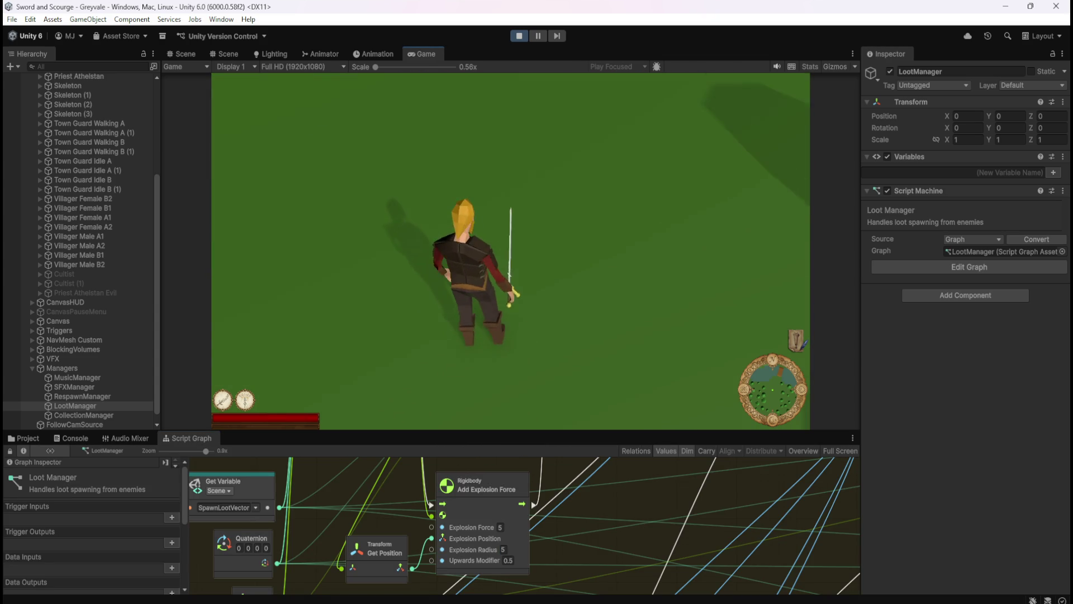
{"action": "key", "text": "Escape"}
{"action": "left_click", "coordinate": [512, 562]}
{"action": "type", "text": "3"}
{"action": "left_click", "coordinate": [627, 255]}
{"action": "left_click", "coordinate": [511, 223]}
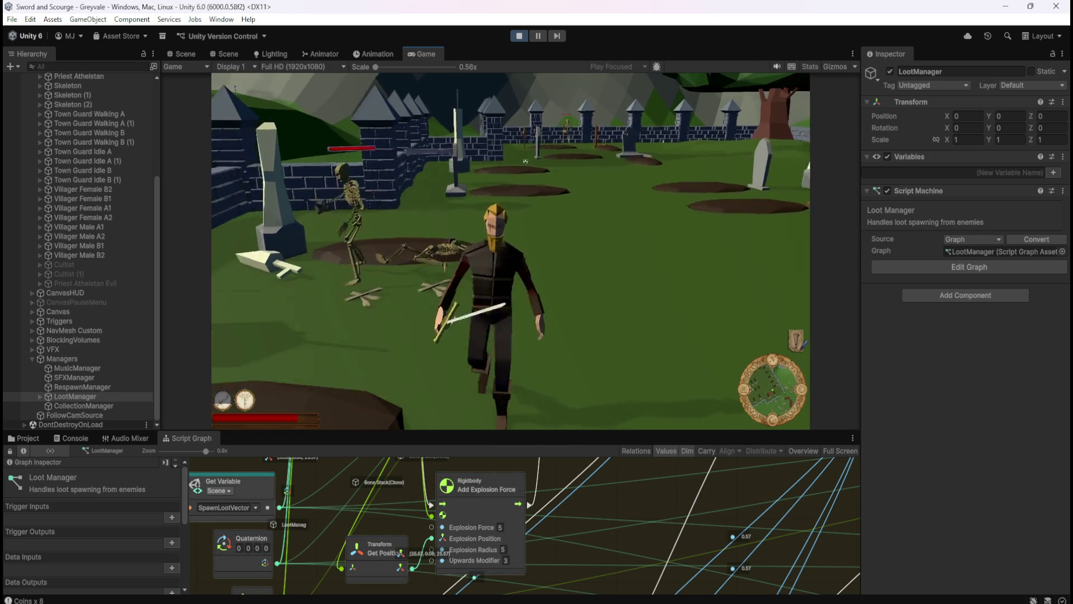
Pause and raise the Explosion Force to 25, then resume testing
{"action": "key", "text": "Escape"}
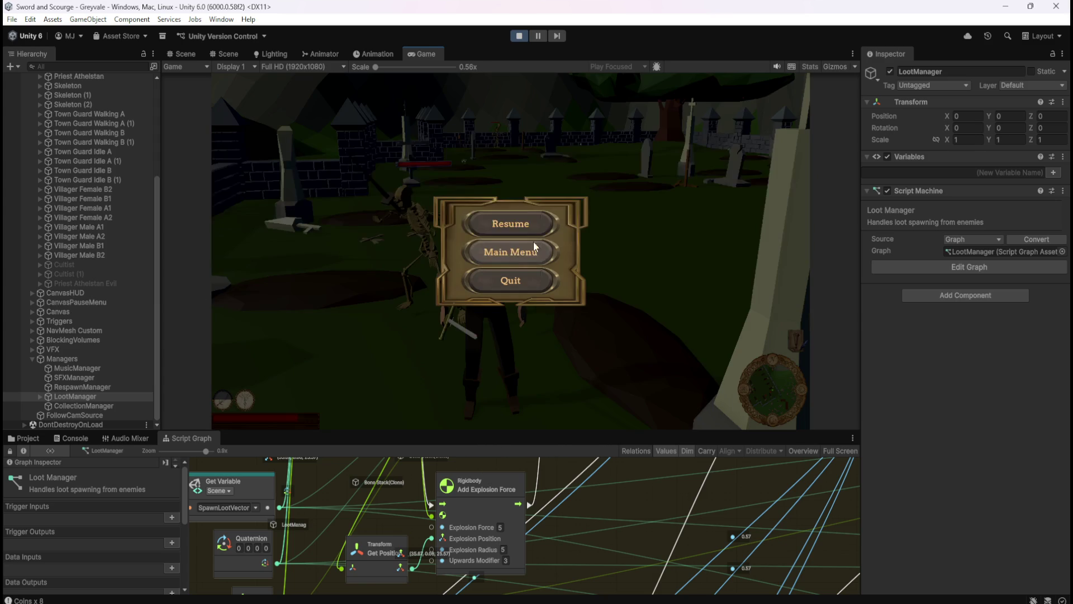
{"action": "left_click", "coordinate": [501, 527]}
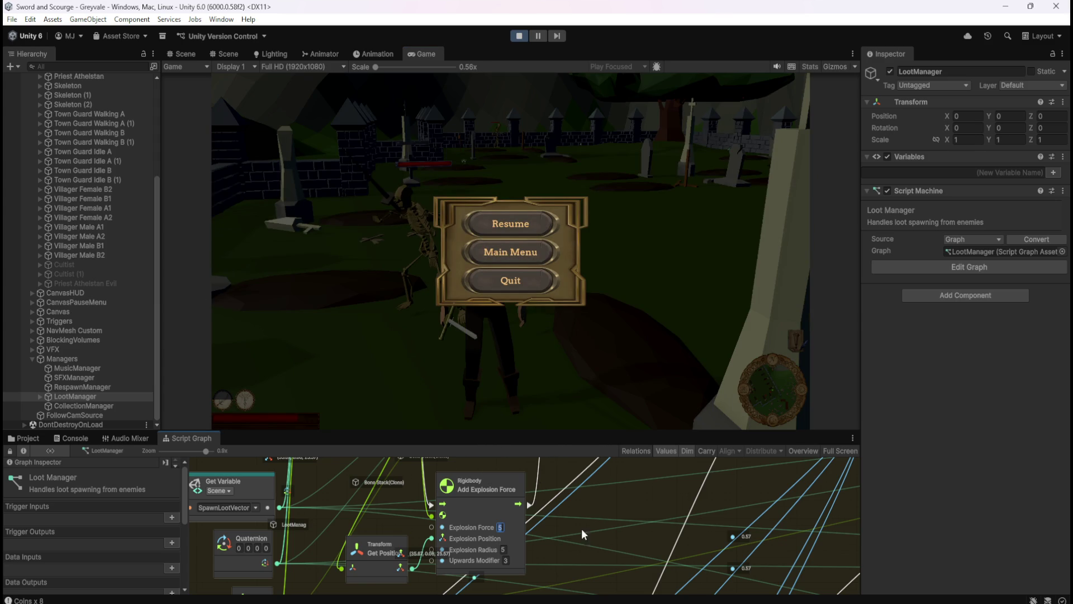
{"action": "type", "text": "25"}
{"action": "key", "text": "Return"}
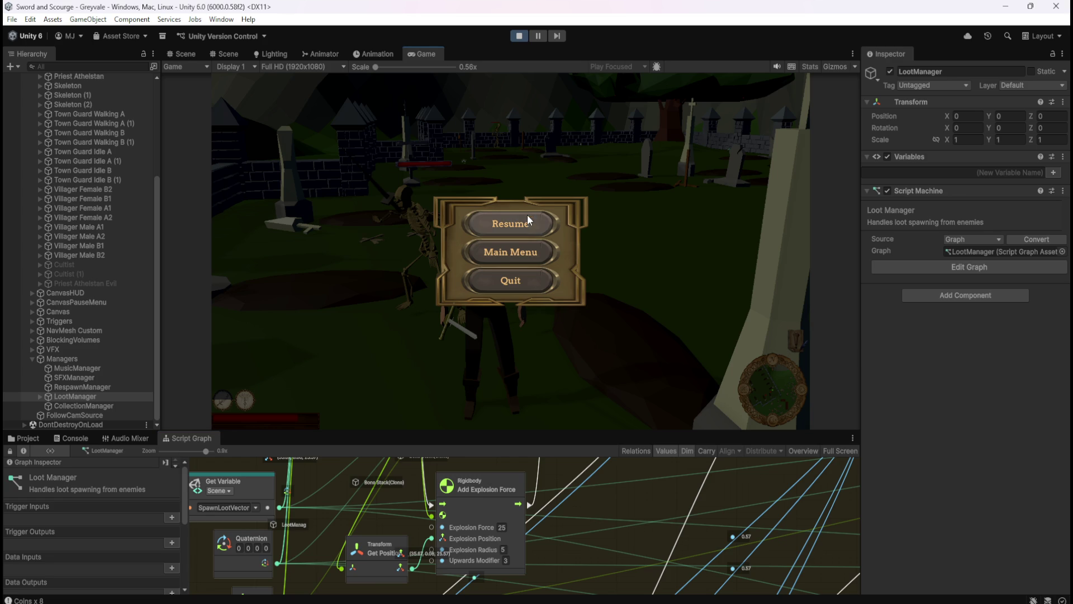
{"action": "left_click", "coordinate": [527, 220]}
Walk past the collapsed skeleton, then set the Explosion Radius to 20 and resume
{"action": "key", "text": "w"}
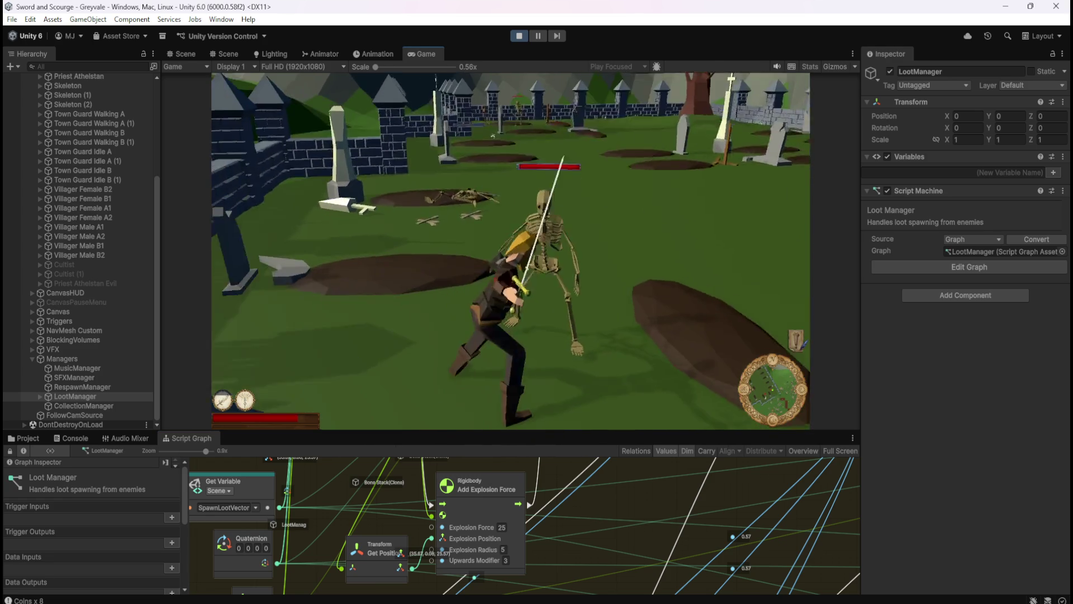
{"action": "key", "text": "w"}
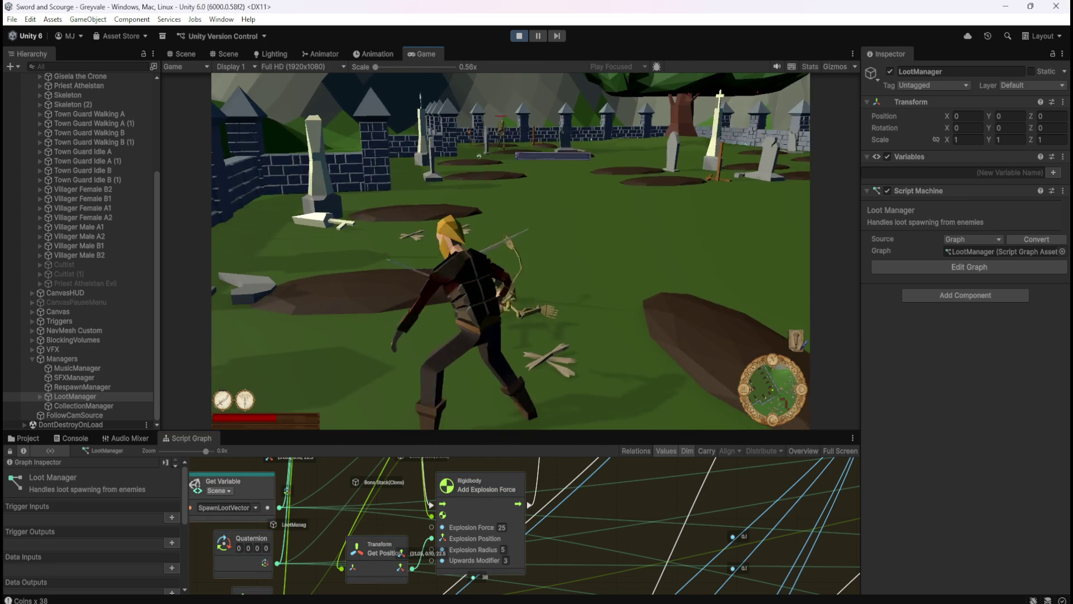
{"action": "key", "text": "w"}
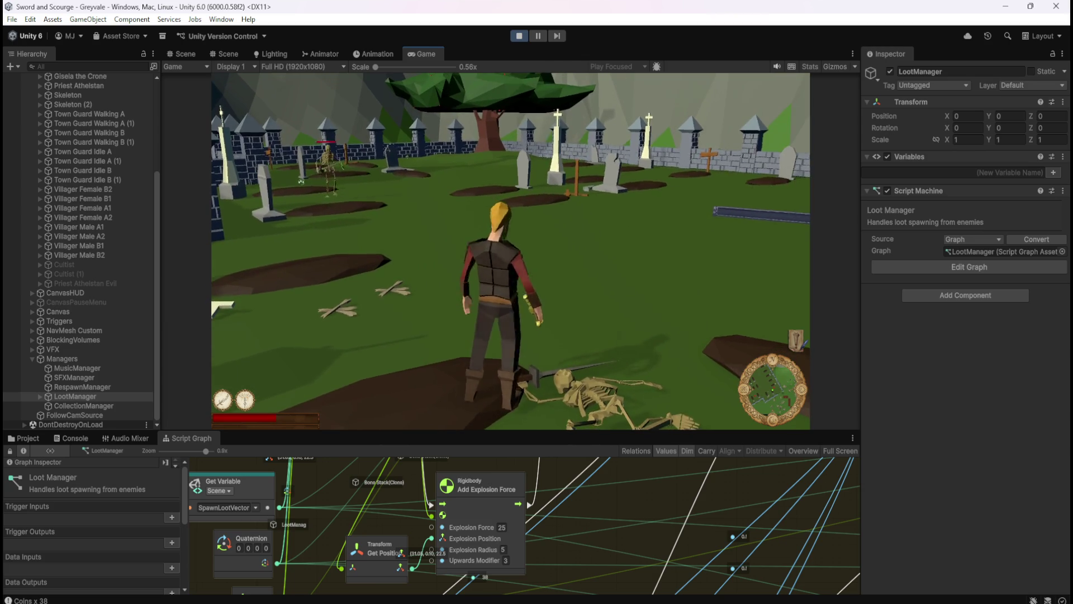
{"action": "key", "text": "s"}
{"action": "key", "text": "Escape"}
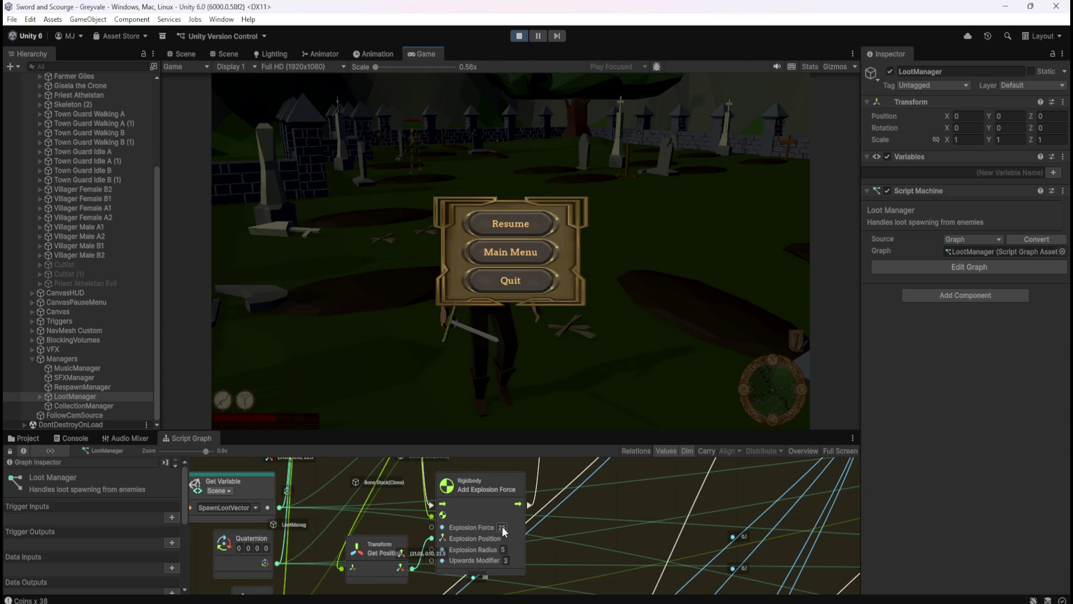
{"action": "type", "text": "20"}
{"action": "key", "text": "Return"}
{"action": "left_click", "coordinate": [492, 224]}
Kill a skeleton by the graveyard wall, inspect the scattered bones, then stop play mode
{"action": "key", "text": "w"}
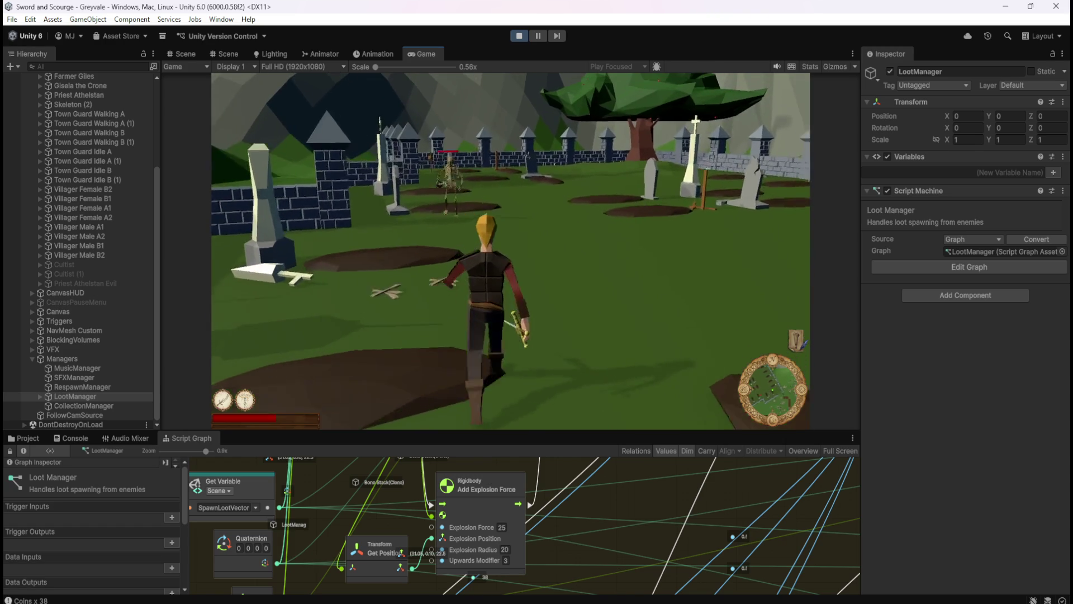
{"action": "left_click", "coordinate": [511, 251]}
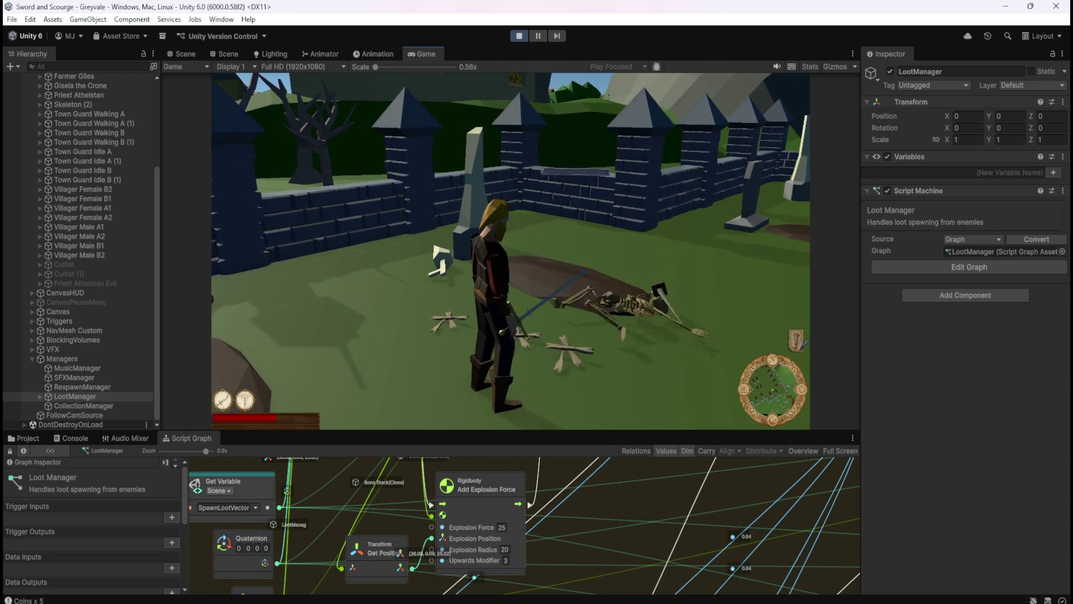
{"action": "key", "text": "w"}
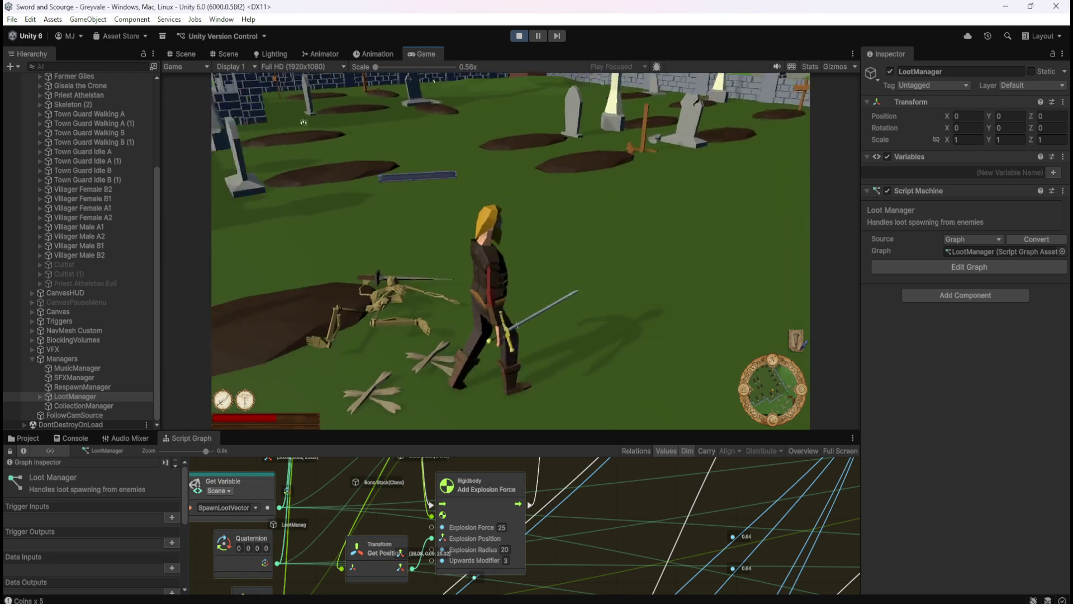
{"action": "key", "text": "s"}
{"action": "key", "text": "a"}
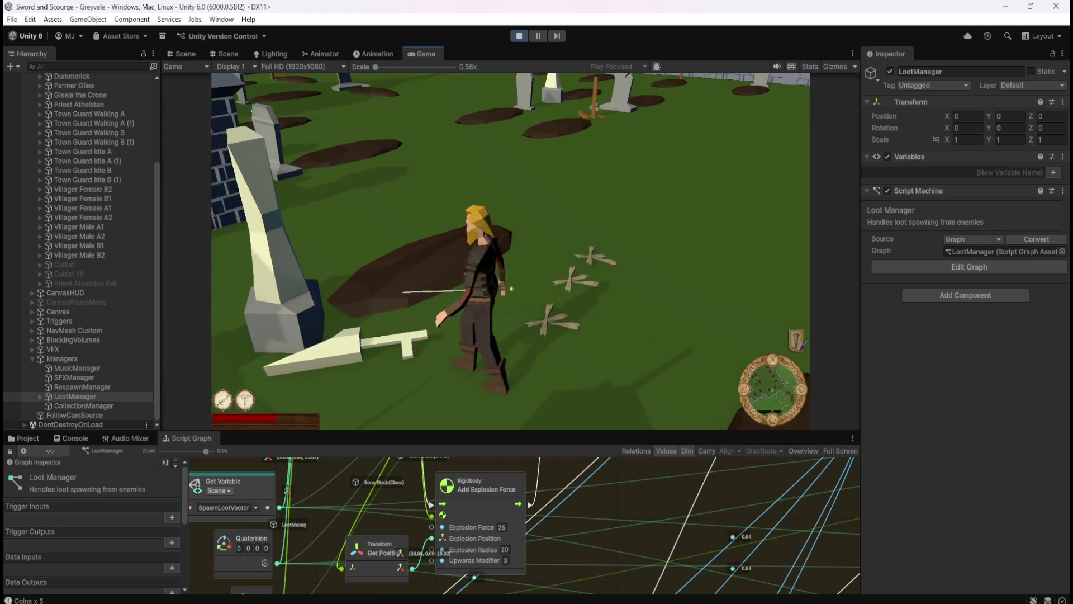
{"action": "key", "text": "d"}
{"action": "key", "text": "w"}
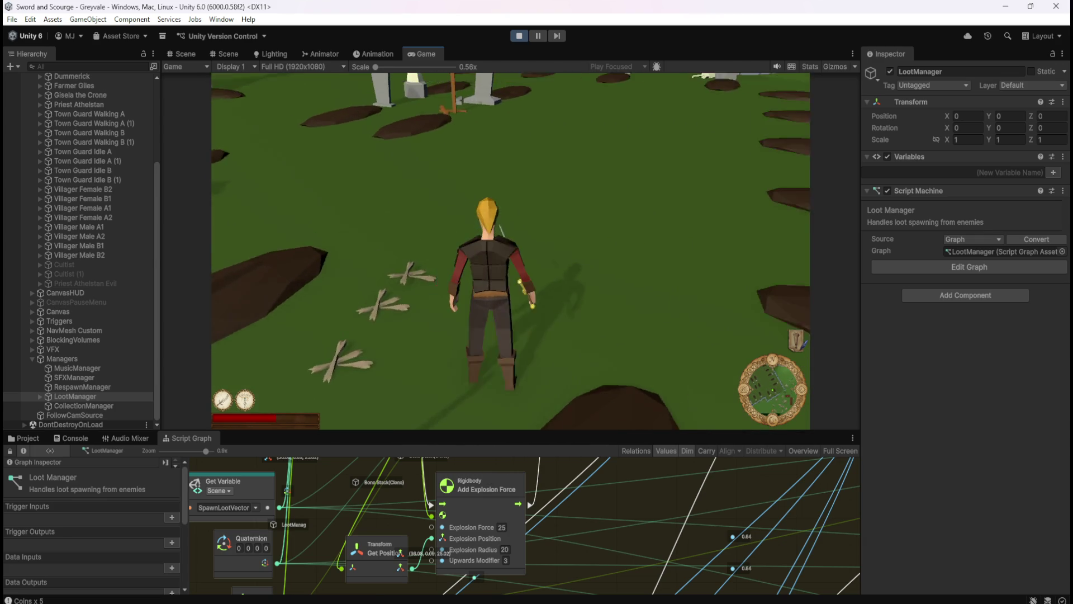
{"action": "key", "text": "Escape"}
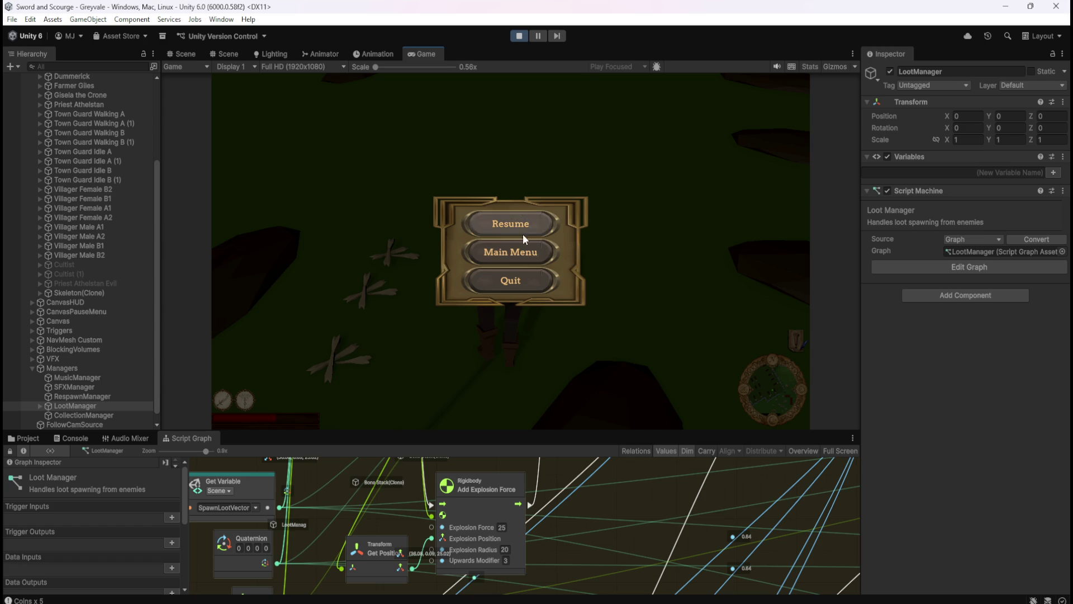
{"action": "left_click", "coordinate": [520, 36]}
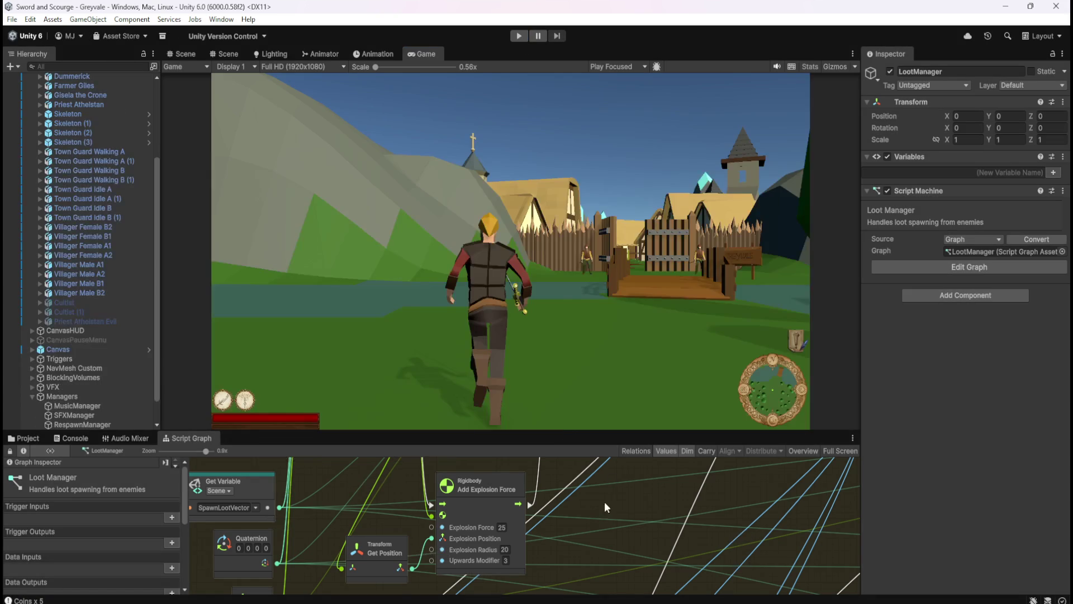
{"action": "key", "text": "shift+space"}
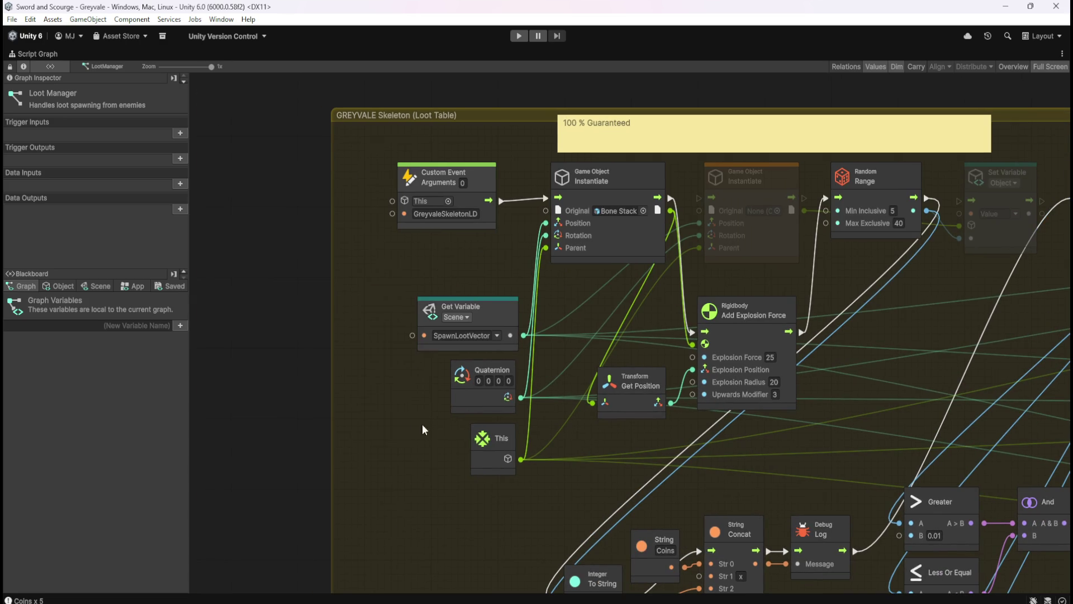
{"action": "right_click", "coordinate": [412, 424]}
{"action": "type", "text": "qu"}
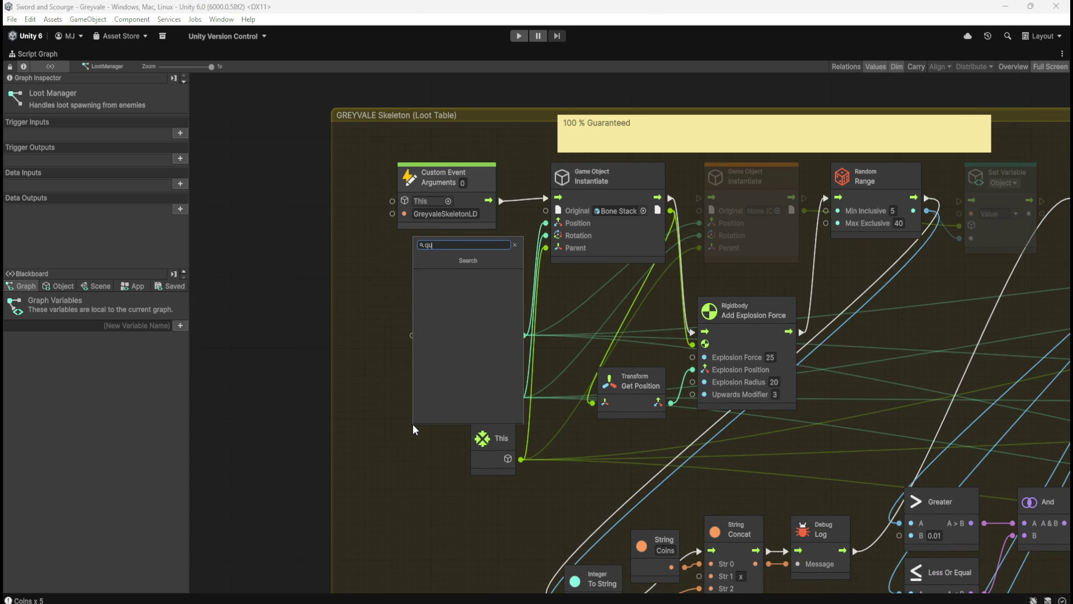
{"action": "type", "text": "arte"}
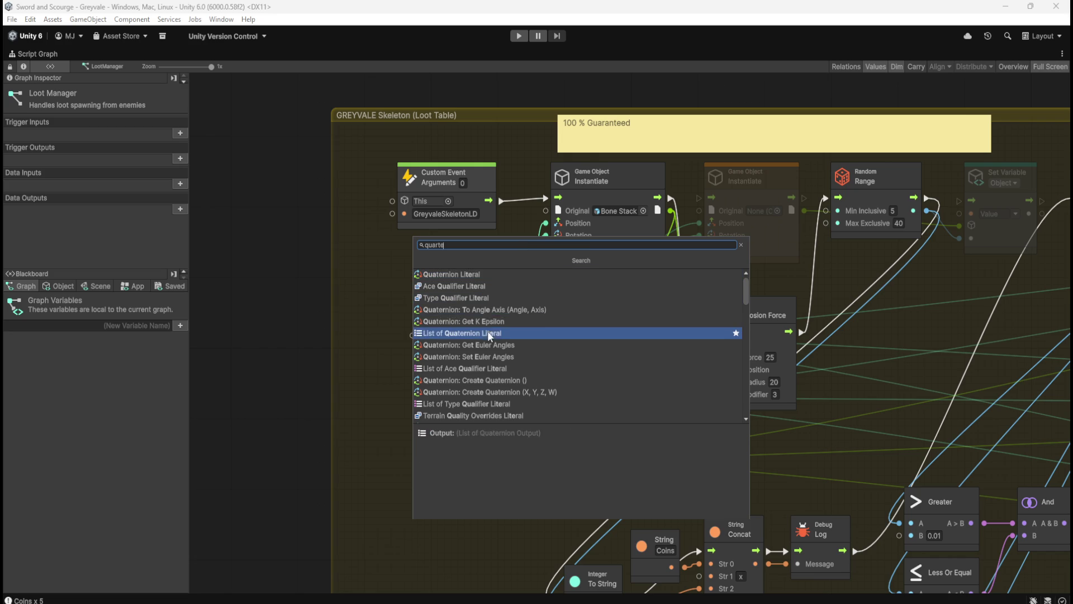
{"action": "key", "text": "ctrl+a"}
{"action": "type", "text": "random quar"}
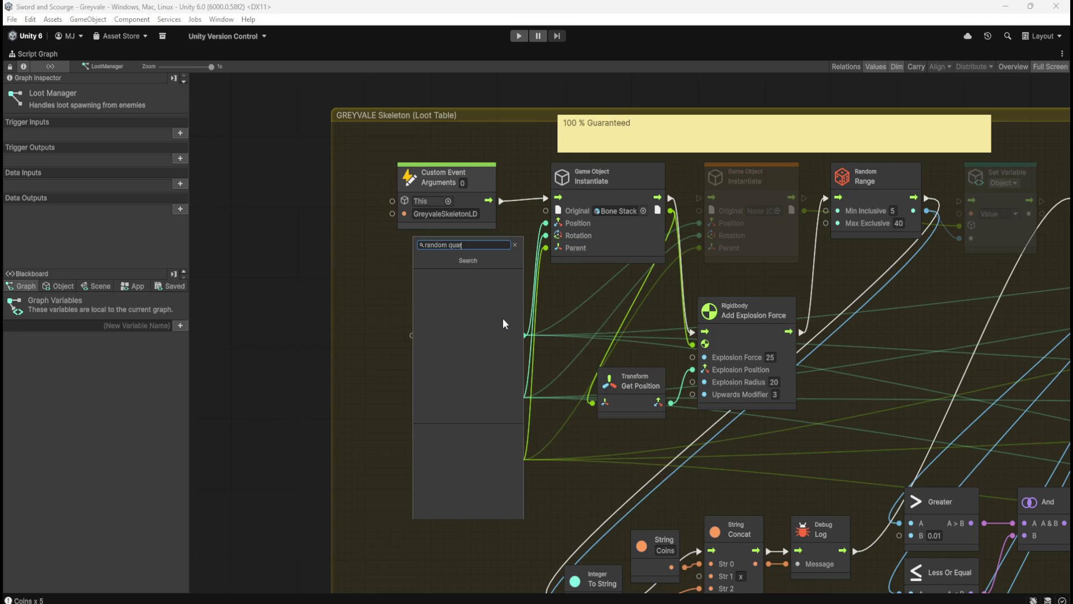
{"action": "key", "text": "ctrl+a"}
{"action": "type", "text": "quar"}
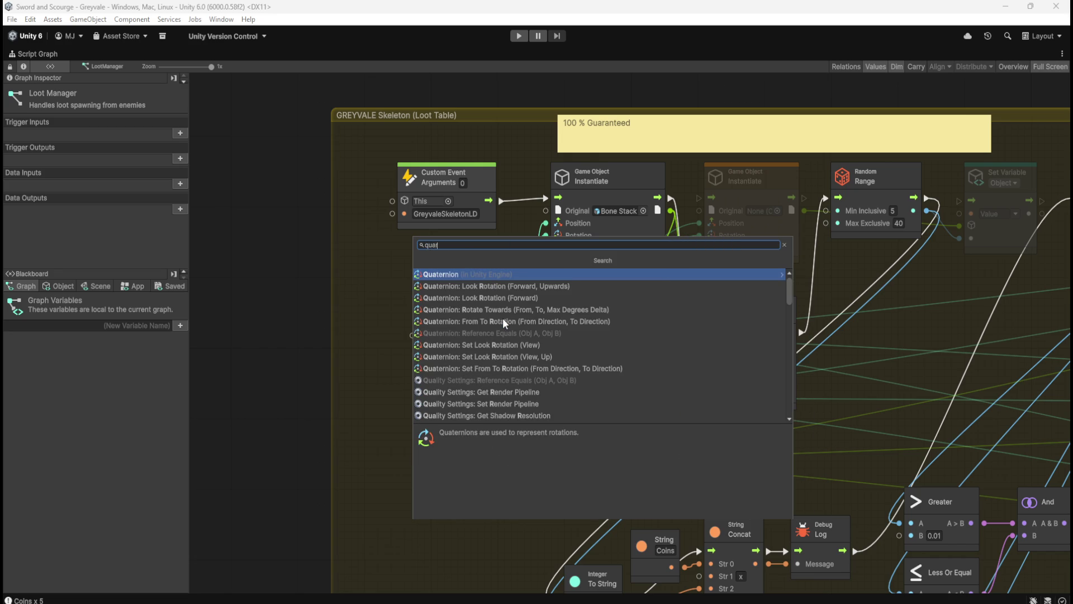
{"action": "key", "text": "Return"}
{"action": "scroll", "coordinate": [502, 317], "scroll_direction": "down", "scroll_amount": 5}
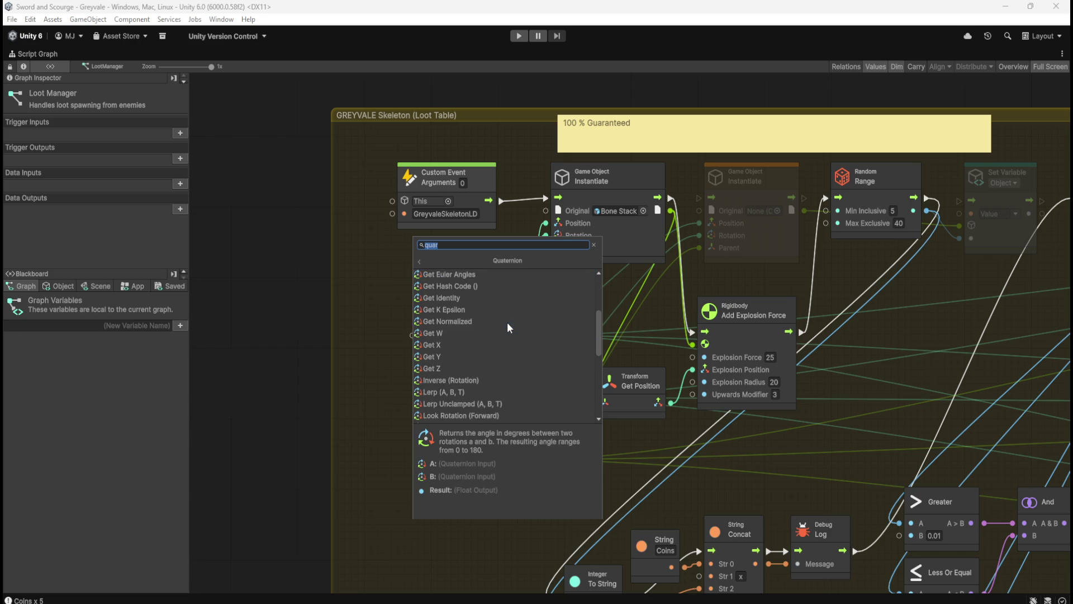
{"action": "scroll", "coordinate": [508, 322], "scroll_direction": "down", "scroll_amount": 4}
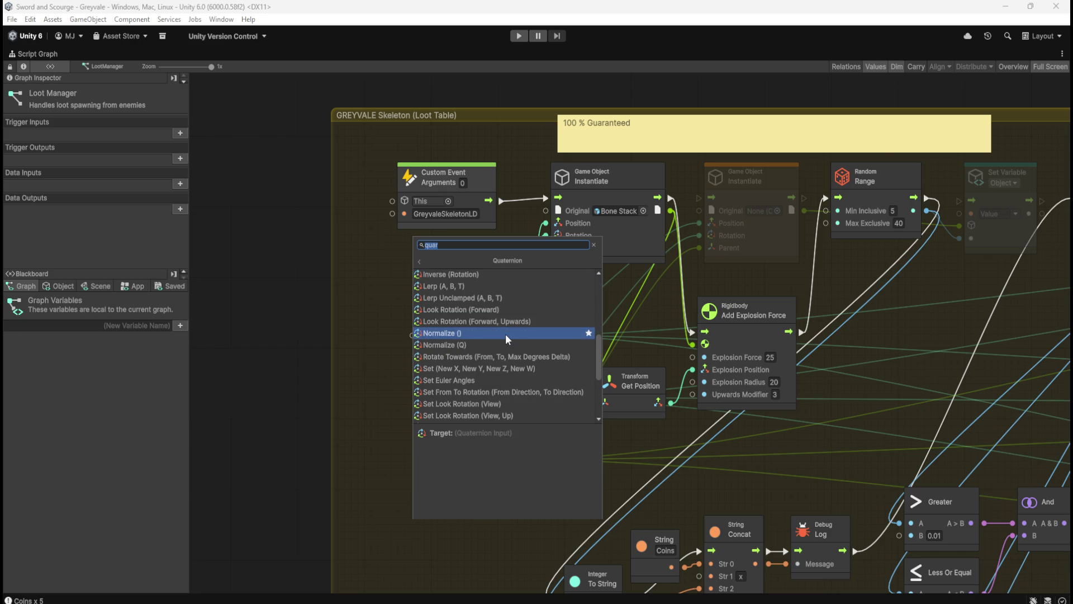
{"action": "scroll", "coordinate": [506, 334], "scroll_direction": "up", "scroll_amount": 3}
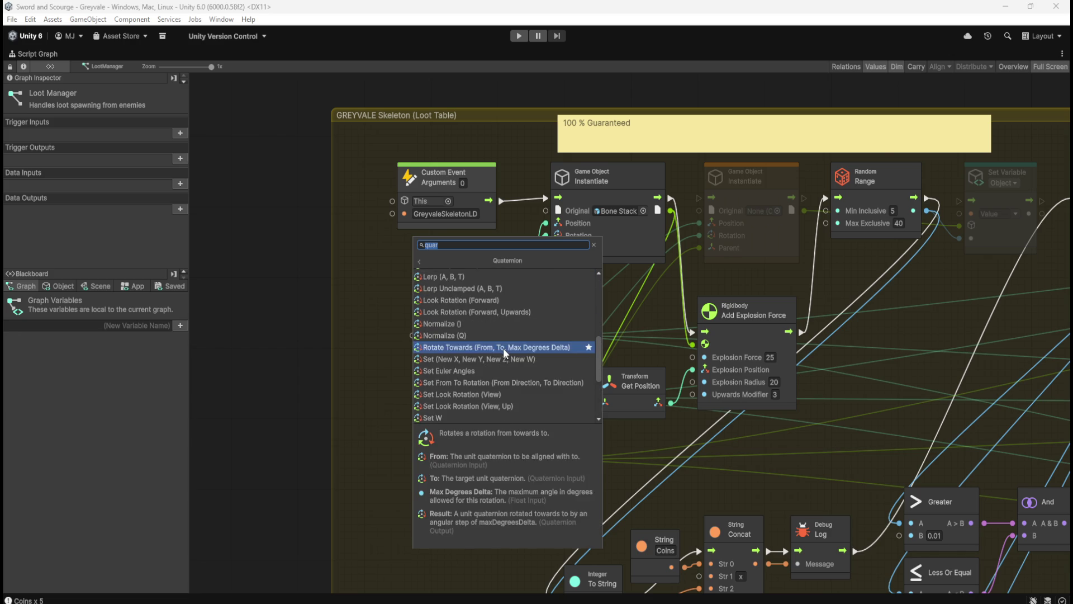
{"action": "scroll", "coordinate": [508, 356], "scroll_direction": "up", "scroll_amount": 1}
{"action": "scroll", "coordinate": [508, 356], "scroll_direction": "up", "scroll_amount": 4}
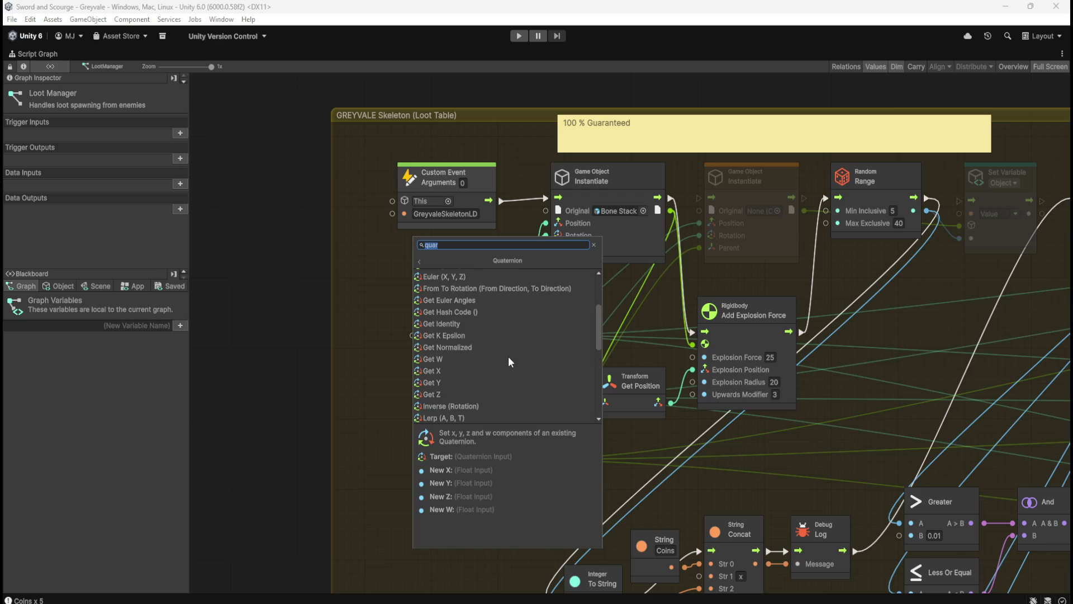
{"action": "scroll", "coordinate": [508, 357], "scroll_direction": "up", "scroll_amount": 3}
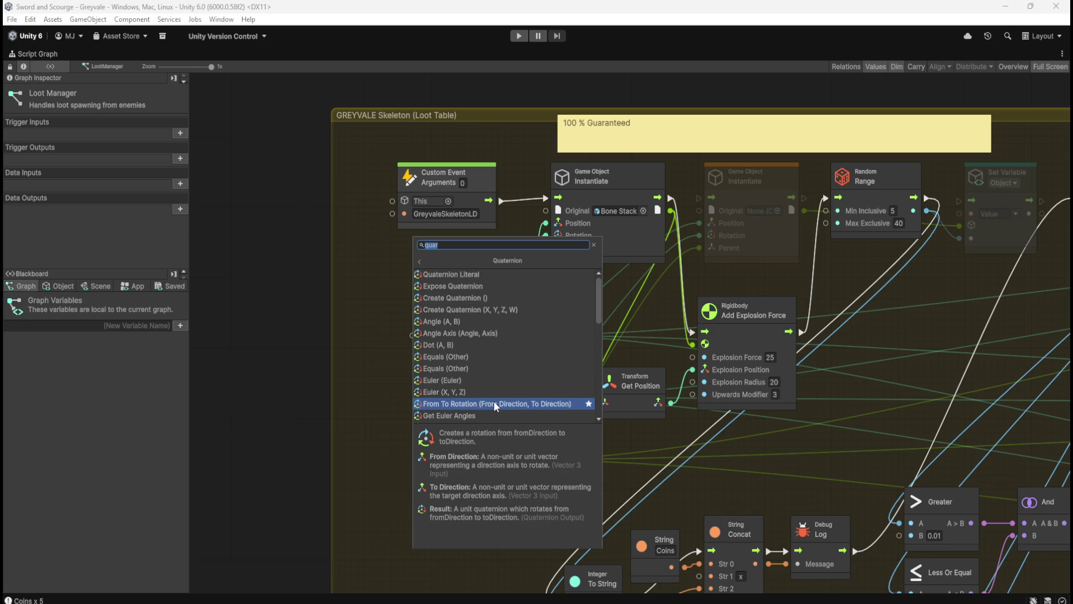
{"action": "scroll", "coordinate": [494, 400], "scroll_direction": "down", "scroll_amount": 4}
{"action": "key", "text": "Up"}
{"action": "key", "text": "Up"}
{"action": "key", "text": "Up"}
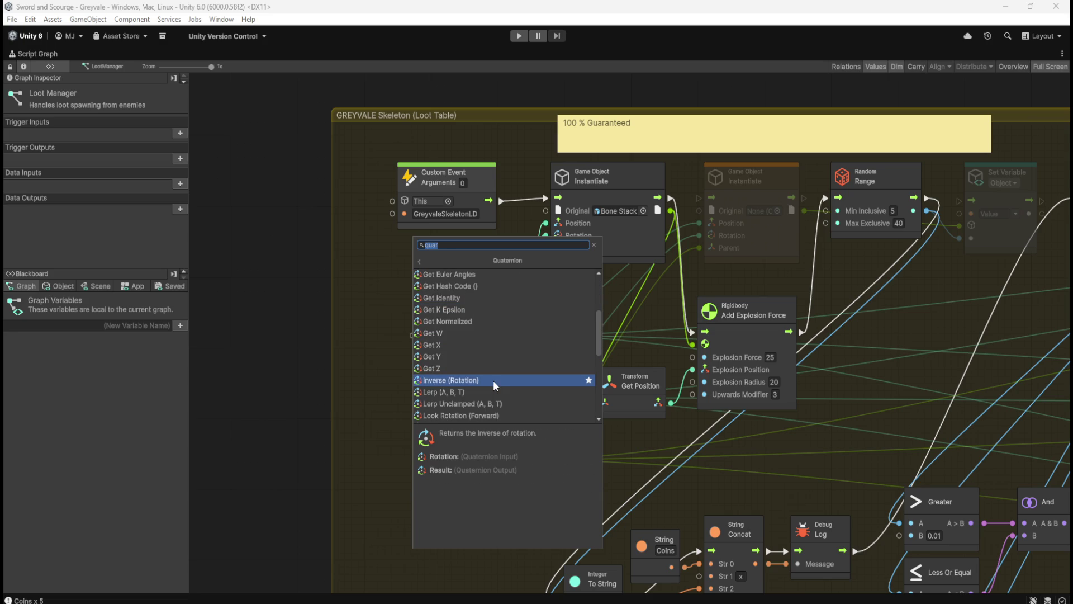
{"action": "scroll", "coordinate": [494, 379], "scroll_direction": "down", "scroll_amount": 1}
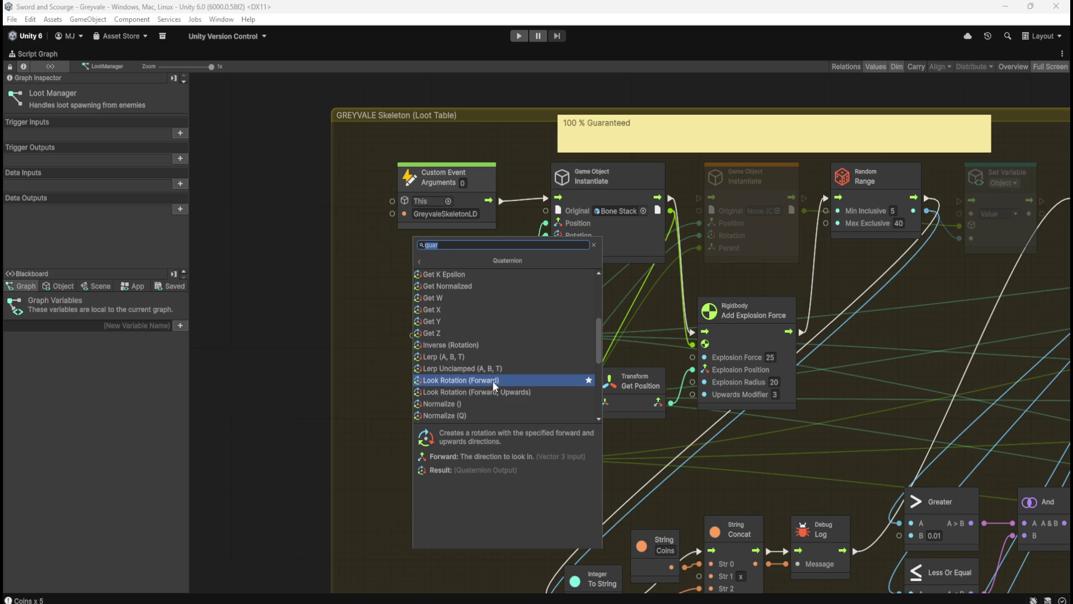
{"action": "scroll", "coordinate": [497, 363], "scroll_direction": "down", "scroll_amount": 3}
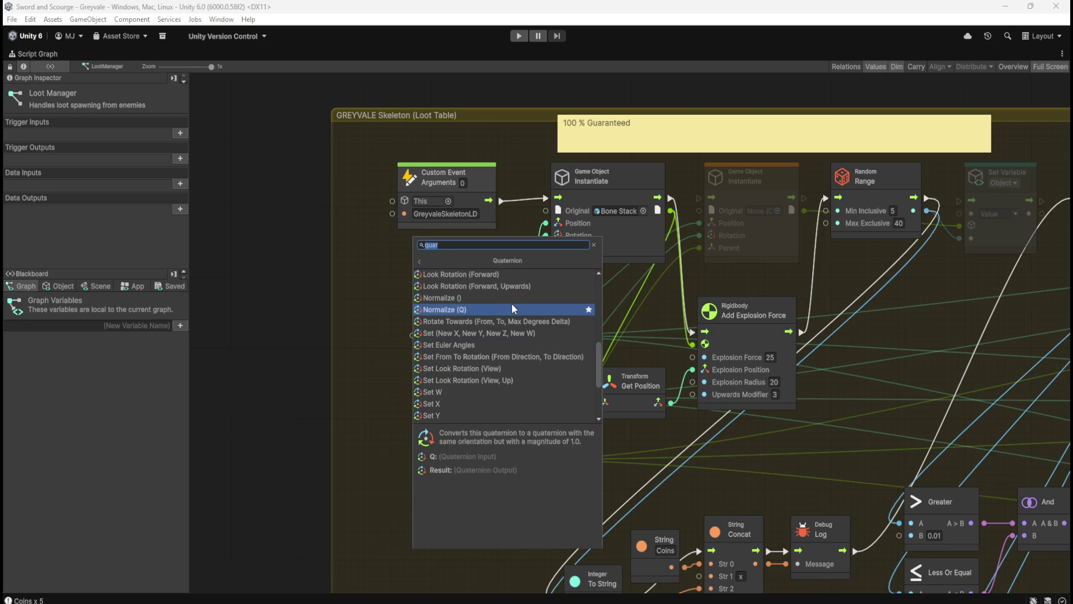
{"action": "scroll", "coordinate": [502, 326], "scroll_direction": "down", "scroll_amount": 3}
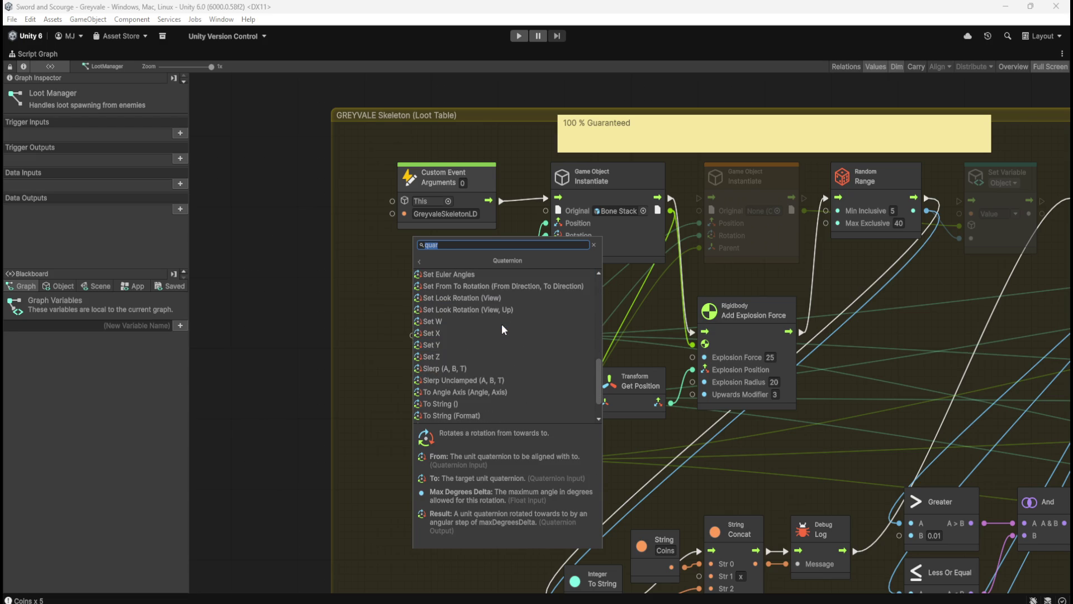
{"action": "scroll", "coordinate": [503, 326], "scroll_direction": "down", "scroll_amount": 1}
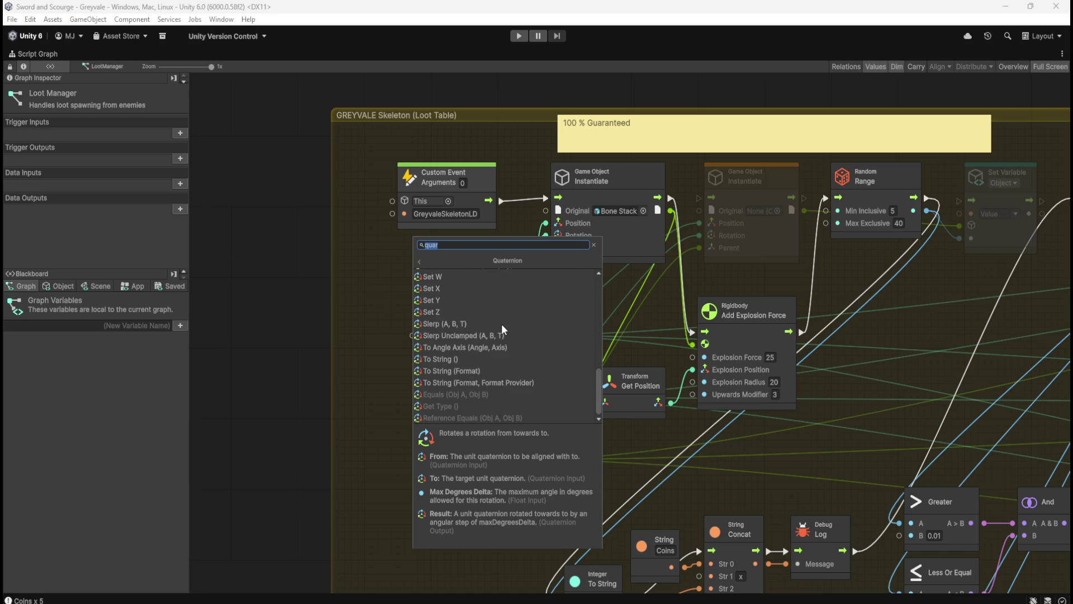
{"action": "scroll", "coordinate": [502, 324], "scroll_direction": "up", "scroll_amount": 5}
{"action": "scroll", "coordinate": [502, 324], "scroll_direction": "down", "scroll_amount": 1}
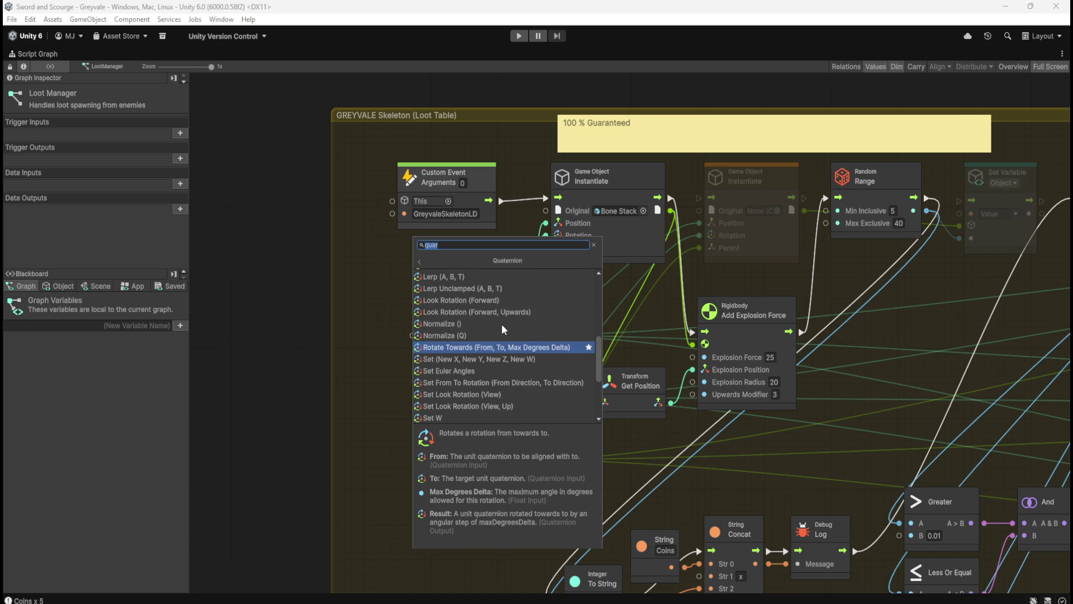
{"action": "scroll", "coordinate": [502, 324], "scroll_direction": "down", "scroll_amount": 3}
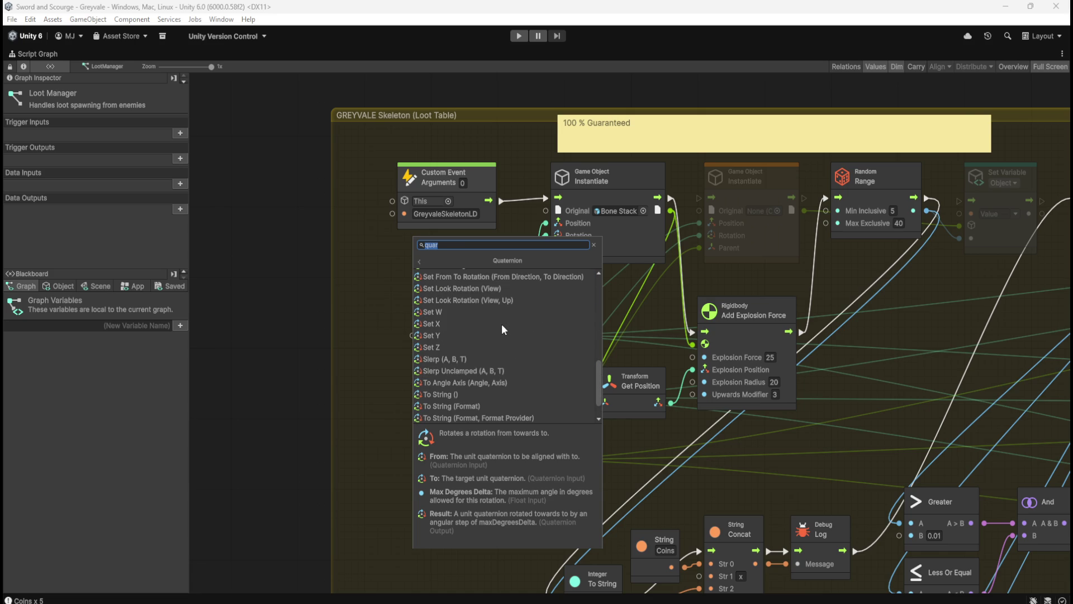
{"action": "key", "text": "Escape"}
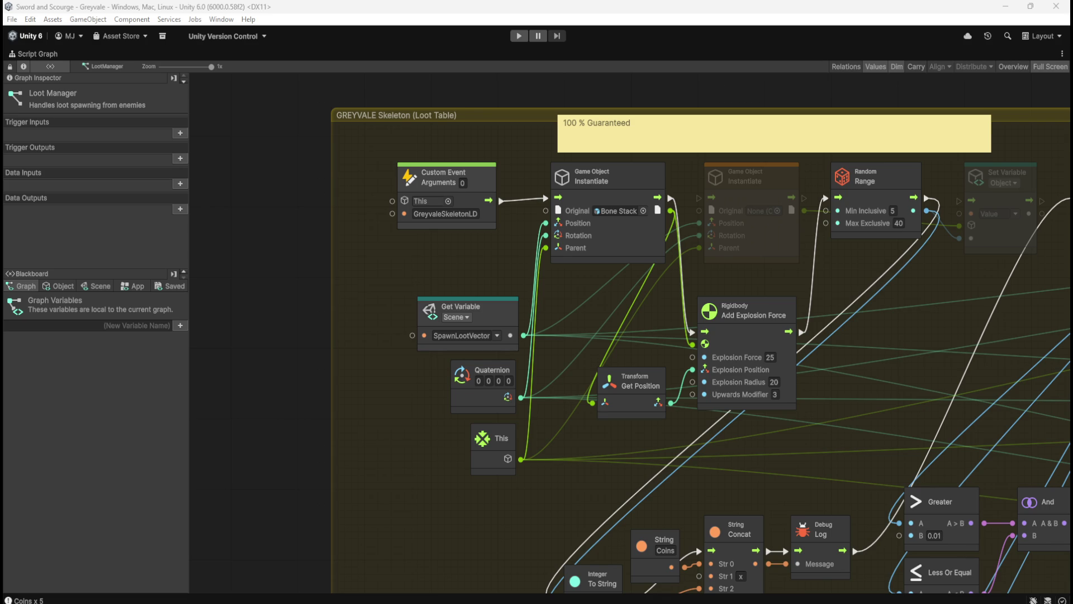
Search 'vector 3', add a Create Vector 3 (X, Y, Z) node and place it beside the This node
{"action": "right_click", "coordinate": [413, 411]}
{"action": "type", "text": "euler"}
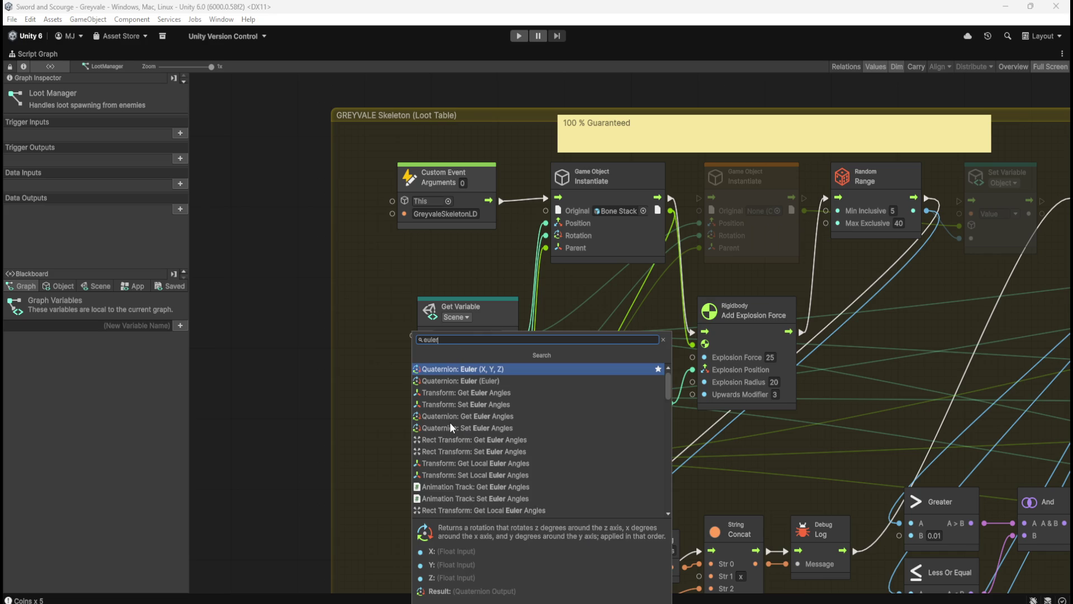
{"action": "key", "text": "ctrl+a"}
{"action": "type", "text": "make ve"}
{"action": "key", "text": "ctrl+a"}
{"action": "type", "text": "vector 3"}
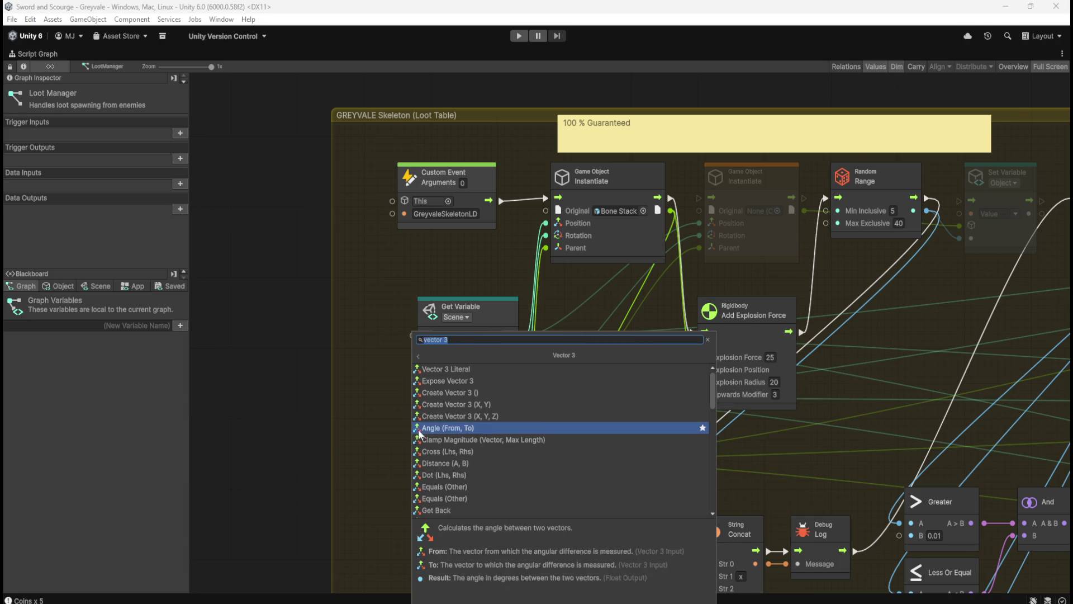
{"action": "left_click", "coordinate": [477, 416]}
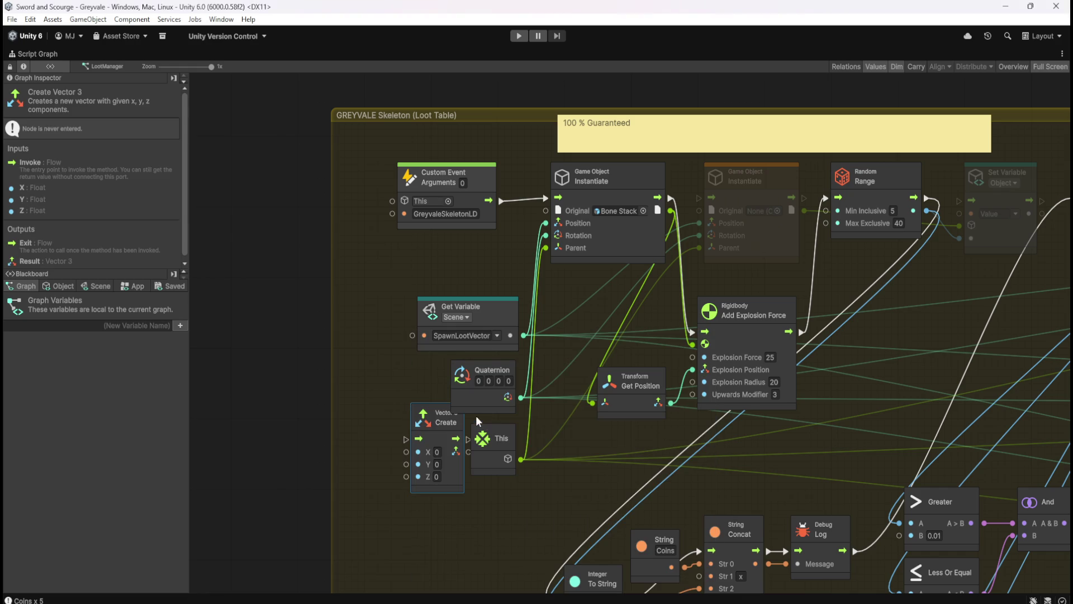
{"action": "left_click_drag", "start_coordinate": [451, 476], "coordinate": [401, 492]}
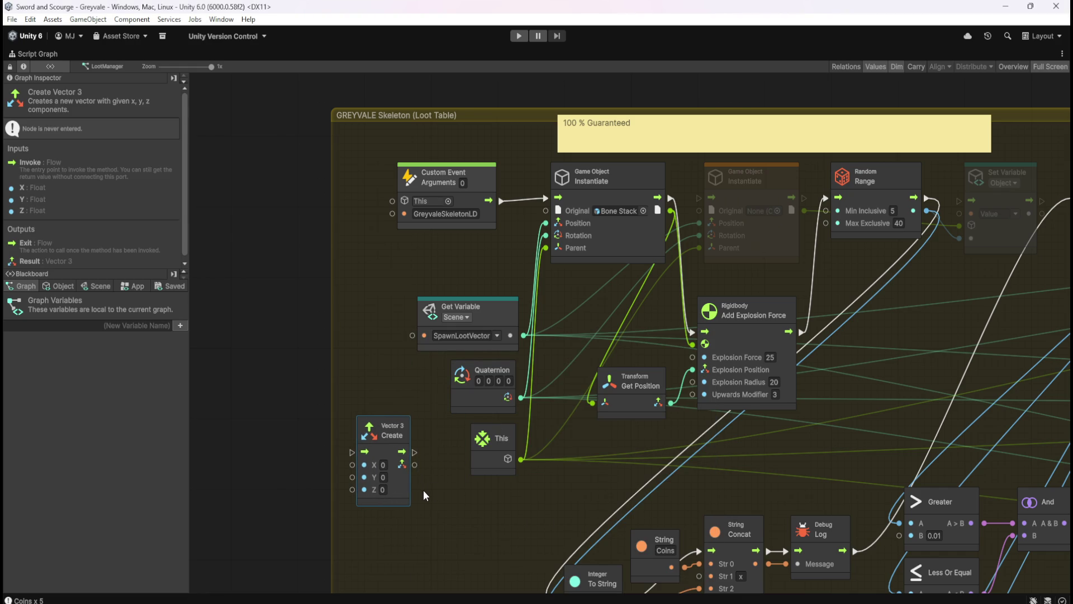
{"action": "left_click_drag", "start_coordinate": [394, 488], "coordinate": [441, 512]}
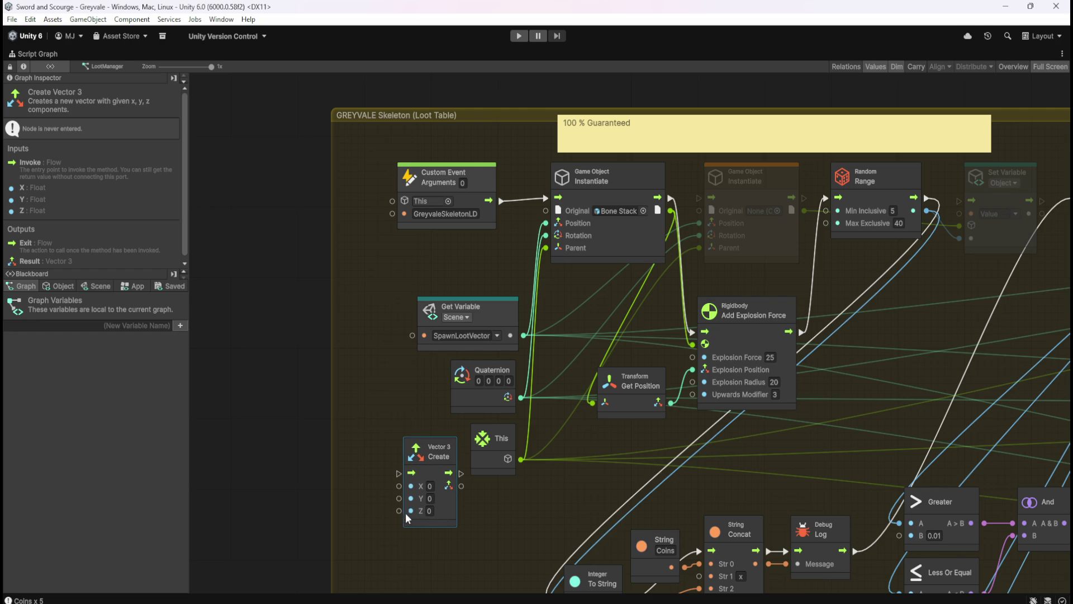
Add a Random Range node with minimum 0 and maximum 360
{"action": "right_click", "coordinate": [364, 524]}
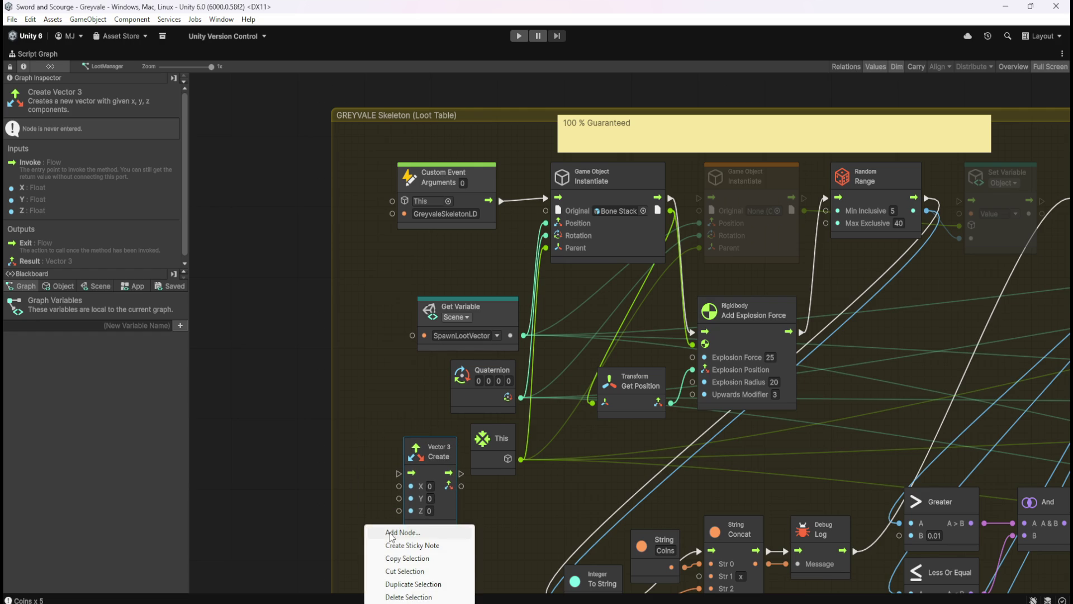
{"action": "left_click", "coordinate": [389, 531]}
{"action": "type", "text": "random float"}
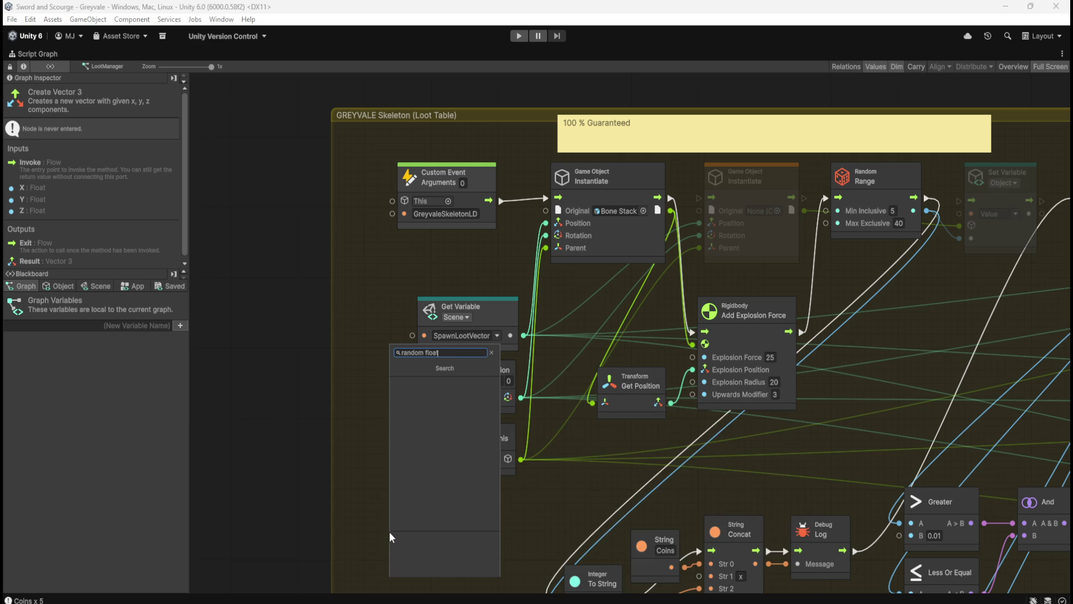
{"action": "key", "text": "BackSpace"}
{"action": "key", "text": "BackSpace"}
{"action": "key", "text": "BackSpace"}
{"action": "key", "text": "Return"}
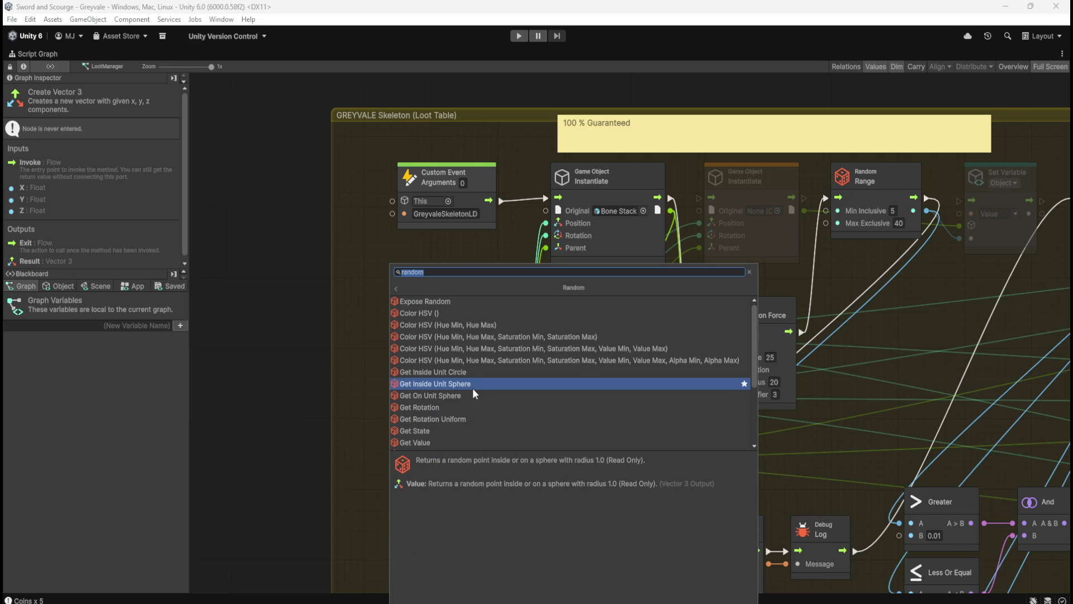
{"action": "scroll", "coordinate": [484, 325], "scroll_direction": "down", "scroll_amount": 3}
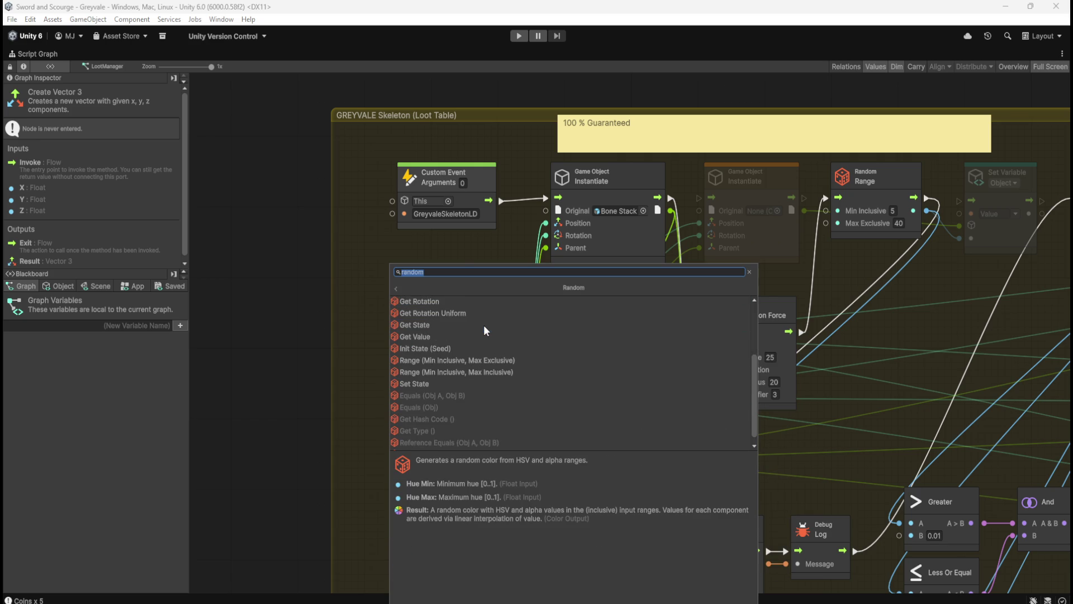
{"action": "left_click", "coordinate": [474, 372]}
{"action": "left_click", "coordinate": [428, 583]}
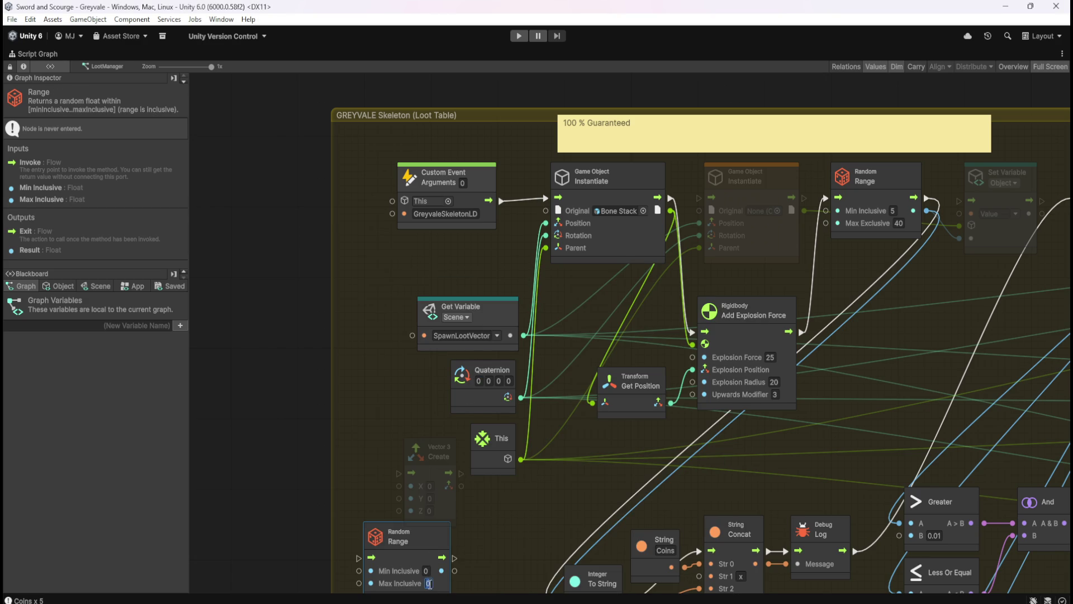
{"action": "type", "text": "360"}
{"action": "left_click", "coordinate": [500, 534]}
Review the Add Explosion Force input documentation, confirming the Upwards Modifier of 3
{"action": "left_click_drag", "start_coordinate": [519, 515], "coordinate": [552, 434]}
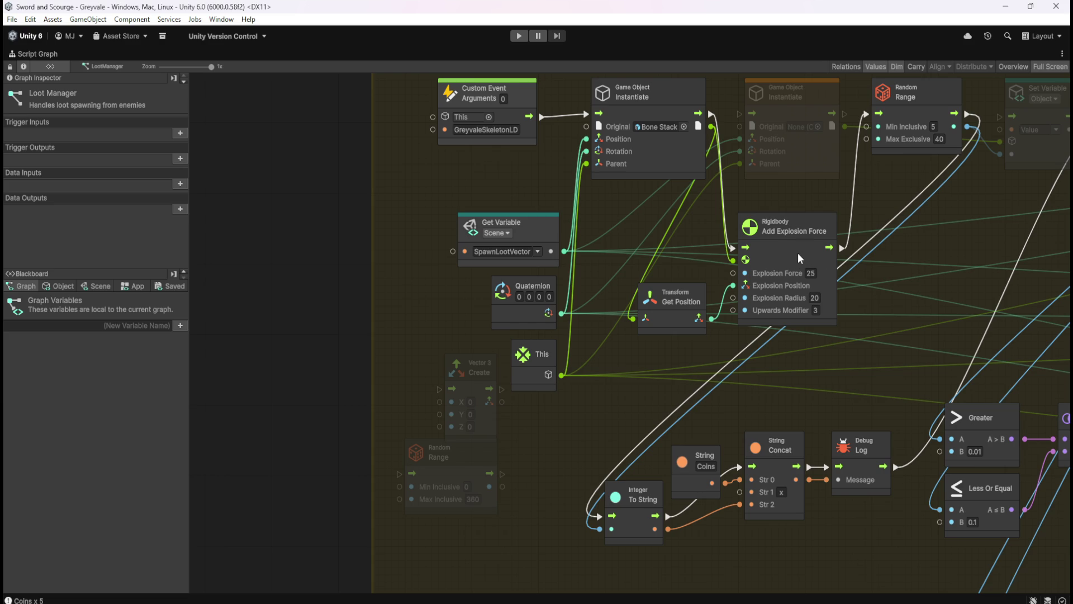
{"action": "left_click", "coordinate": [794, 237]}
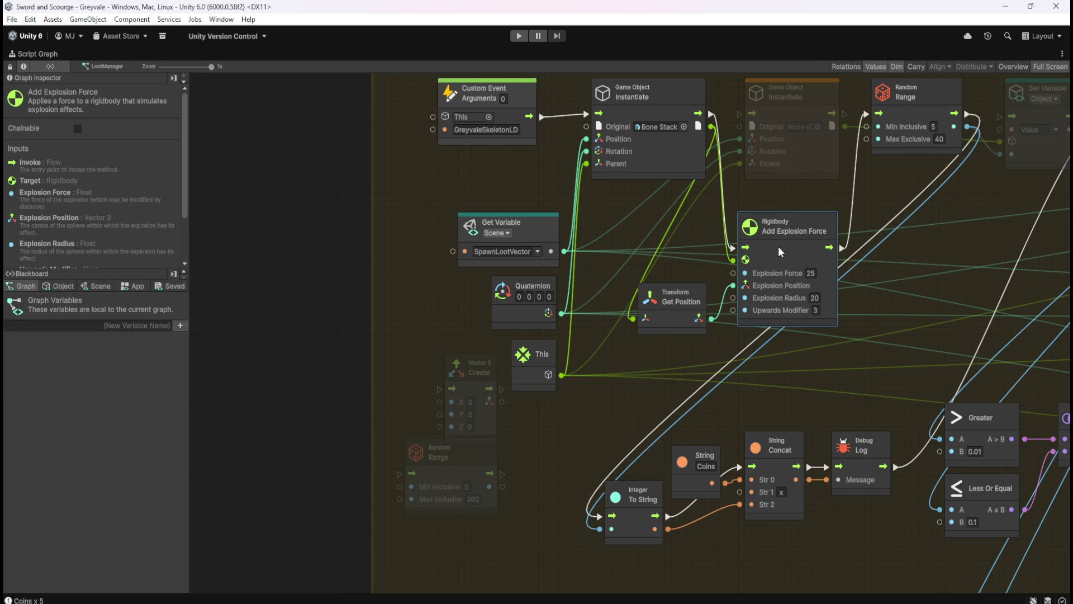
{"action": "scroll", "coordinate": [126, 226], "scroll_direction": "down", "scroll_amount": 3}
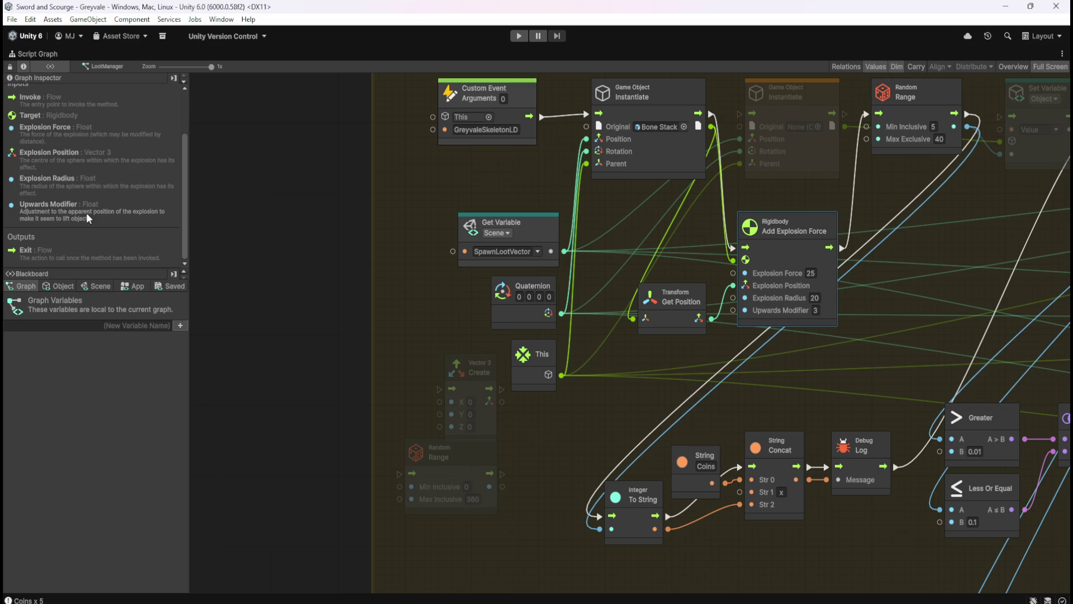
{"action": "left_click", "coordinate": [818, 311]}
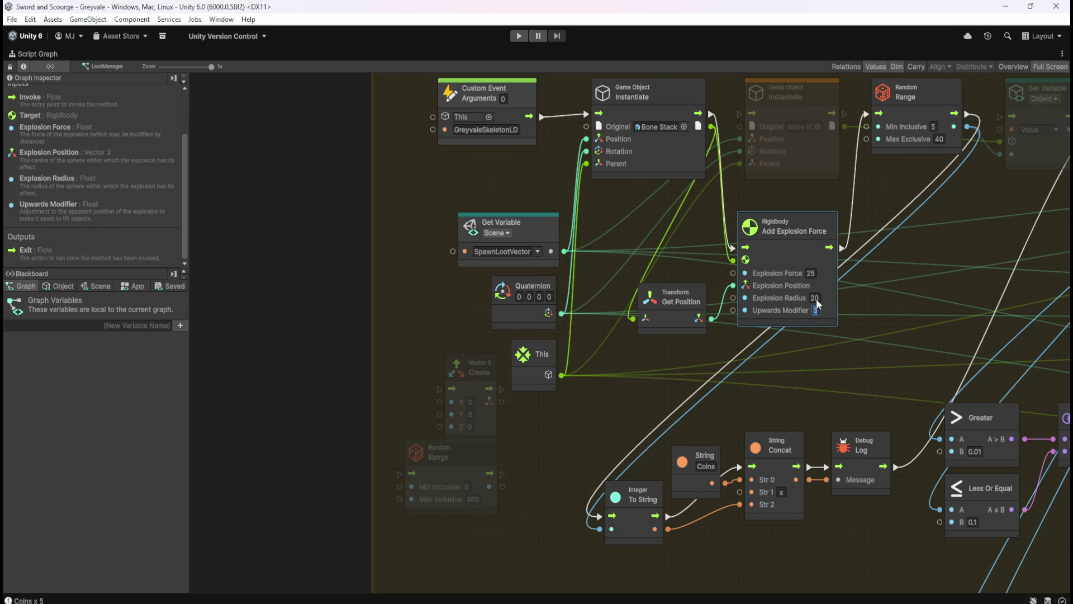
Arrange the Vector 3 Create and Random Range nodes side by side, then restore the editor layout
{"action": "mouse_move", "coordinate": [486, 428]}
{"action": "left_mouse_down"}
{"action": "mouse_move", "coordinate": [541, 450]}
{"action": "mouse_move", "coordinate": [562, 500]}
{"action": "left_mouse_up"}
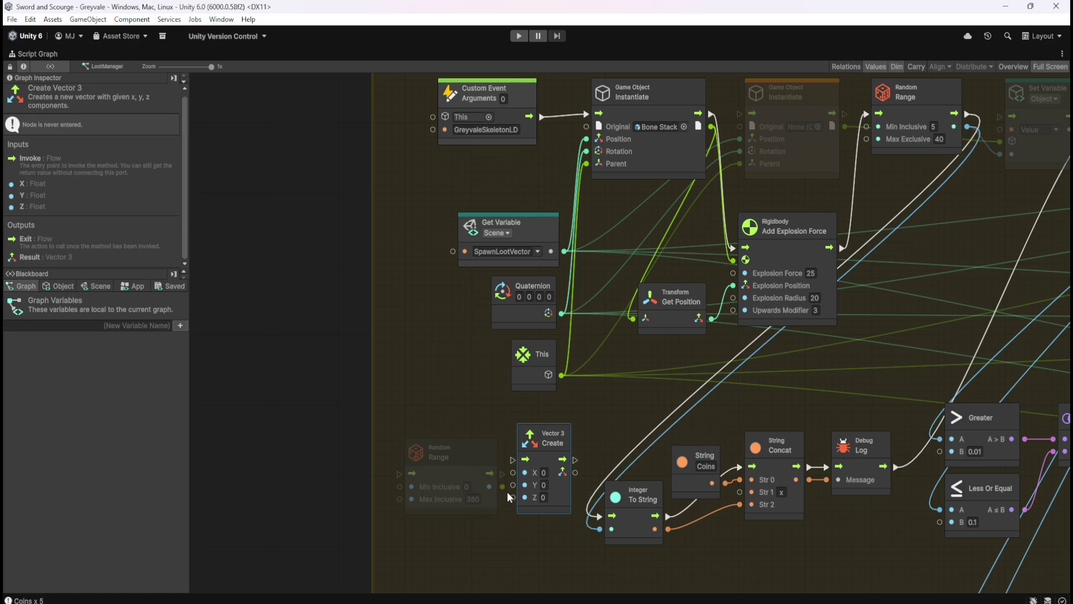
{"action": "mouse_move", "coordinate": [477, 457]}
{"action": "left_mouse_down"}
{"action": "mouse_move", "coordinate": [469, 443]}
{"action": "mouse_move", "coordinate": [498, 489]}
{"action": "left_mouse_up"}
{"action": "left_click", "coordinate": [323, 294]}
{"action": "key", "text": "shift+space"}
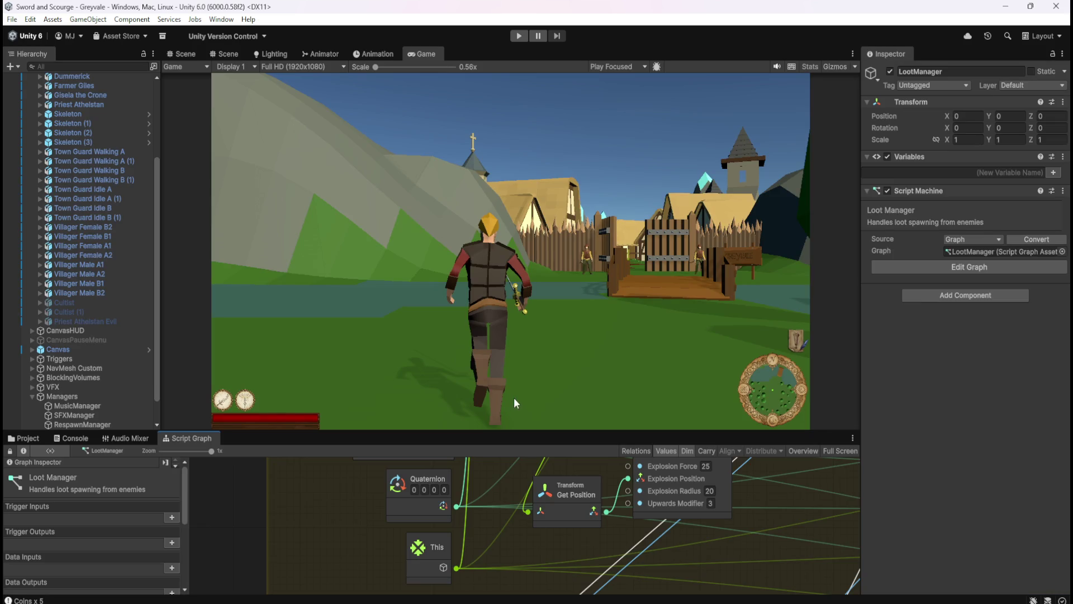
In Scene view, select the Skeleton NPC, then undo its accidental Y rotation
{"action": "left_click", "coordinate": [185, 53]}
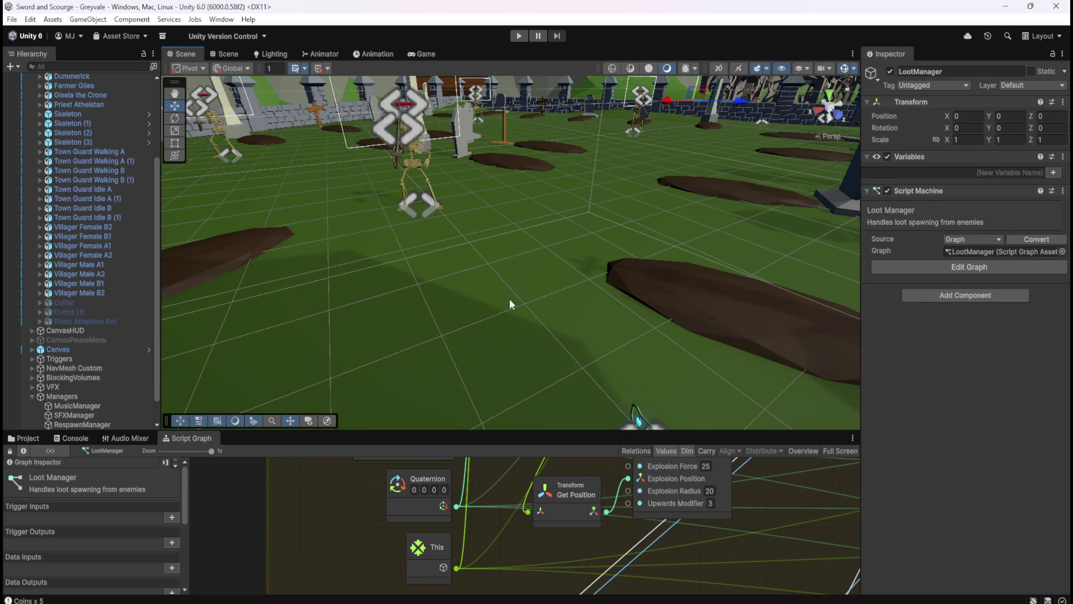
{"action": "left_click", "coordinate": [424, 162]}
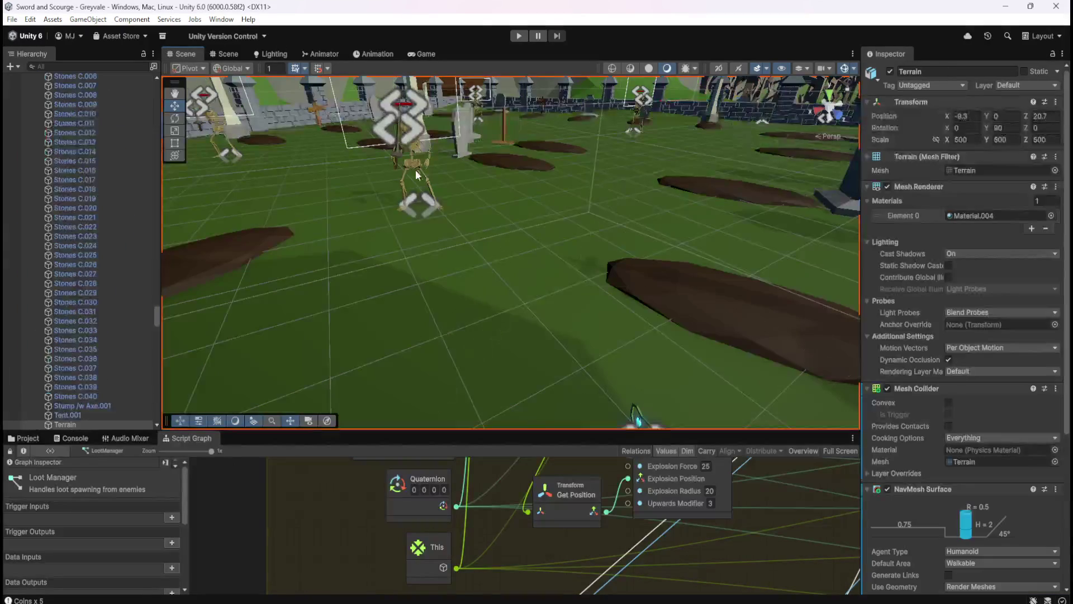
{"action": "left_click_drag", "start_coordinate": [156, 316], "coordinate": [155, 84]}
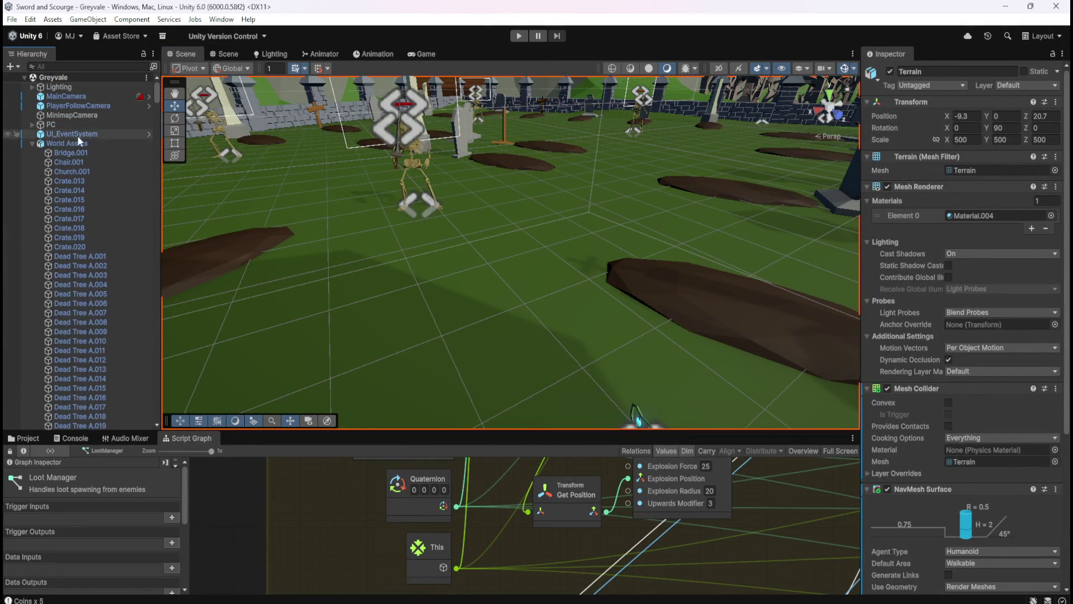
{"action": "left_click", "coordinate": [32, 144]}
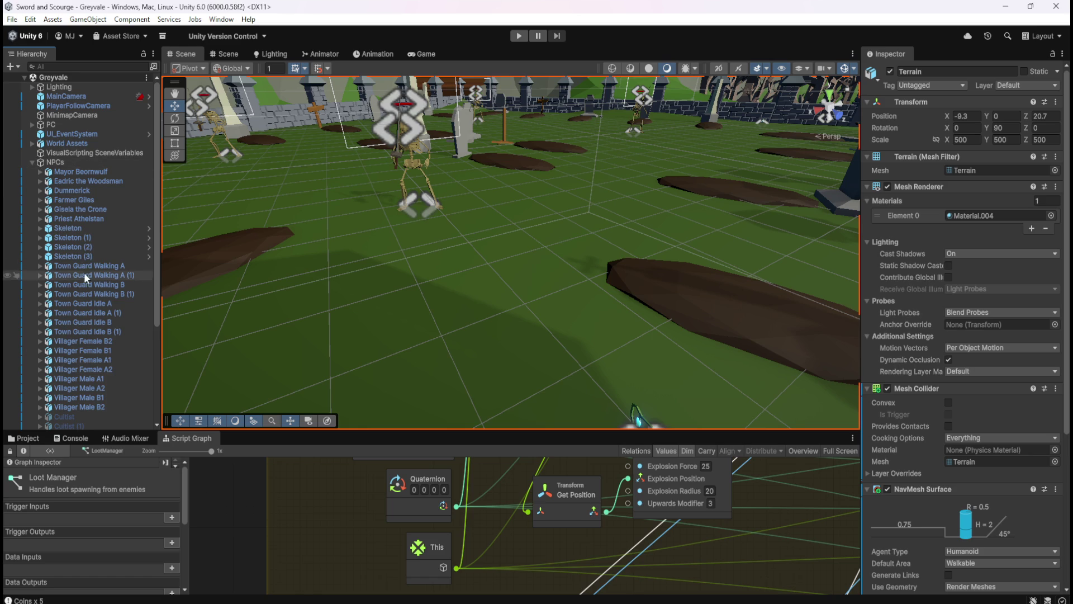
{"action": "left_click", "coordinate": [83, 229]}
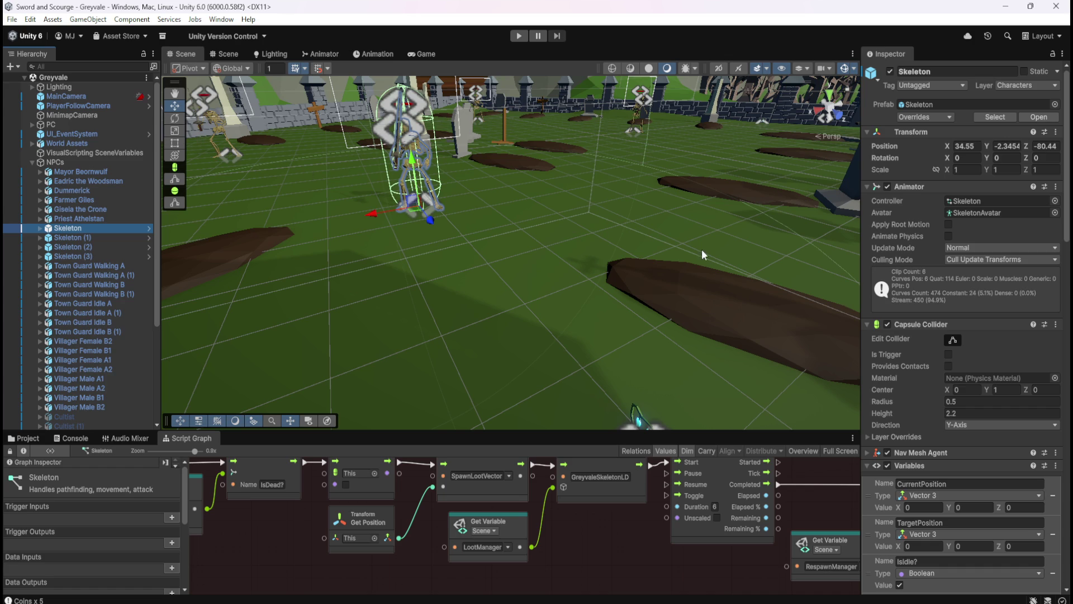
{"action": "left_click_drag", "start_coordinate": [983, 157], "coordinate": [539, 173]}
{"action": "key", "text": "ctrl+z"}
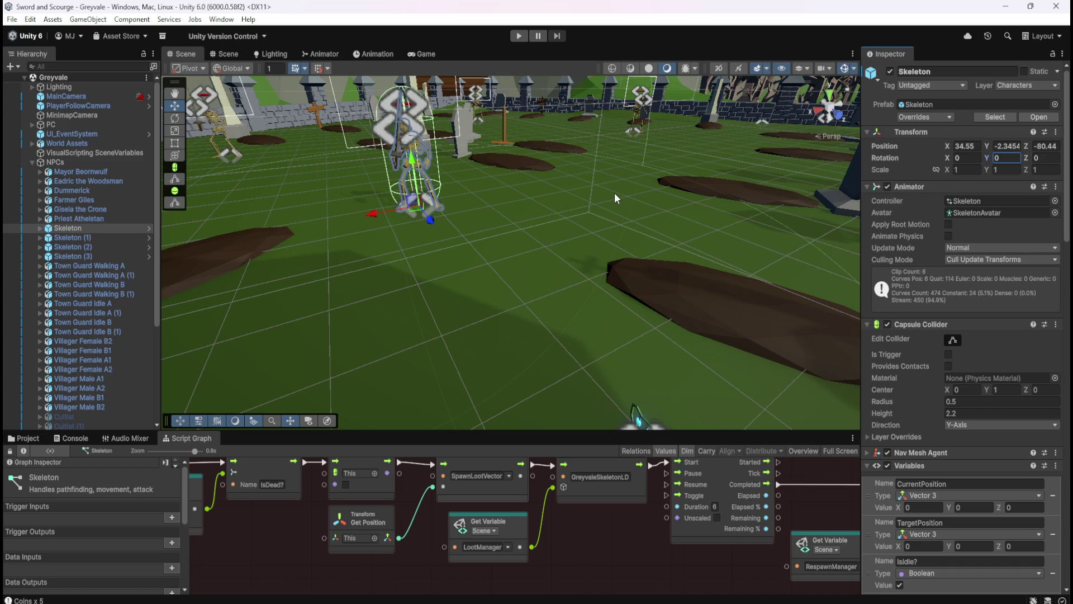
Select LootManager under Managers and maximize its Script Graph with Shift+Space
{"action": "scroll", "coordinate": [100, 388], "scroll_direction": "down", "scroll_amount": 5}
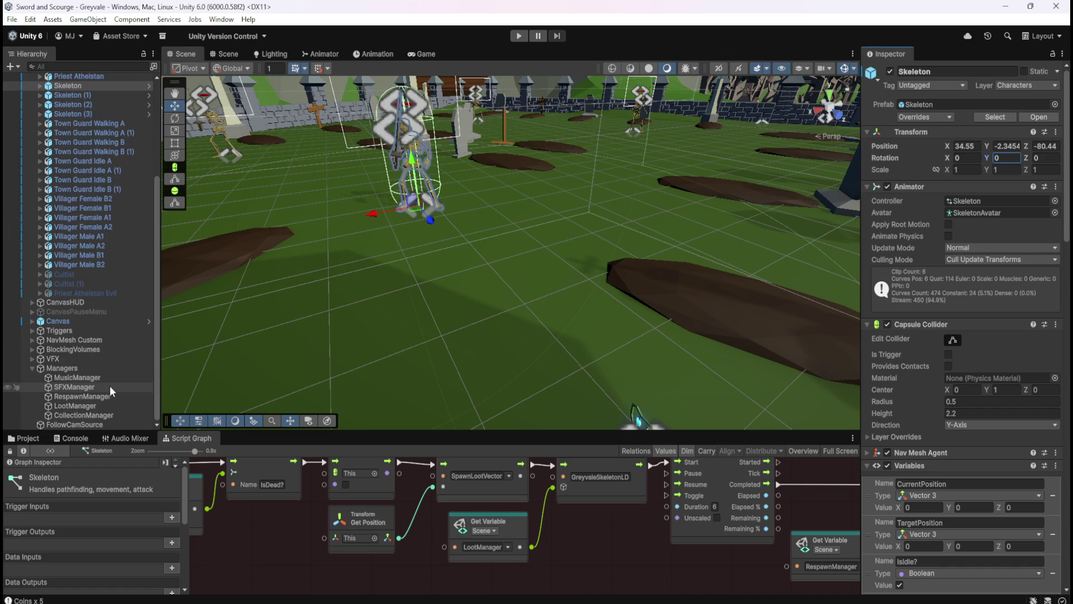
{"action": "left_click", "coordinate": [90, 406]}
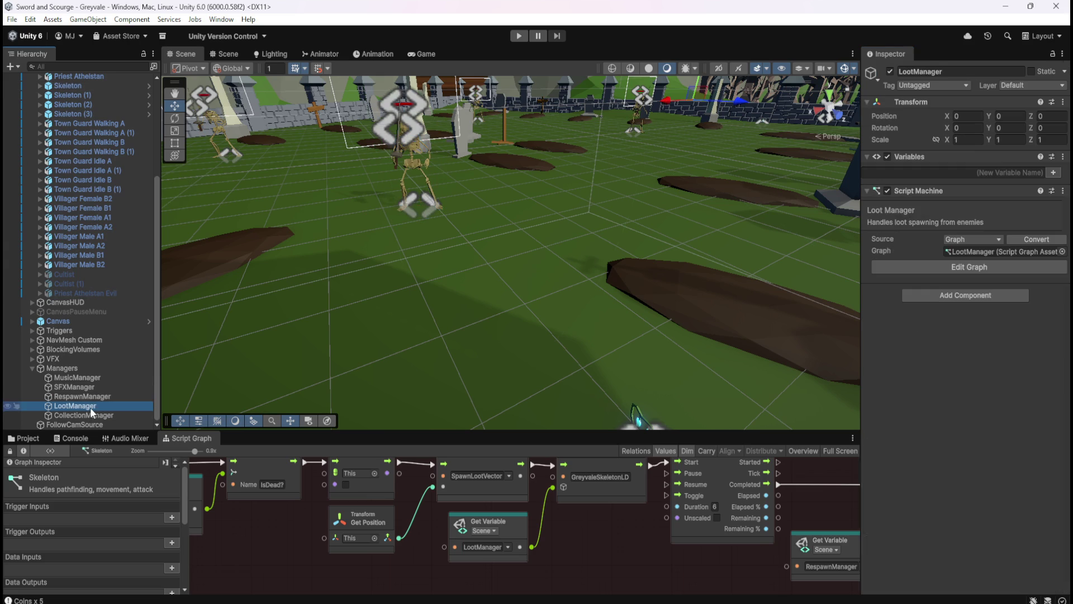
{"action": "key", "text": "shift+space"}
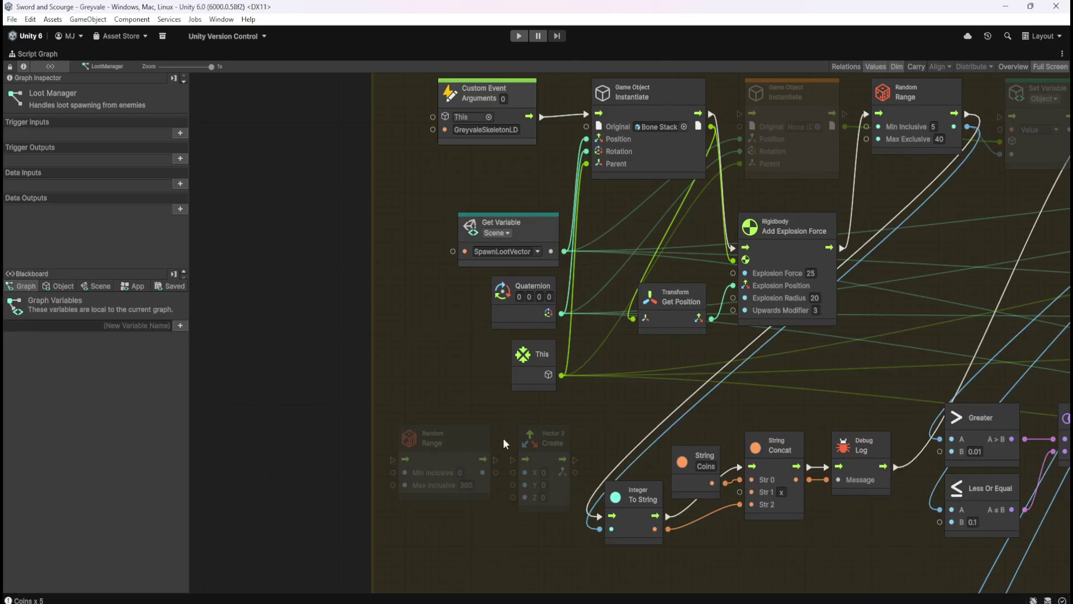
Wire Random Range's output into Vector 3 Create's Y, move both nodes left, and chain their flow
{"action": "left_click_drag", "start_coordinate": [495, 472], "coordinate": [513, 485]}
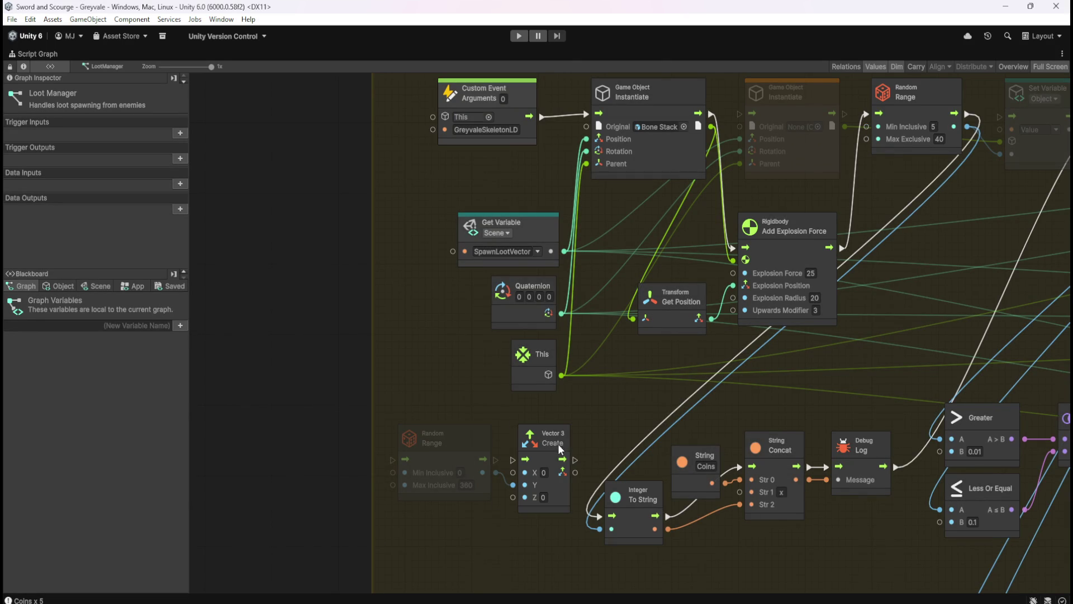
{"action": "mouse_move", "coordinate": [492, 472]}
{"action": "left_mouse_down"}
{"action": "mouse_move", "coordinate": [513, 472]}
{"action": "mouse_move", "coordinate": [513, 497]}
{"action": "left_mouse_up"}
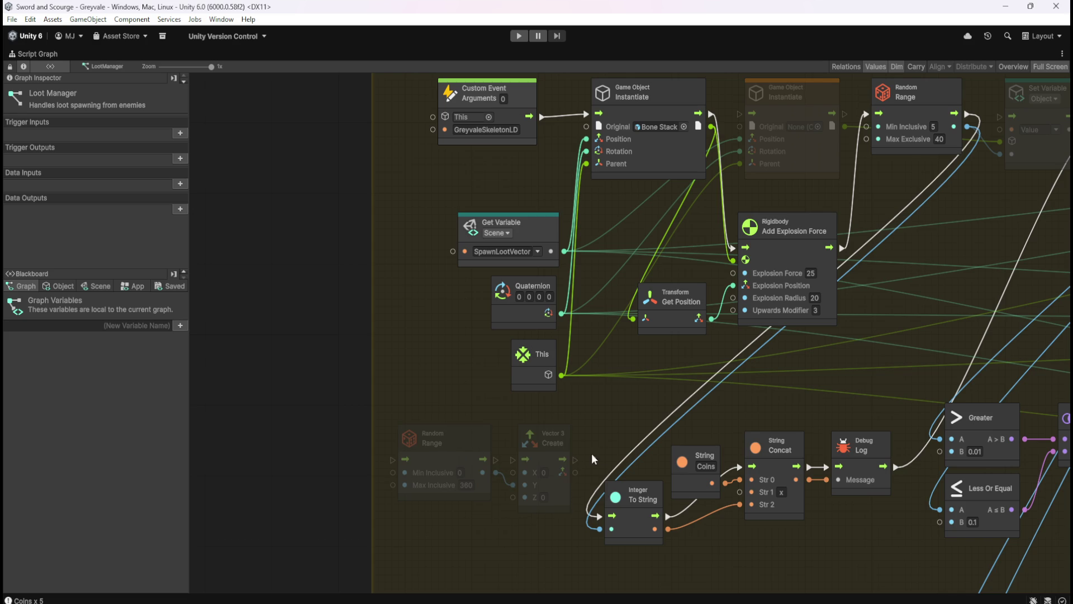
{"action": "left_click_drag", "start_coordinate": [526, 405], "coordinate": [394, 515]}
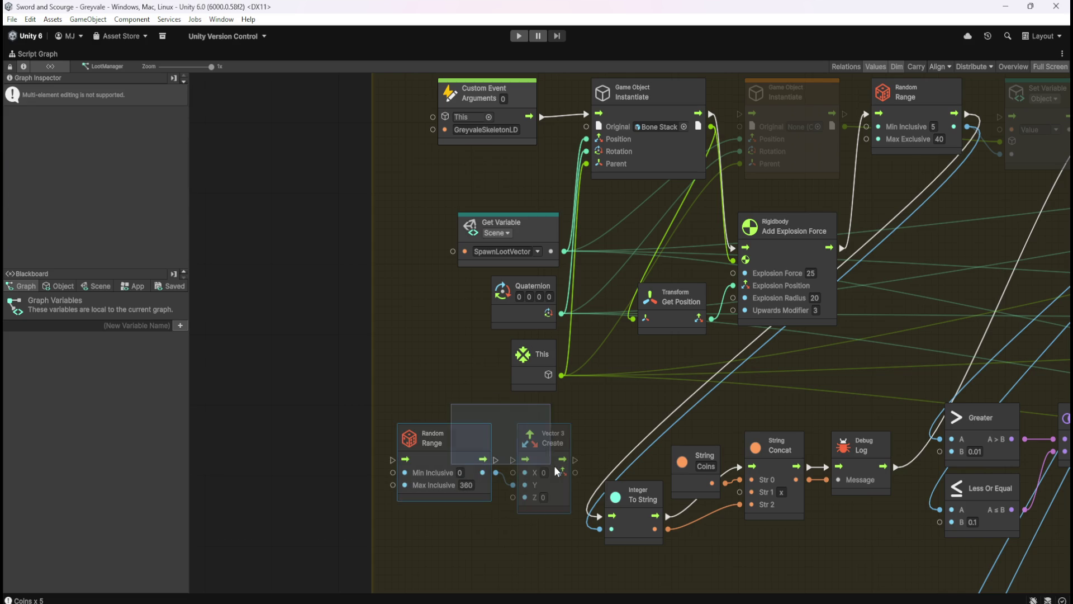
{"action": "left_click_drag", "start_coordinate": [545, 434], "coordinate": [308, 360]}
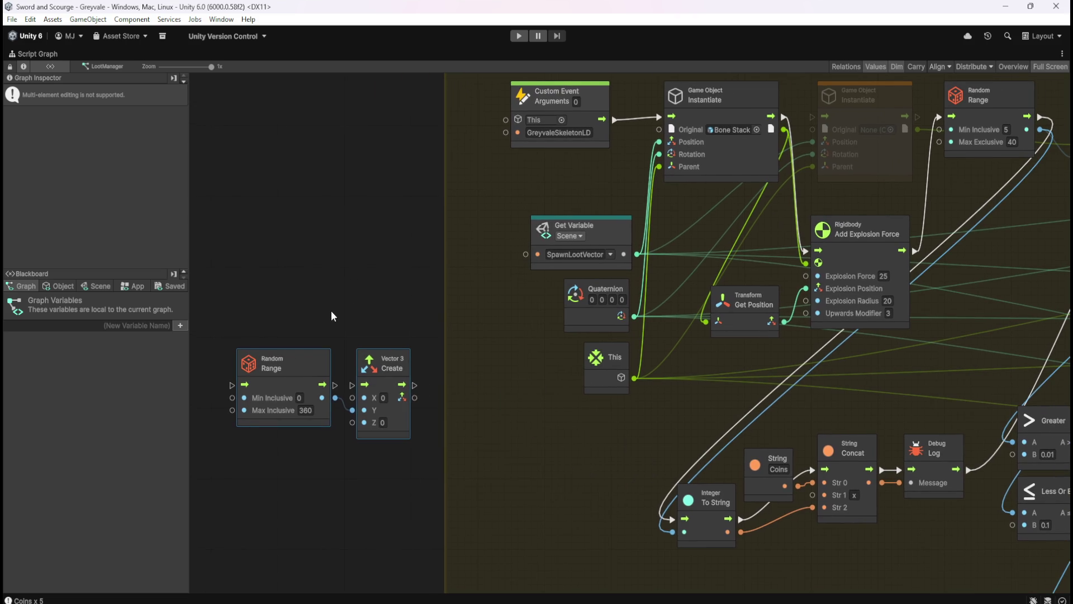
{"action": "left_click_drag", "start_coordinate": [331, 311], "coordinate": [411, 324]}
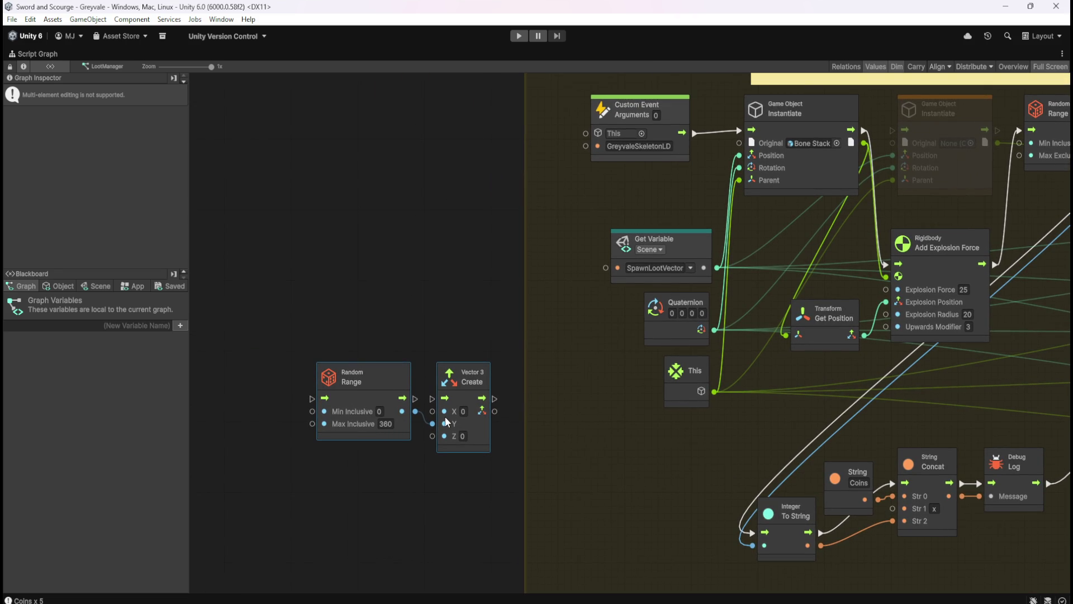
{"action": "left_click_drag", "start_coordinate": [415, 398], "coordinate": [433, 399]}
{"action": "right_click", "coordinate": [592, 434]}
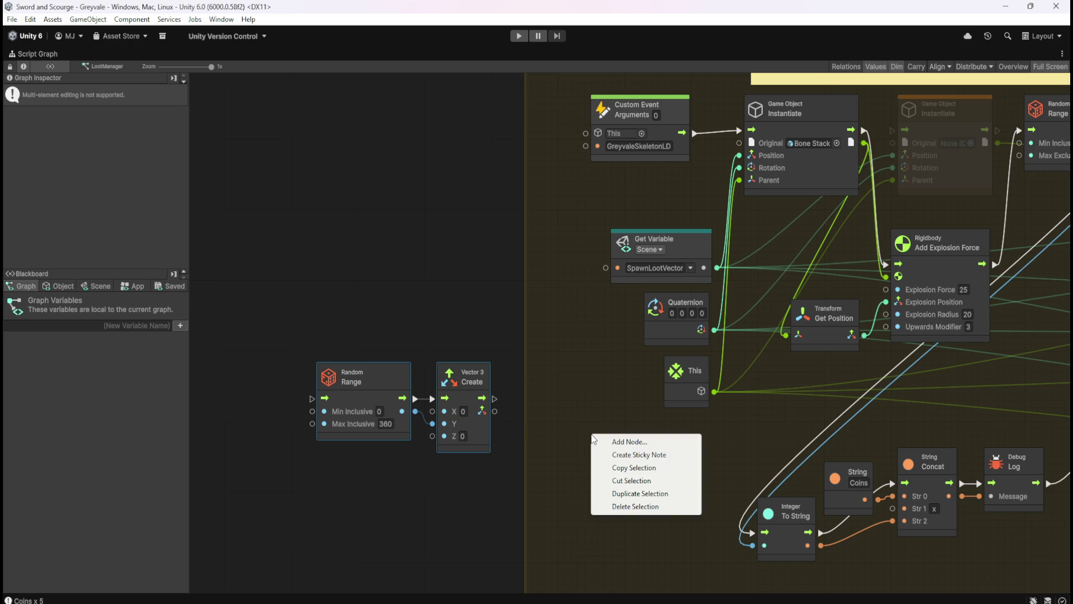
Add a Quaternion: Euler (Euler) node via 'euler' search and feed Vector 3 Create's output into it
{"action": "left_click", "coordinate": [615, 443]}
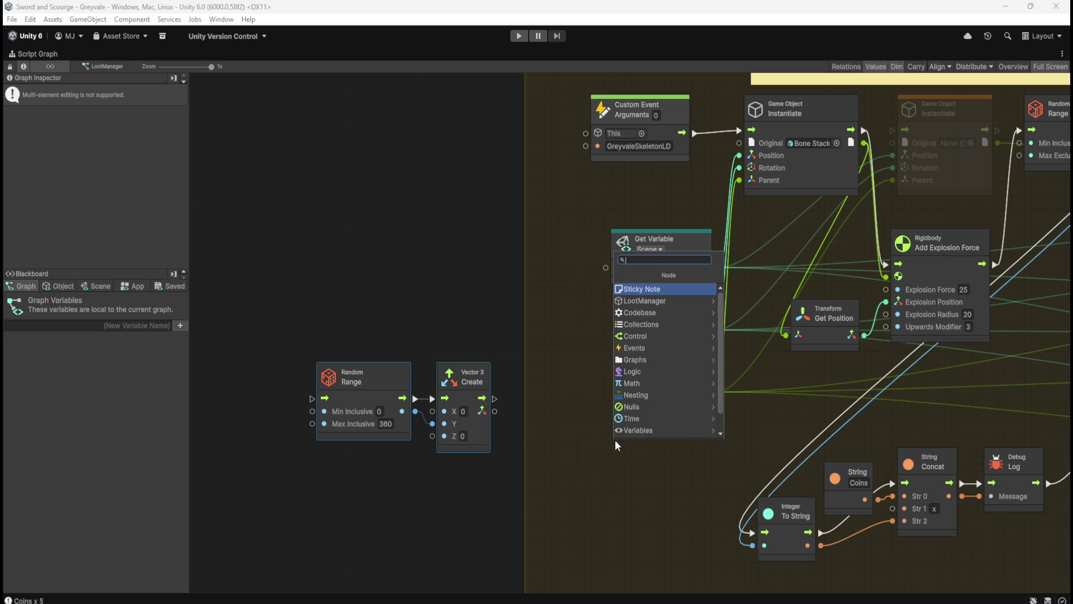
{"action": "type", "text": "euler to qua"}
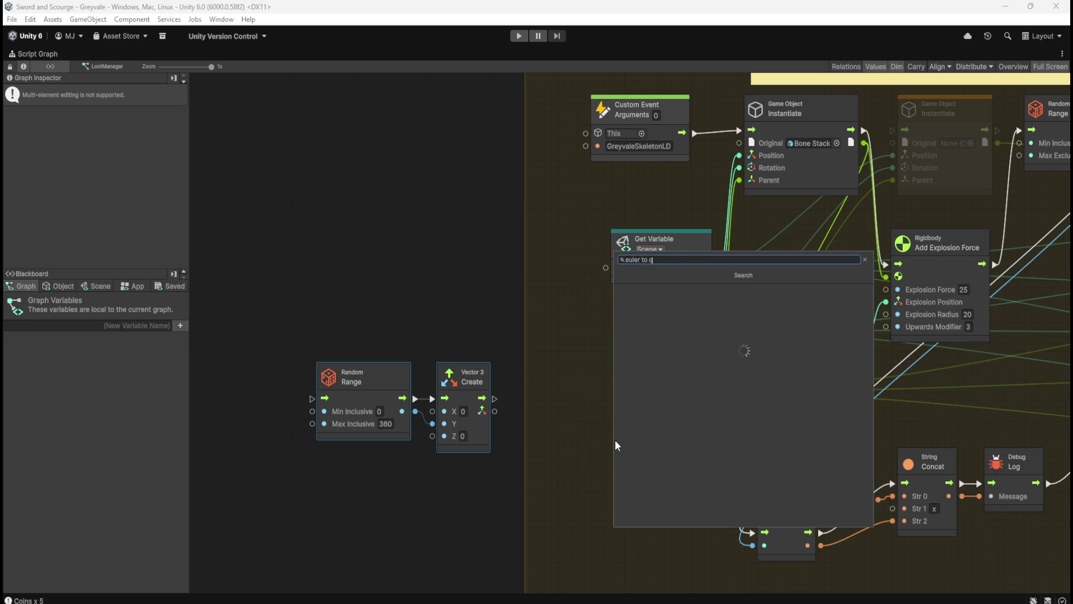
{"action": "key", "text": "ctrl+a"}
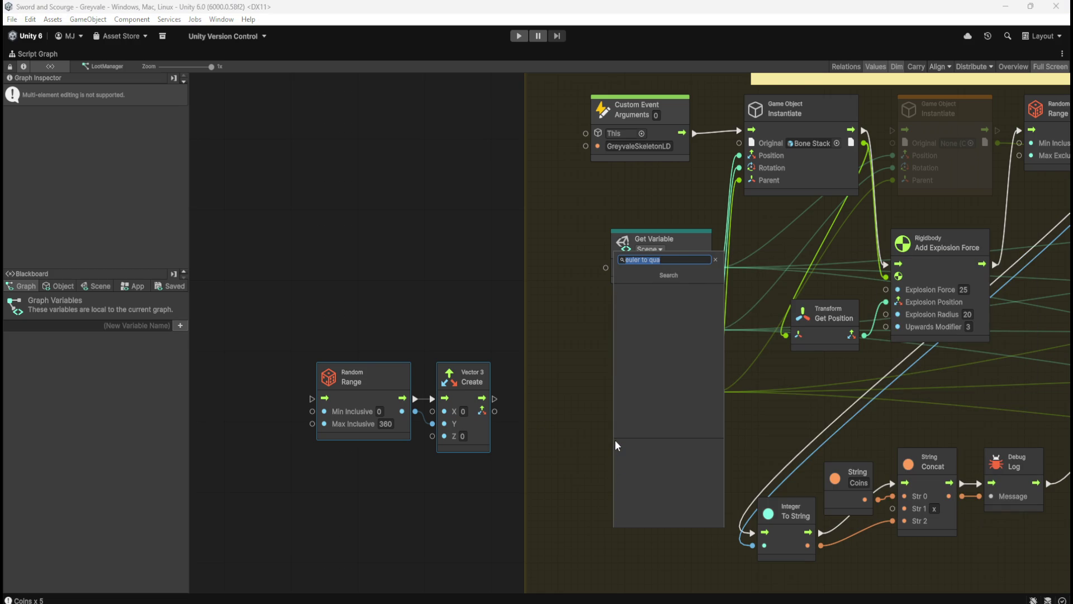
{"action": "type", "text": "euler"}
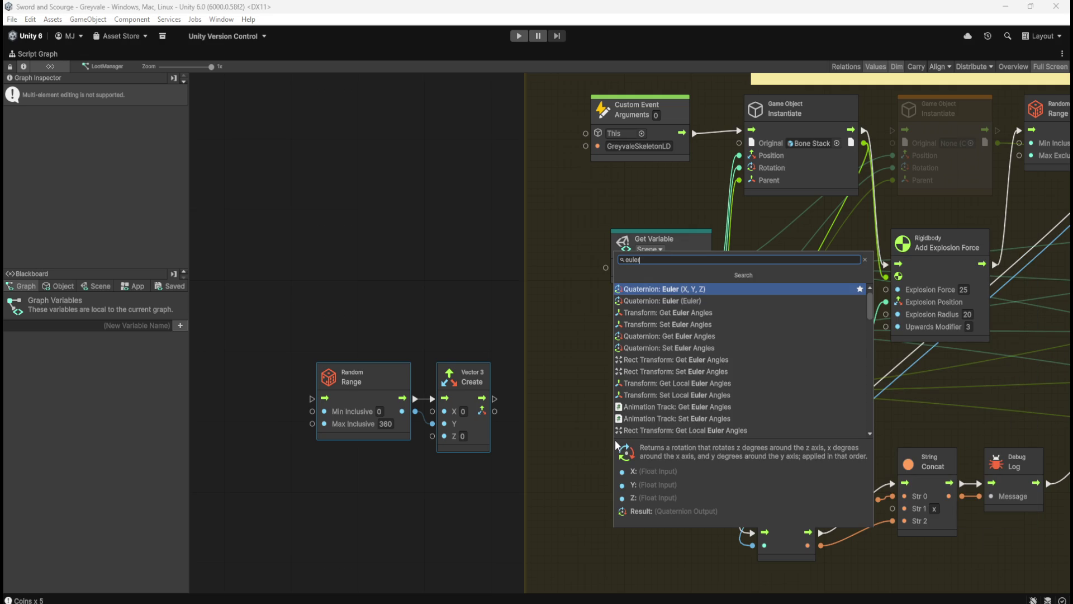
{"action": "key", "text": "Down"}
{"action": "key", "text": "Up"}
{"action": "key", "text": "Down"}
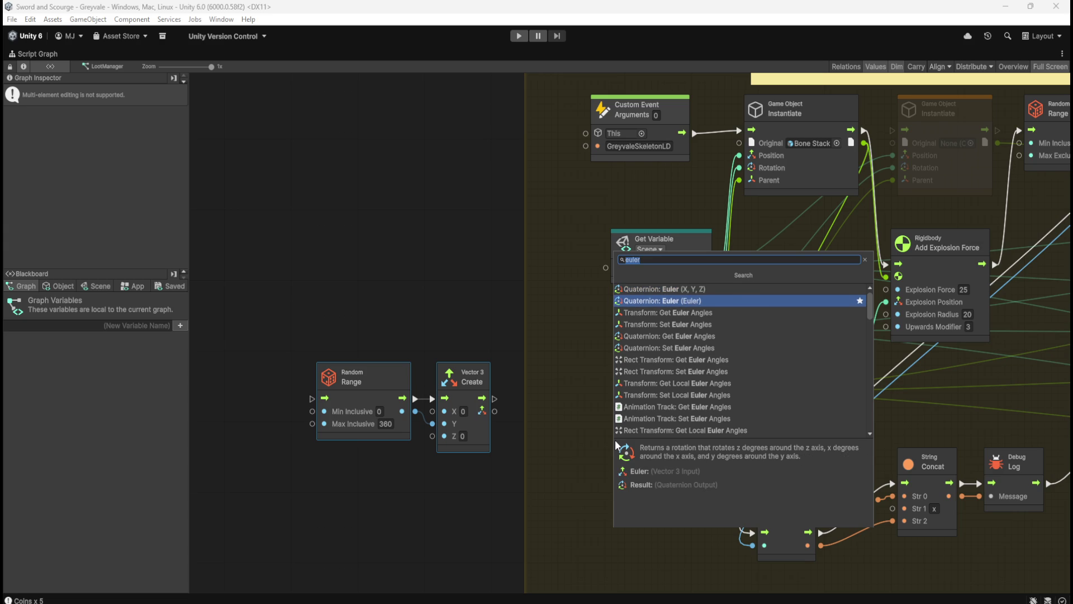
{"action": "key", "text": "Up"}
{"action": "key", "text": "Down"}
{"action": "key", "text": "Return"}
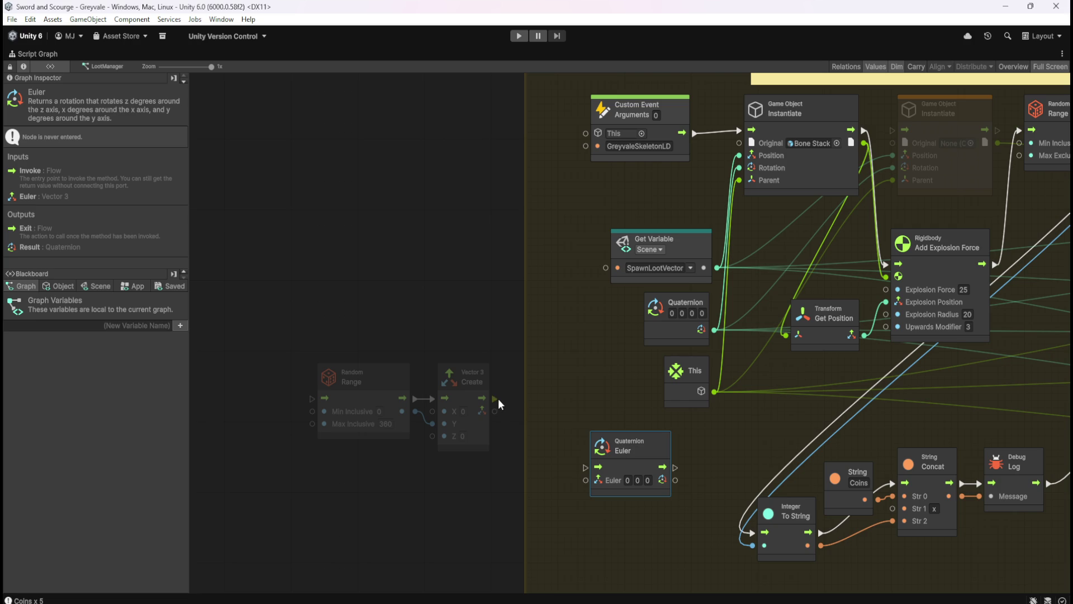
{"action": "left_click_drag", "start_coordinate": [496, 413], "coordinate": [586, 480]}
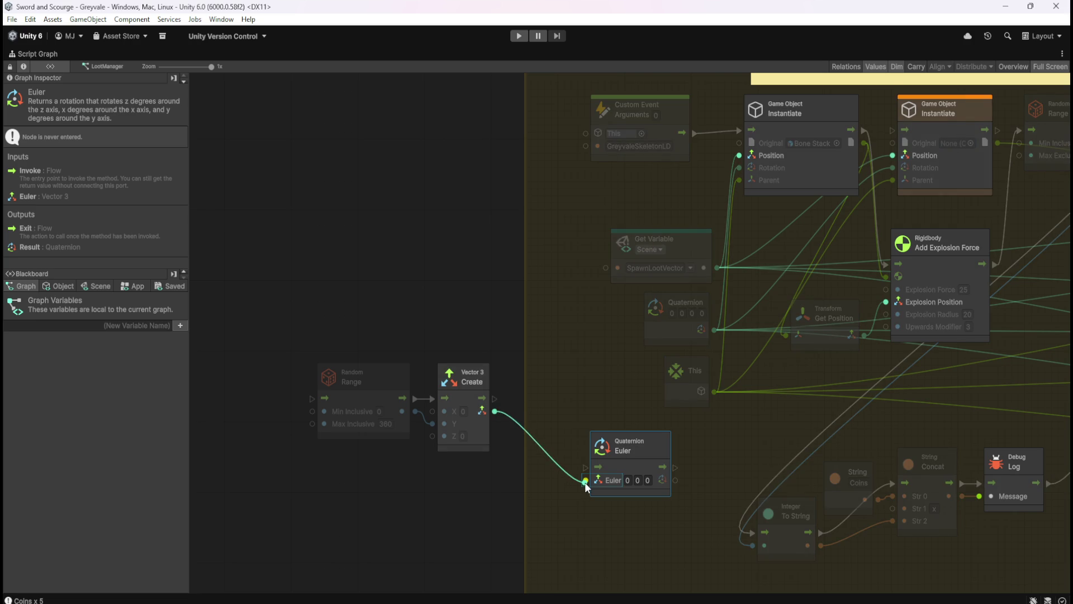
Chain flow from Vector 3 Create into Euler, and replace Instantiate's Rotation link with Euler's result
{"action": "mouse_move", "coordinate": [497, 400]}
{"action": "left_mouse_down"}
{"action": "mouse_move", "coordinate": [586, 468]}
{"action": "mouse_move", "coordinate": [570, 402]}
{"action": "left_mouse_up"}
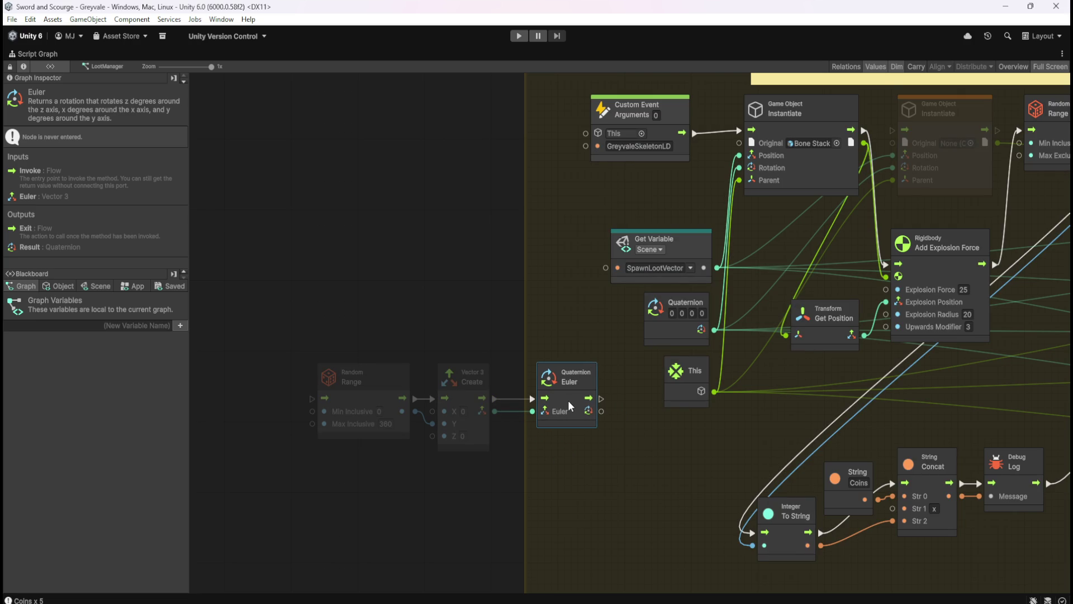
{"action": "left_click_drag", "start_coordinate": [787, 361], "coordinate": [652, 388]}
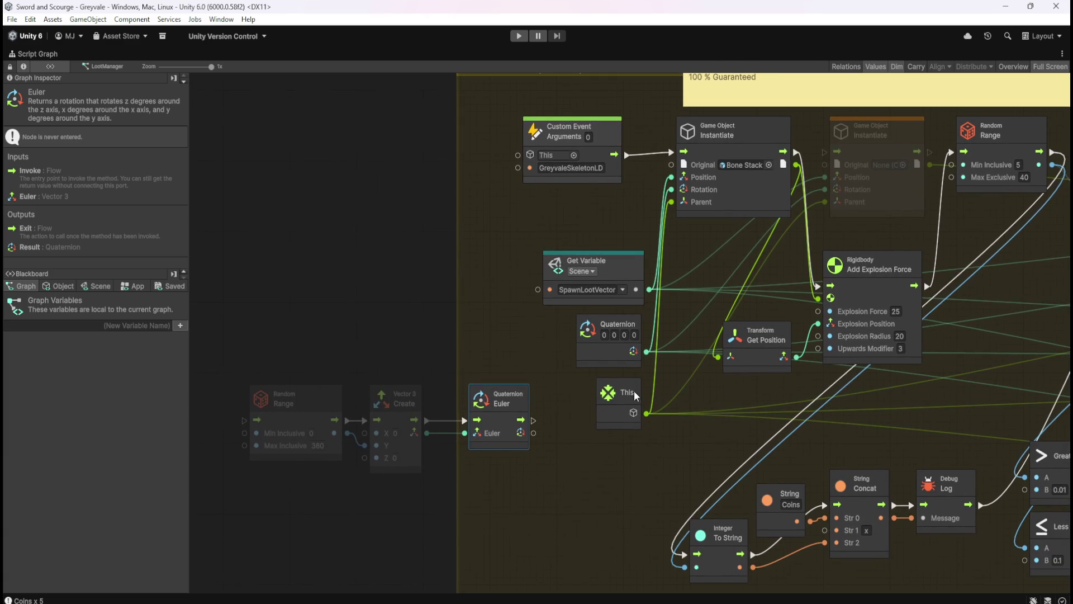
{"action": "left_click_drag", "start_coordinate": [721, 385], "coordinate": [583, 418]}
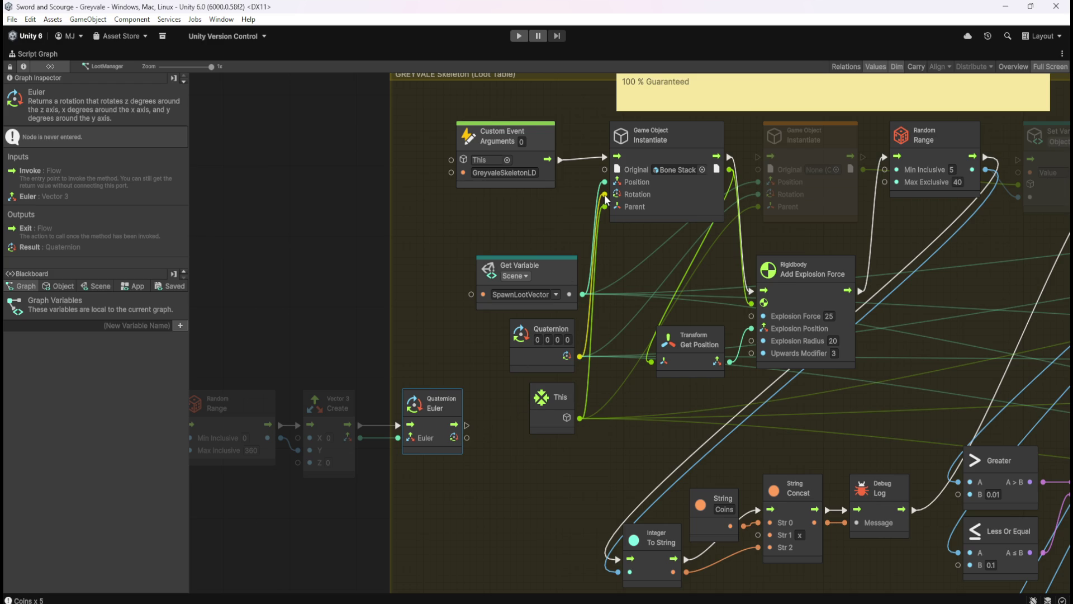
{"action": "scroll", "coordinate": [423, 344], "scroll_direction": "down", "scroll_amount": 3}
{"action": "scroll", "coordinate": [428, 341], "scroll_direction": "up", "scroll_amount": 3}
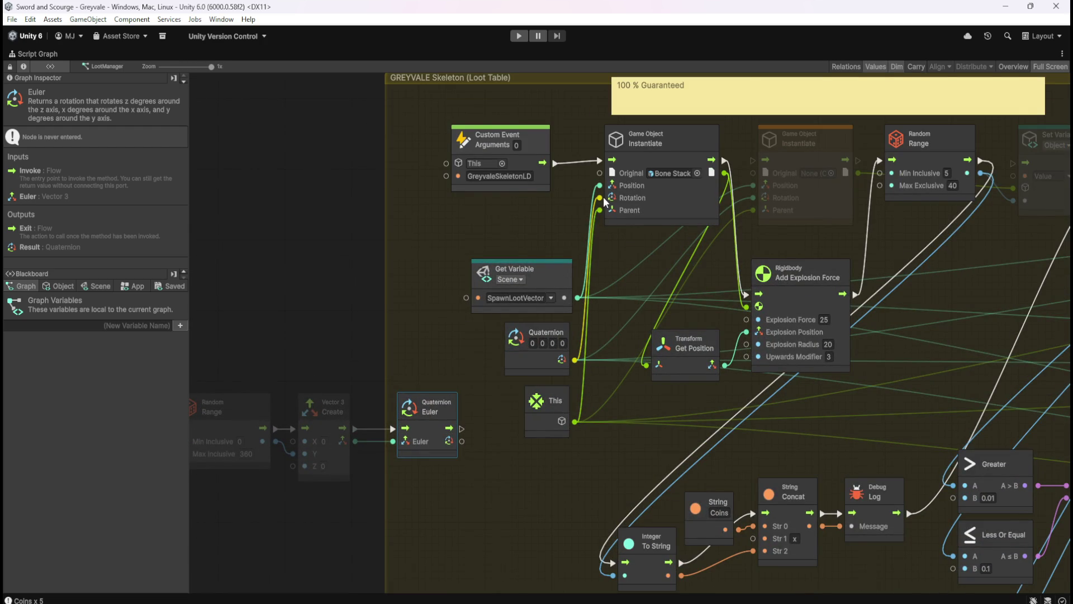
{"action": "right_click", "coordinate": [599, 197]}
{"action": "mouse_move", "coordinate": [462, 442]}
{"action": "left_mouse_down"}
{"action": "mouse_move", "coordinate": [555, 384]}
{"action": "mouse_move", "coordinate": [601, 197]}
{"action": "left_mouse_up"}
Route the event flow through Random Range and Euler into Instantiate, then restore the normal layout
{"action": "left_click_drag", "start_coordinate": [407, 349], "coordinate": [494, 357]}
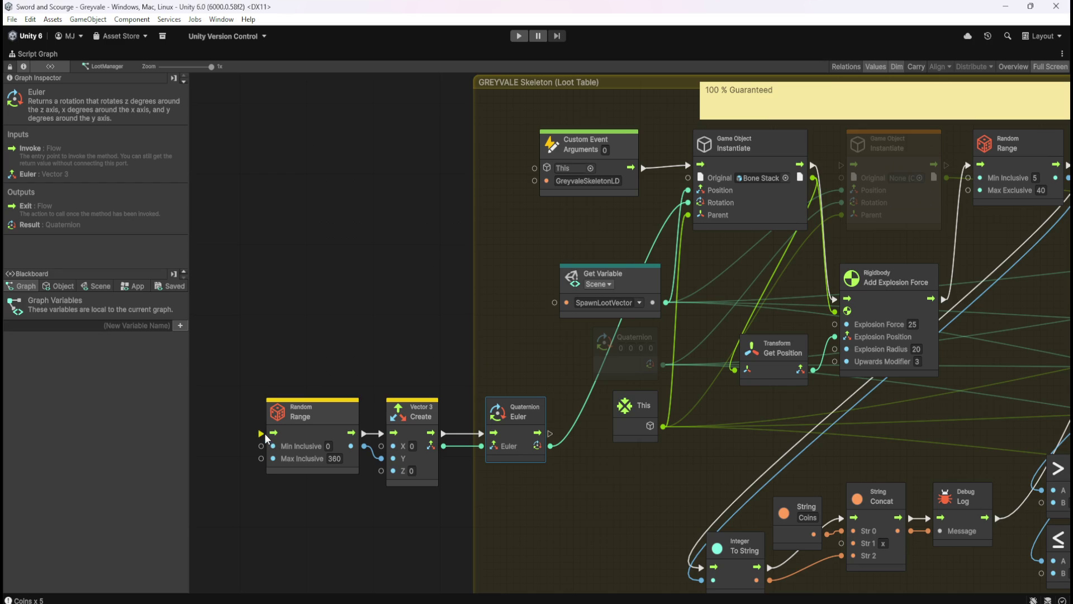
{"action": "mouse_move", "coordinate": [263, 434]}
{"action": "left_mouse_down"}
{"action": "mouse_move", "coordinate": [460, 240]}
{"action": "mouse_move", "coordinate": [643, 182]}
{"action": "mouse_move", "coordinate": [643, 168]}
{"action": "left_mouse_up"}
{"action": "left_click_drag", "start_coordinate": [552, 434], "coordinate": [688, 165]}
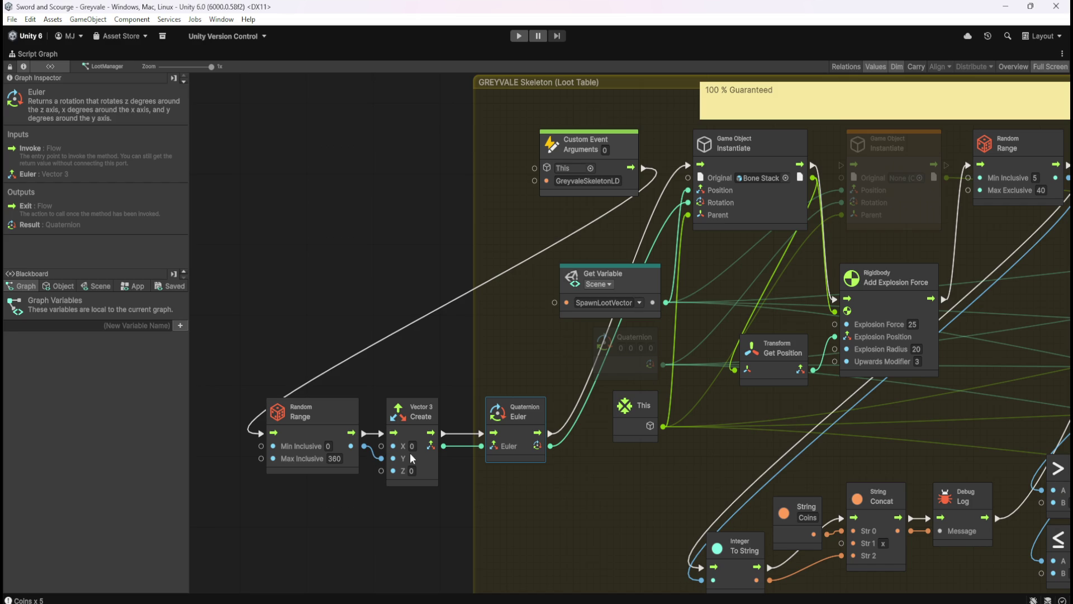
{"action": "left_click", "coordinate": [538, 363]}
{"action": "key", "text": "shift+space"}
{"action": "key", "text": "shift+space"}
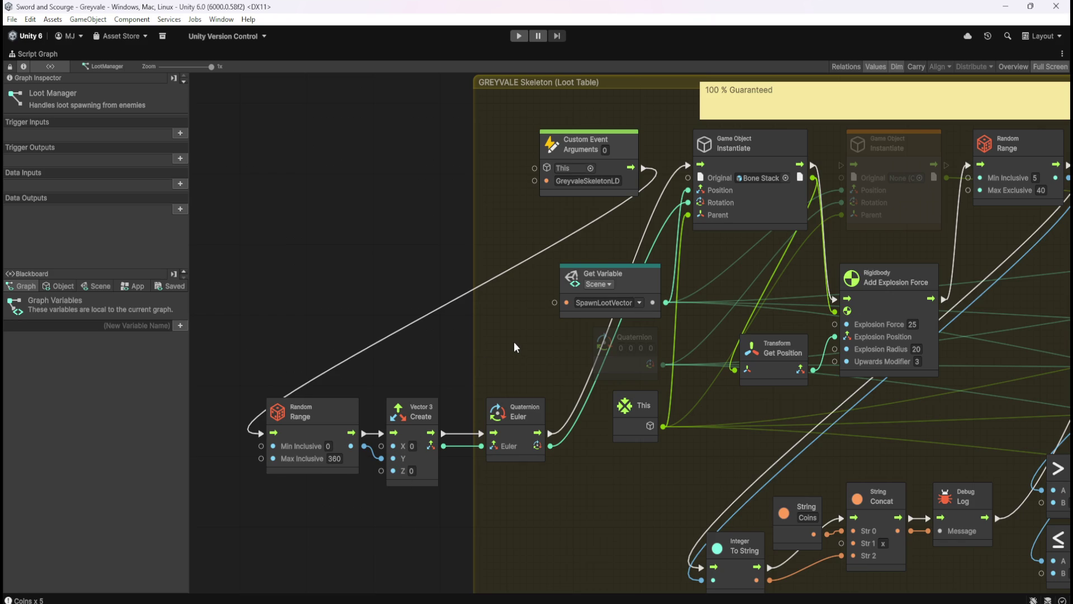
{"action": "key", "text": "shift+space"}
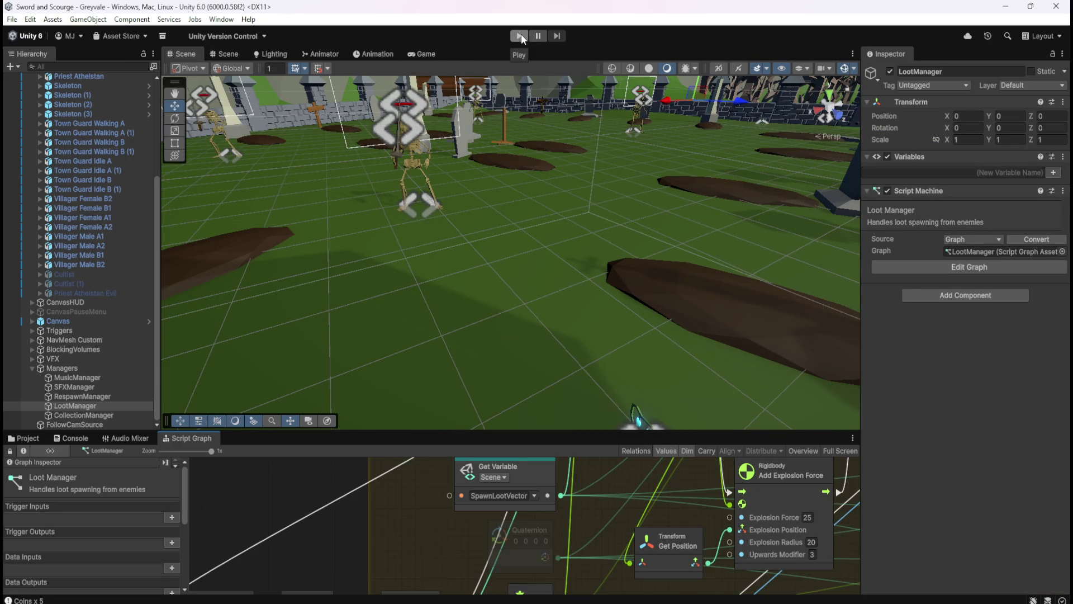
Enter play mode to test the random-rotation loot spawning
{"action": "scroll", "coordinate": [719, 529], "scroll_direction": "down", "scroll_amount": 2}
{"action": "scroll", "coordinate": [719, 529], "scroll_direction": "up", "scroll_amount": 1}
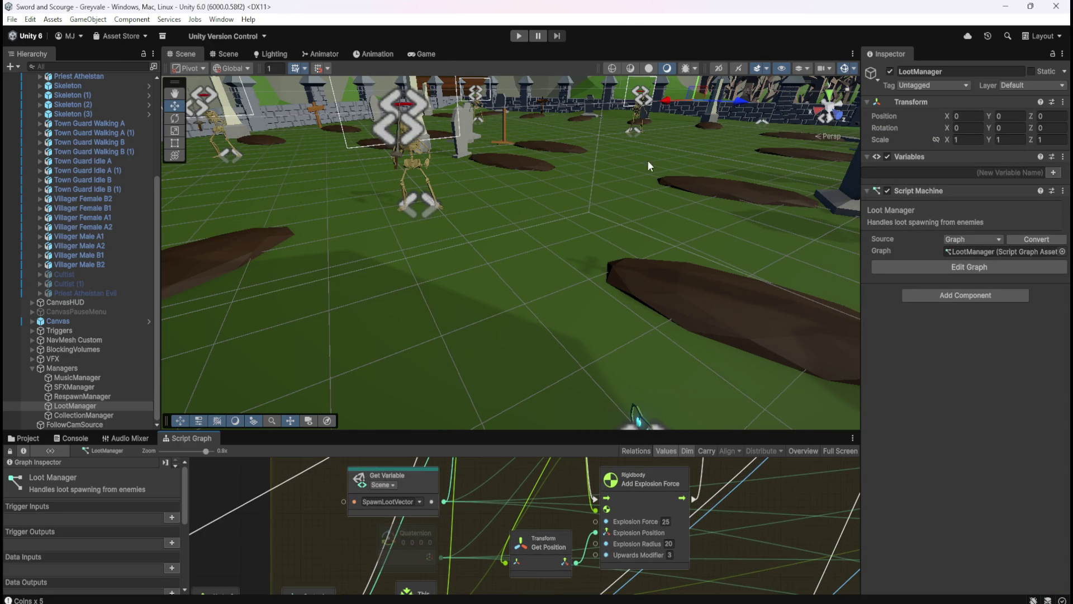
{"action": "left_click", "coordinate": [527, 36]}
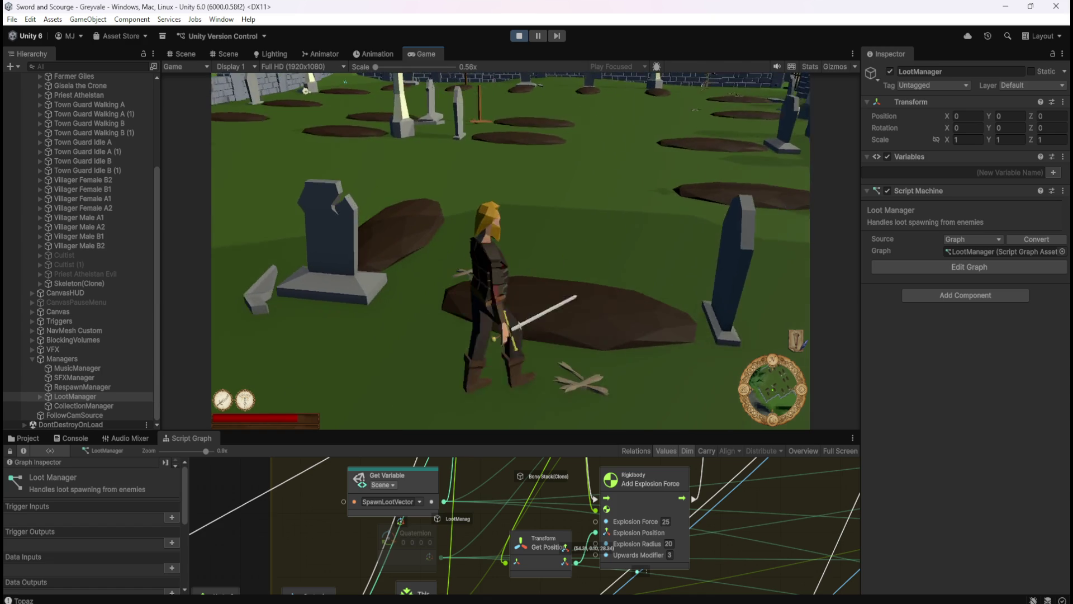
Pause to enter explosion values 50 and 100, then resume and kill skeletons to test
{"action": "key", "text": "Escape"}
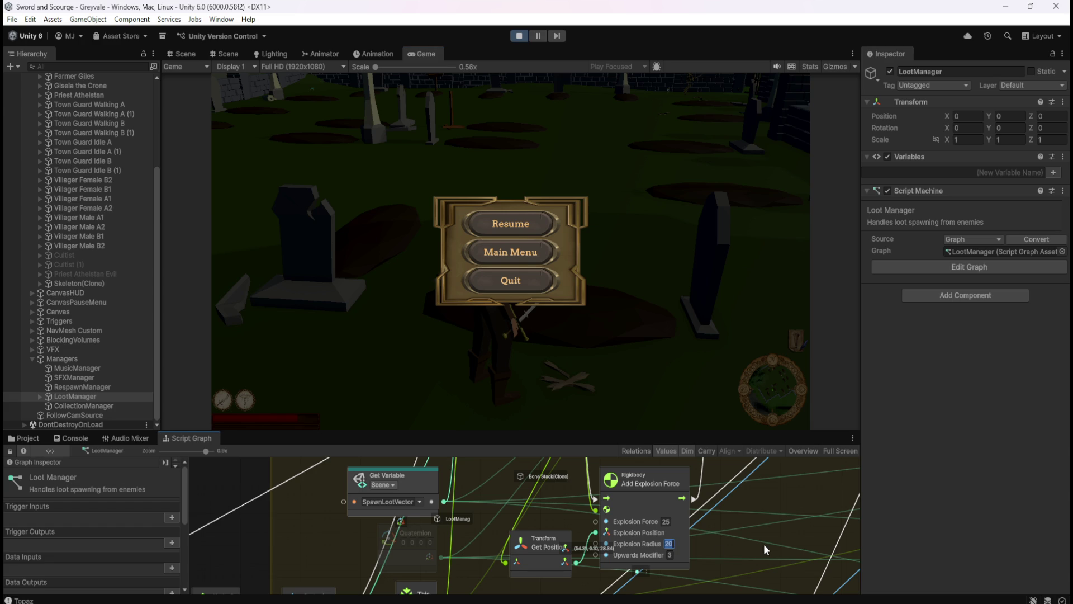
{"action": "type", "text": "50"}
{"action": "type", "text": "100"}
{"action": "left_click", "coordinate": [541, 215]}
{"action": "key", "text": "w"}
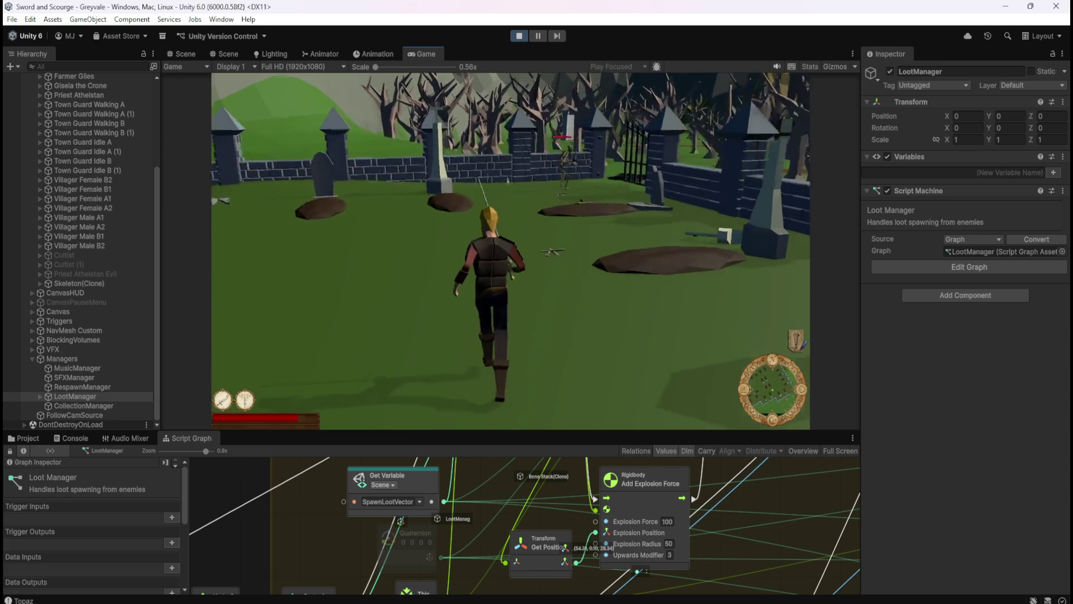
{"action": "left_click", "coordinate": [451, 196]}
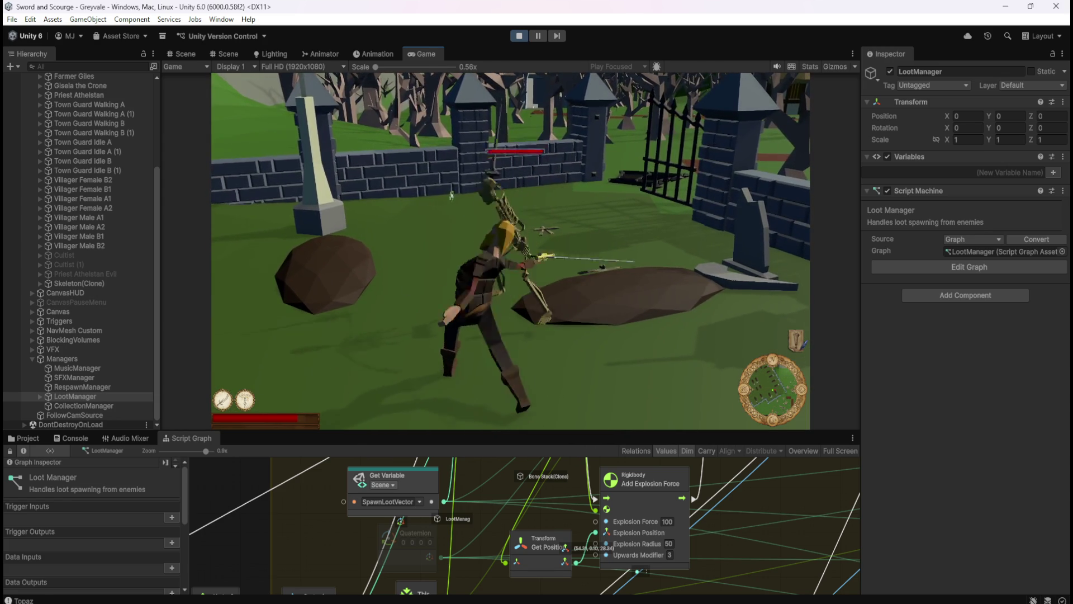
{"action": "left_click", "coordinate": [584, 208]}
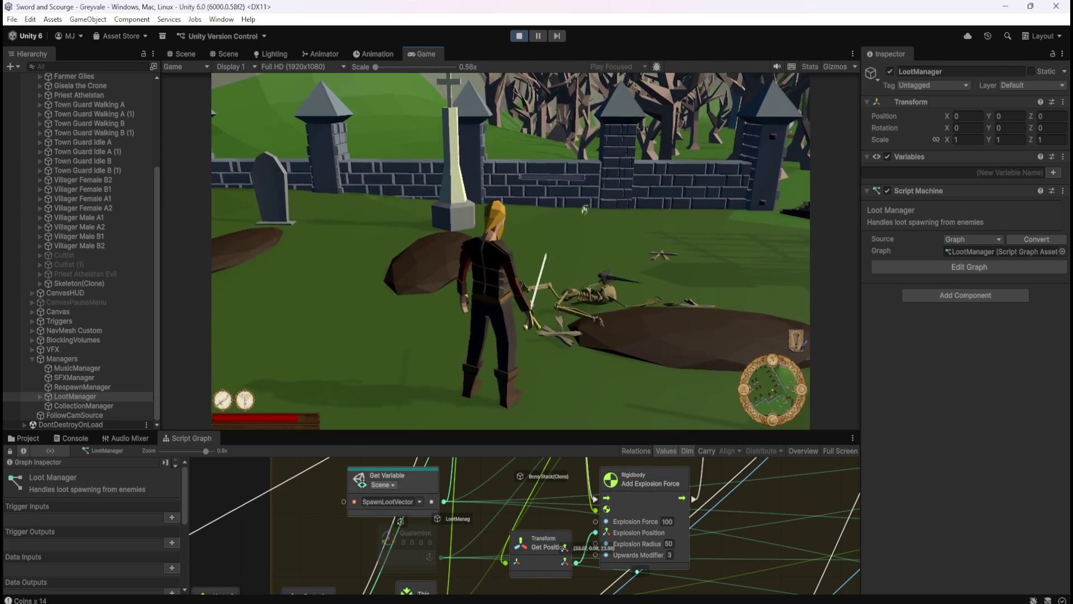
{"action": "key", "text": "s"}
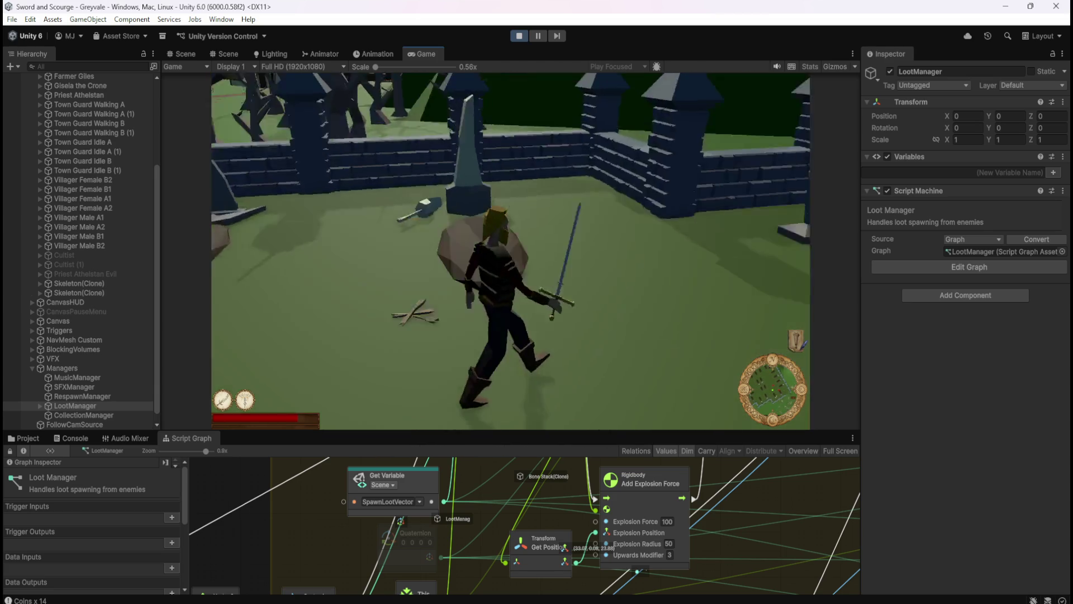
{"action": "key", "text": "d"}
{"action": "left_click", "coordinate": [280, 180]}
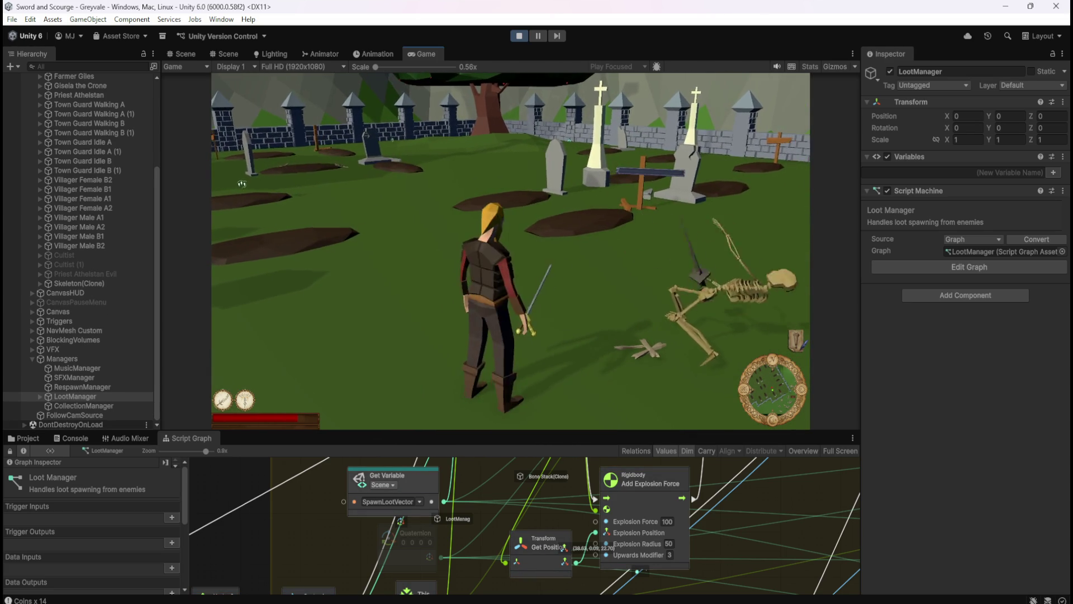
Set the Upwards Modifier to 10 and resume the game
{"action": "key", "text": "Escape"}
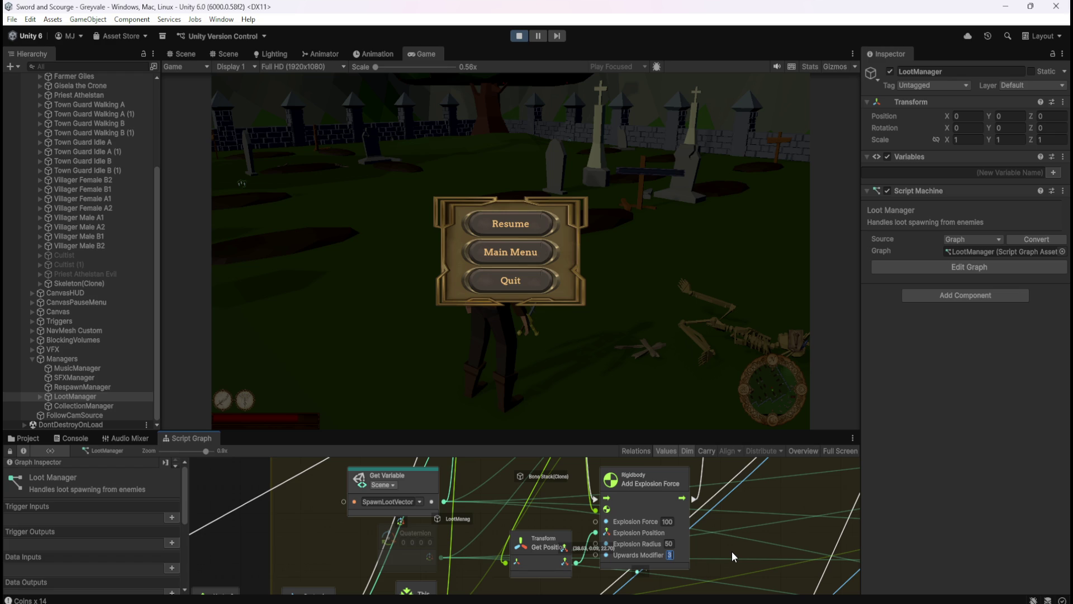
{"action": "type", "text": "10"}
{"action": "key", "text": "Return"}
{"action": "left_click", "coordinate": [520, 221]}
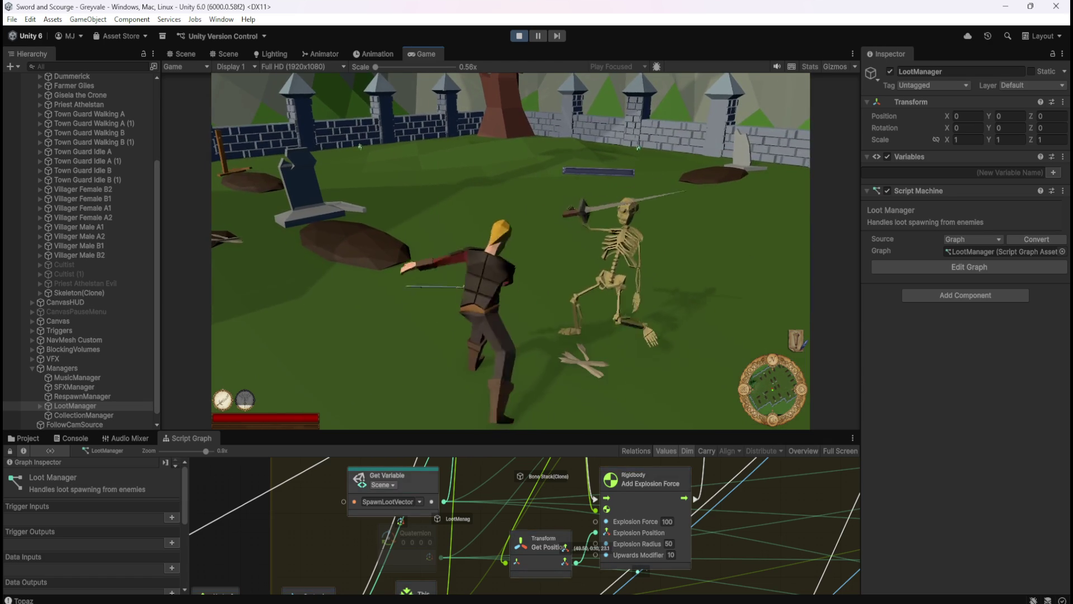
Set the Explosion Force to 200, resume, and kill a skeleton to check the scatter
{"action": "key", "text": "Escape"}
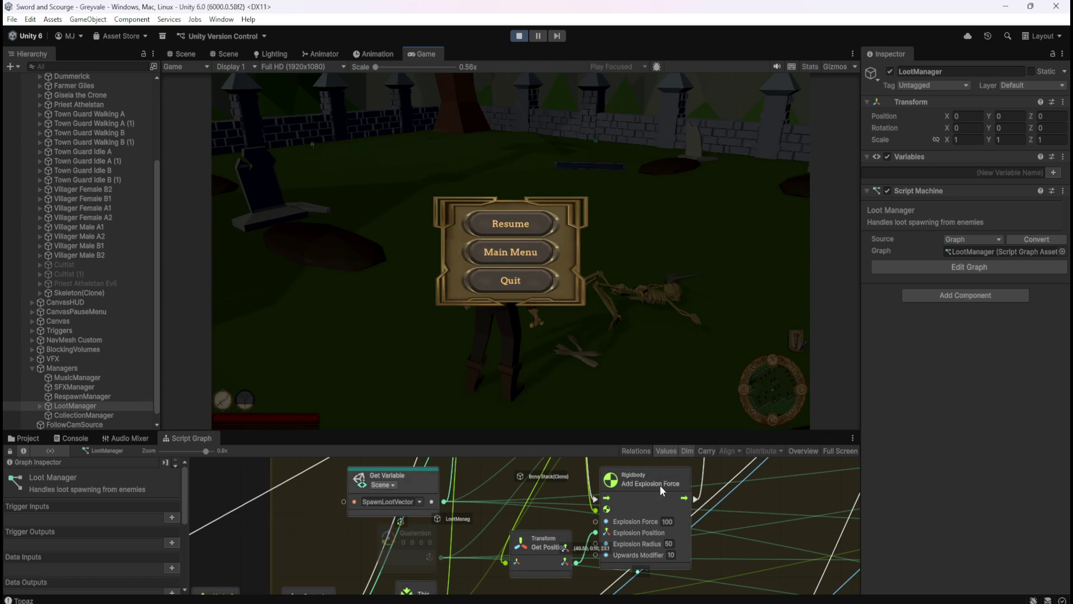
{"action": "left_click", "coordinate": [670, 543]}
{"action": "type", "text": "200"}
{"action": "key", "text": "Return"}
{"action": "left_click", "coordinate": [510, 224]}
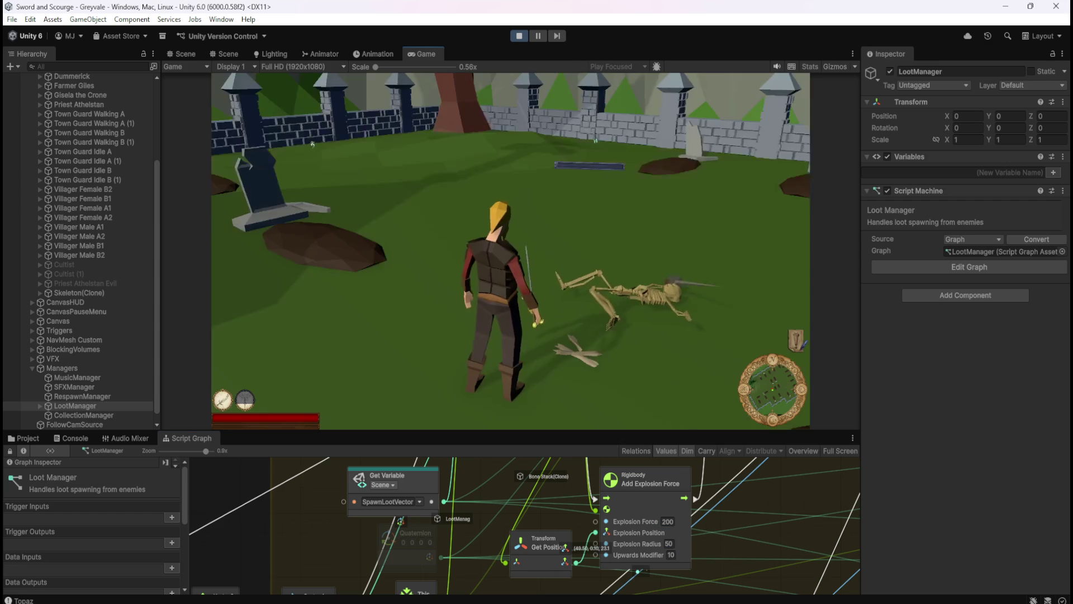
{"action": "key", "text": "w"}
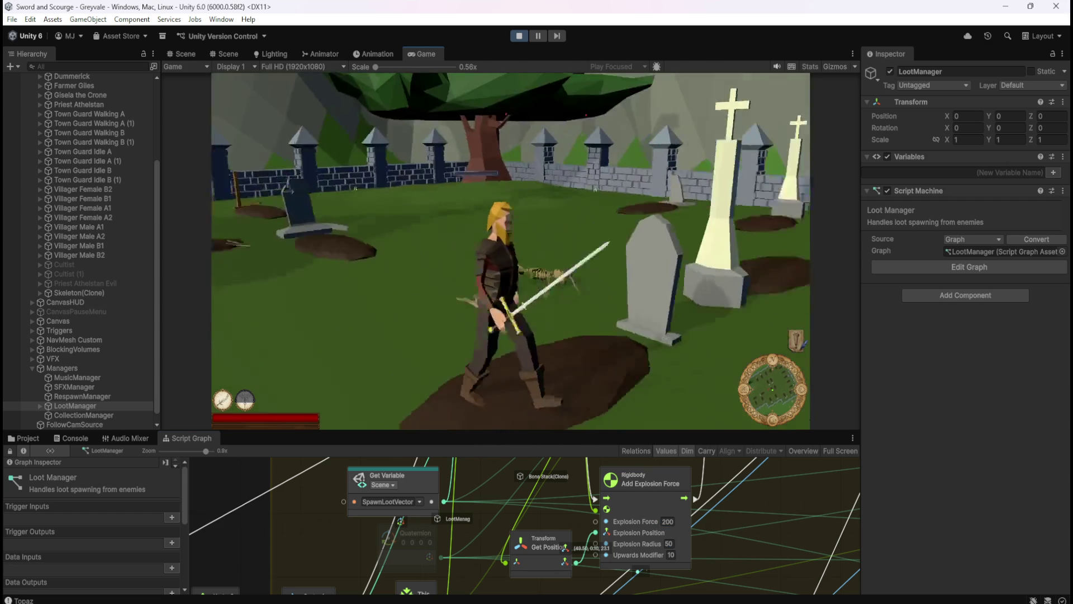
{"action": "key", "text": "w"}
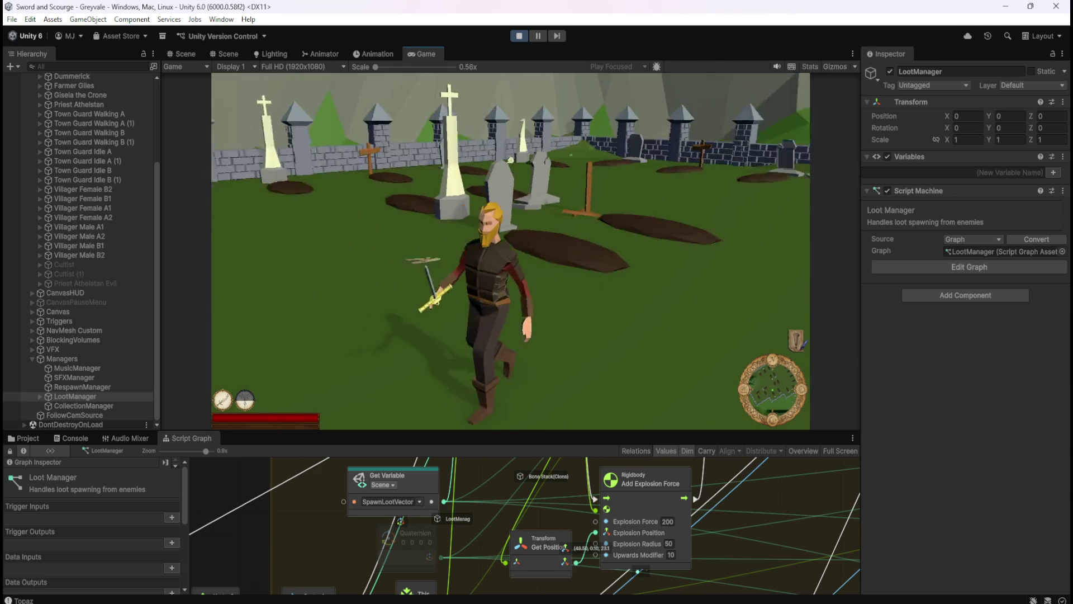
{"action": "key", "text": "s"}
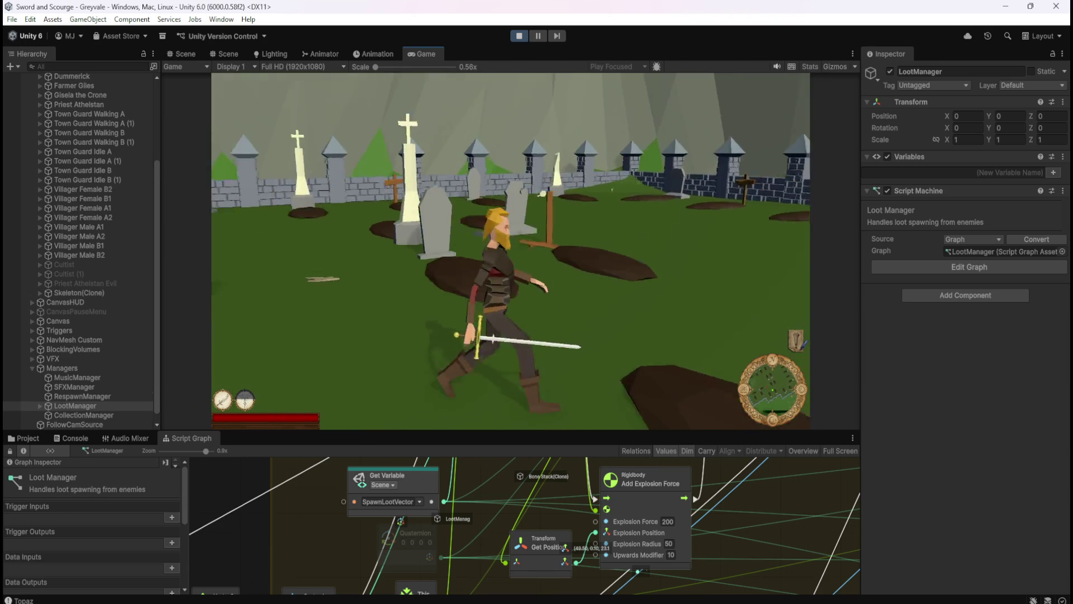
{"action": "left_click", "coordinate": [361, 173]}
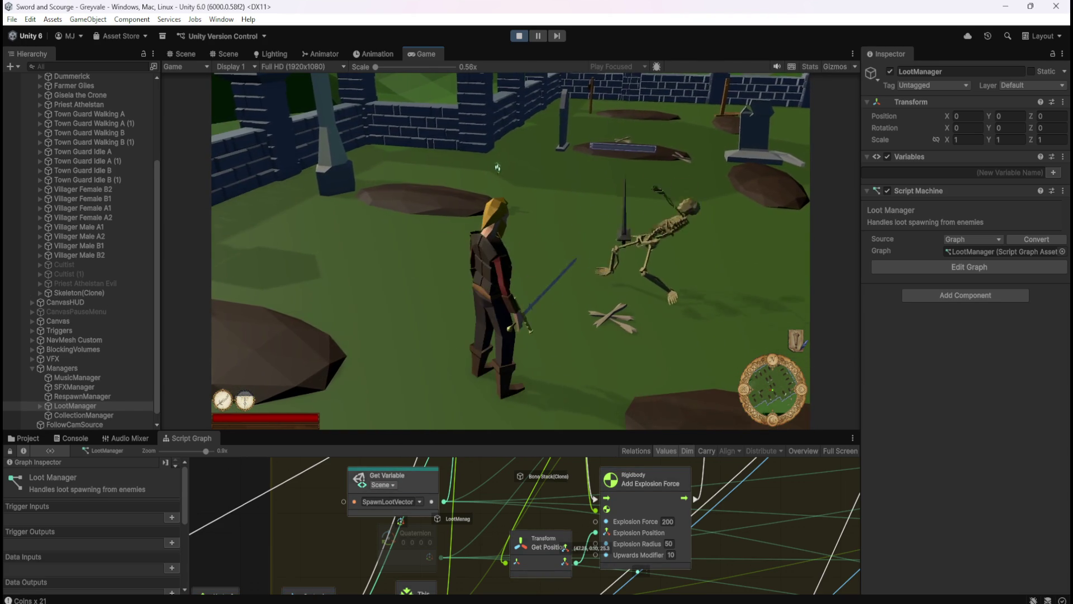
Walk past the tombstones to the wall and kill another skeleton for more loot
{"action": "key", "text": "w"}
{"action": "key", "text": "a"}
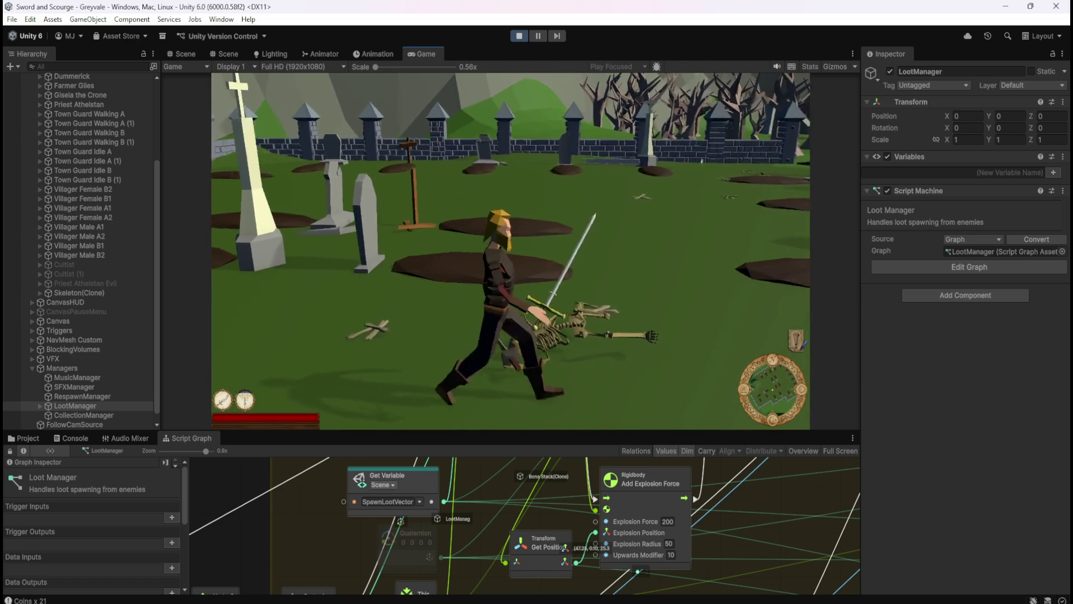
{"action": "key", "text": "w"}
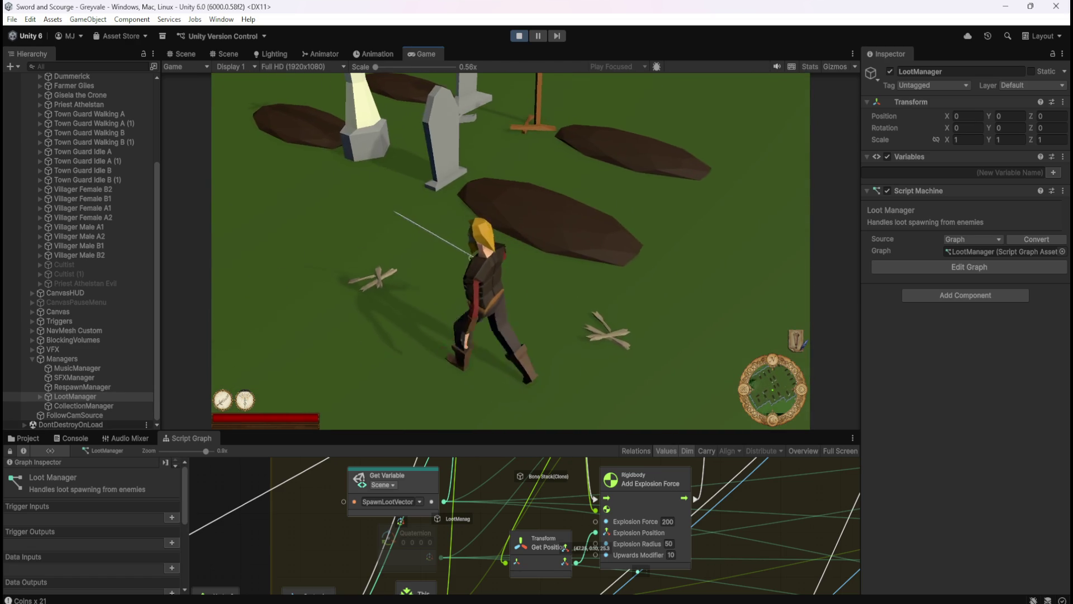
{"action": "key", "text": "s"}
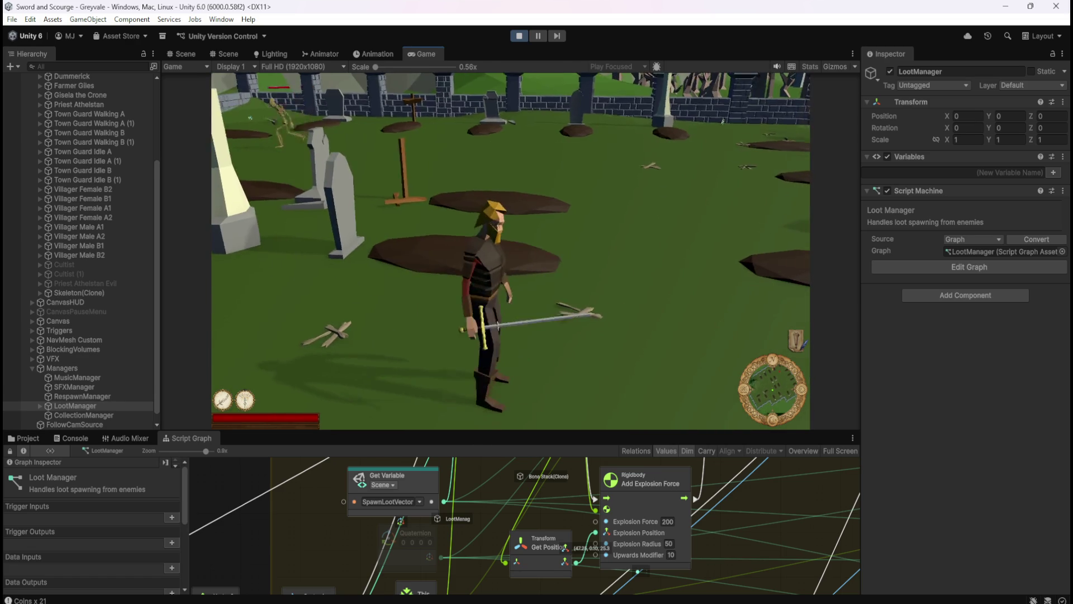
{"action": "key", "text": "w"}
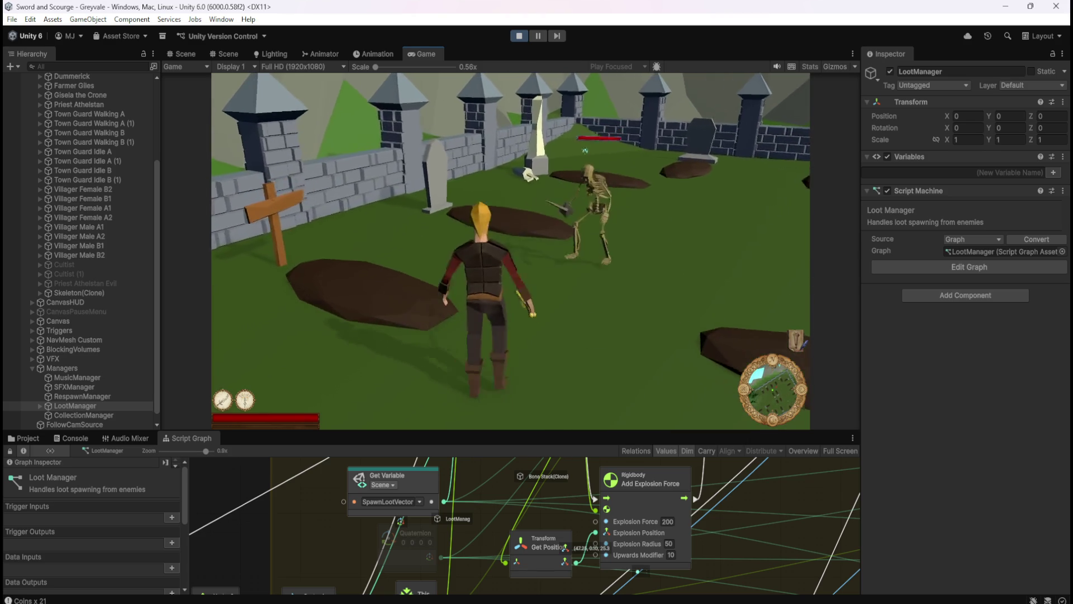
{"action": "key", "text": "w"}
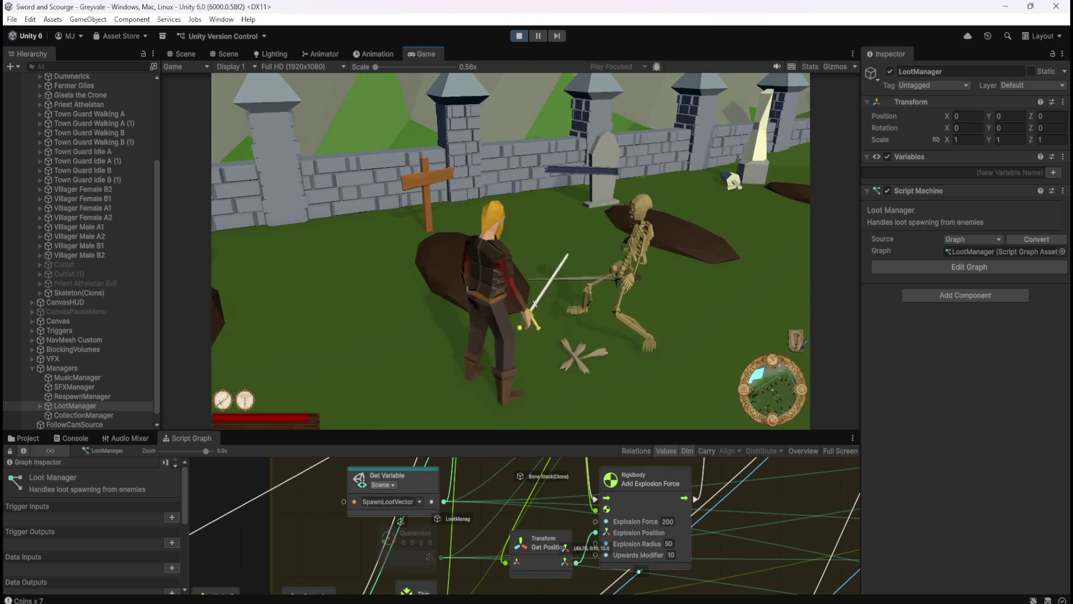
{"action": "key", "text": "s"}
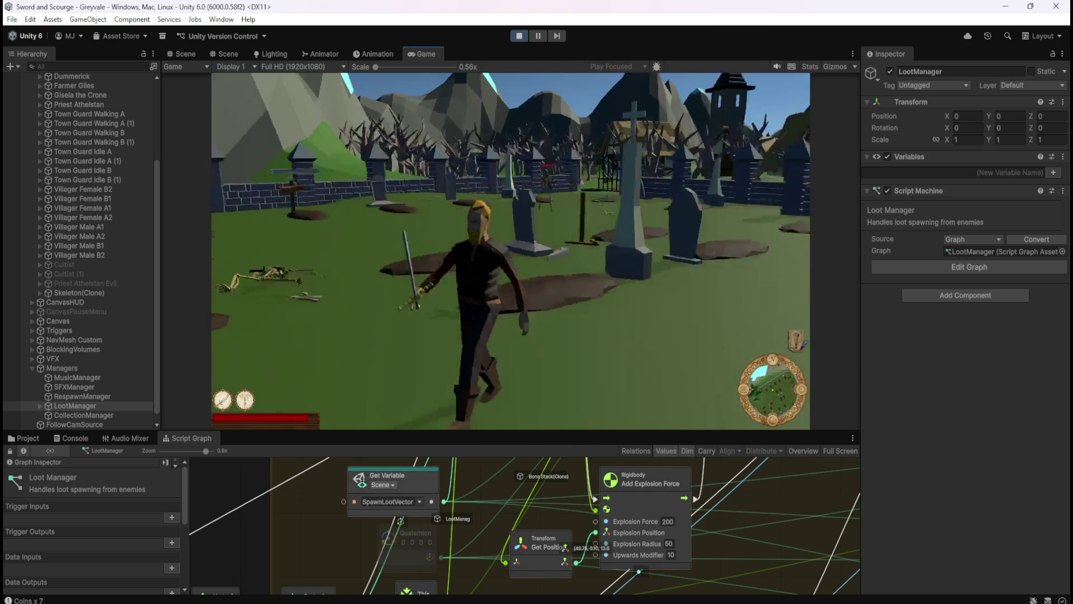
{"action": "key", "text": "s"}
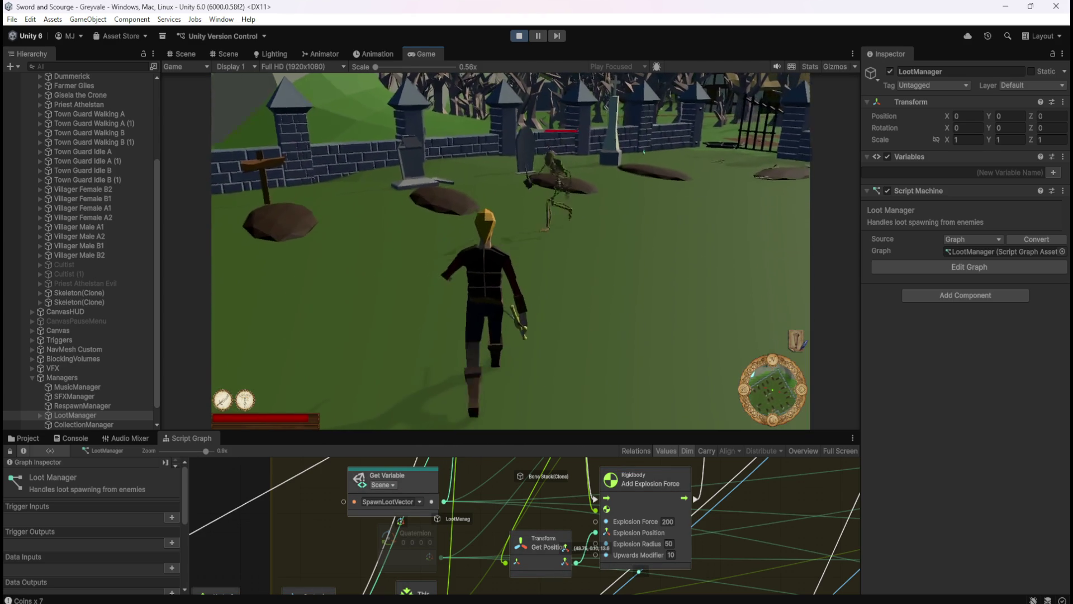
{"action": "left_click", "coordinate": [244, 186]}
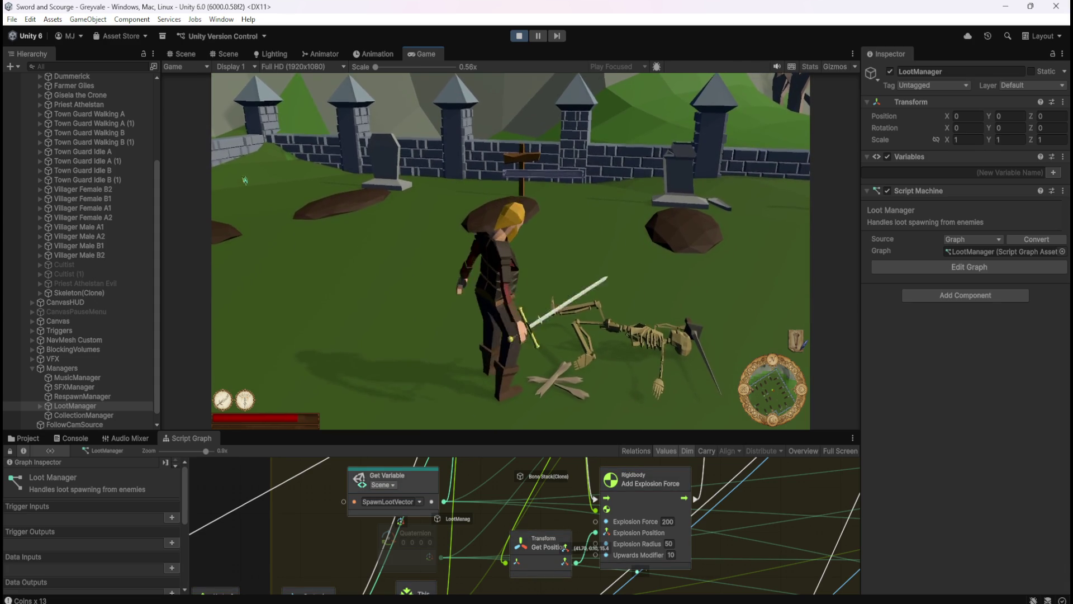
Strike down more skeletons across the graveyard, then pause the game
{"action": "key", "text": "w"}
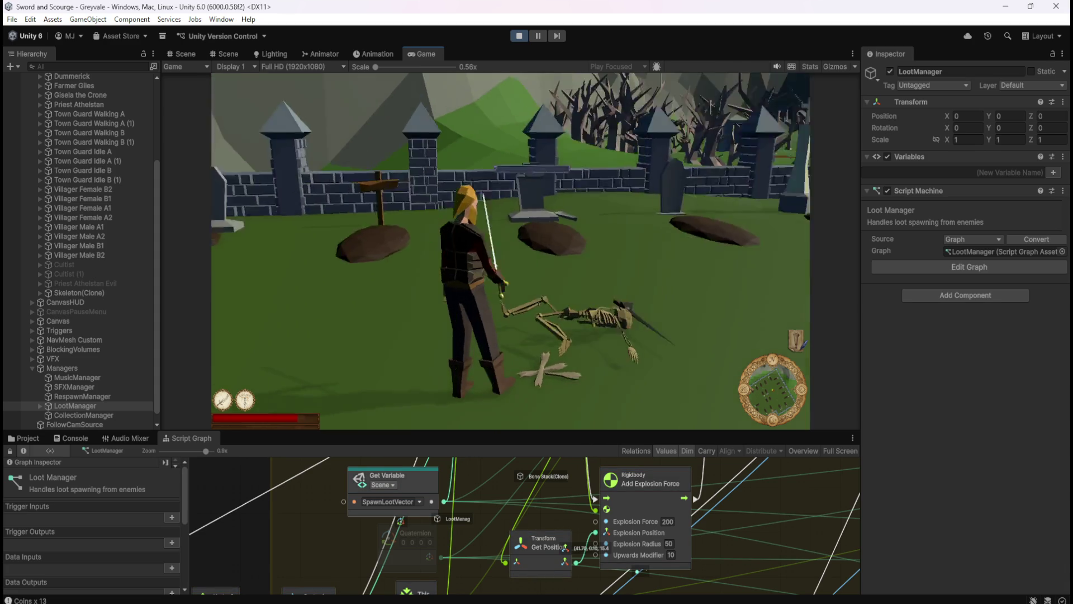
{"action": "key", "text": "w"}
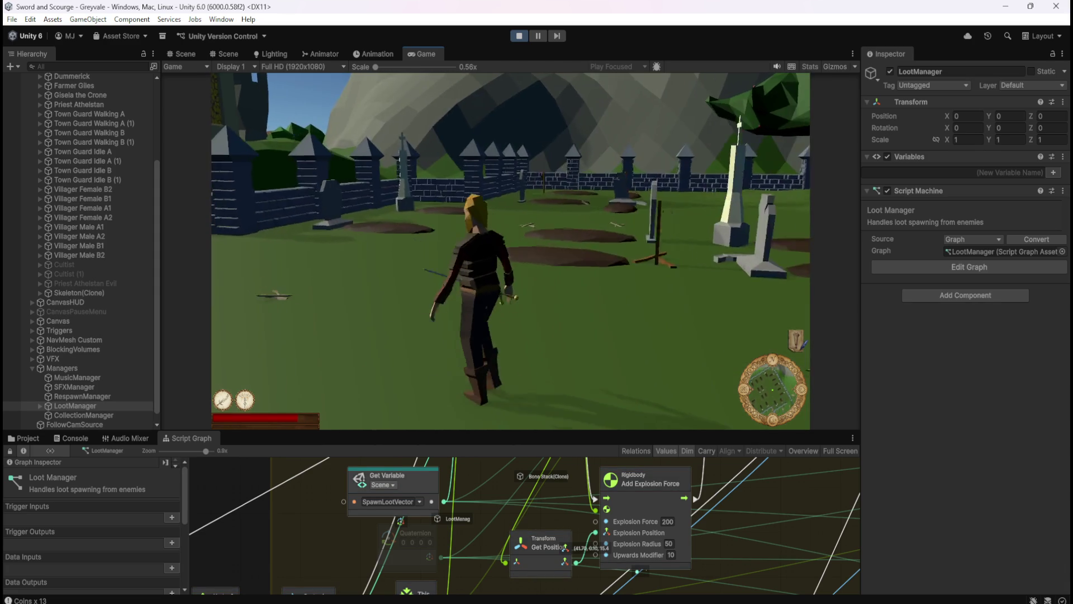
{"action": "key", "text": "w"}
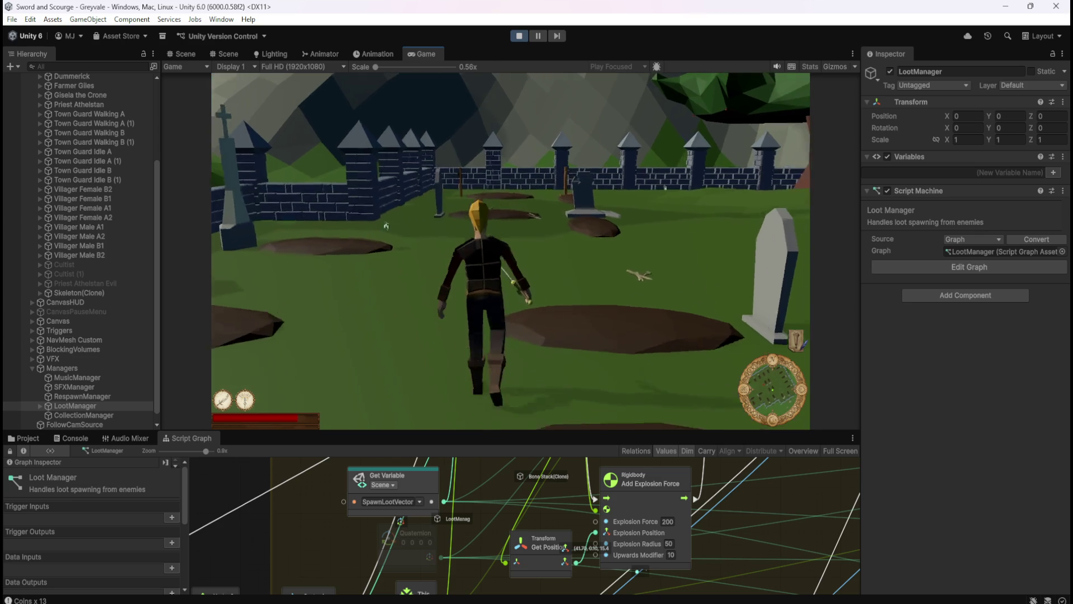
{"action": "key", "text": "w"}
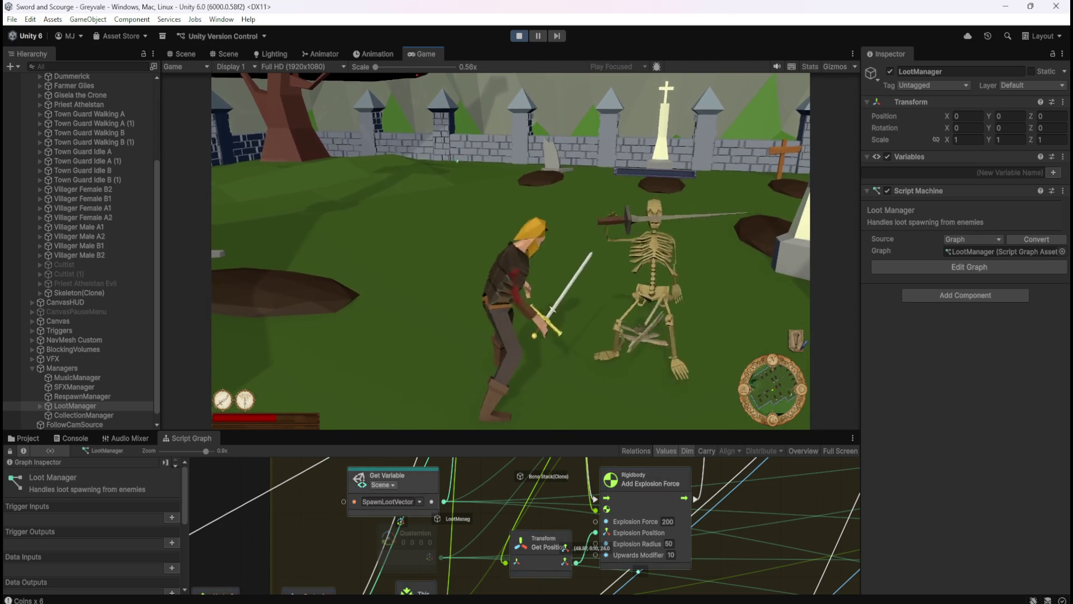
{"action": "key", "text": "w"}
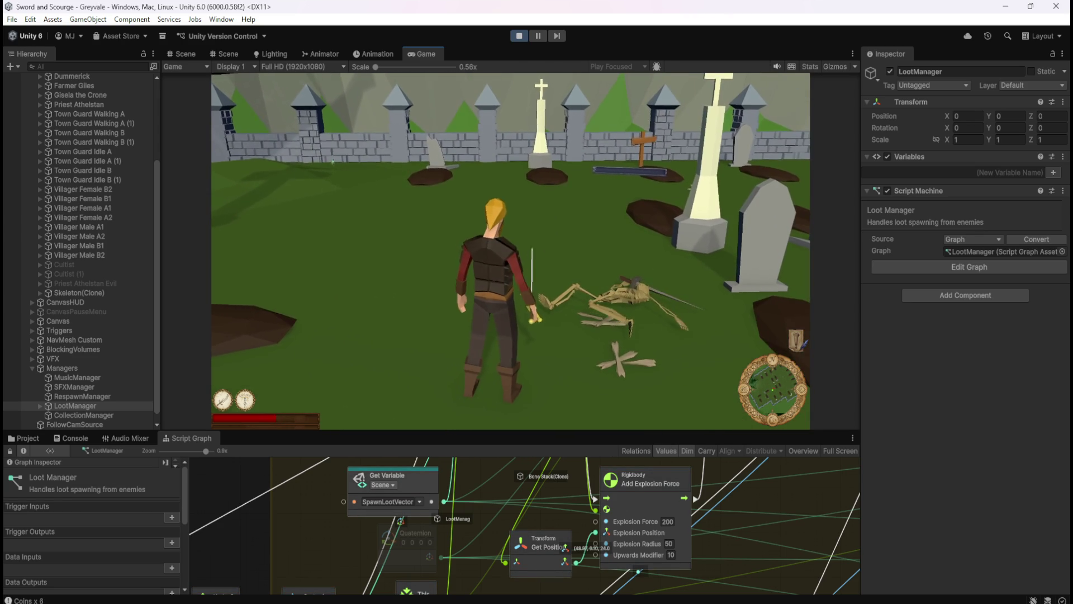
{"action": "key", "text": "w"}
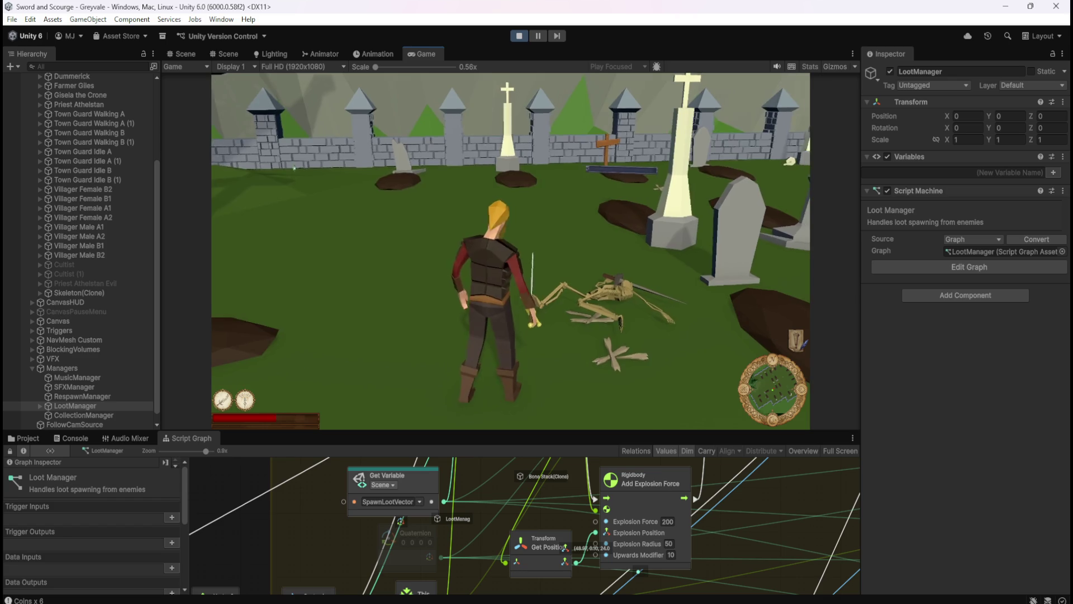
{"action": "key", "text": "w"}
{"action": "key", "text": "w"}
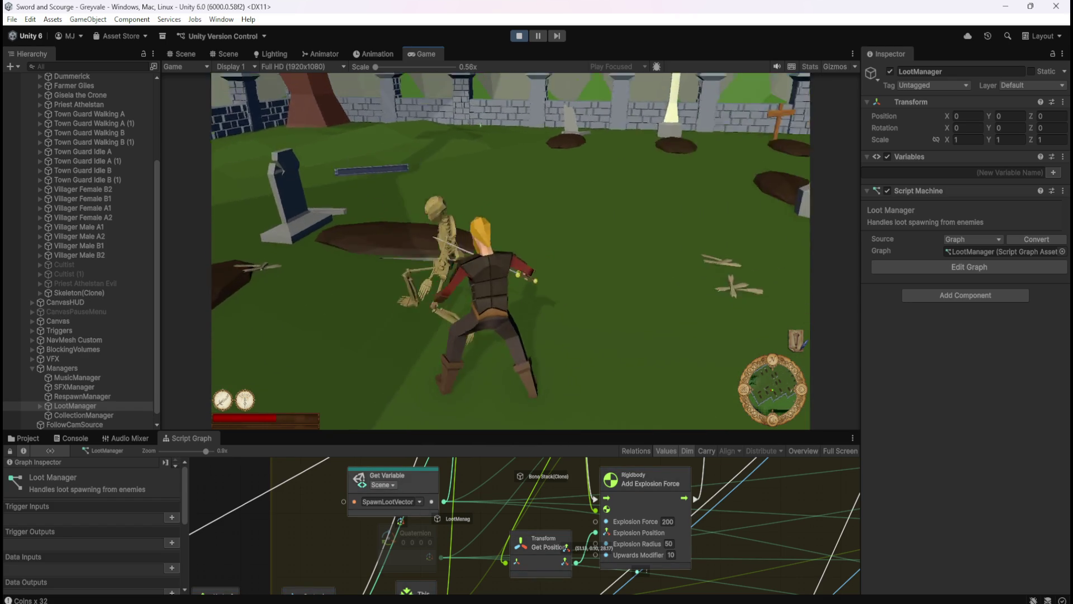
{"action": "key", "text": "w"}
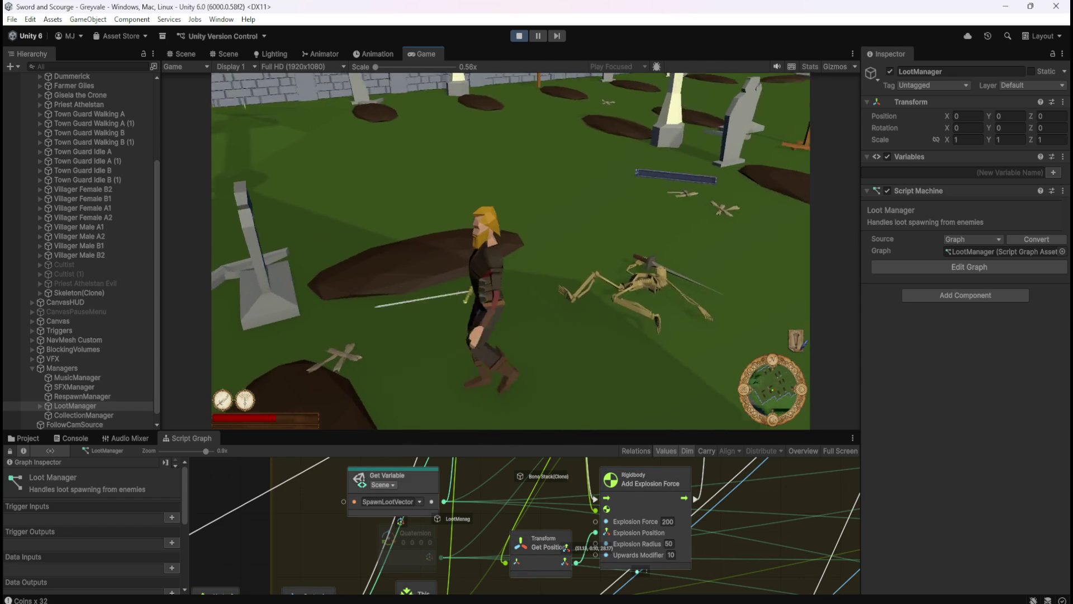
{"action": "key", "text": "w"}
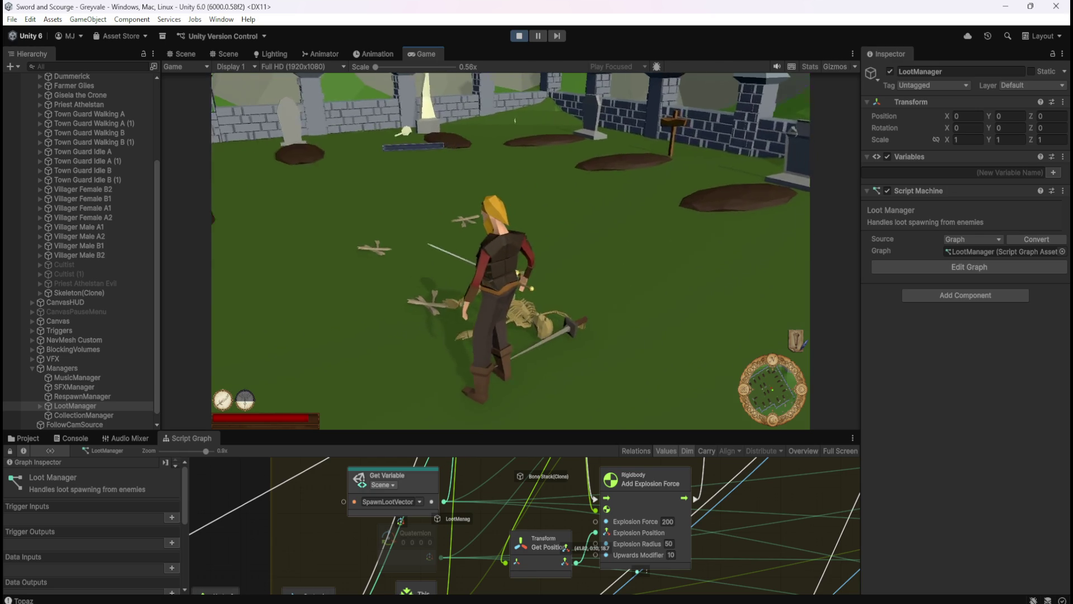
{"action": "key", "text": "Escape"}
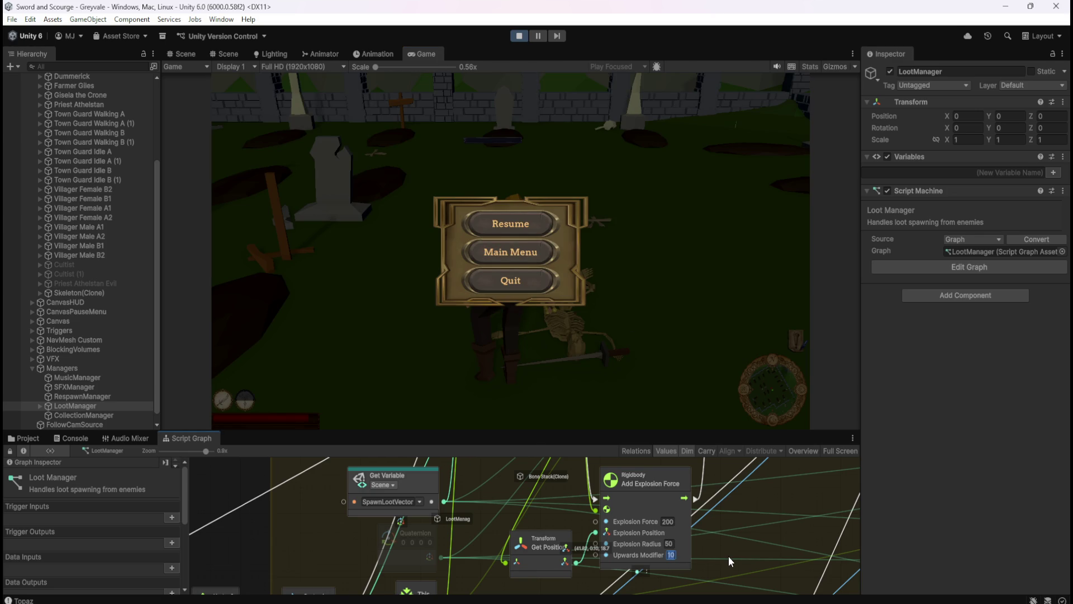
Set the Upwards Modifier to 30, resume, and fight a skeleton before pausing again
{"action": "type", "text": "30"}
{"action": "key", "text": "ctrl+s"}
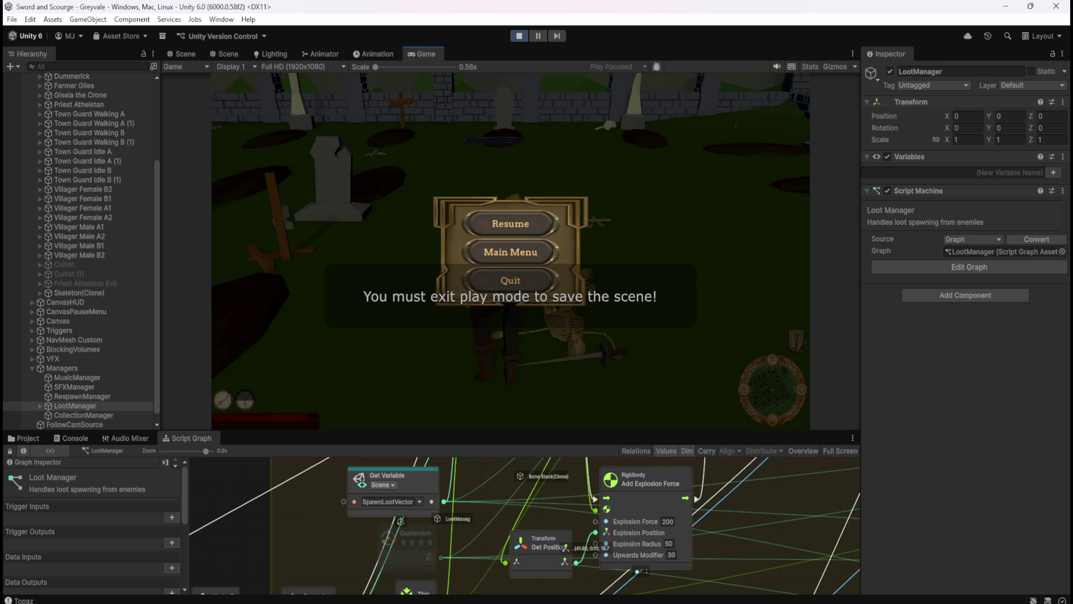
{"action": "left_click", "coordinate": [510, 223]}
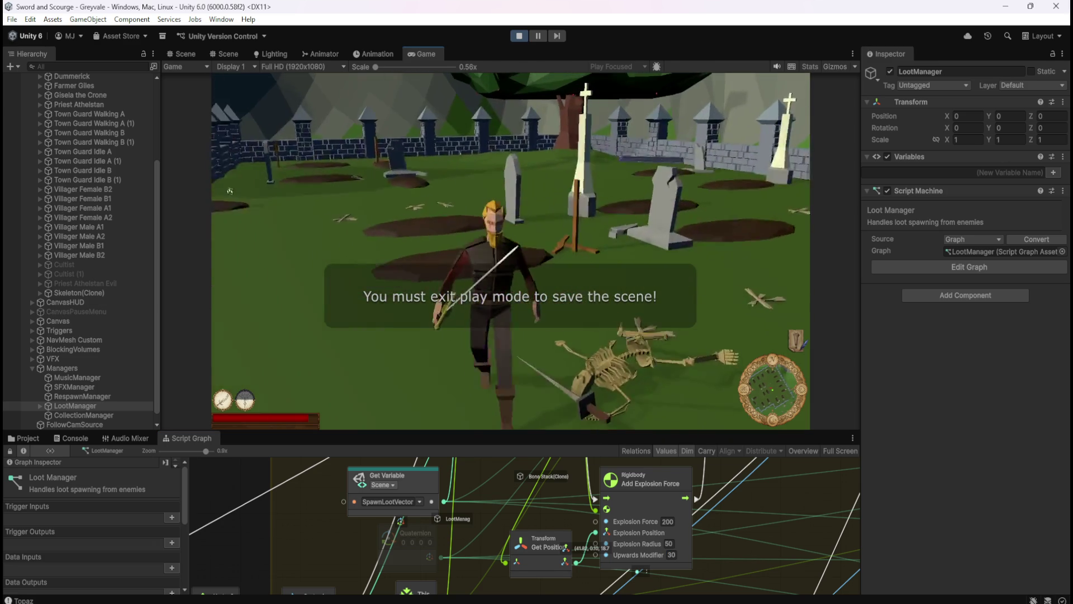
{"action": "key", "text": "w"}
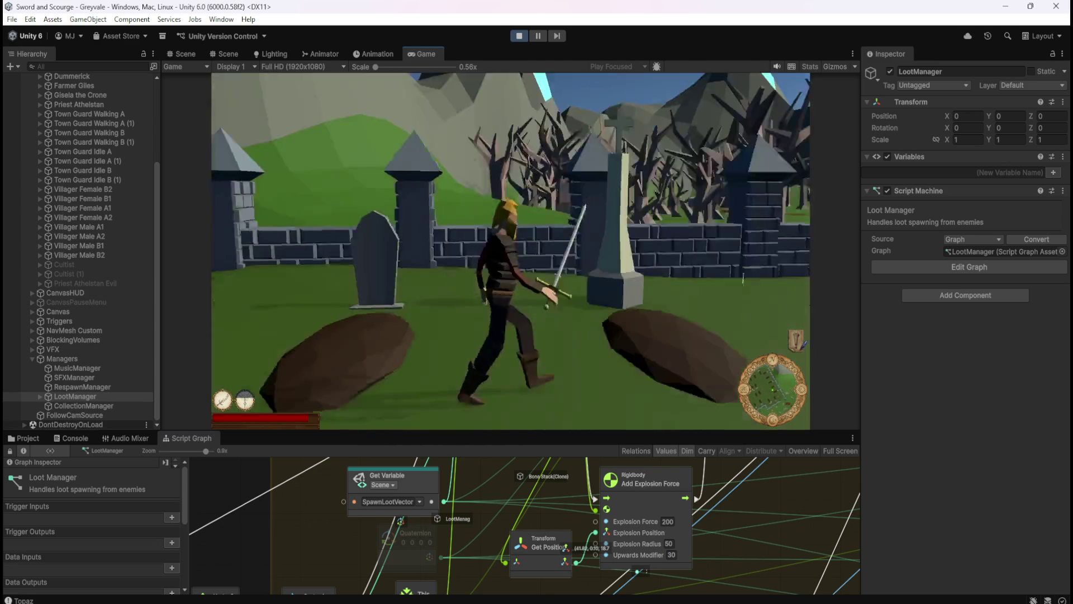
{"action": "key", "text": "w"}
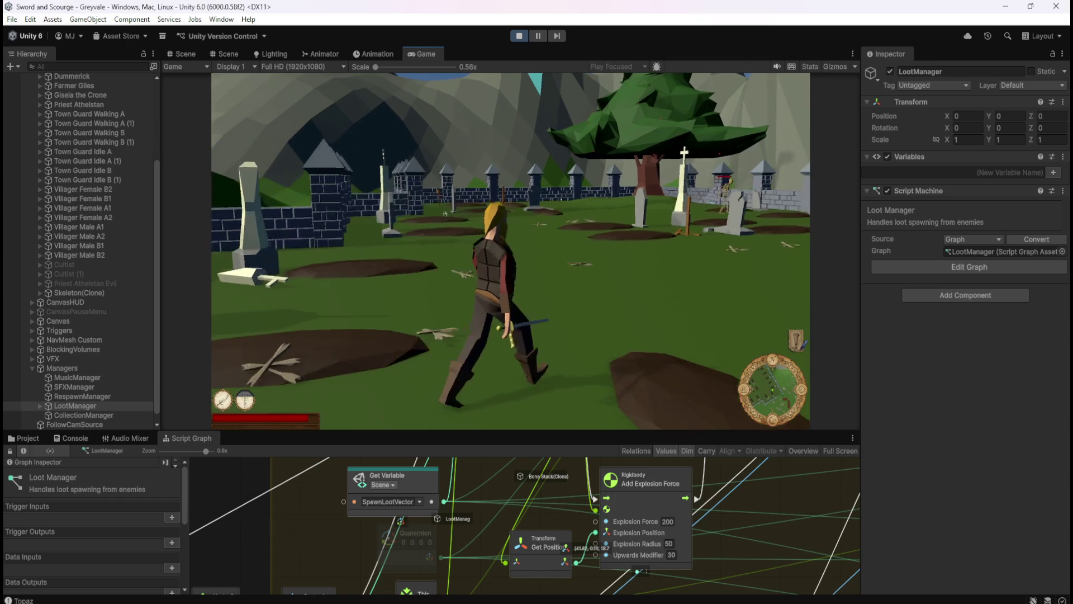
{"action": "key", "text": "w"}
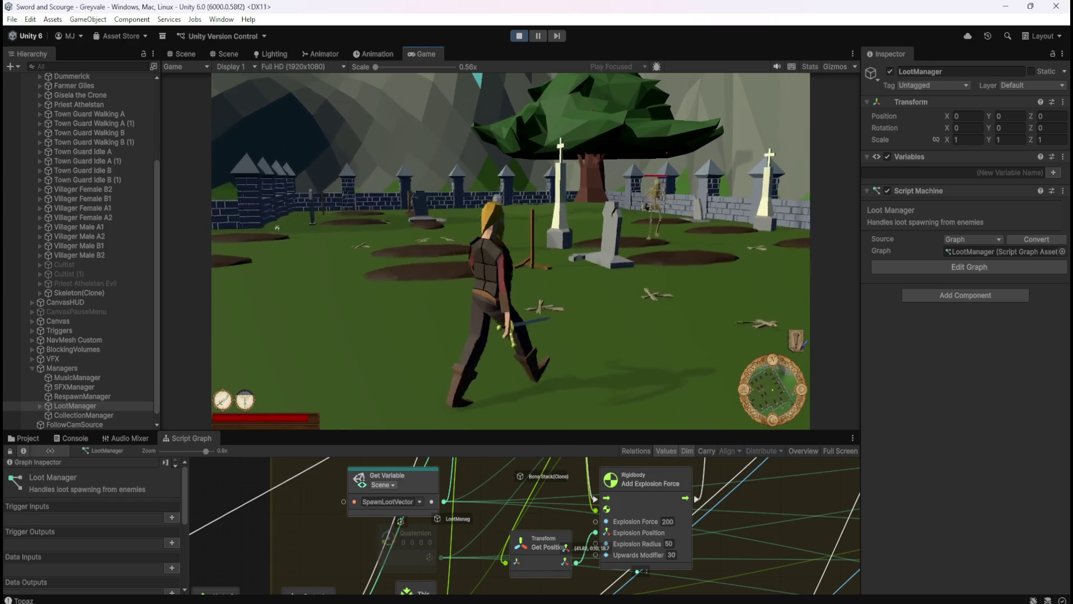
{"action": "key", "text": "w"}
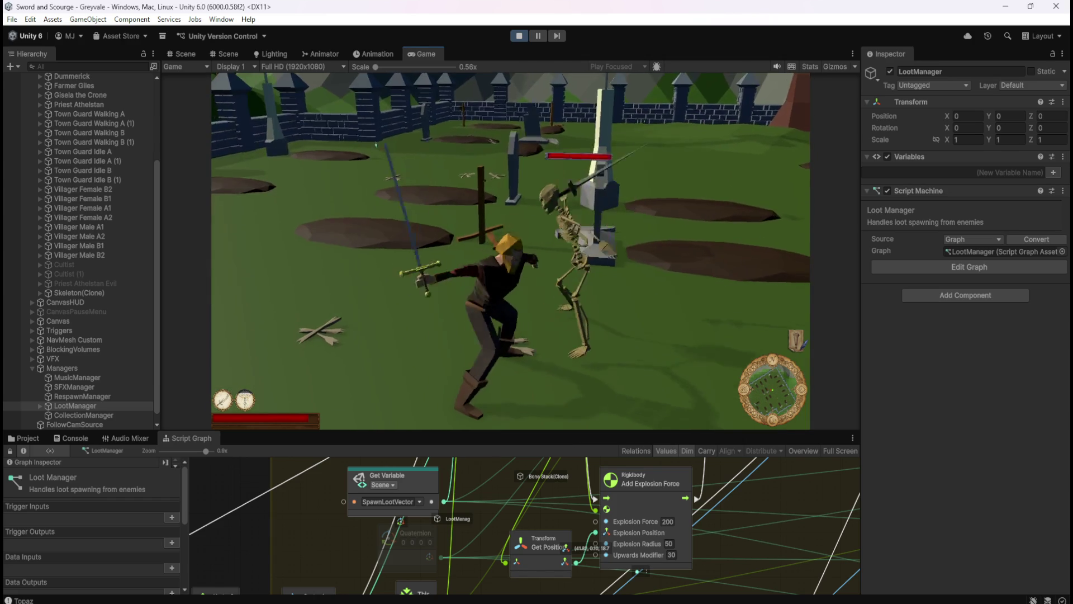
{"action": "key", "text": "w"}
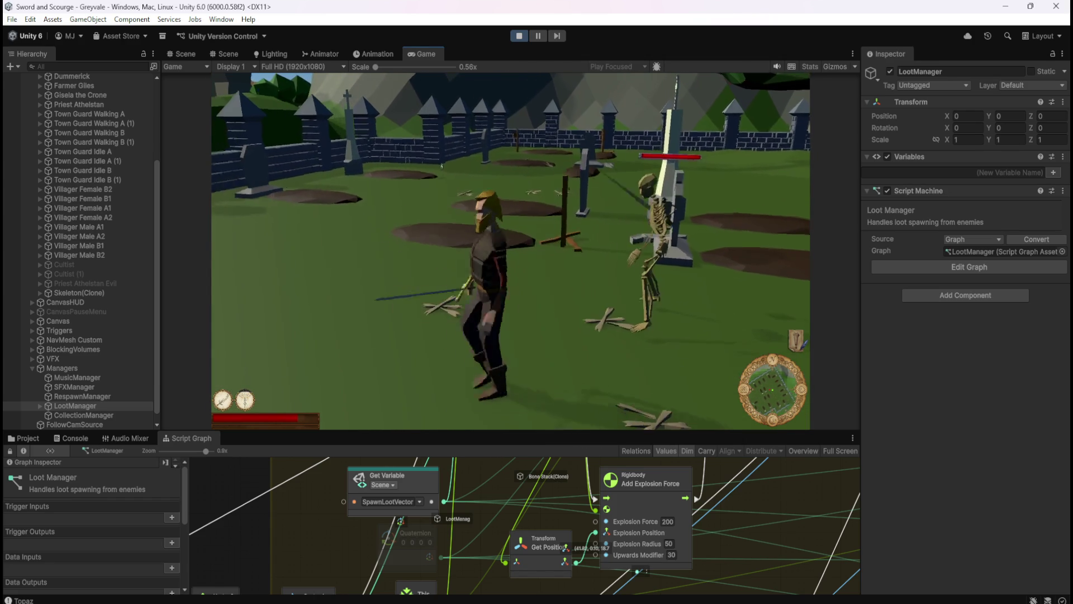
{"action": "key", "text": "w"}
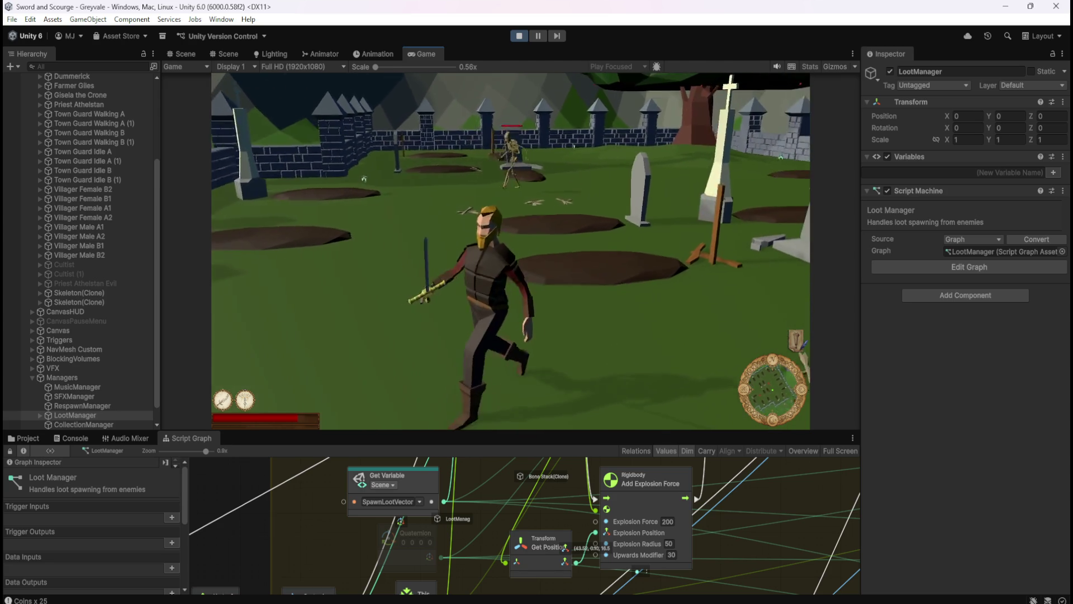
{"action": "key", "text": "Escape"}
Set the Upwards Modifier to 100, resume, and strike a skeleton before pausing
{"action": "type", "text": "100"}
{"action": "key", "text": "Return"}
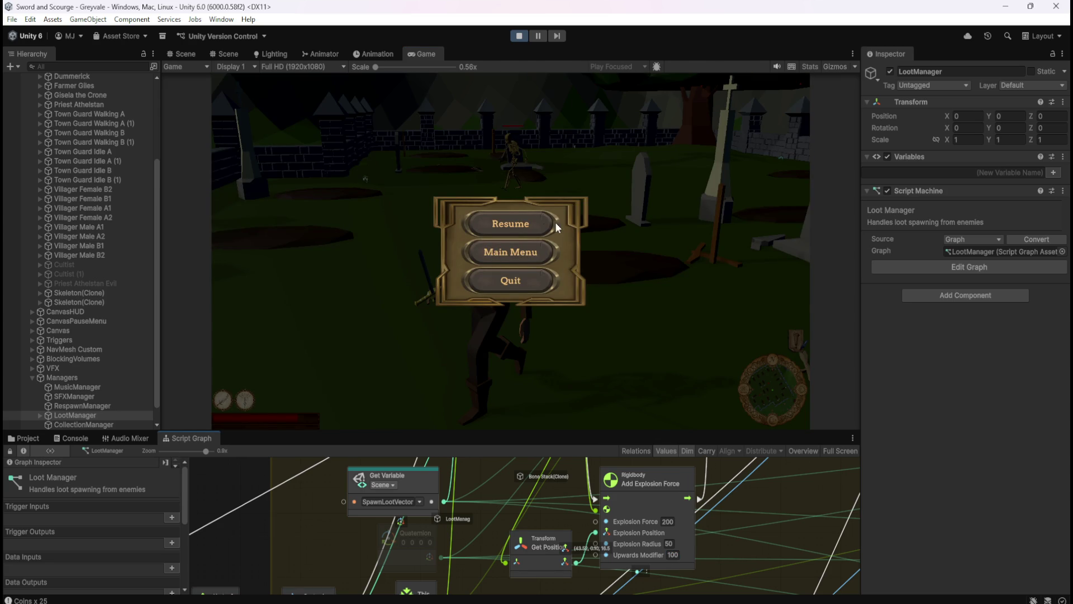
{"action": "left_click", "coordinate": [504, 226]}
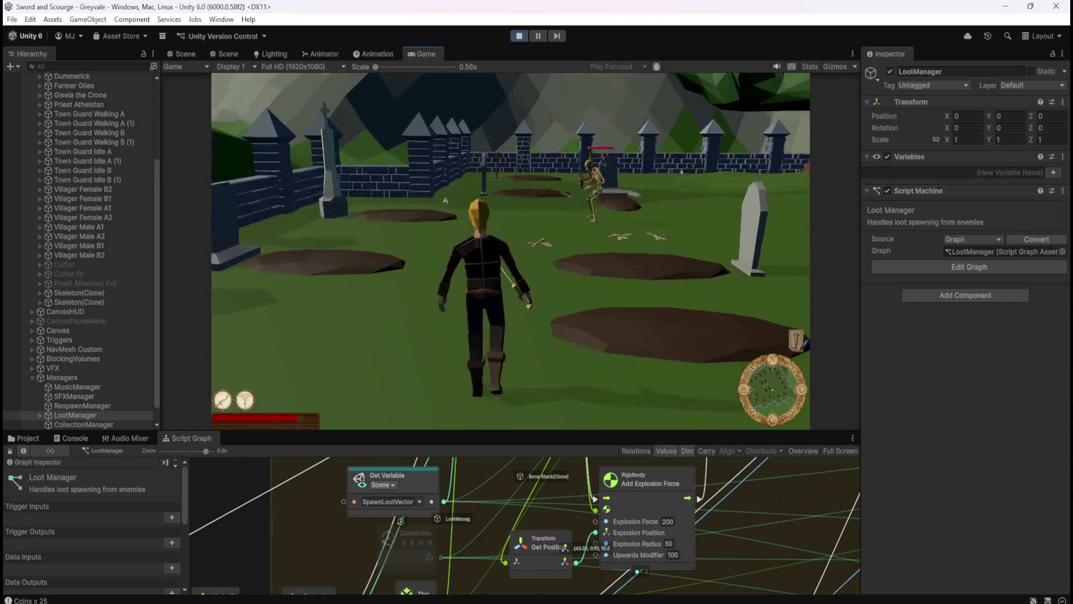
{"action": "key", "text": "w"}
{"action": "left_click", "coordinate": [422, 225]}
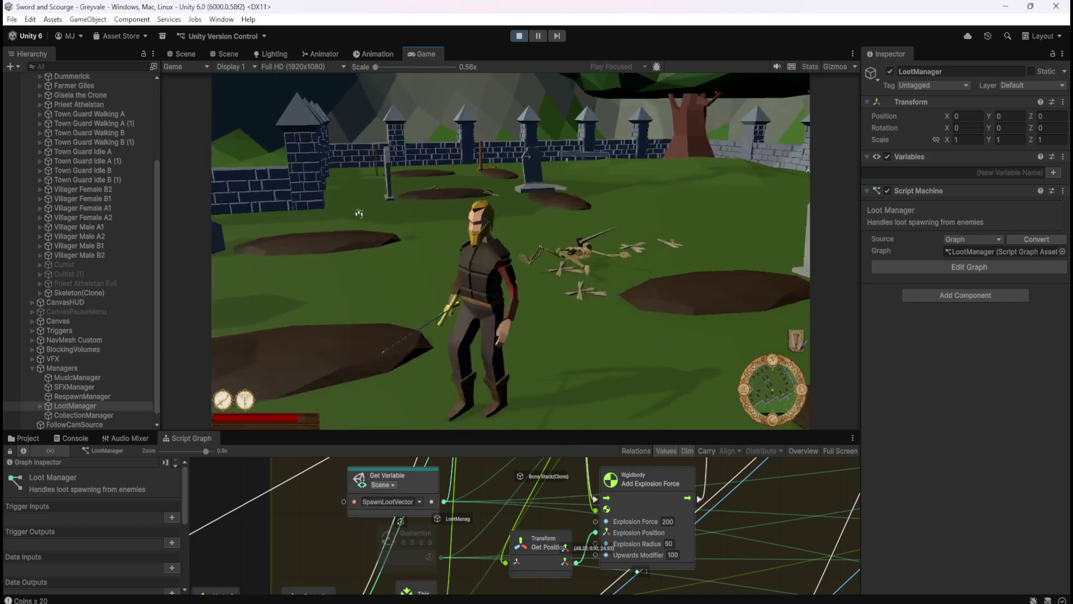
{"action": "key", "text": "Escape"}
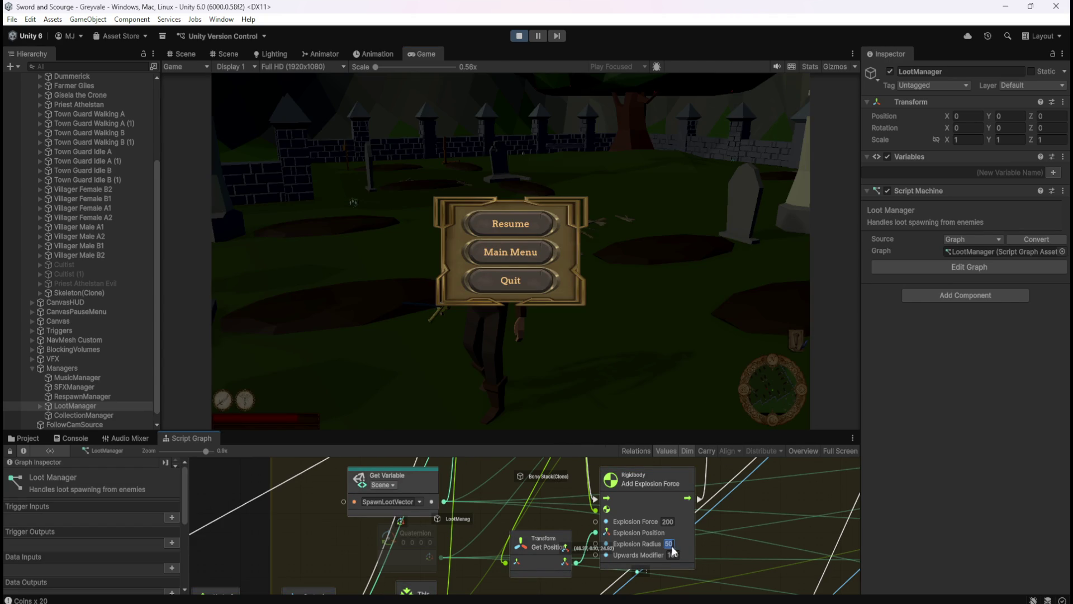
Set the Explosion Radius to 150, resume, cast the green spike ability, then pause
{"action": "type", "text": "150"}
{"action": "key", "text": "Return"}
{"action": "left_click", "coordinate": [508, 225]}
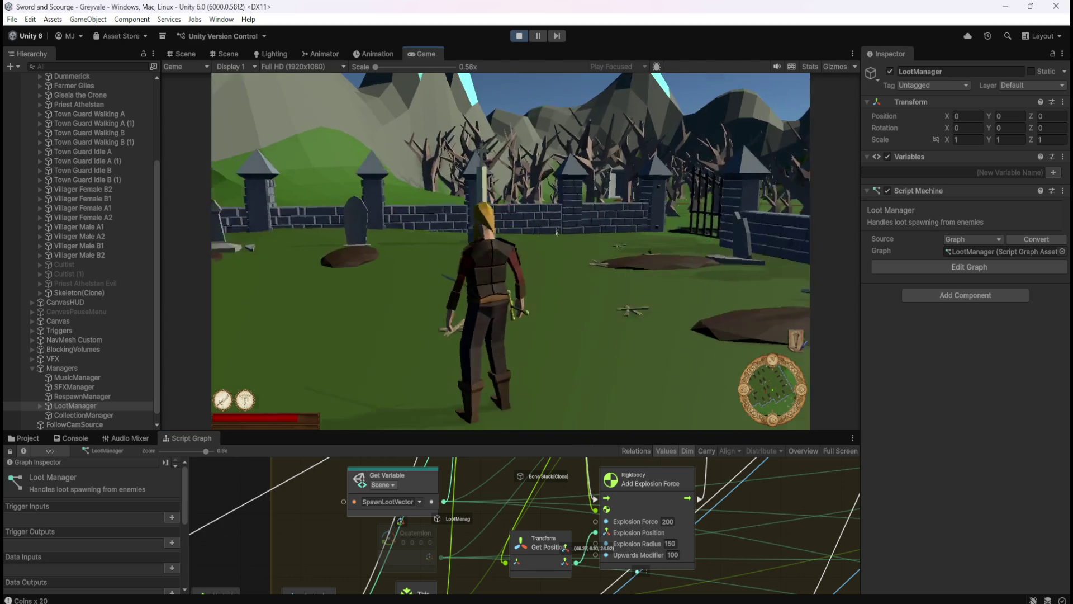
{"action": "key", "text": "2"}
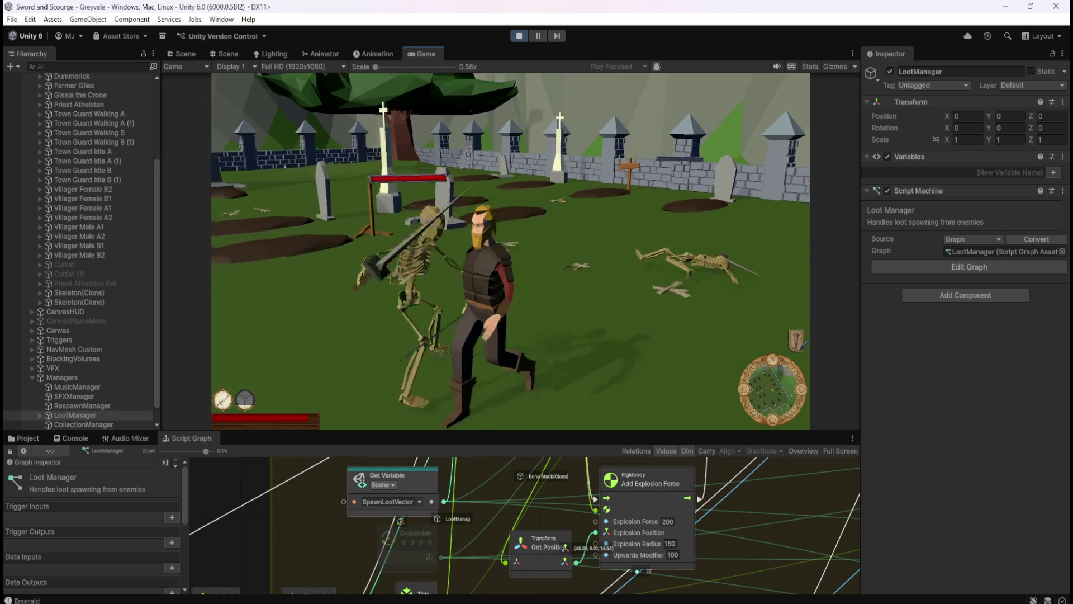
{"action": "key", "text": "Escape"}
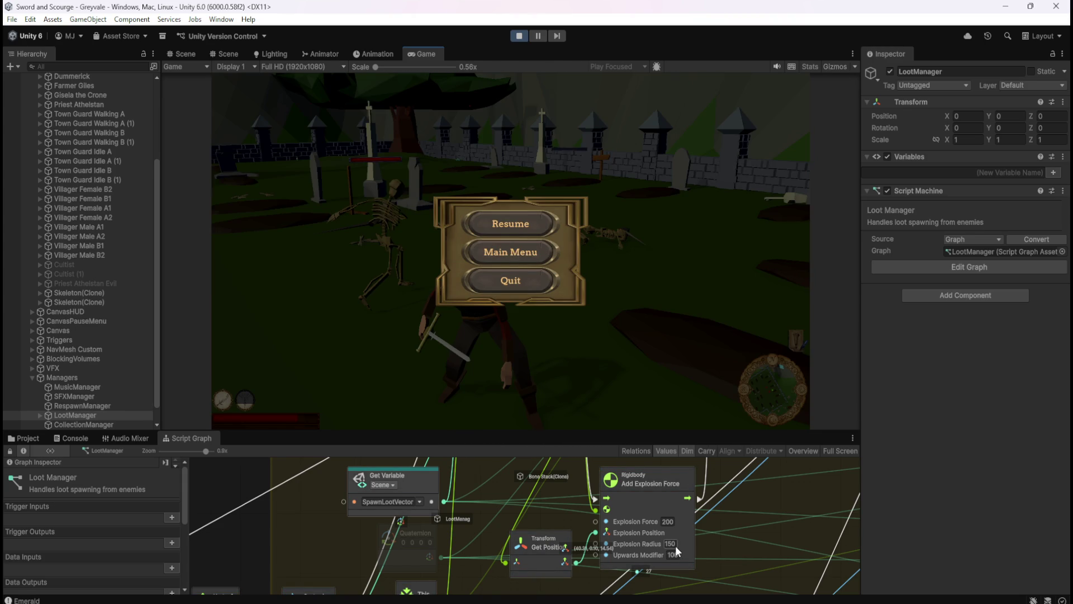
Set Explosion Radius back to 50 and Explosion Force to 350, test in play, then pause
{"action": "type", "text": "50"}
{"action": "type", "text": "350"}
{"action": "key", "text": "Return"}
{"action": "left_click", "coordinate": [502, 225]}
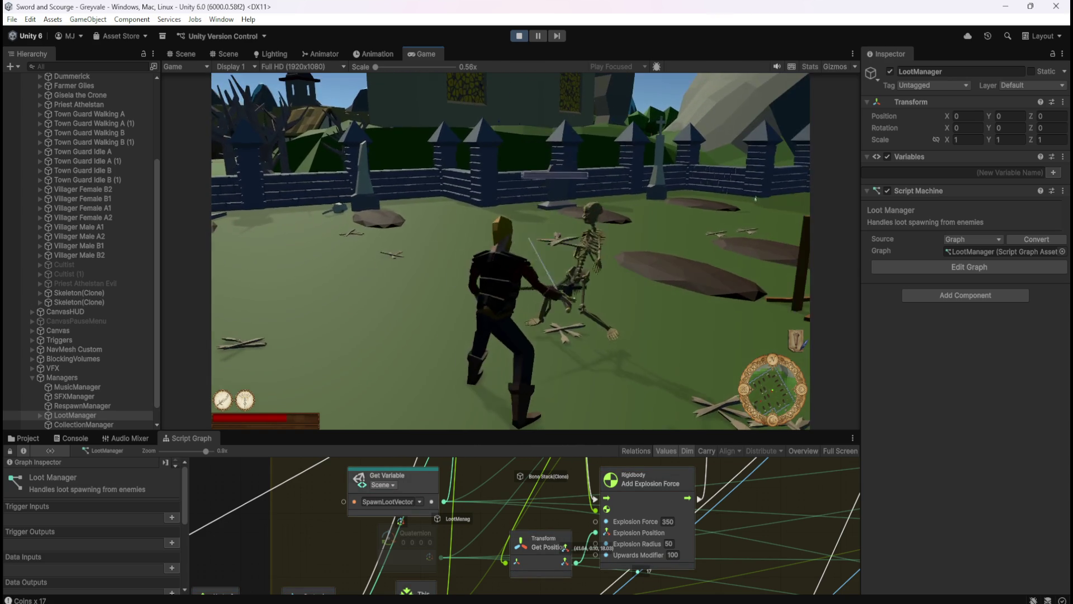
{"action": "key", "text": "Escape"}
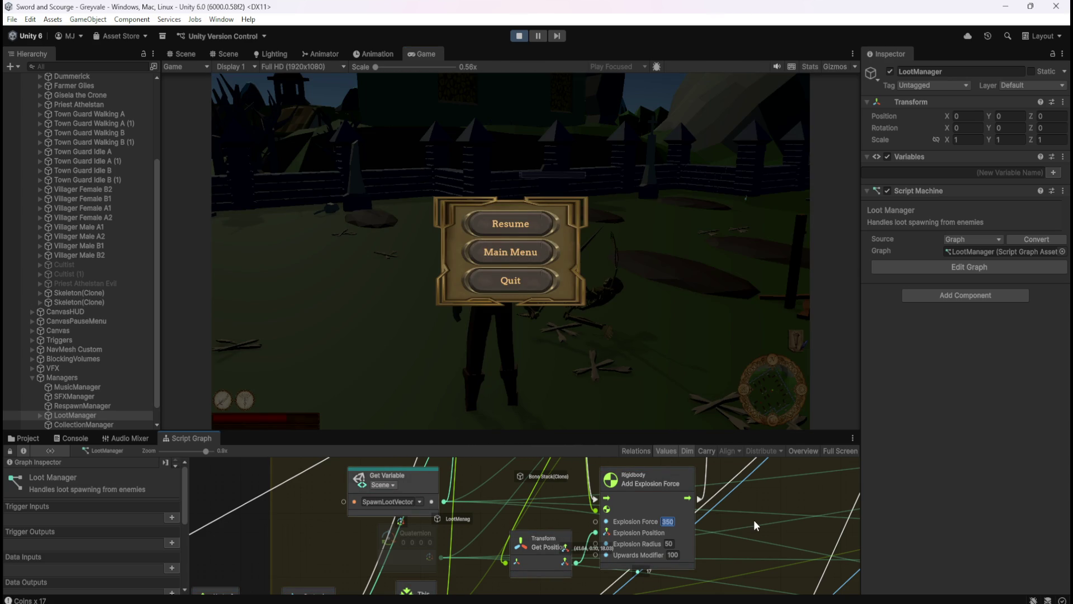
Lower the Explosion Force to 250 and resume the game
{"action": "type", "text": "250"}
{"action": "key", "text": "Return"}
{"action": "left_click", "coordinate": [510, 223]}
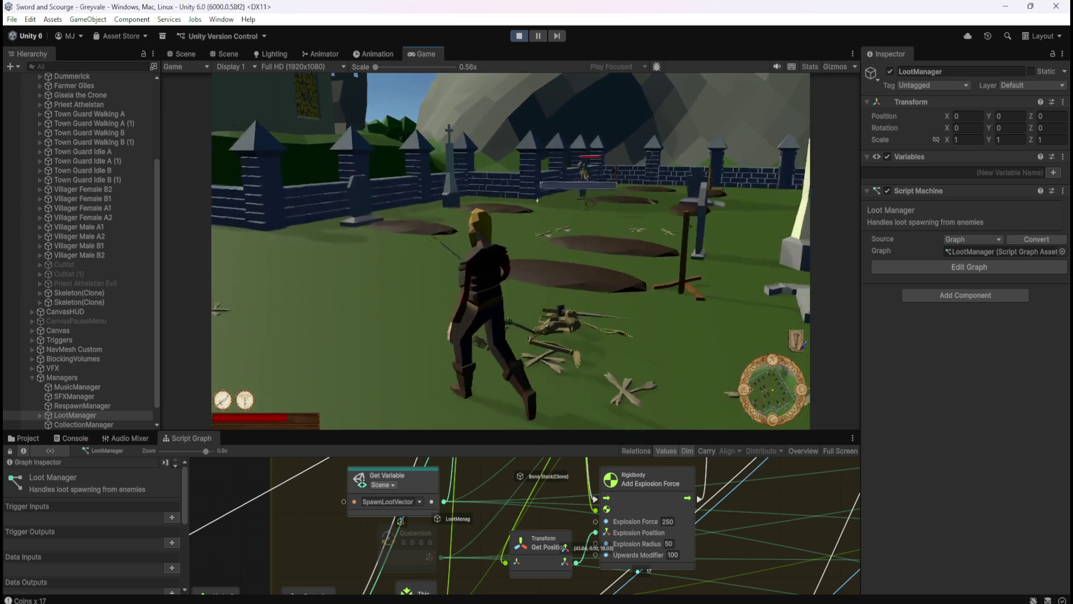
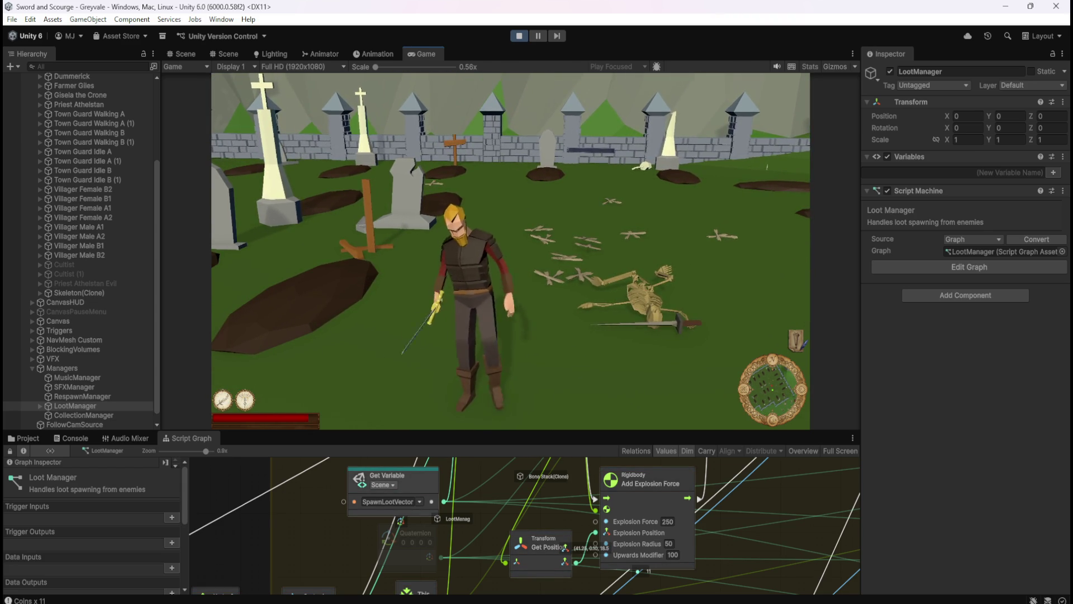
Pause the game, exit Play mode, and maximize the LootManager script graph
{"action": "key", "text": "Escape"}
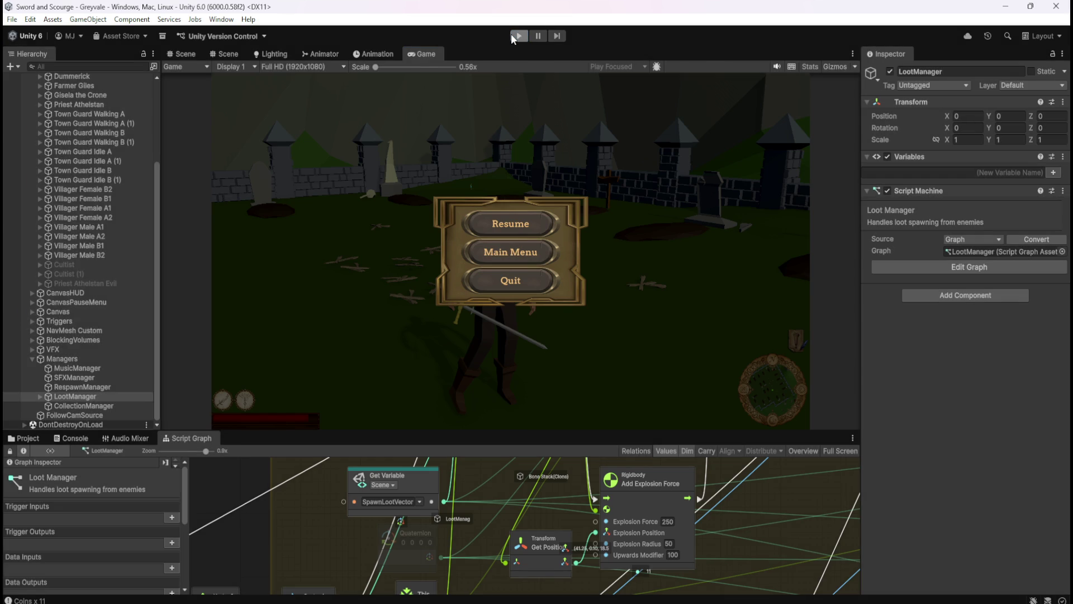
{"action": "left_click", "coordinate": [512, 35]}
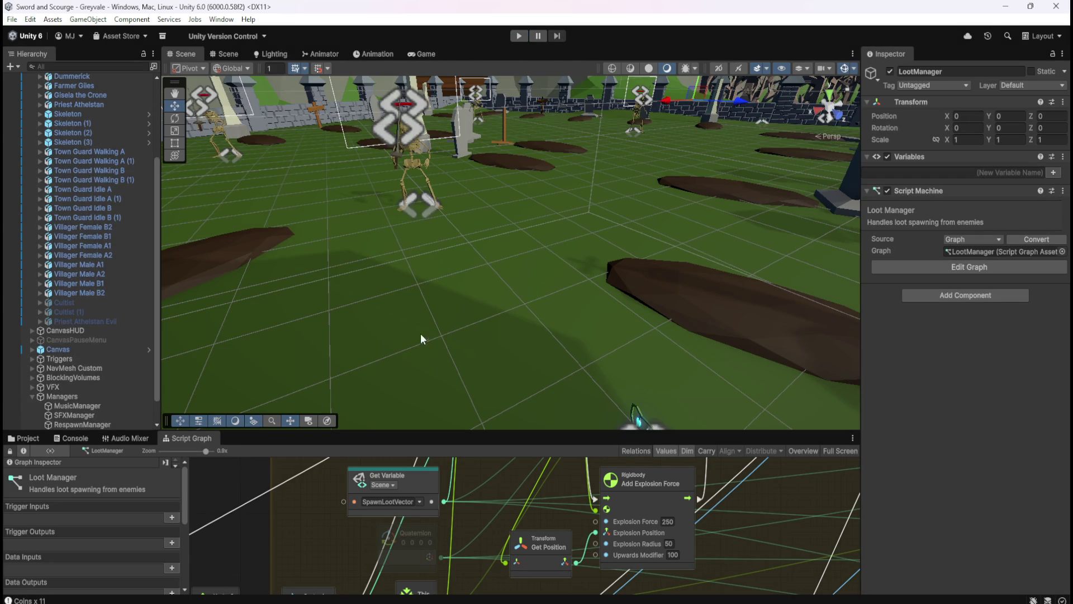
{"action": "key", "text": "shift+space"}
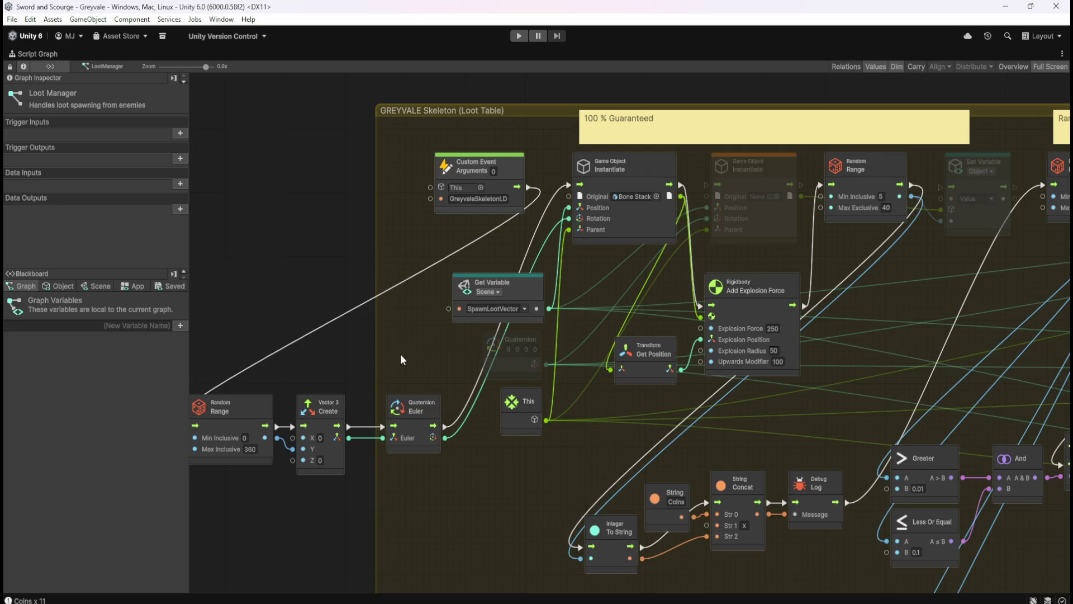
Move the Random Range and Vector3 nodes toward Euler and delete the unused Quaternion node
{"action": "left_click_drag", "start_coordinate": [401, 355], "coordinate": [537, 324]}
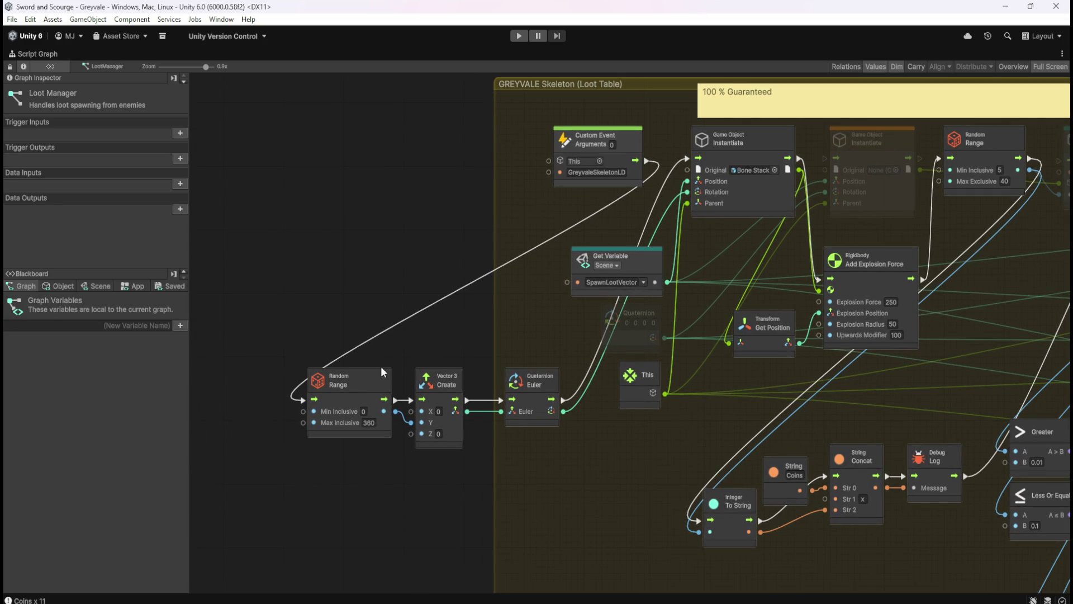
{"action": "left_click_drag", "start_coordinate": [315, 335], "coordinate": [449, 409]}
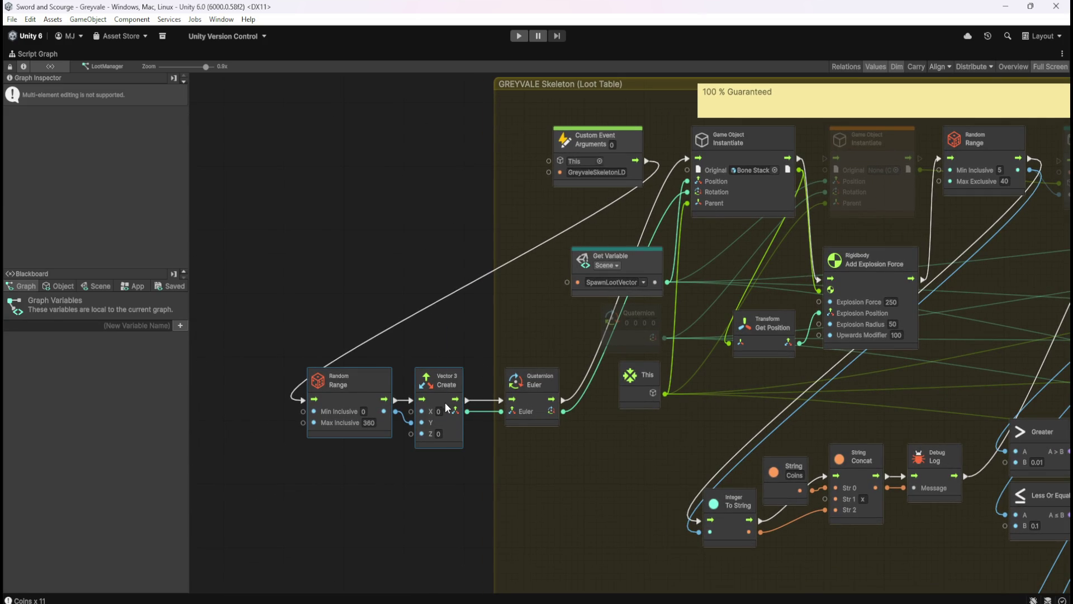
{"action": "left_click", "coordinate": [561, 472]}
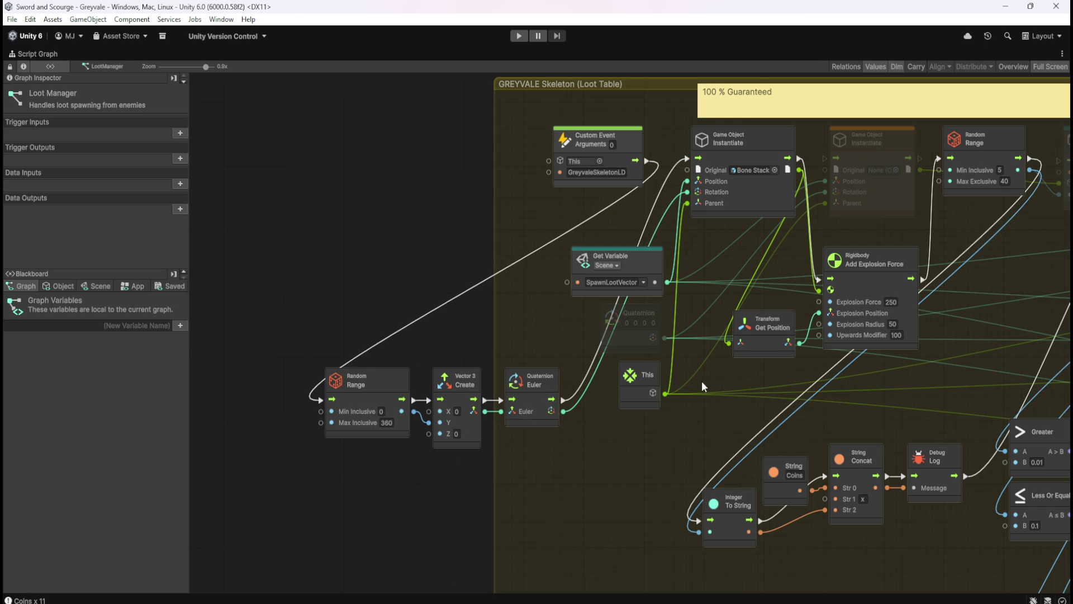
{"action": "left_click", "coordinate": [631, 344]}
{"action": "key", "text": "Delete"}
Pan over the Rare drop table and gem debug nodes, then back to Greater, And and Set Variable
{"action": "left_click_drag", "start_coordinate": [955, 340], "coordinate": [578, 366]}
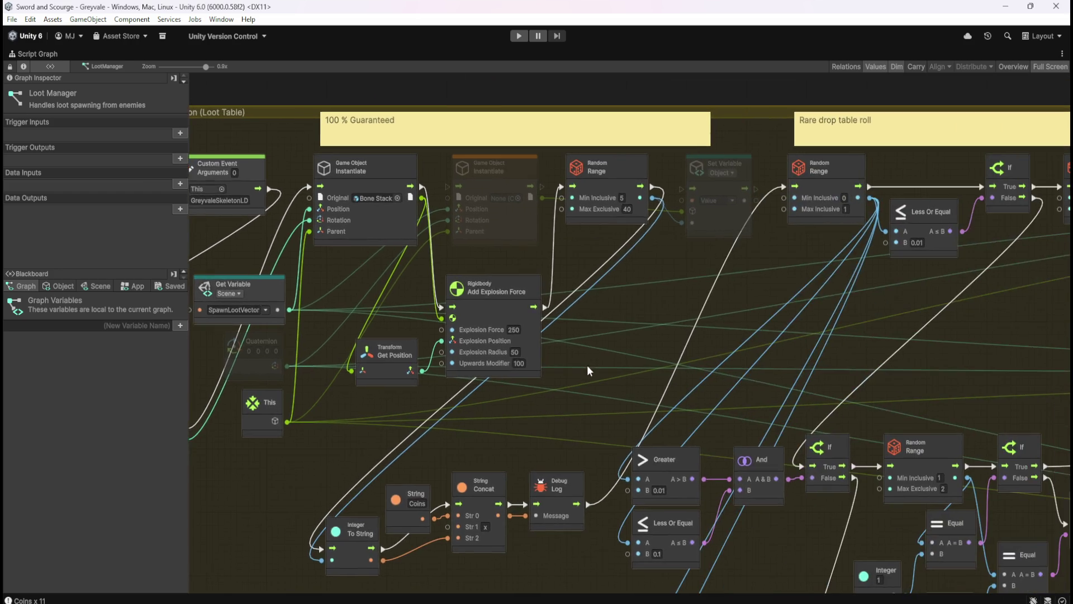
{"action": "mouse_move", "coordinate": [908, 333]}
{"action": "left_mouse_down"}
{"action": "mouse_move", "coordinate": [632, 280]}
{"action": "mouse_move", "coordinate": [451, 313]}
{"action": "left_mouse_up"}
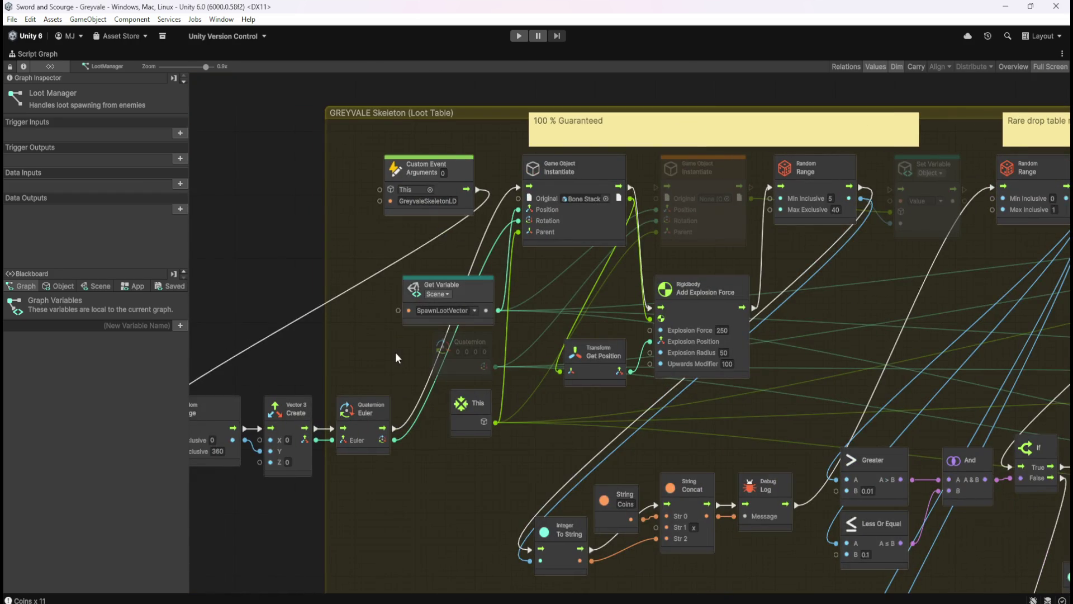
{"action": "left_click_drag", "start_coordinate": [397, 351], "coordinate": [595, 341]}
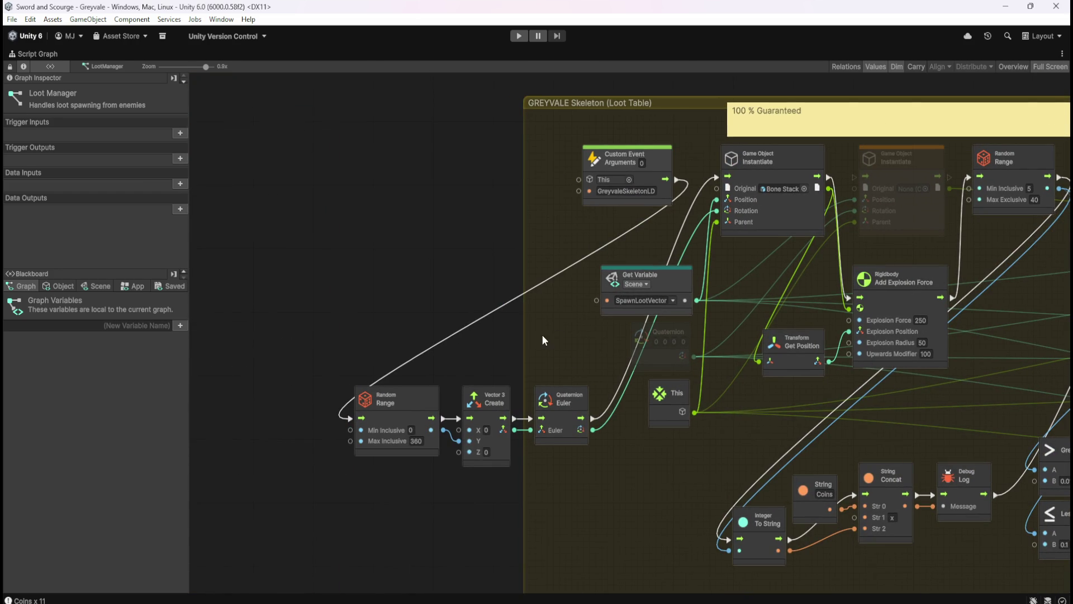
{"action": "left_click_drag", "start_coordinate": [795, 283], "coordinate": [666, 285]}
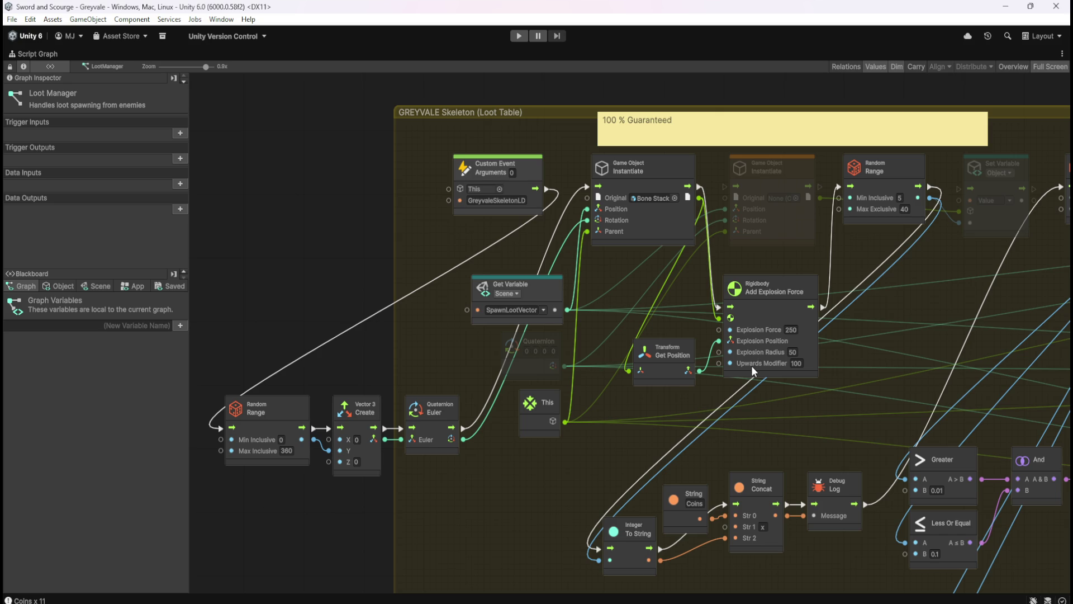
{"action": "right_click", "coordinate": [901, 304]}
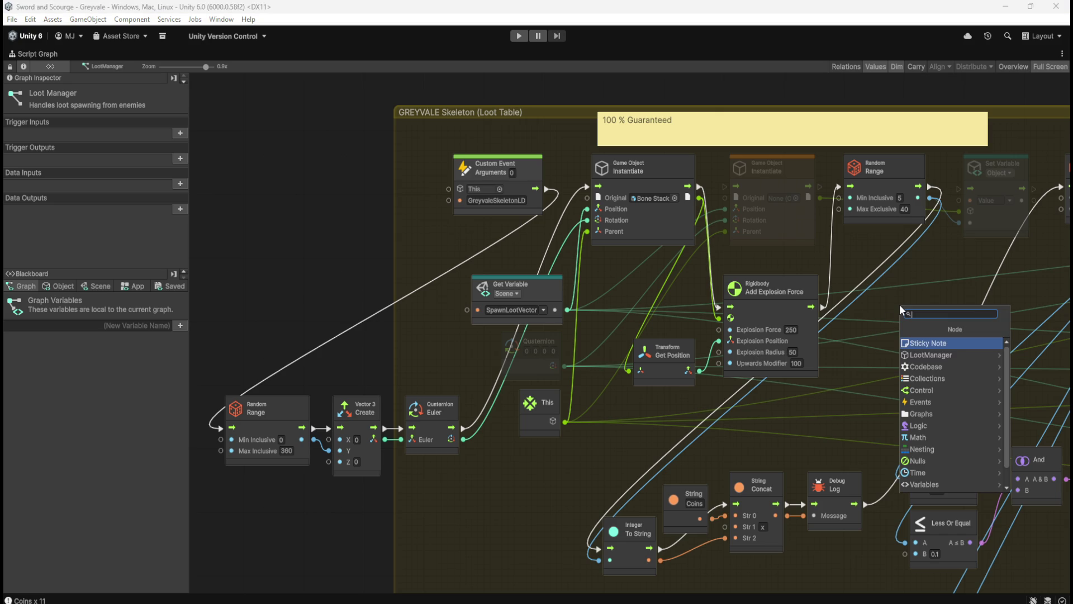
Search the node finder for 'rig' to list the Rigidbody nodes
{"action": "type", "text": "rig"}
{"action": "key", "text": "Return"}
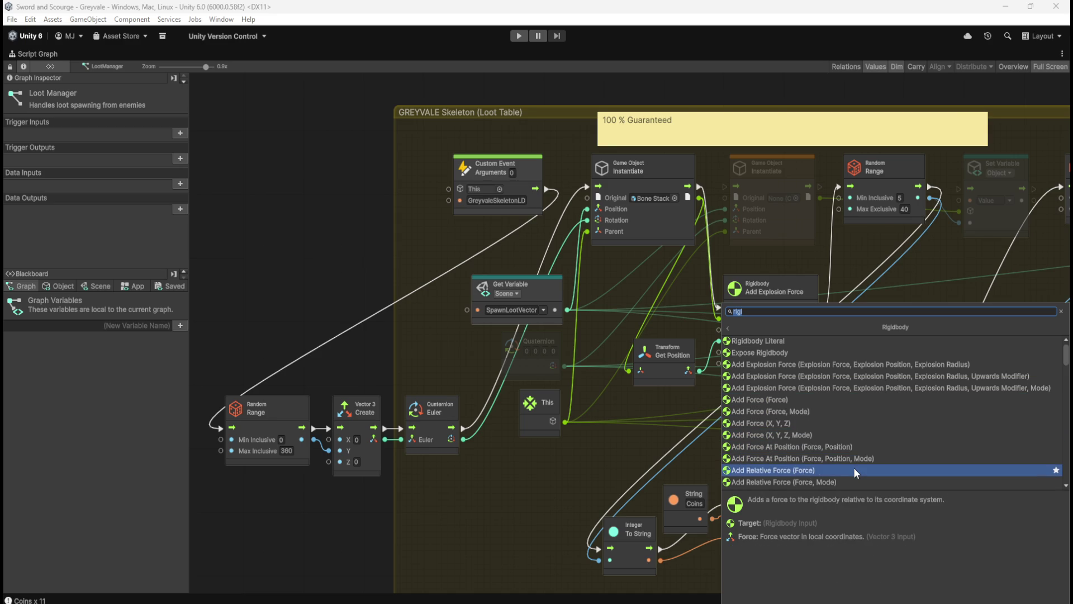
Add an Add Relative Force (X, Y, Z) node from the Rigidbody list
{"action": "scroll", "coordinate": [854, 468], "scroll_direction": "down", "scroll_amount": 2}
{"action": "scroll", "coordinate": [855, 464], "scroll_direction": "down", "scroll_amount": 3}
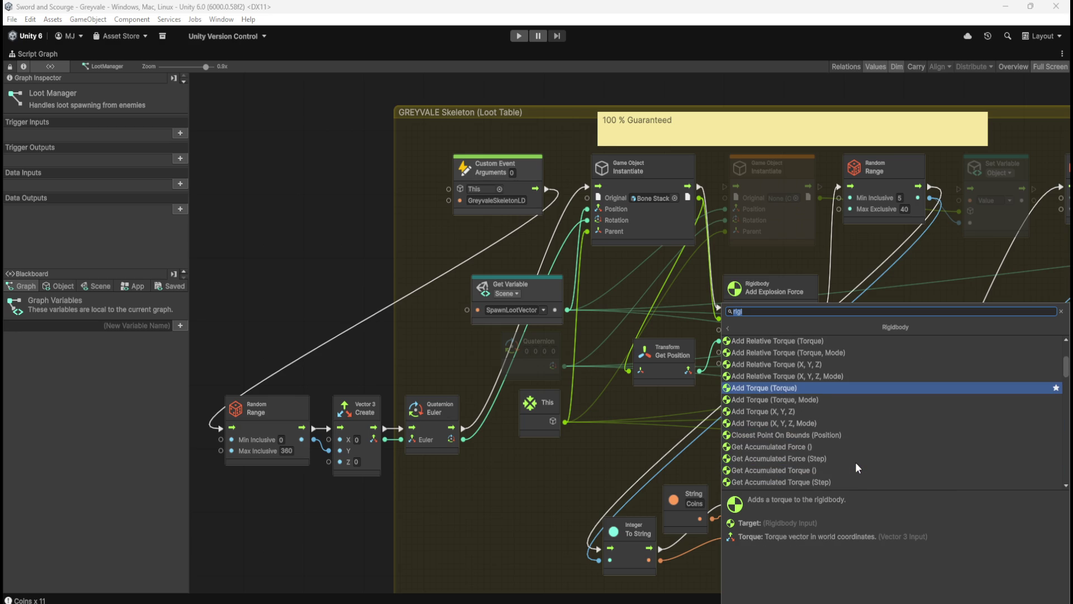
{"action": "scroll", "coordinate": [855, 462], "scroll_direction": "down", "scroll_amount": 2}
{"action": "scroll", "coordinate": [857, 467], "scroll_direction": "down", "scroll_amount": 3}
{"action": "scroll", "coordinate": [855, 462], "scroll_direction": "up", "scroll_amount": 5}
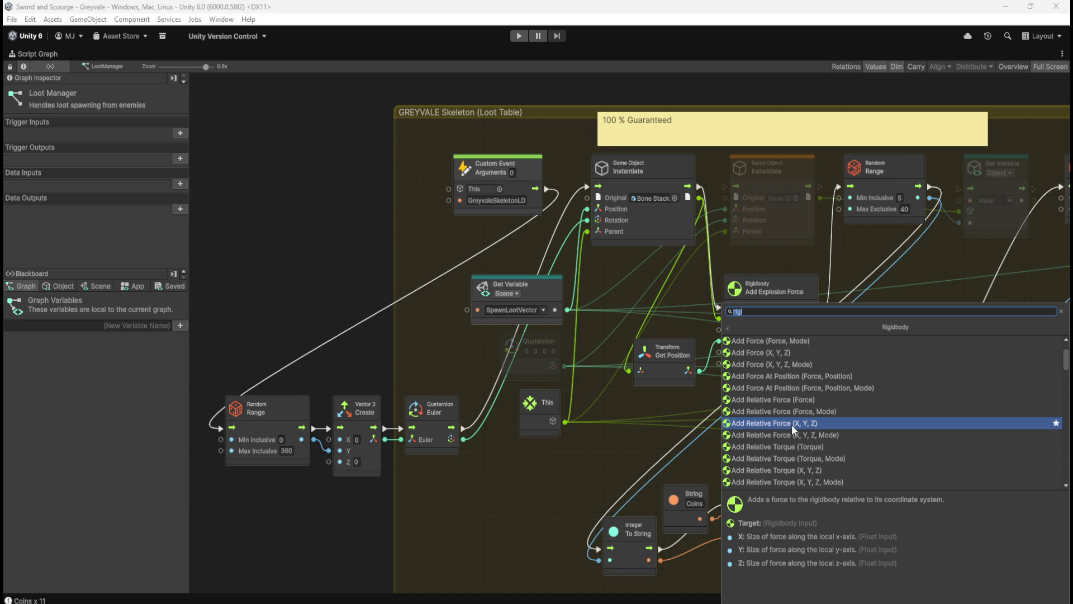
{"action": "left_click", "coordinate": [792, 425]}
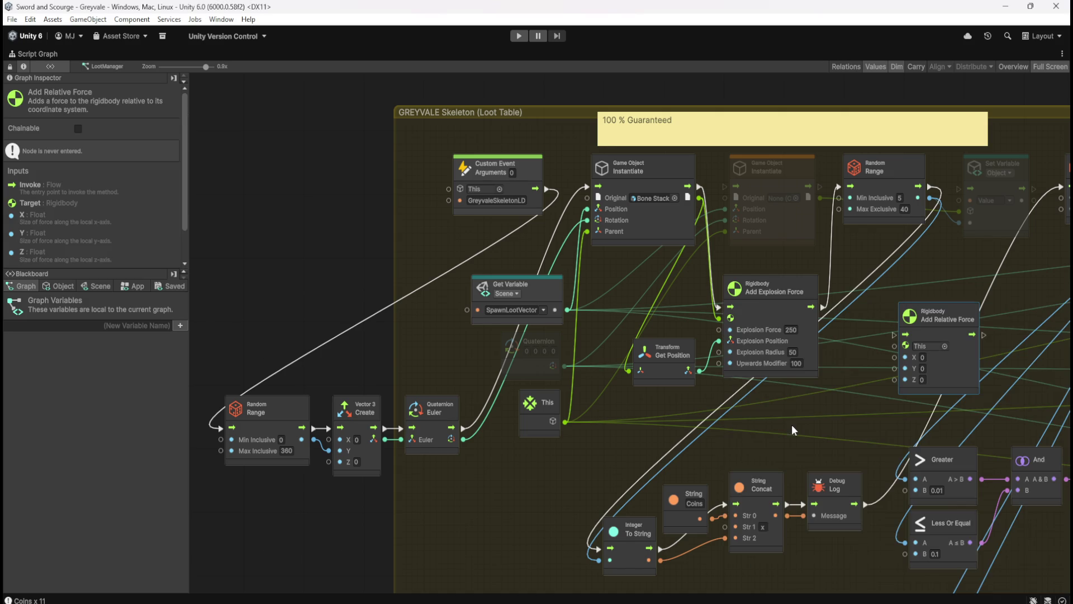
Position Add Relative Force beside Add Explosion Force and restore the docked graph layout
{"action": "left_click_drag", "start_coordinate": [942, 373], "coordinate": [907, 365]}
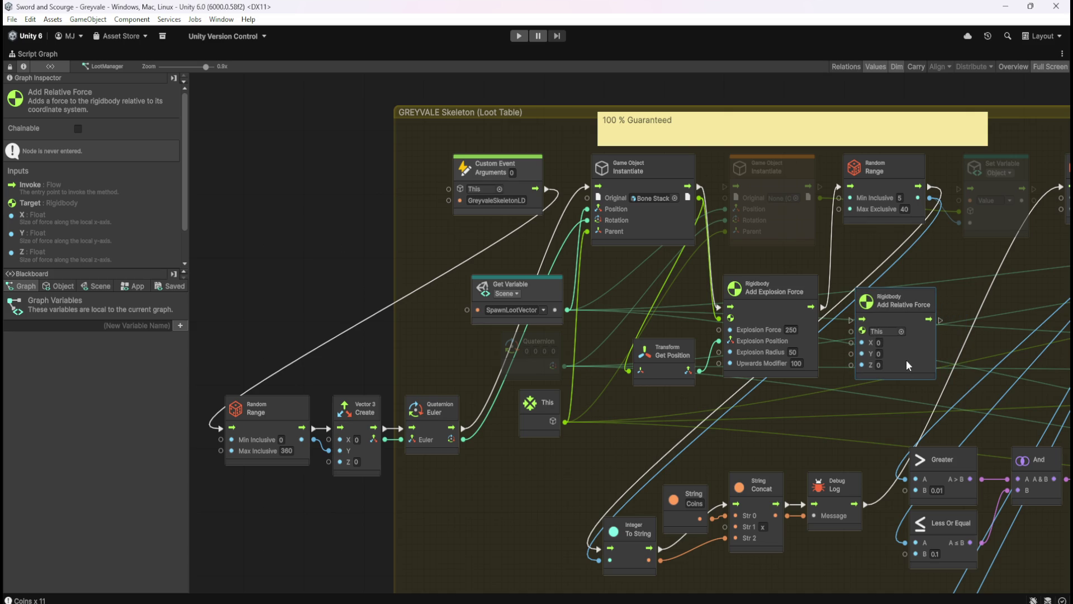
{"action": "left_click_drag", "start_coordinate": [907, 365], "coordinate": [921, 360]}
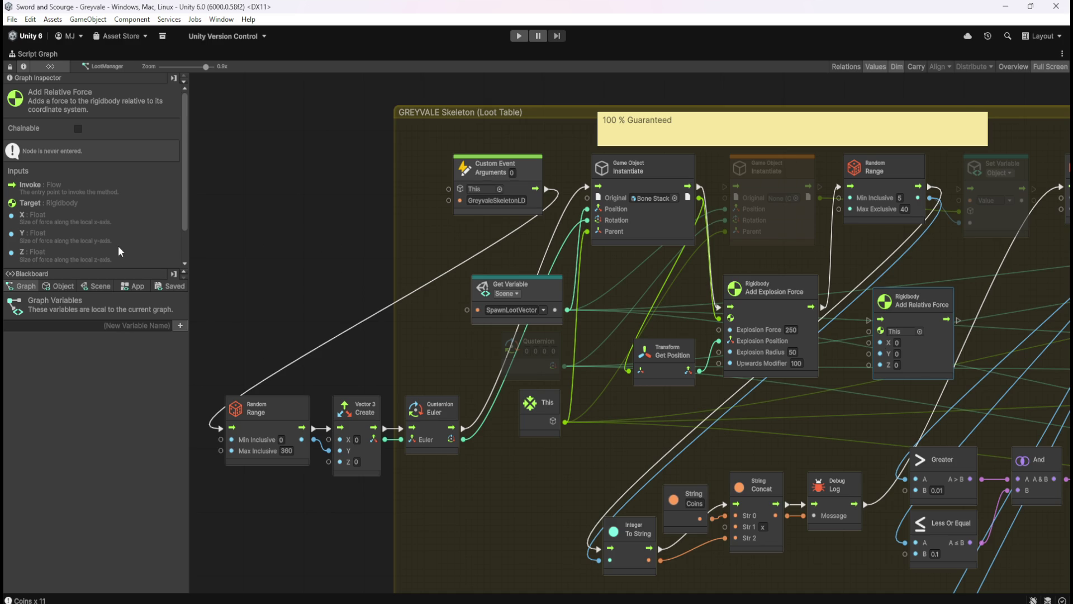
{"action": "scroll", "coordinate": [96, 222], "scroll_direction": "down", "scroll_amount": 3}
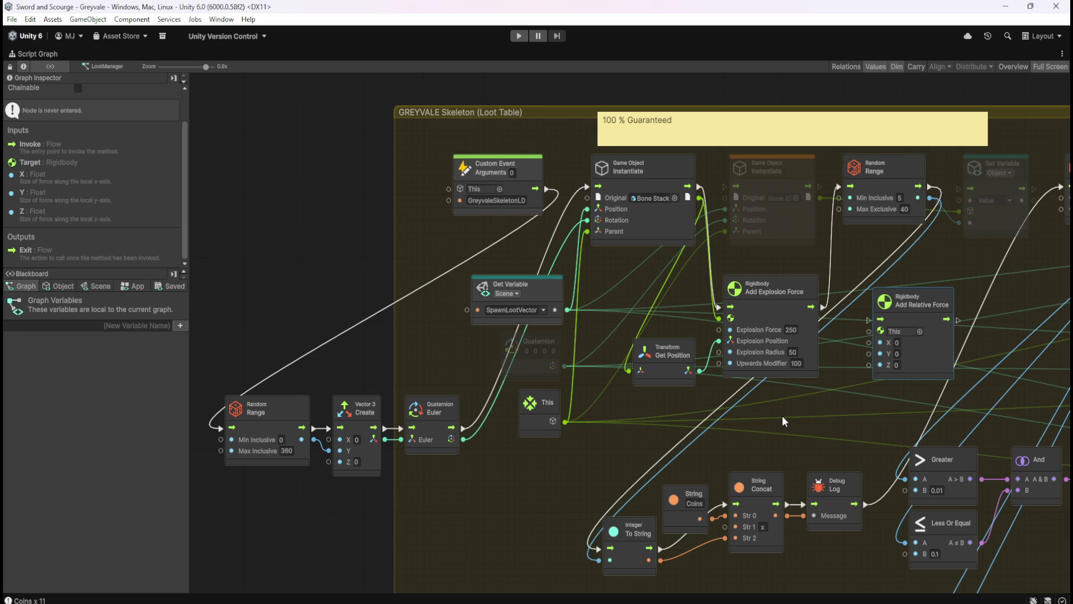
{"action": "left_click", "coordinate": [434, 304]}
{"action": "key", "text": "shift+space"}
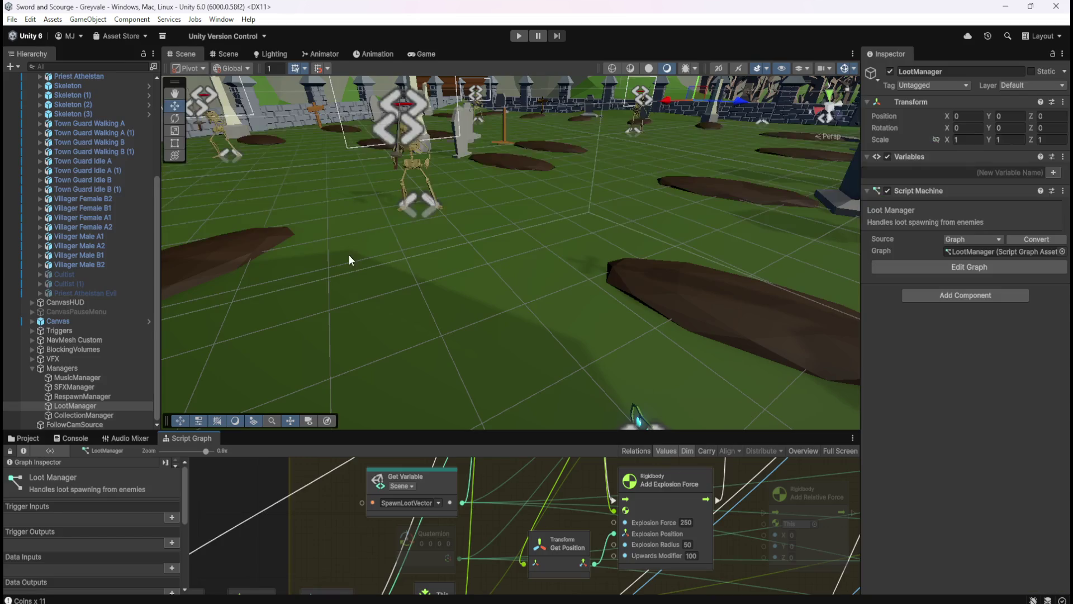
Check the Skeleton object's graph, then reselect LootManager and maximize its script graph
{"action": "scroll", "coordinate": [104, 207], "scroll_direction": "up", "scroll_amount": 5}
{"action": "left_click", "coordinate": [88, 227]}
{"action": "left_click", "coordinate": [88, 226]}
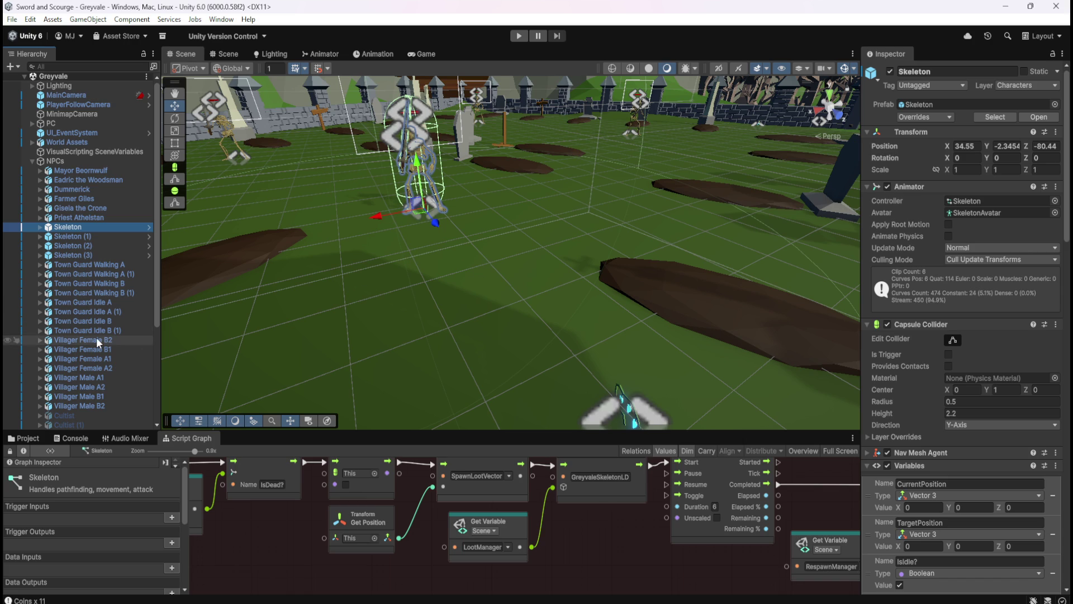
{"action": "scroll", "coordinate": [85, 351], "scroll_direction": "down", "scroll_amount": 5}
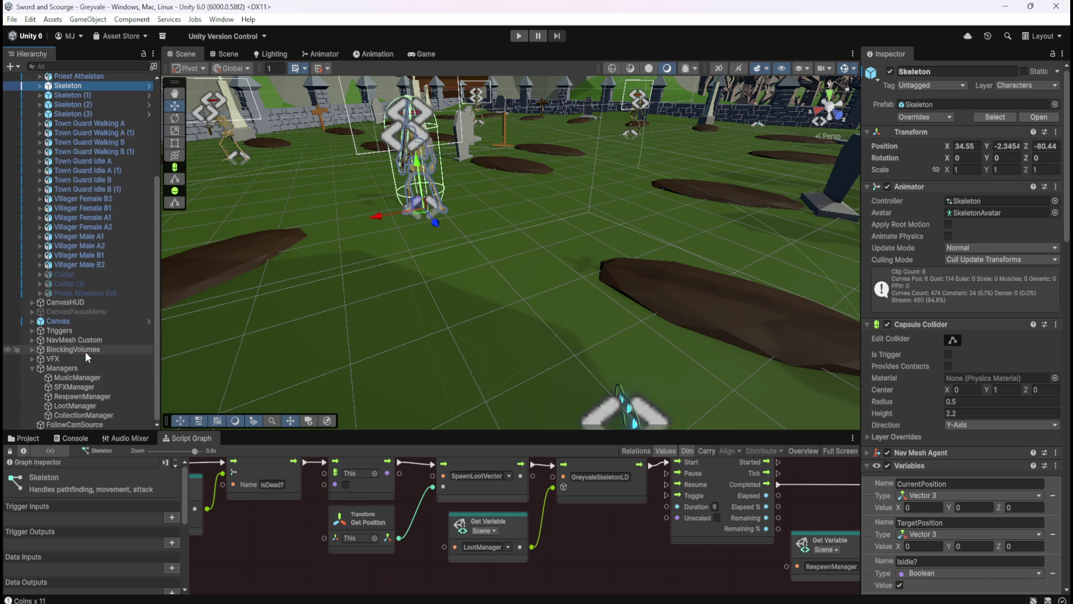
{"action": "left_click", "coordinate": [95, 415]}
{"action": "left_click", "coordinate": [102, 405]}
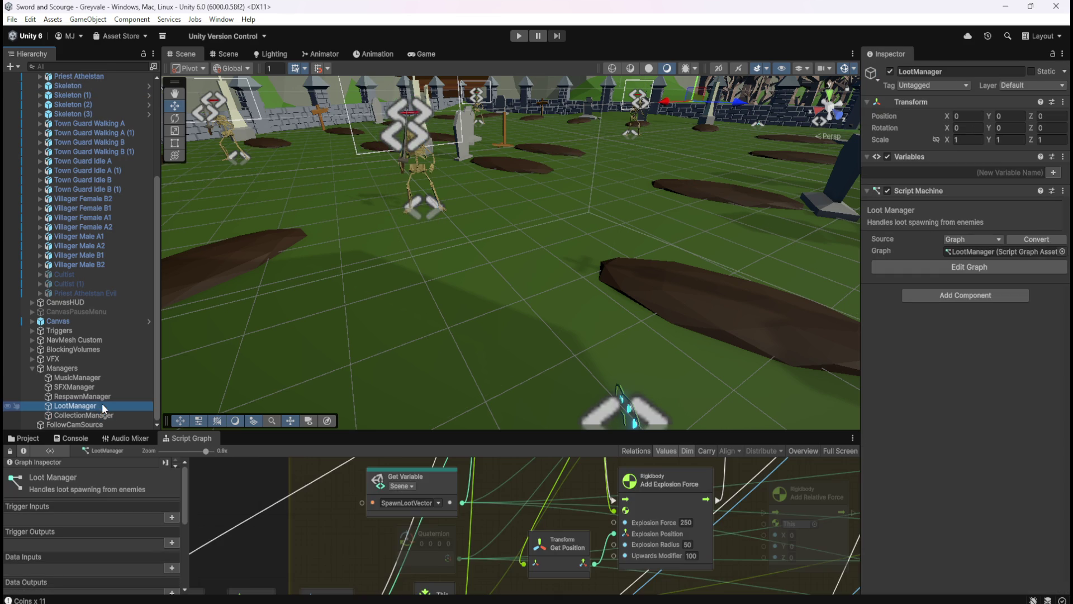
{"action": "key", "text": "shift+space"}
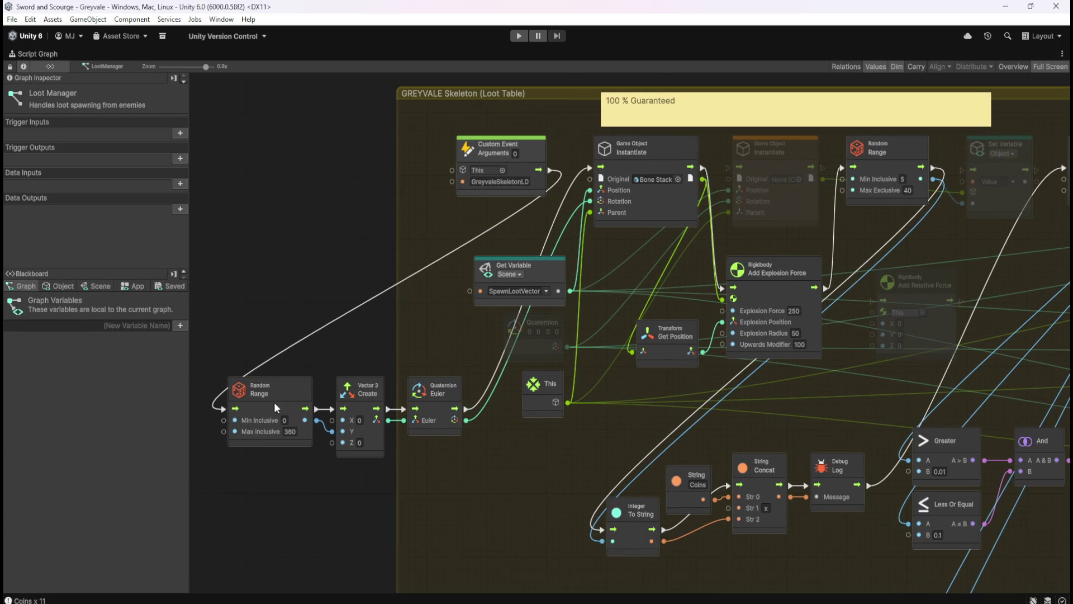
Duplicate the Random Range node below Add Explosion Force with a maximum of 2
{"action": "left_click", "coordinate": [291, 397]}
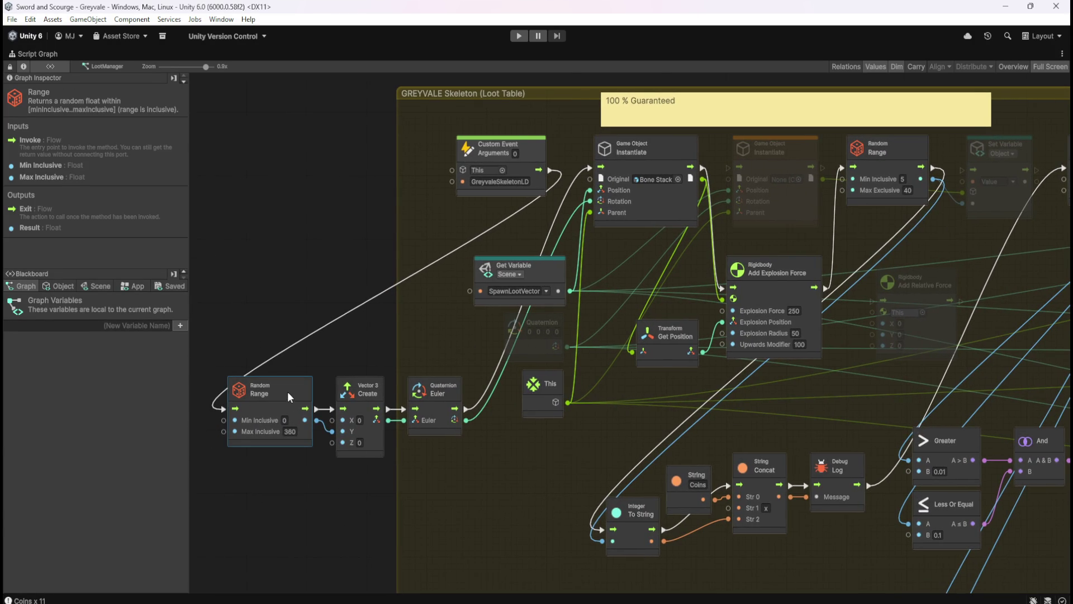
{"action": "key", "text": "ctrl+d"}
{"action": "mouse_move", "coordinate": [624, 327]}
{"action": "left_mouse_down"}
{"action": "mouse_move", "coordinate": [813, 390]}
{"action": "mouse_move", "coordinate": [800, 395]}
{"action": "left_mouse_up"}
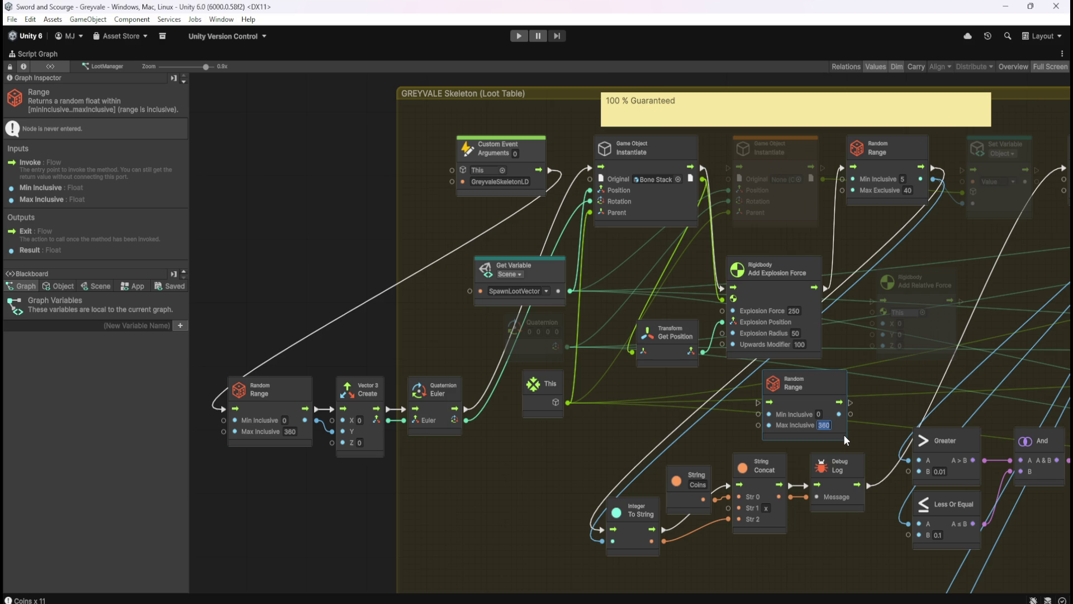
{"action": "type", "text": "2"}
{"action": "left_click_drag", "start_coordinate": [876, 394], "coordinate": [794, 400]}
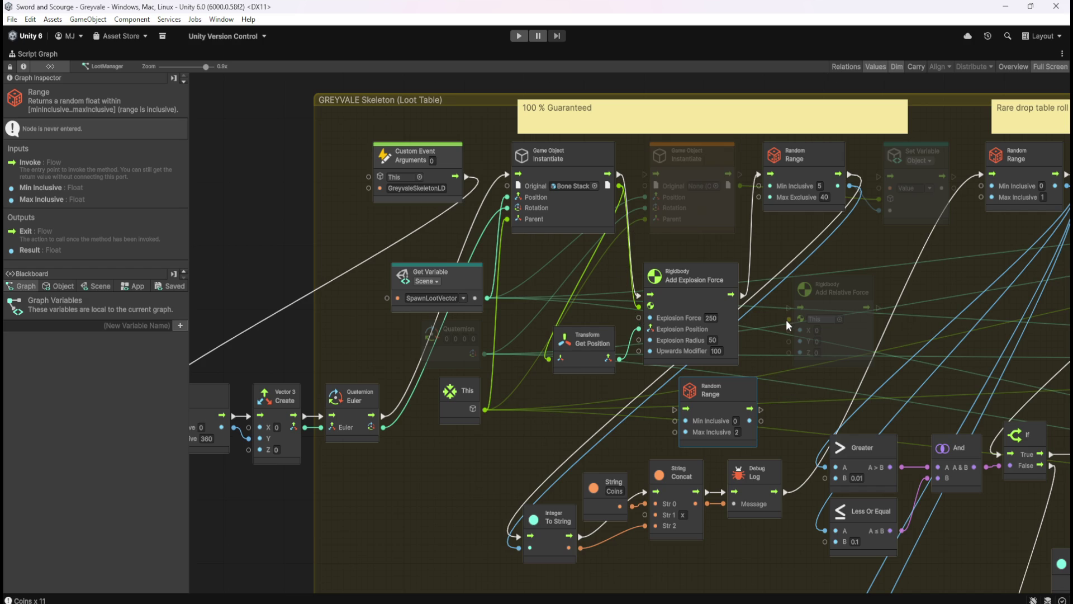
Wire Instantiate's result and flow into Add Relative Force, with Random Range feeding X and Z
{"action": "mouse_move", "coordinate": [789, 322]}
{"action": "left_mouse_down"}
{"action": "mouse_move", "coordinate": [629, 218]}
{"action": "mouse_move", "coordinate": [621, 187]}
{"action": "left_mouse_up"}
{"action": "mouse_move", "coordinate": [675, 409]}
{"action": "left_mouse_down"}
{"action": "mouse_move", "coordinate": [740, 337]}
{"action": "mouse_move", "coordinate": [743, 295]}
{"action": "left_mouse_up"}
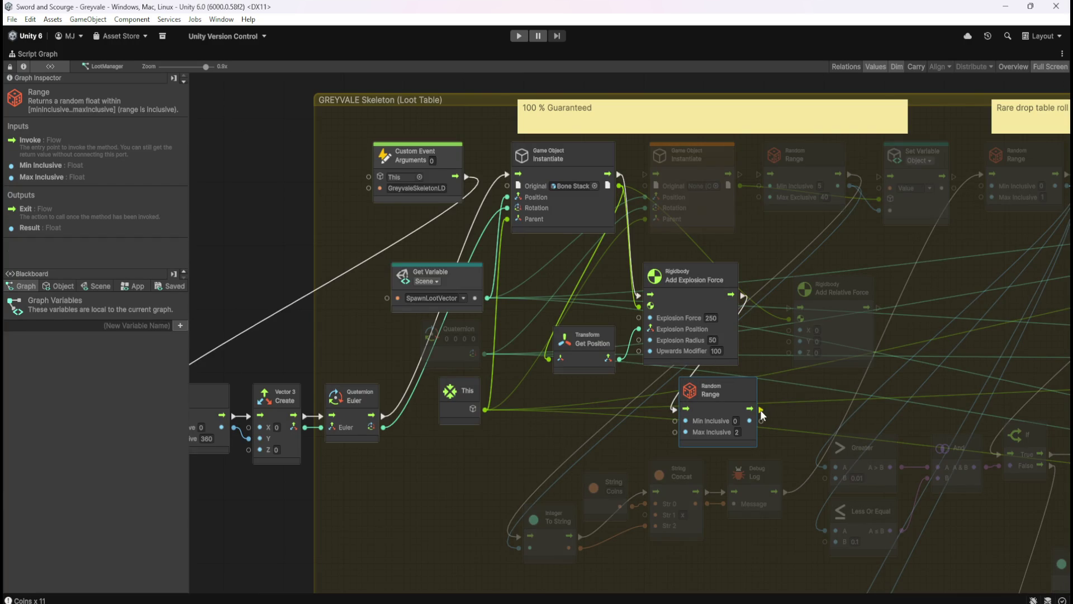
{"action": "mouse_move", "coordinate": [879, 308]}
{"action": "left_mouse_down"}
{"action": "mouse_move", "coordinate": [760, 240]}
{"action": "mouse_move", "coordinate": [673, 225]}
{"action": "mouse_move", "coordinate": [637, 185]}
{"action": "mouse_move", "coordinate": [713, 206]}
{"action": "mouse_move", "coordinate": [759, 174]}
{"action": "left_mouse_up"}
{"action": "mouse_move", "coordinate": [762, 421]}
{"action": "left_mouse_down"}
{"action": "mouse_move", "coordinate": [780, 391]}
{"action": "mouse_move", "coordinate": [789, 330]}
{"action": "left_mouse_up"}
{"action": "left_click_drag", "start_coordinate": [760, 421], "coordinate": [786, 364]}
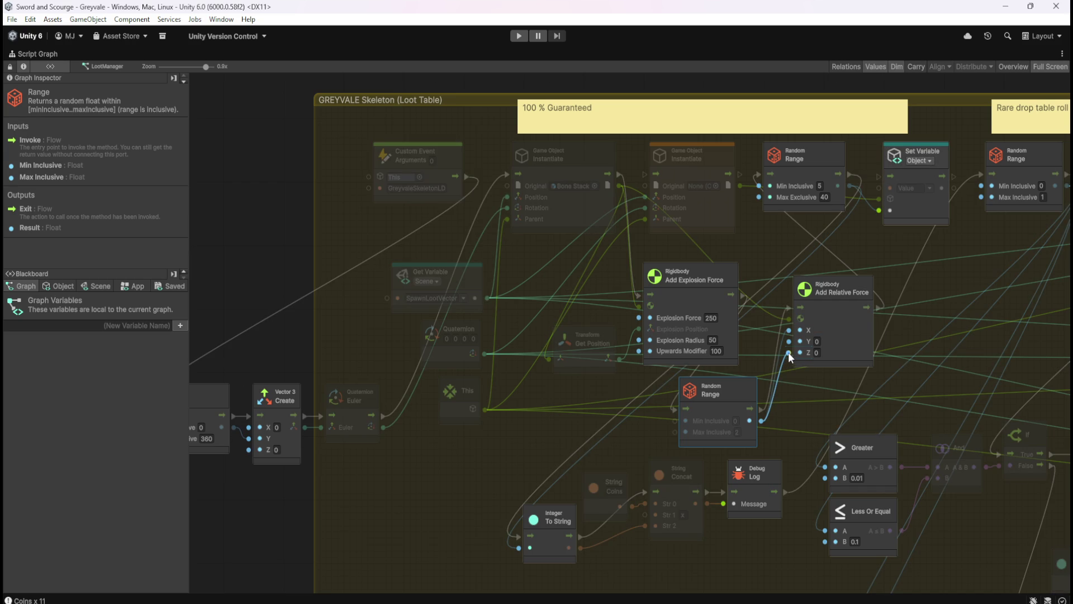
{"action": "left_click_drag", "start_coordinate": [788, 353], "coordinate": [790, 353]}
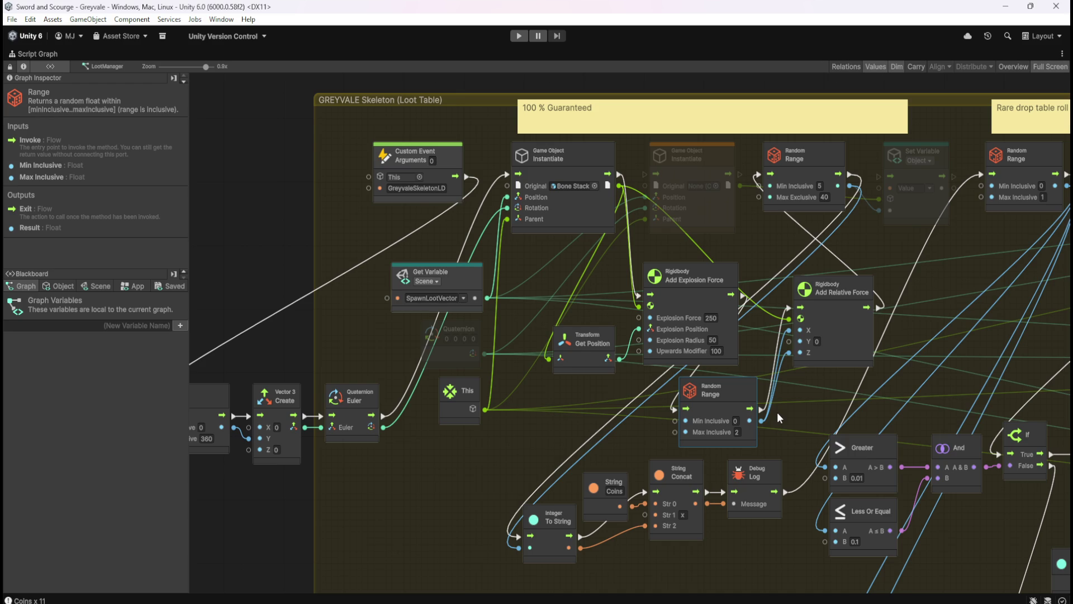
{"action": "left_click", "coordinate": [807, 390]}
Restore the full layout, give the docked graph panel more room, and start Play mode
{"action": "key", "text": "shift+space"}
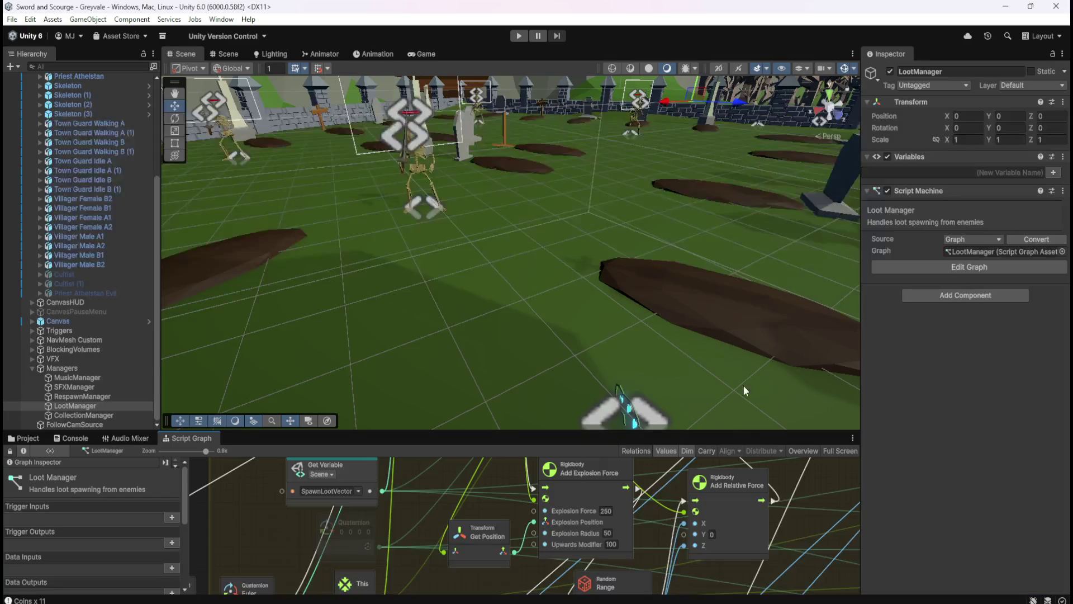
{"action": "scroll", "coordinate": [656, 509], "scroll_direction": "down", "scroll_amount": 3}
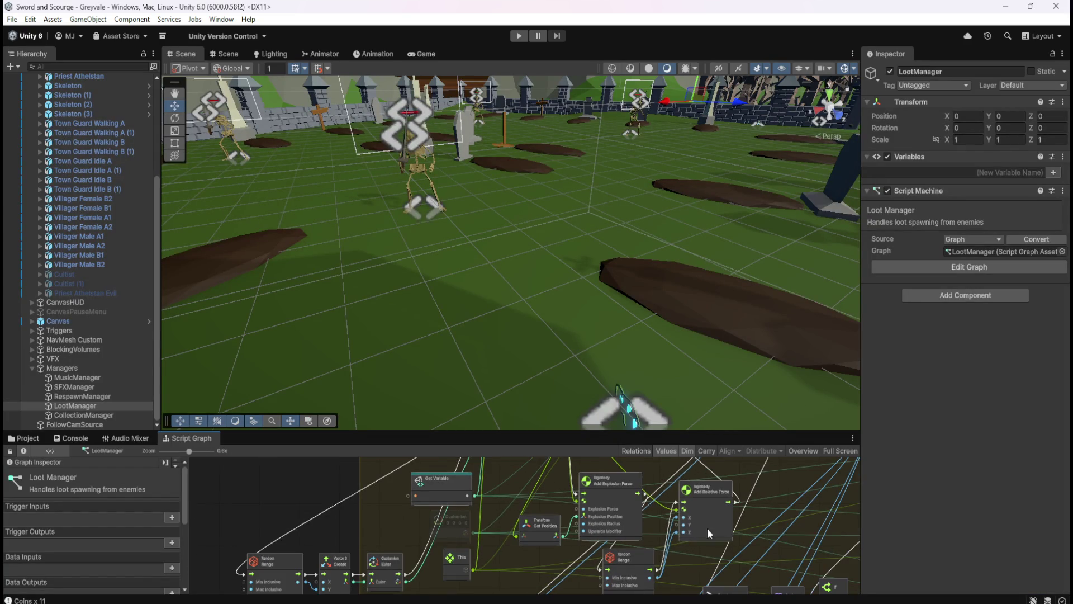
{"action": "scroll", "coordinate": [638, 470], "scroll_direction": "down", "scroll_amount": 1}
{"action": "left_click_drag", "start_coordinate": [625, 428], "coordinate": [627, 357]}
{"action": "scroll", "coordinate": [622, 475], "scroll_direction": "up", "scroll_amount": 1}
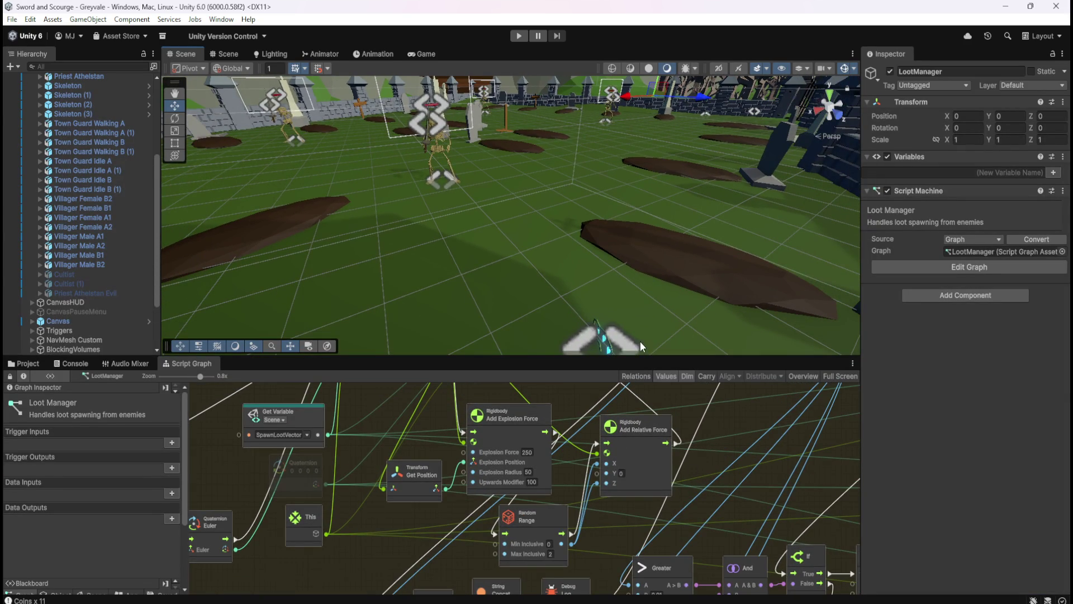
{"action": "left_click", "coordinate": [518, 36]}
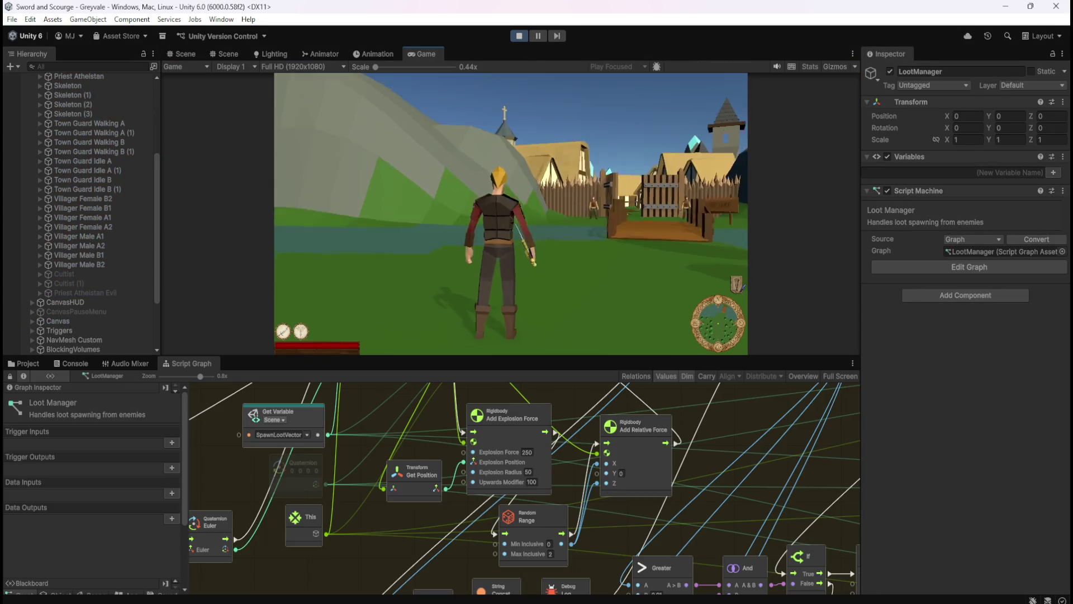
Run through the village to the graveyard and kill two skeletons
{"action": "key", "text": "w"}
{"action": "key", "text": "w"}
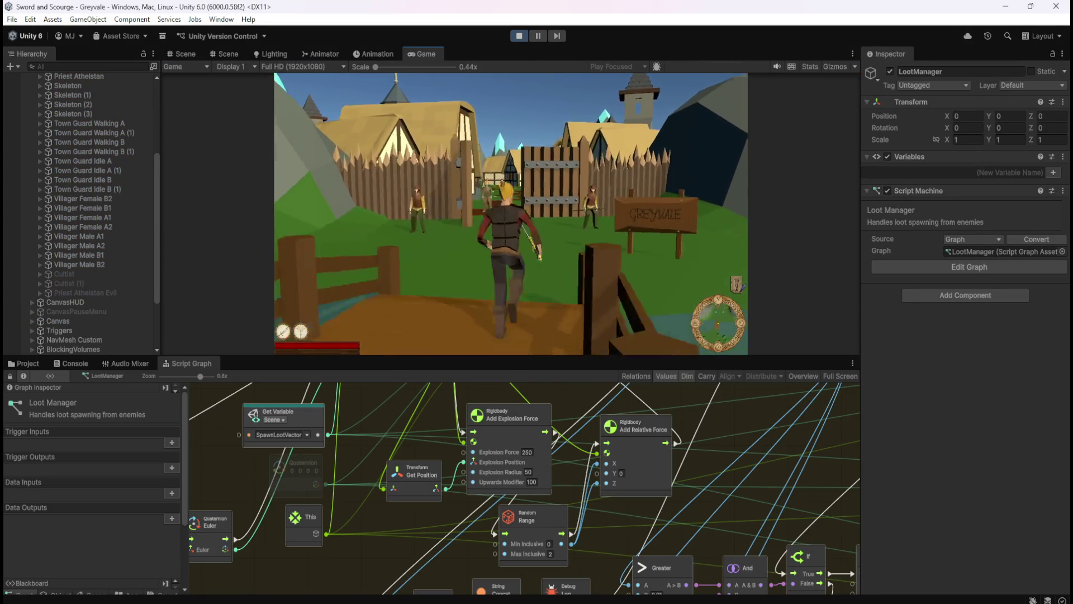
{"action": "key", "text": "w"}
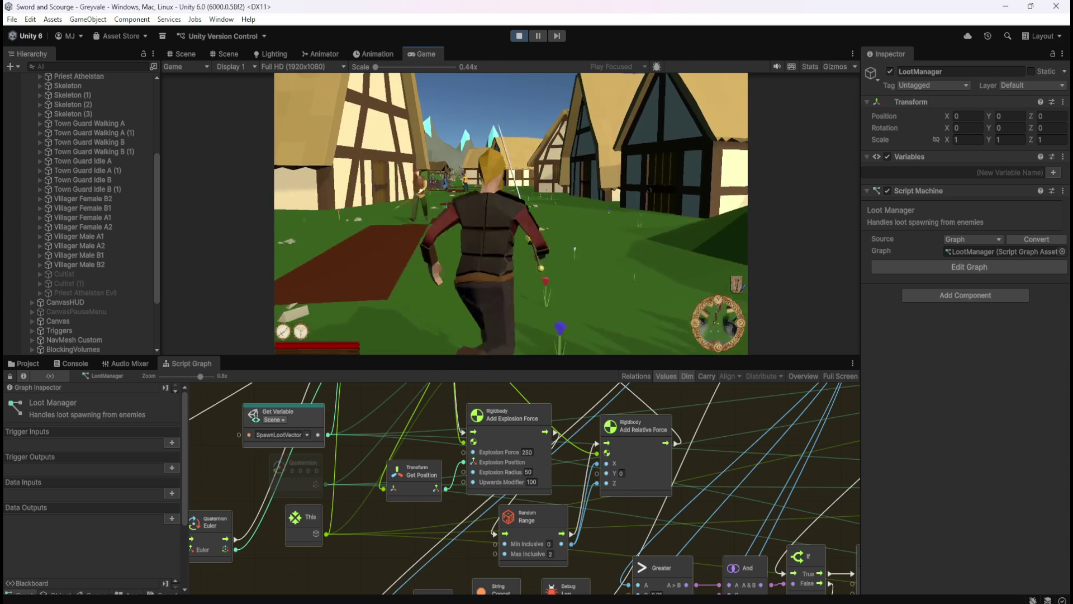
{"action": "key", "text": "w"}
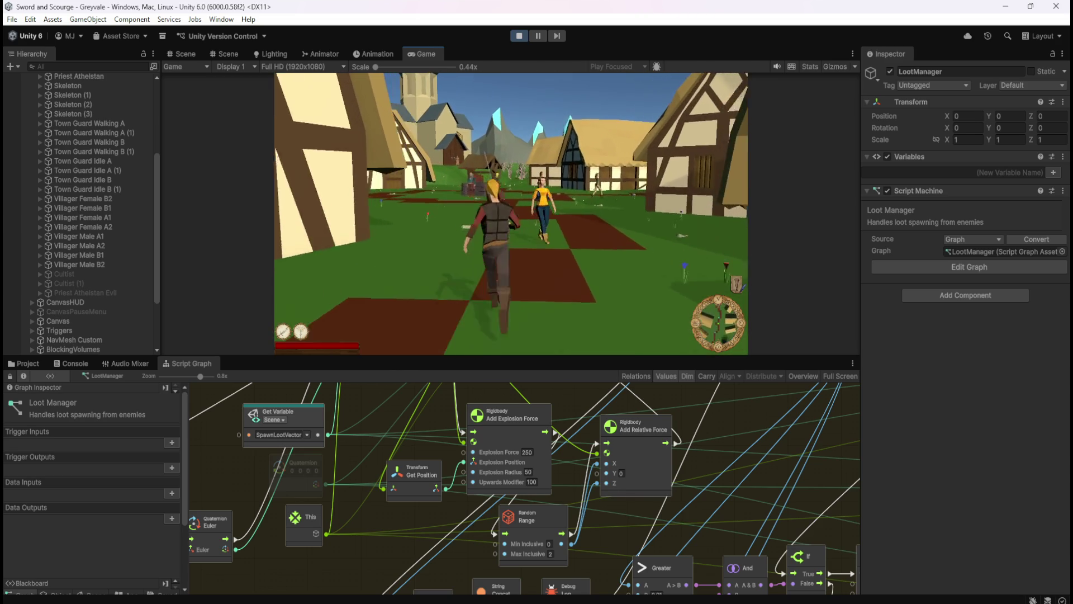
{"action": "key", "text": "w"}
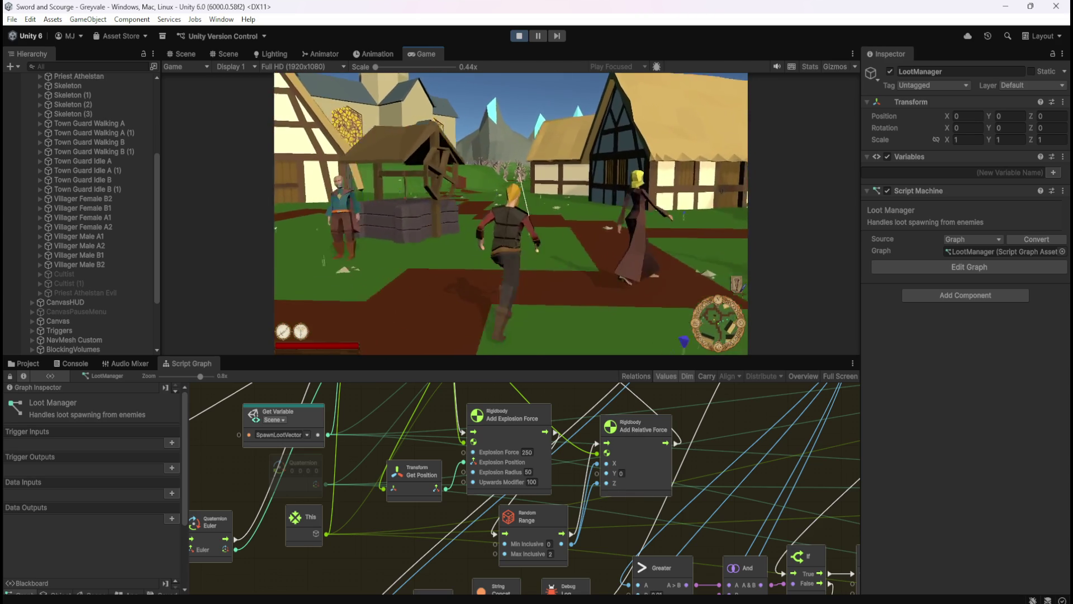
{"action": "key", "text": "w"}
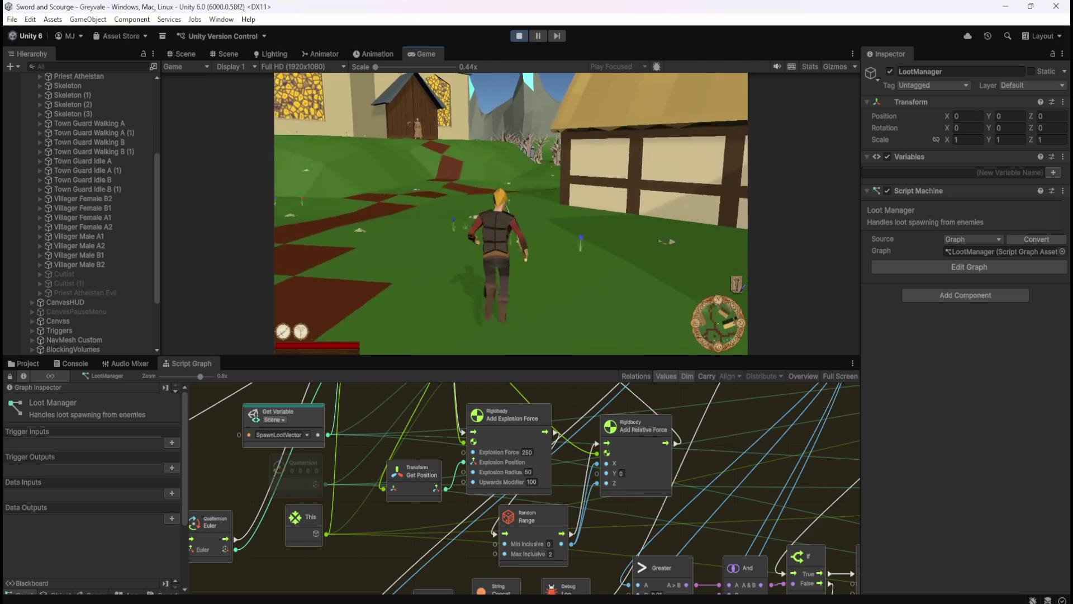
{"action": "key", "text": "w"}
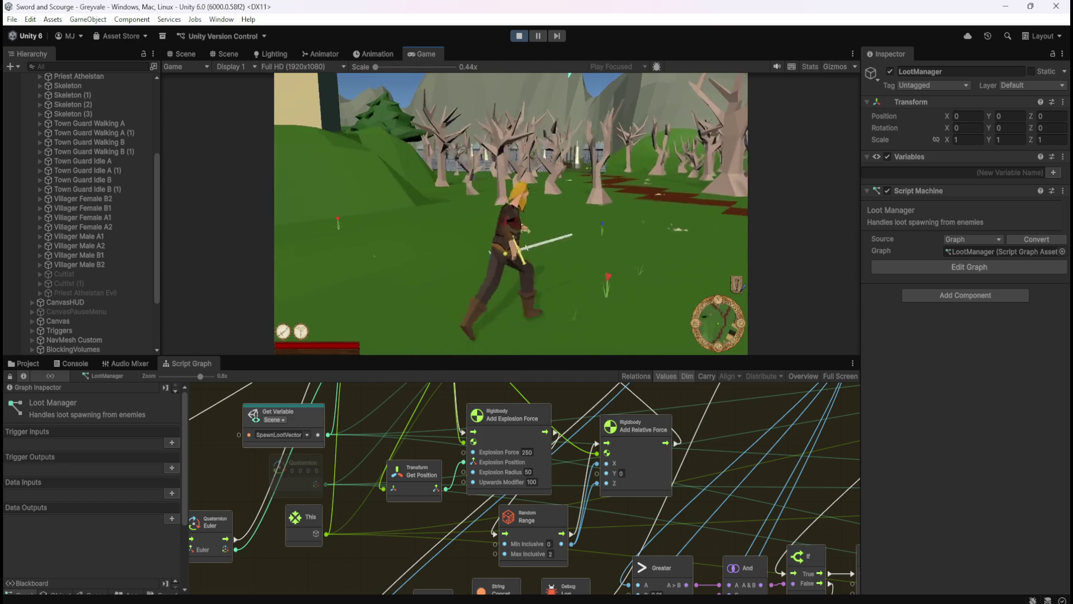
{"action": "key", "text": "w"}
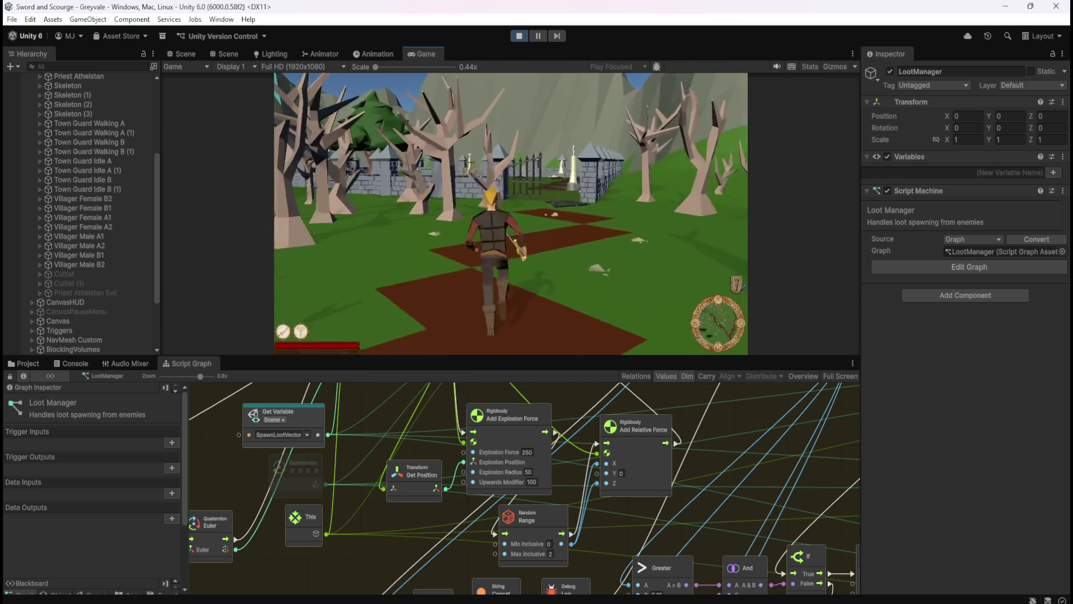
{"action": "key", "text": "w"}
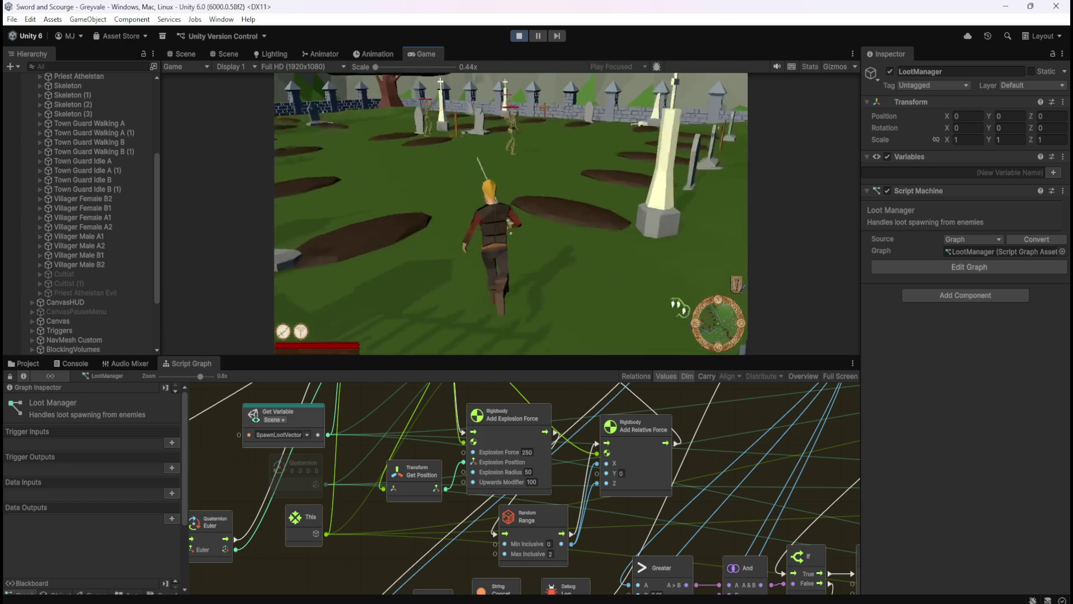
{"action": "key", "text": "w"}
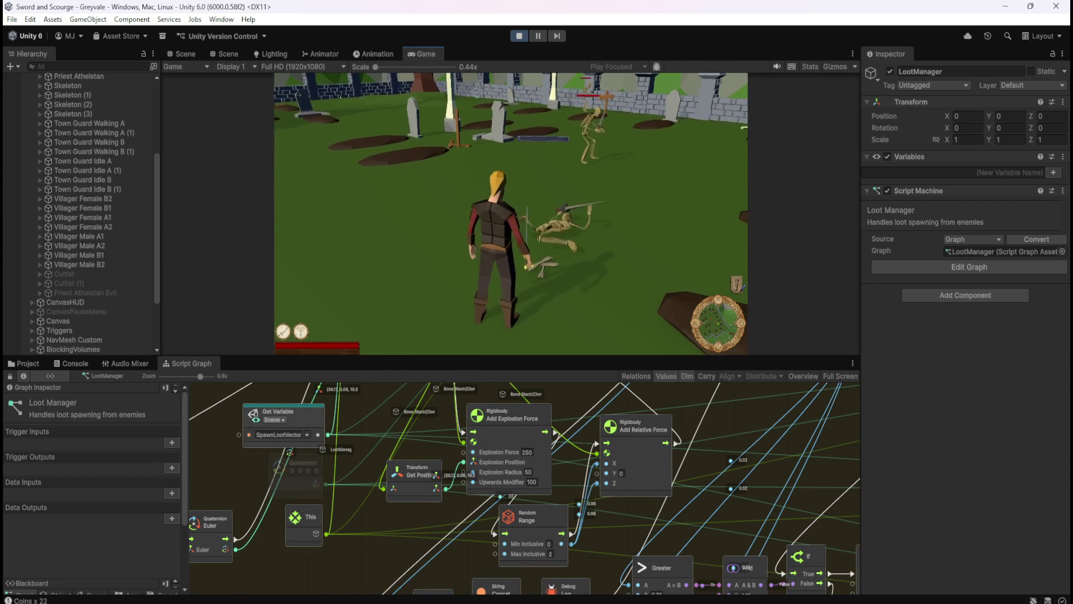
{"action": "key", "text": "w"}
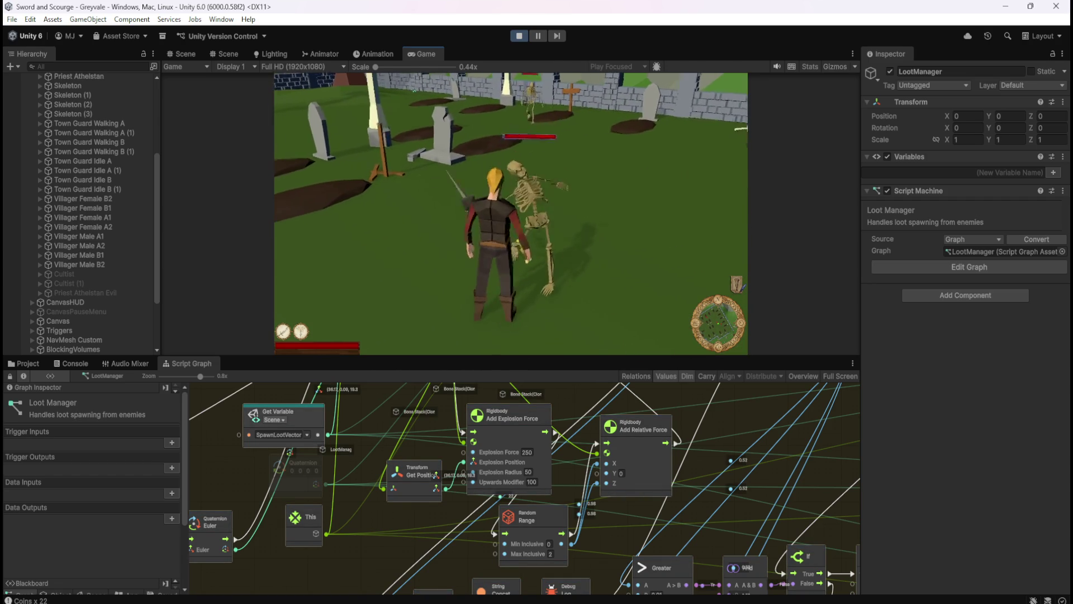
{"action": "key", "text": "w"}
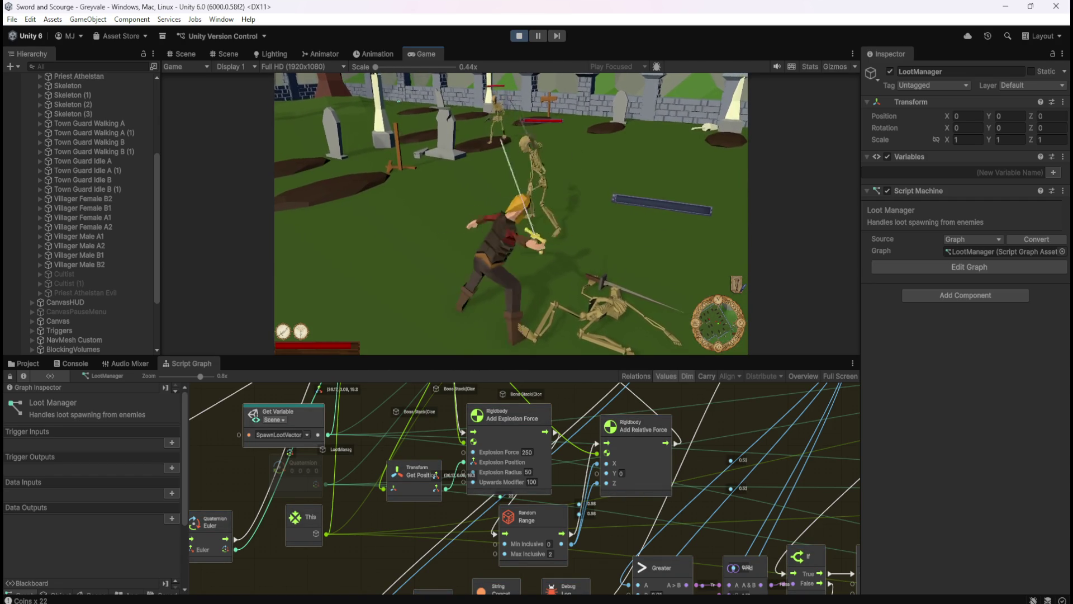
{"action": "key", "text": "w"}
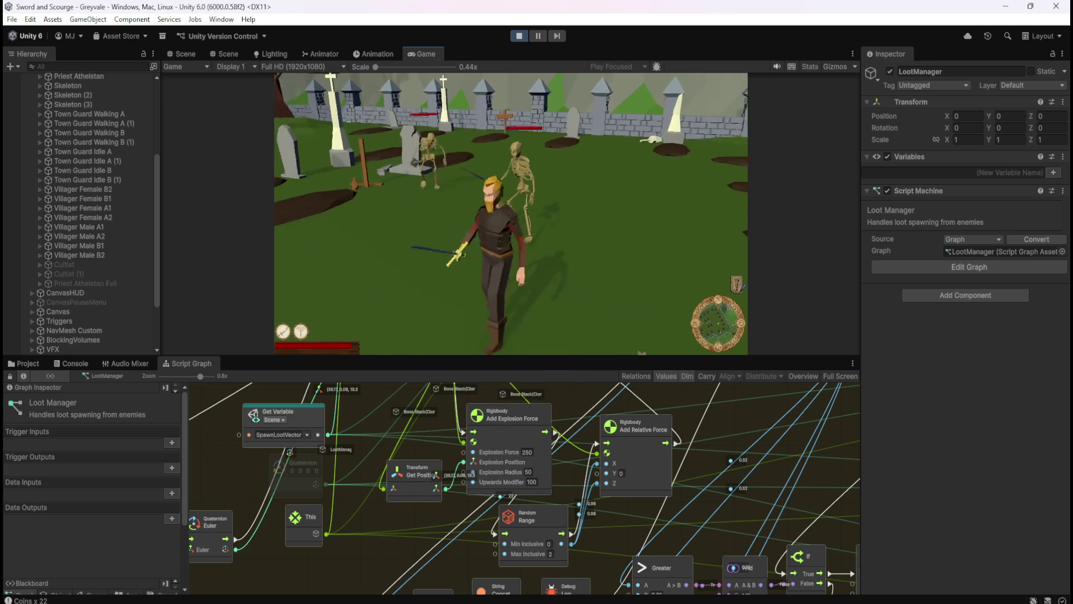
{"action": "key", "text": "w"}
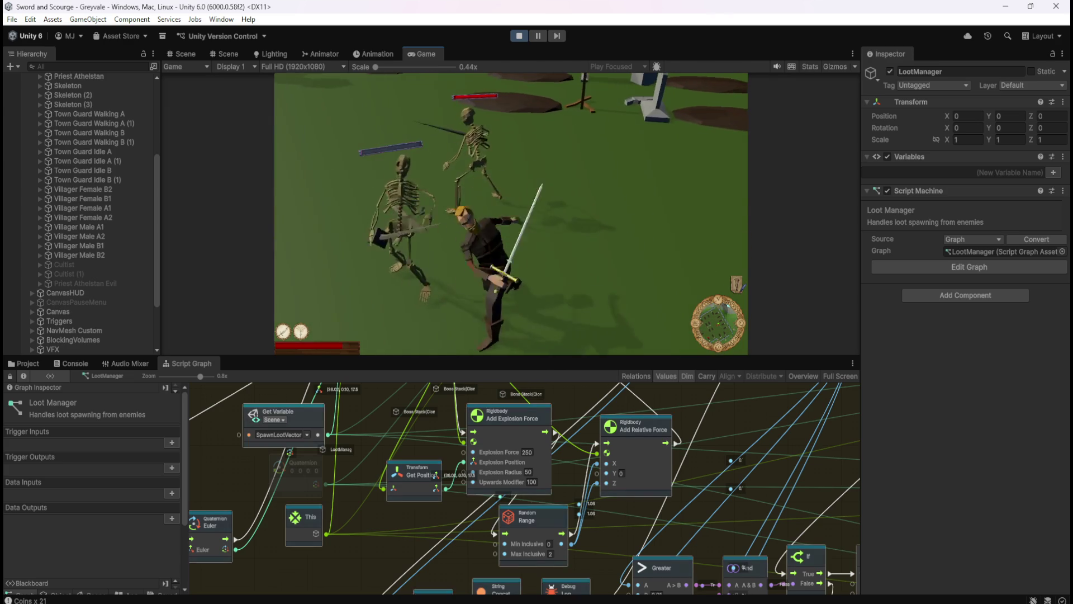
{"action": "key", "text": "w"}
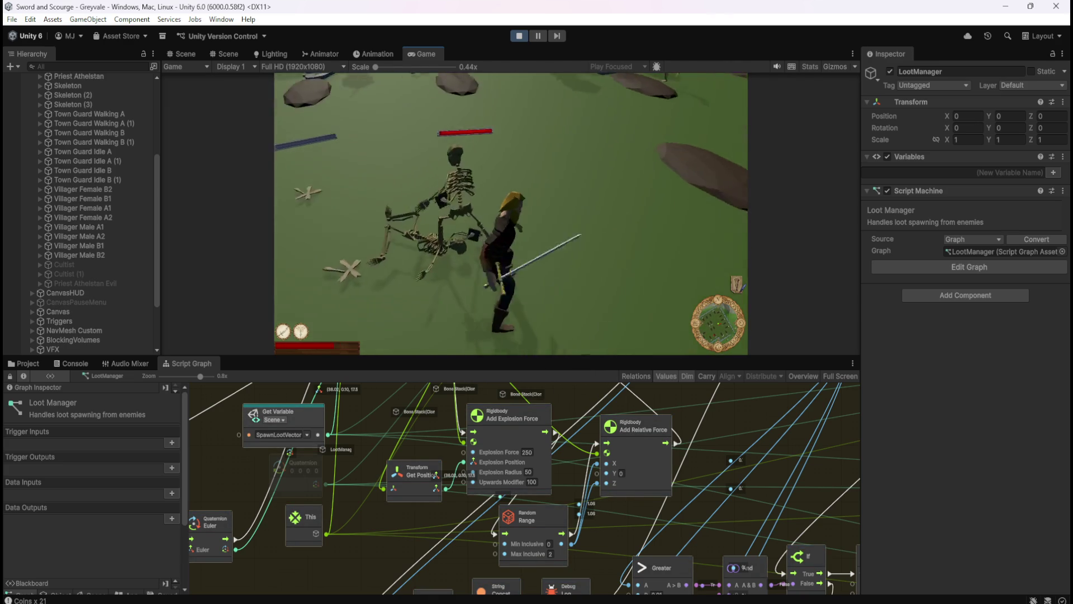
{"action": "key", "text": "w"}
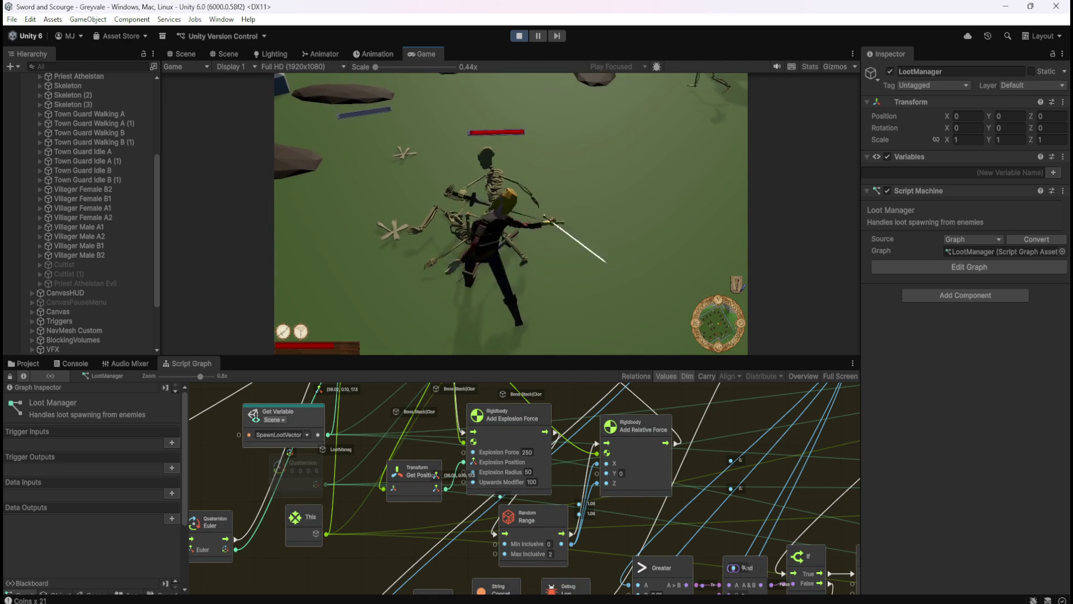
{"action": "key", "text": "w"}
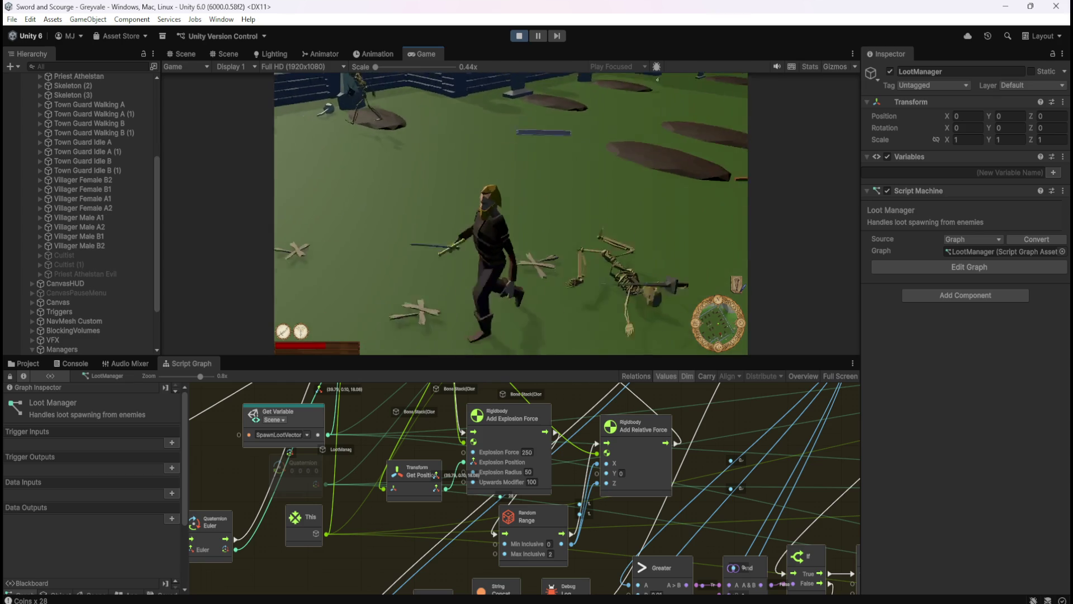
Pause and set the Random Range to span 5 to 25, then resume the game
{"action": "key", "text": "Escape"}
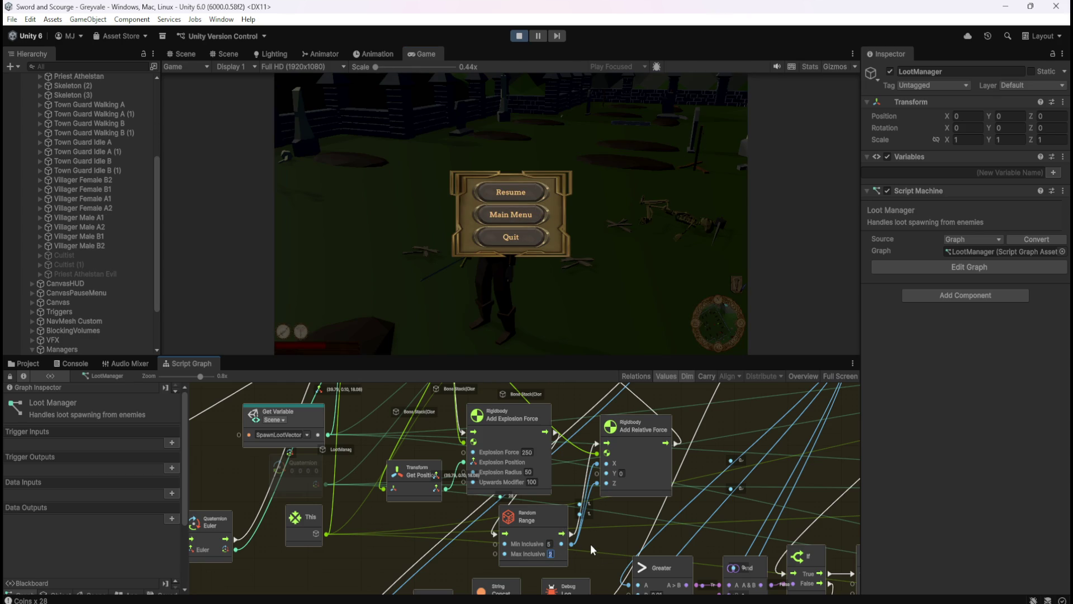
{"action": "type", "text": "5"}
{"action": "key", "text": "Return"}
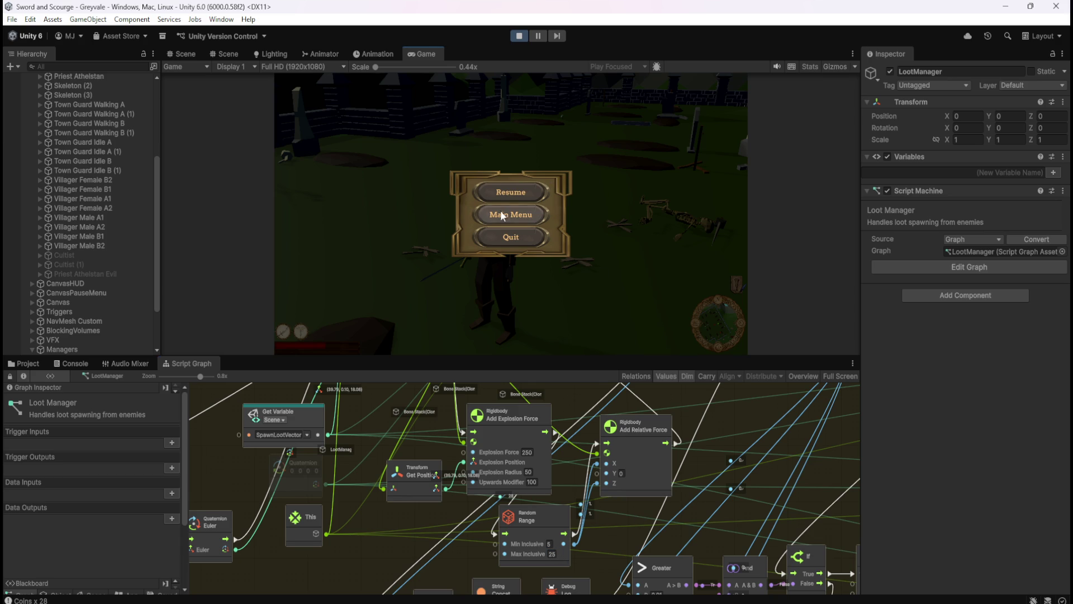
{"action": "left_click", "coordinate": [541, 190]}
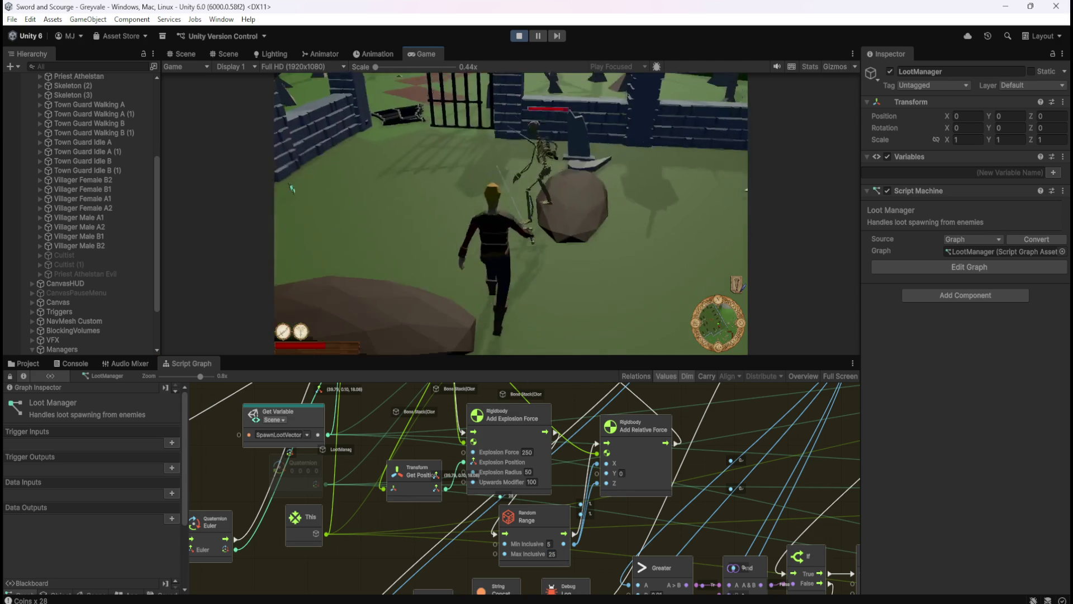
Fight the skeleton, then pause, raise the Random Range minimum to 15, and resume
{"action": "left_click", "coordinate": [343, 174]}
{"action": "left_click", "coordinate": [341, 157]}
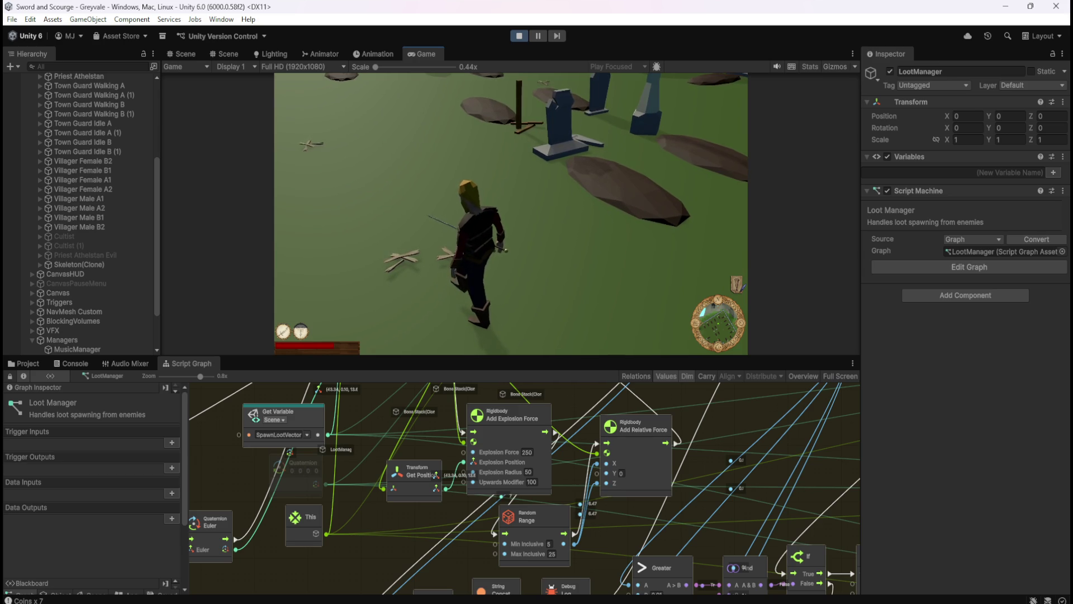
{"action": "key", "text": "Escape"}
{"action": "left_click", "coordinate": [549, 544]}
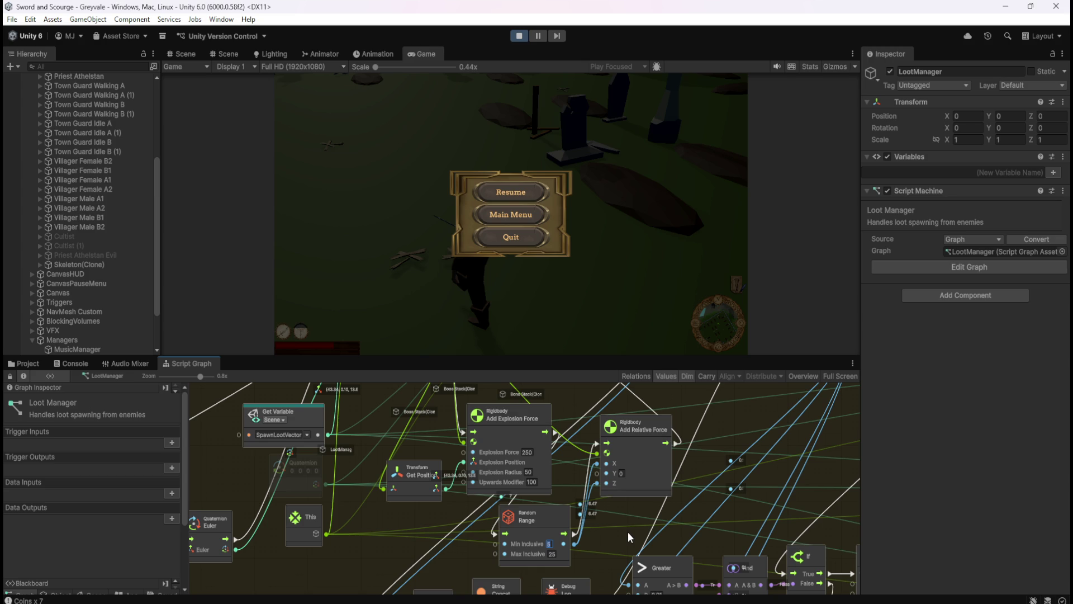
{"action": "type", "text": "15"}
{"action": "key", "text": "Return"}
{"action": "left_click", "coordinate": [511, 190]}
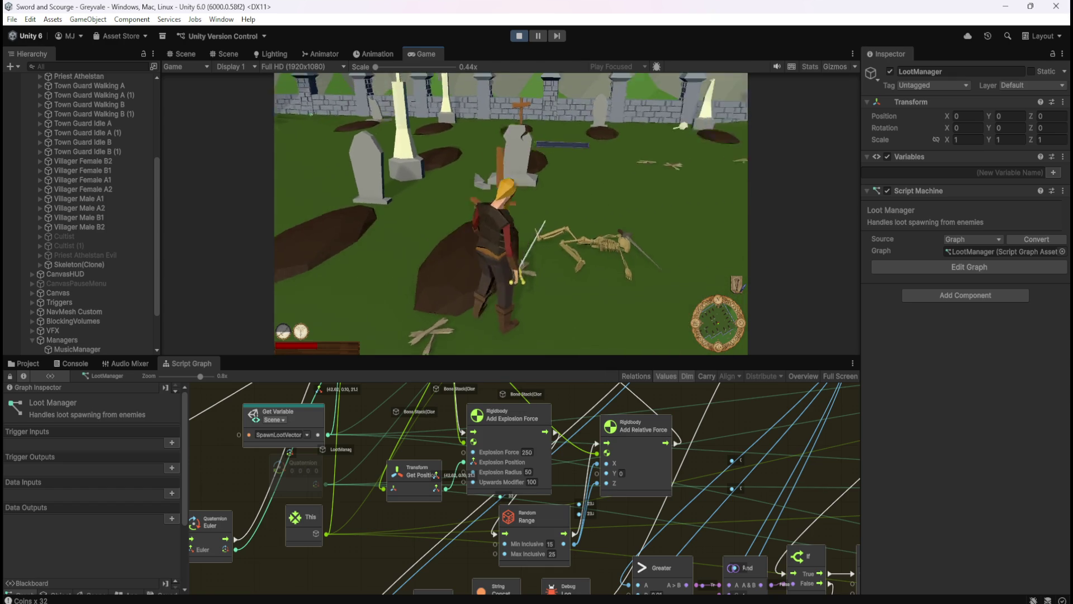
Pause the running game again and stop Play mode to end the playtest
{"action": "key", "text": "Escape"}
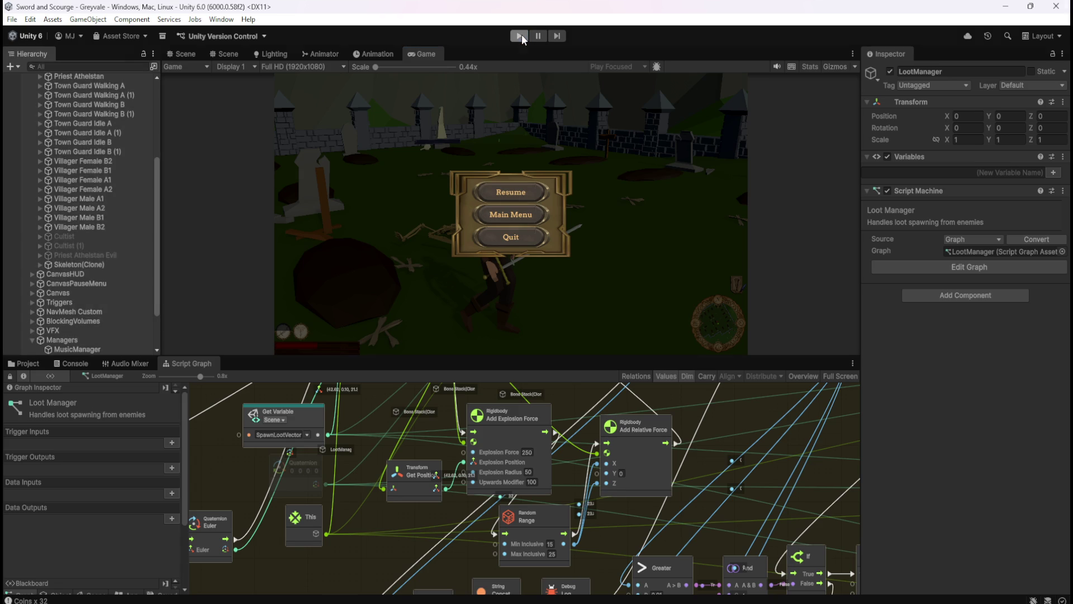
{"action": "left_click", "coordinate": [520, 37]}
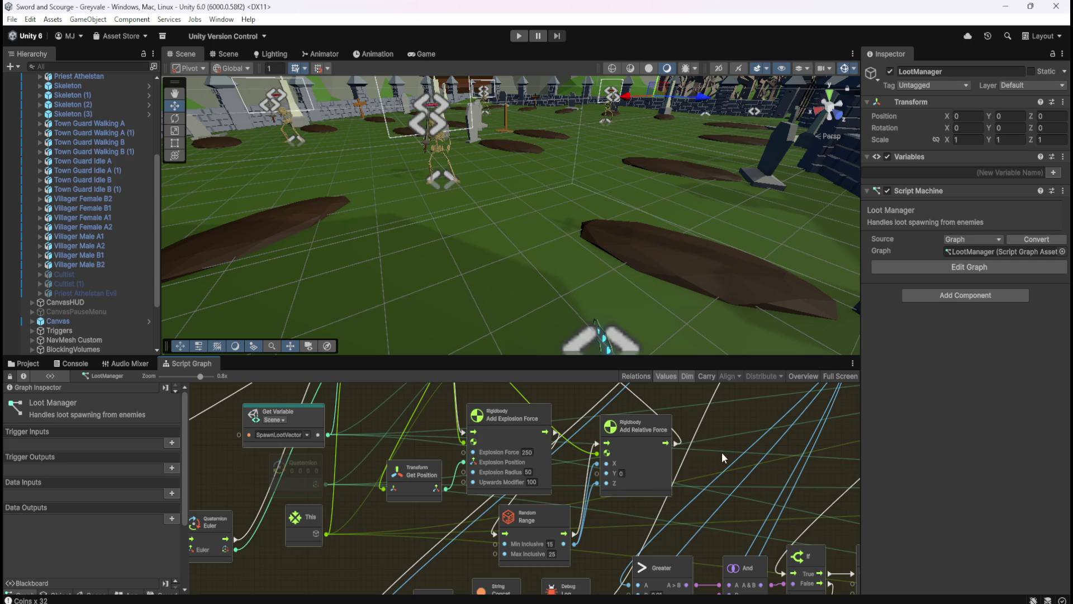
Maximise the graph and move Random Range, Vector3 Create and Euler up beside Custom Event
{"action": "key", "text": "shift+space"}
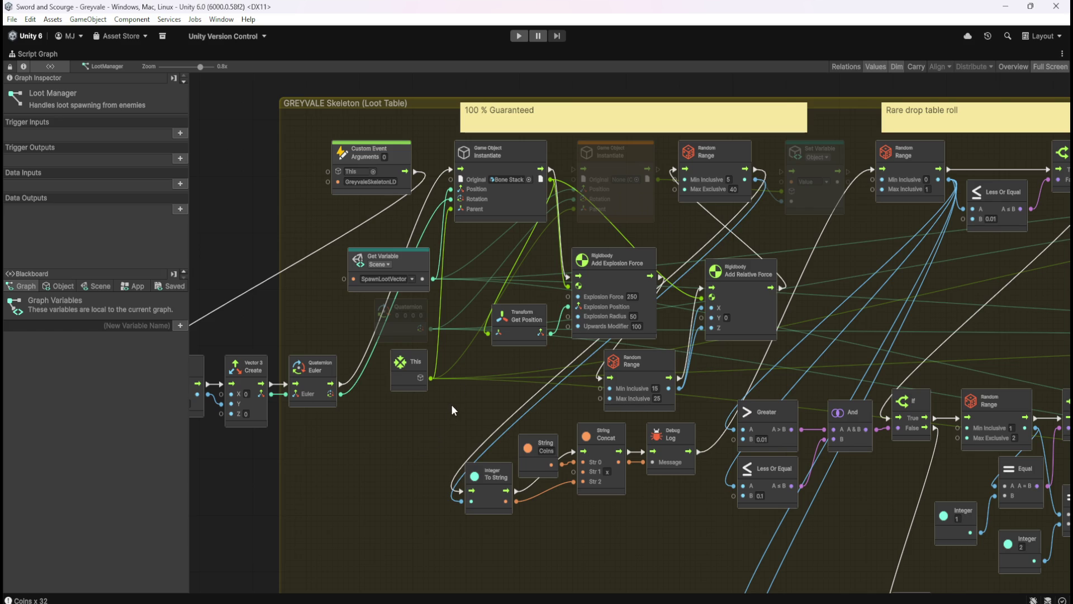
{"action": "scroll", "coordinate": [461, 293], "scroll_direction": "down", "scroll_amount": 6}
{"action": "scroll", "coordinate": [394, 313], "scroll_direction": "up", "scroll_amount": 4}
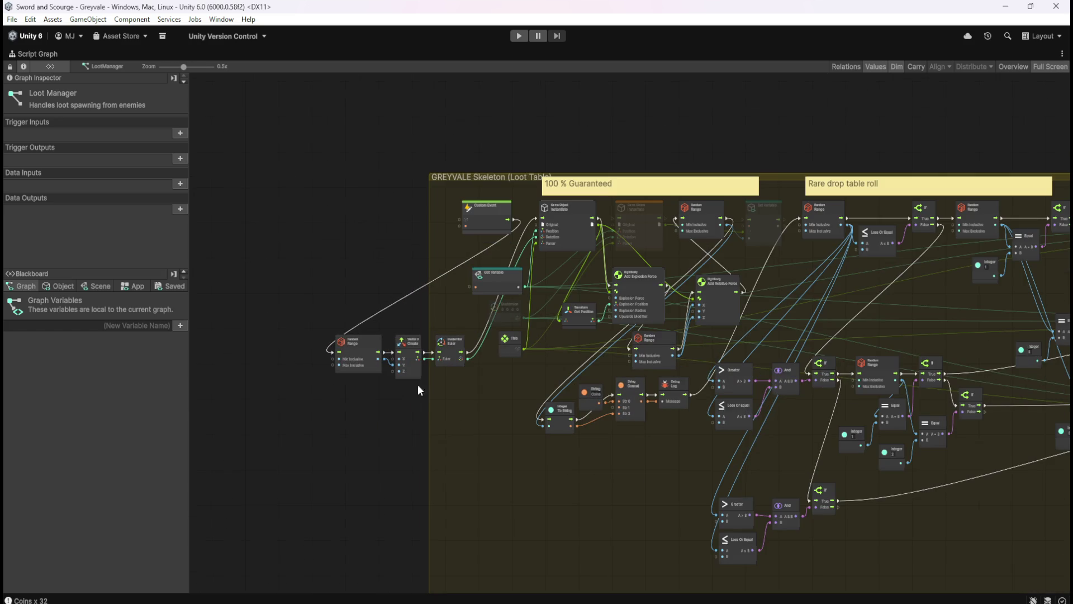
{"action": "scroll", "coordinate": [431, 423], "scroll_direction": "up", "scroll_amount": 2}
{"action": "scroll", "coordinate": [397, 415], "scroll_direction": "up", "scroll_amount": 1}
{"action": "mouse_move", "coordinate": [397, 415]}
{"action": "left_mouse_down"}
{"action": "mouse_move", "coordinate": [737, 422]}
{"action": "mouse_move", "coordinate": [341, 455]}
{"action": "mouse_move", "coordinate": [323, 467]}
{"action": "left_mouse_up"}
{"action": "scroll", "coordinate": [616, 475], "scroll_direction": "down", "scroll_amount": 1}
{"action": "left_click_drag", "start_coordinate": [554, 157], "coordinate": [693, 195]}
{"action": "scroll", "coordinate": [695, 235], "scroll_direction": "up", "scroll_amount": 1}
{"action": "mouse_move", "coordinate": [948, 189]}
{"action": "left_mouse_down"}
{"action": "mouse_move", "coordinate": [948, 214]}
{"action": "mouse_move", "coordinate": [938, 187]}
{"action": "mouse_move", "coordinate": [495, 209]}
{"action": "left_mouse_up"}
{"action": "key", "text": "ctrl+z"}
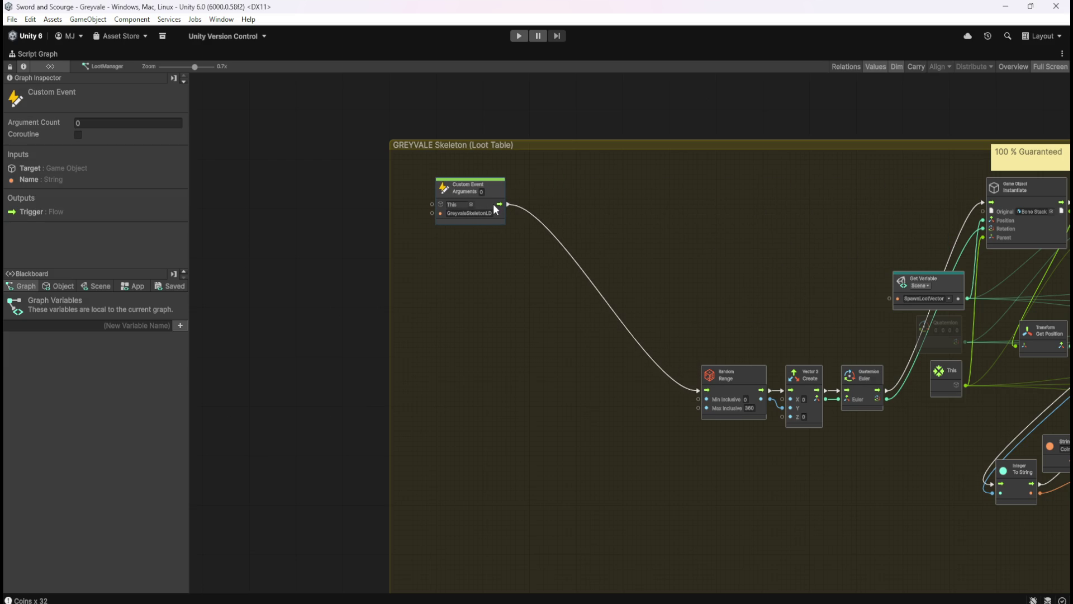
{"action": "left_click_drag", "start_coordinate": [793, 276], "coordinate": [650, 276]}
{"action": "left_click", "coordinate": [656, 355]}
{"action": "mouse_move", "coordinate": [657, 361]}
{"action": "left_mouse_down"}
{"action": "mouse_move", "coordinate": [723, 394]}
{"action": "mouse_move", "coordinate": [721, 209]}
{"action": "mouse_move", "coordinate": [730, 207]}
{"action": "mouse_move", "coordinate": [569, 216]}
{"action": "left_mouse_up"}
{"action": "left_click_drag", "start_coordinate": [702, 268], "coordinate": [584, 270]}
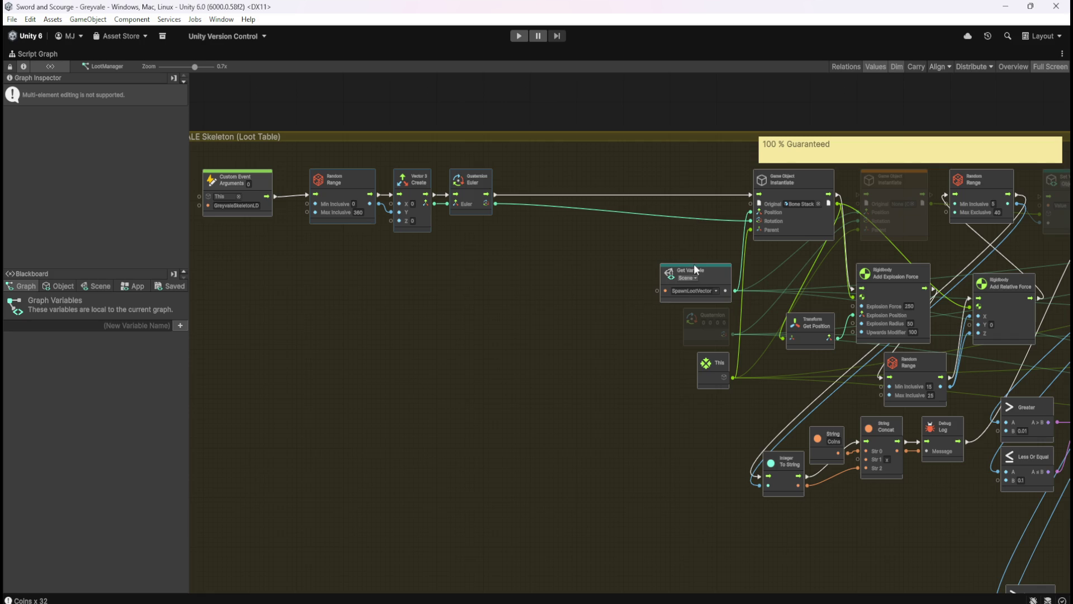
Move Instantiate, Get Variable and This left beside Euler, with This tucked under Get Variable
{"action": "left_click", "coordinate": [719, 278]}
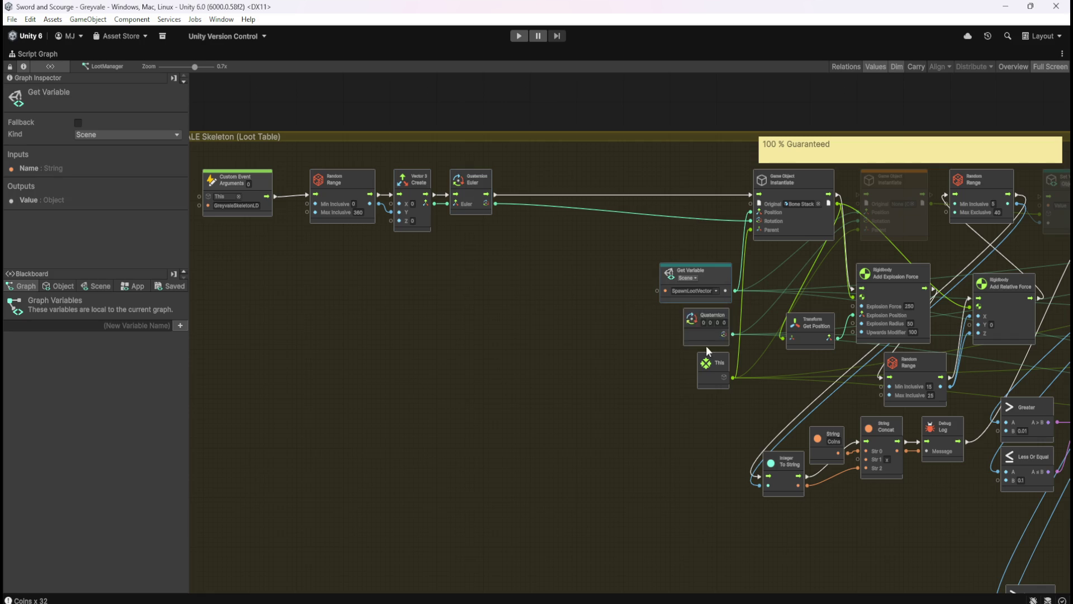
{"action": "left_click", "coordinate": [718, 388], "text": "ctrl"}
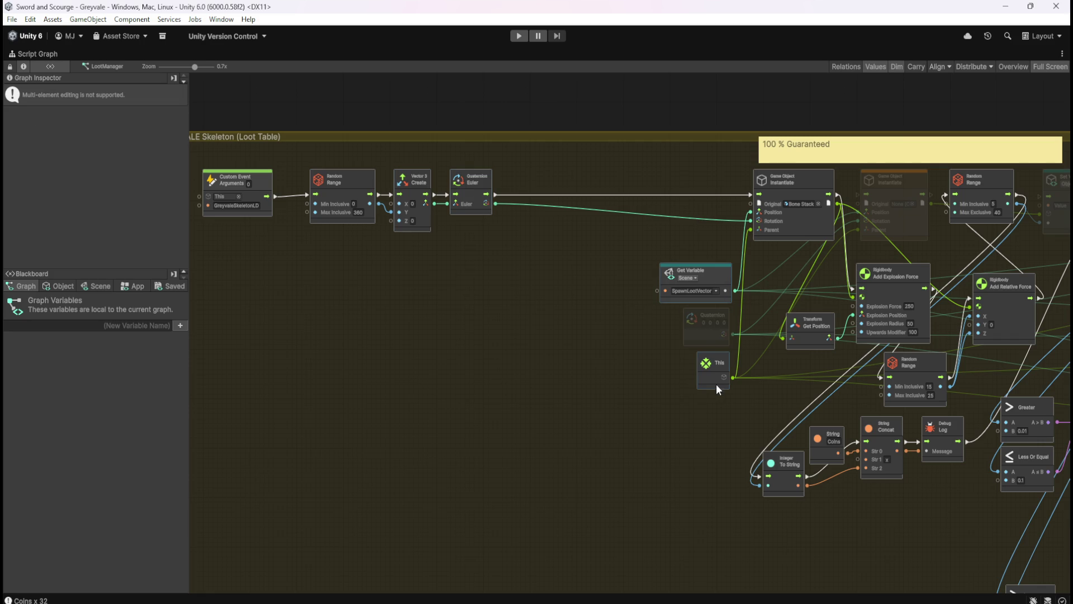
{"action": "left_click_drag", "start_coordinate": [798, 226], "coordinate": [558, 237]}
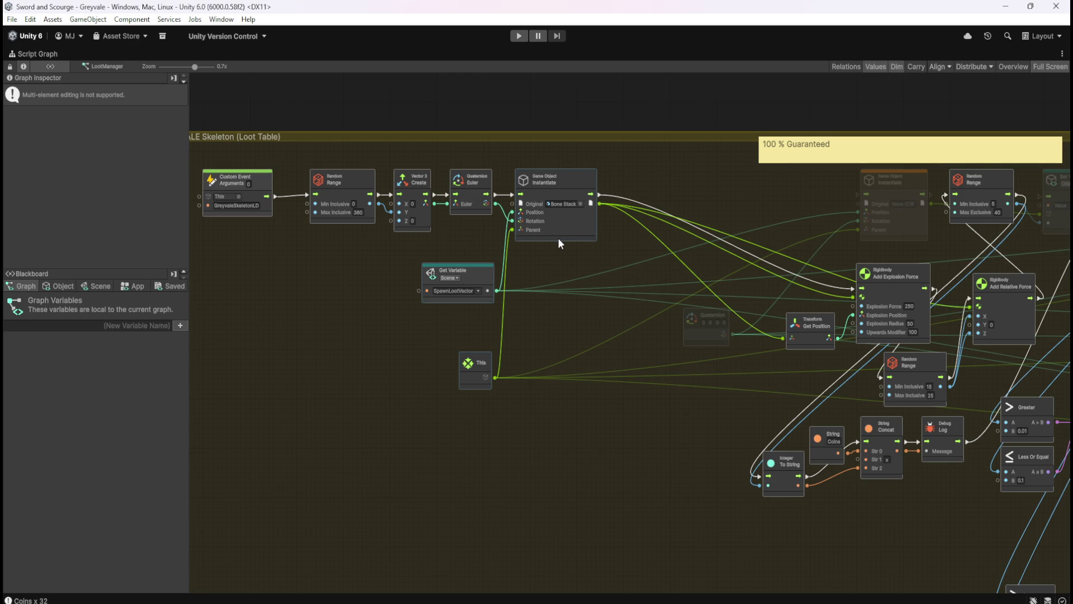
{"action": "left_click", "coordinate": [534, 341]}
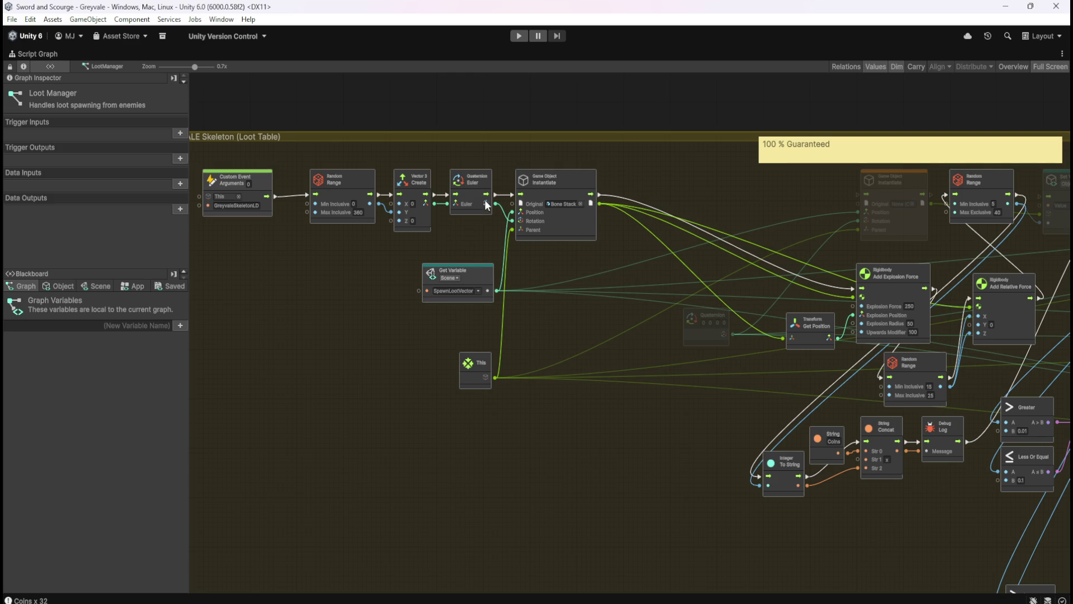
{"action": "left_click_drag", "start_coordinate": [485, 355], "coordinate": [482, 313]}
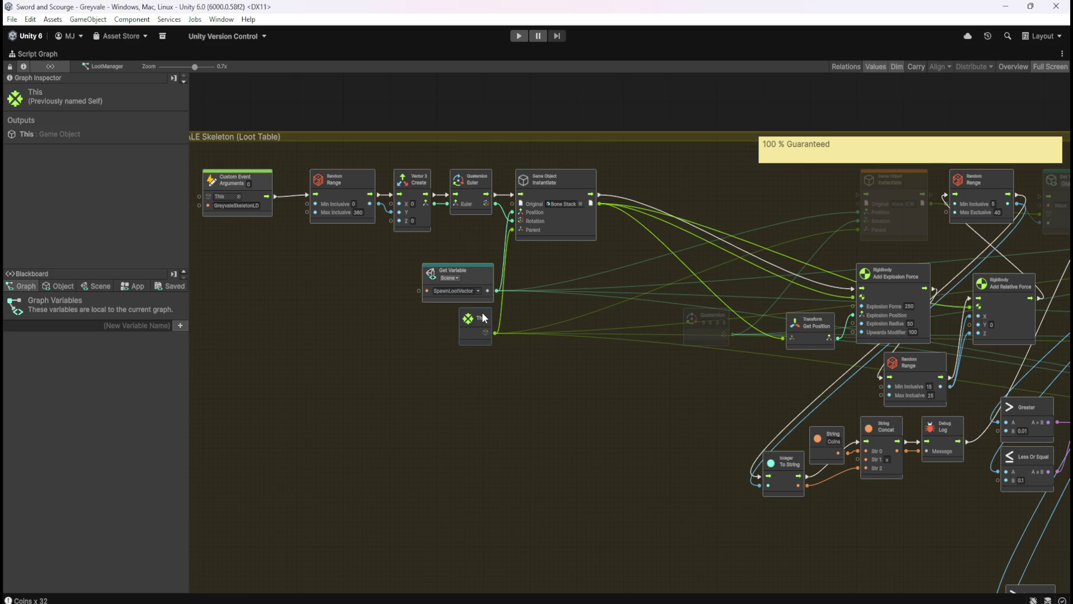
{"action": "left_click", "coordinate": [680, 361]}
Move Add Explosion Force and Transform Get Position up beside Instantiate
{"action": "mouse_move", "coordinate": [696, 371]}
{"action": "left_mouse_down"}
{"action": "mouse_move", "coordinate": [679, 398]}
{"action": "mouse_move", "coordinate": [605, 415]}
{"action": "left_mouse_up"}
{"action": "left_click", "coordinate": [786, 306]}
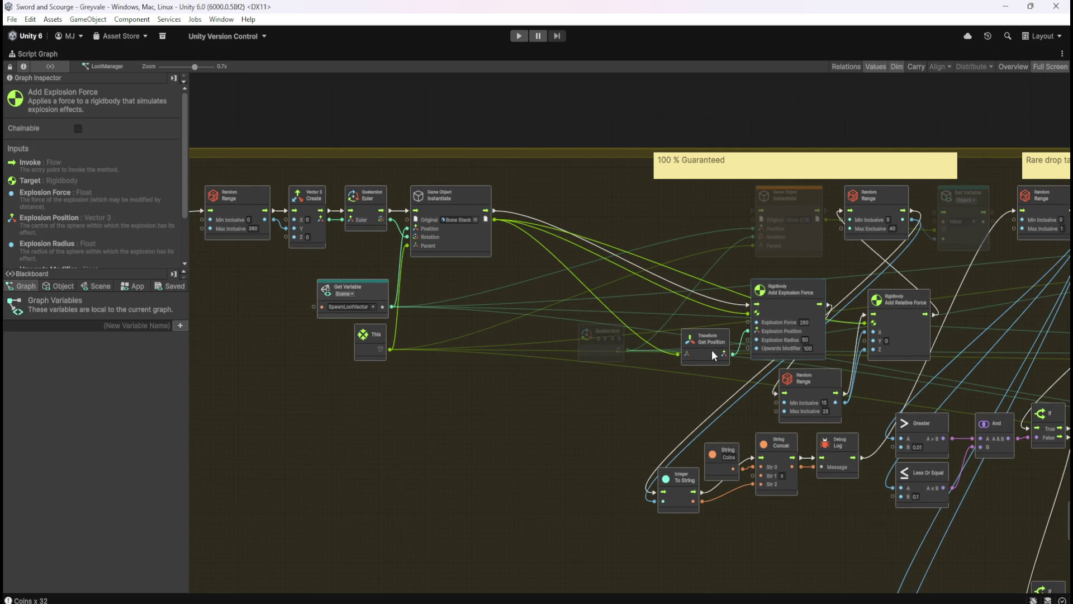
{"action": "left_click", "coordinate": [706, 351], "text": "ctrl"}
{"action": "mouse_move", "coordinate": [792, 304]}
{"action": "left_mouse_down"}
{"action": "mouse_move", "coordinate": [629, 230]}
{"action": "mouse_move", "coordinate": [621, 208]}
{"action": "left_mouse_up"}
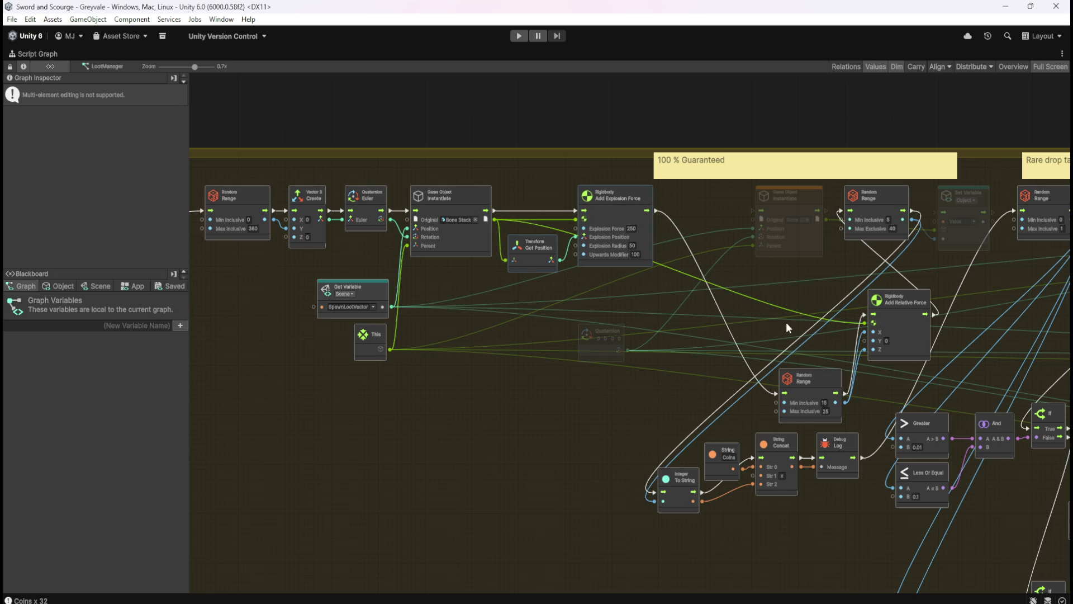
{"action": "scroll", "coordinate": [596, 317], "scroll_direction": "down", "scroll_amount": 5}
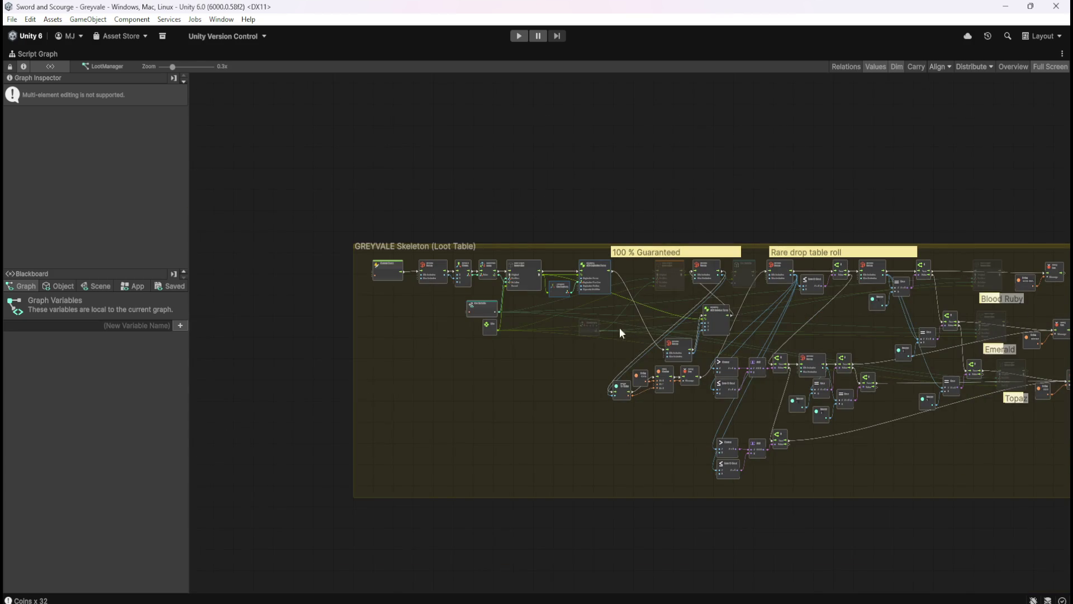
Extend the GREYVALE Skeleton (Loot Table) group's top edge upward
{"action": "scroll", "coordinate": [763, 340], "scroll_direction": "up", "scroll_amount": 5}
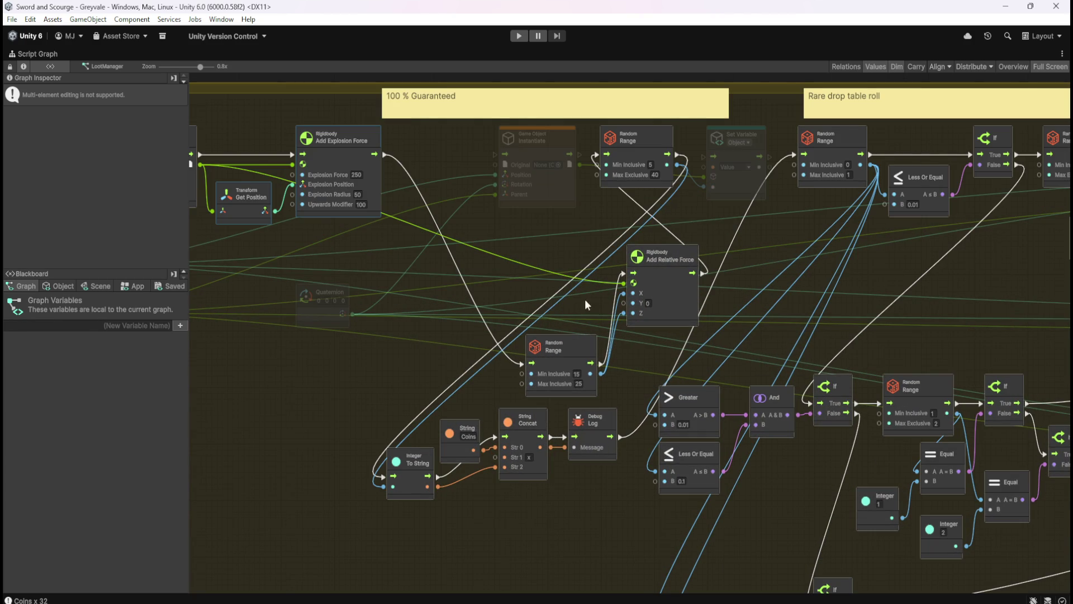
{"action": "mouse_move", "coordinate": [551, 281]}
{"action": "left_mouse_down"}
{"action": "mouse_move", "coordinate": [872, 377]}
{"action": "mouse_move", "coordinate": [874, 367]}
{"action": "mouse_move", "coordinate": [622, 321]}
{"action": "mouse_move", "coordinate": [551, 323]}
{"action": "left_mouse_up"}
{"action": "scroll", "coordinate": [548, 317], "scroll_direction": "up", "scroll_amount": 1}
{"action": "scroll", "coordinate": [432, 290], "scroll_direction": "down", "scroll_amount": 5}
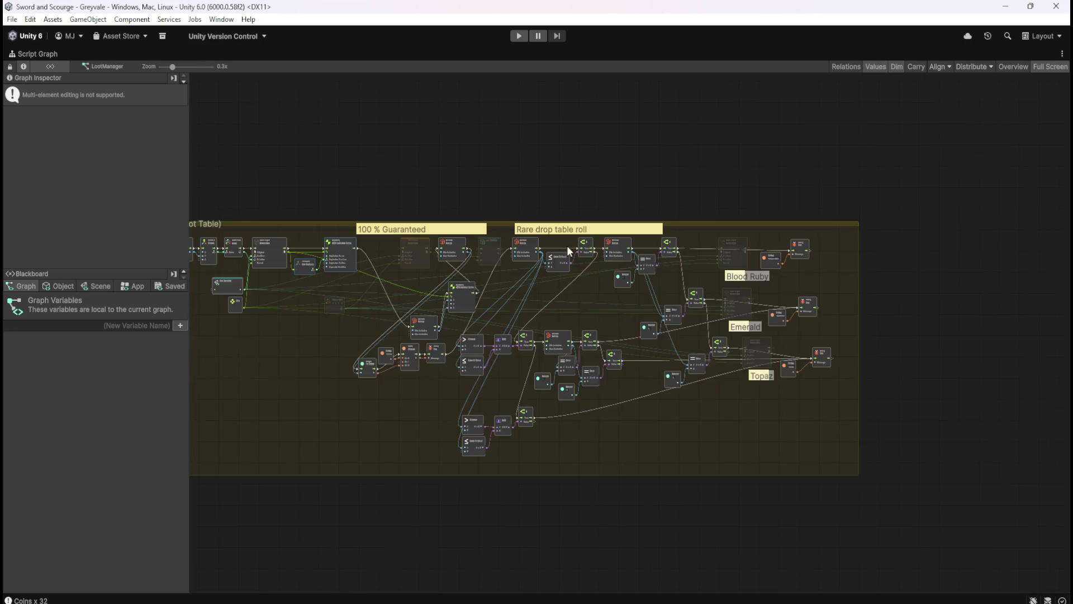
{"action": "scroll", "coordinate": [554, 161], "scroll_direction": "up", "scroll_amount": 4}
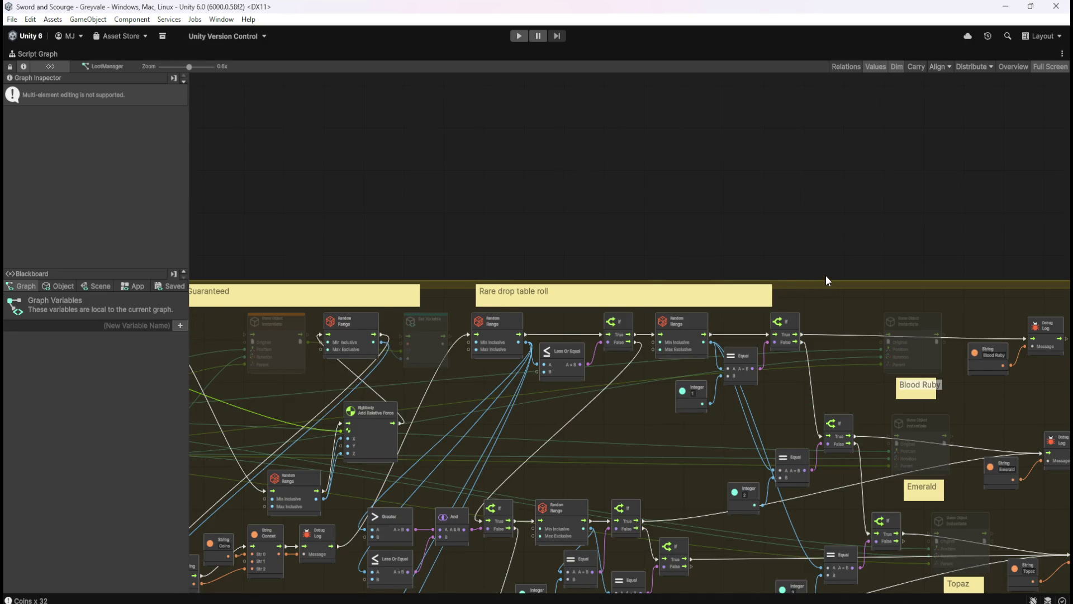
{"action": "scroll", "coordinate": [827, 276], "scroll_direction": "down", "scroll_amount": 1}
{"action": "left_click", "coordinate": [831, 279]}
{"action": "mouse_move", "coordinate": [832, 279]}
{"action": "left_mouse_down"}
{"action": "mouse_move", "coordinate": [817, 168]}
{"action": "mouse_move", "coordinate": [833, 105]}
{"action": "left_mouse_up"}
Raise the two sticky notes above the nodes and widen the loot-table group to the right
{"action": "scroll", "coordinate": [512, 202], "scroll_direction": "down", "scroll_amount": 2}
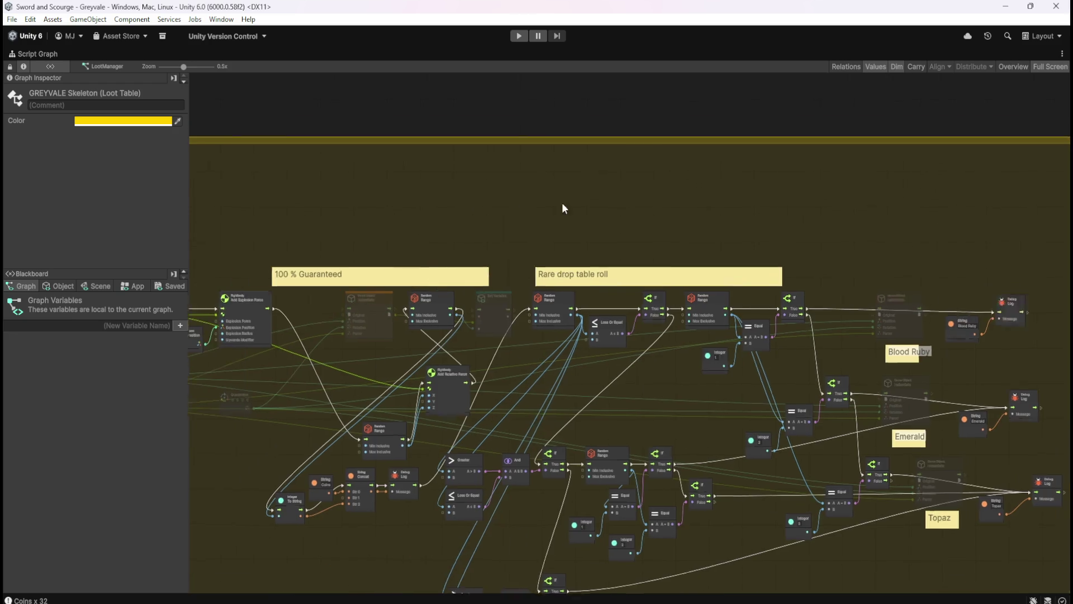
{"action": "mouse_move", "coordinate": [515, 198]}
{"action": "left_mouse_down"}
{"action": "mouse_move", "coordinate": [726, 262]}
{"action": "mouse_move", "coordinate": [756, 163]}
{"action": "left_mouse_up"}
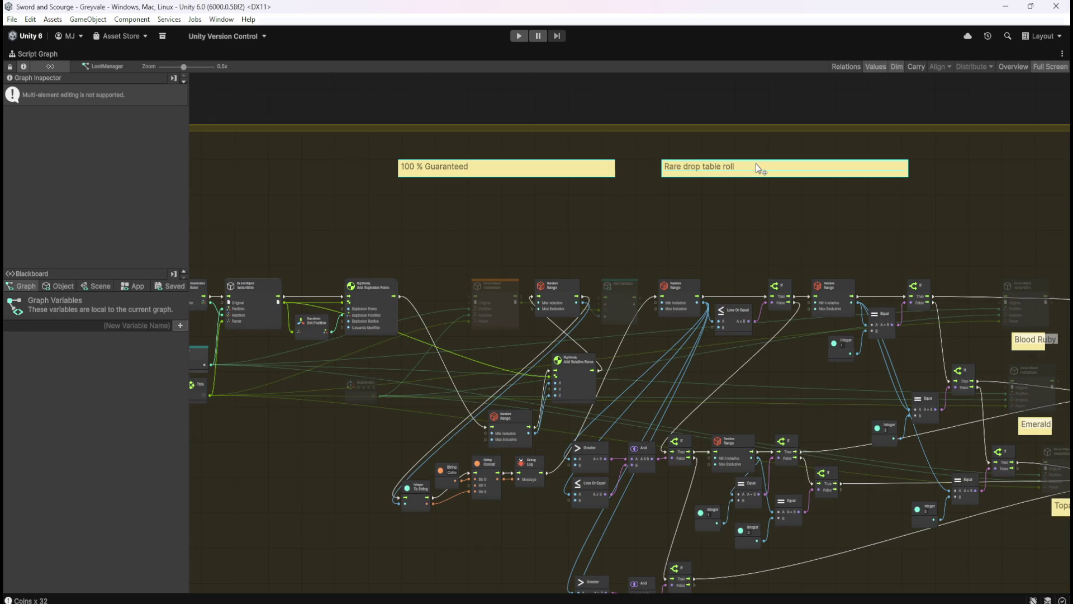
{"action": "left_click", "coordinate": [586, 244]}
{"action": "scroll", "coordinate": [617, 252], "scroll_direction": "down", "scroll_amount": 5}
{"action": "scroll", "coordinate": [453, 275], "scroll_direction": "up", "scroll_amount": 5}
{"action": "scroll", "coordinate": [436, 269], "scroll_direction": "up", "scroll_amount": 2}
{"action": "left_click_drag", "start_coordinate": [436, 268], "coordinate": [953, 274]}
{"action": "left_click", "coordinate": [817, 277]}
Shift the Rare drop table roll nodes further right, leaving room after Add Explosion Force
{"action": "scroll", "coordinate": [832, 294], "scroll_direction": "down", "scroll_amount": 6}
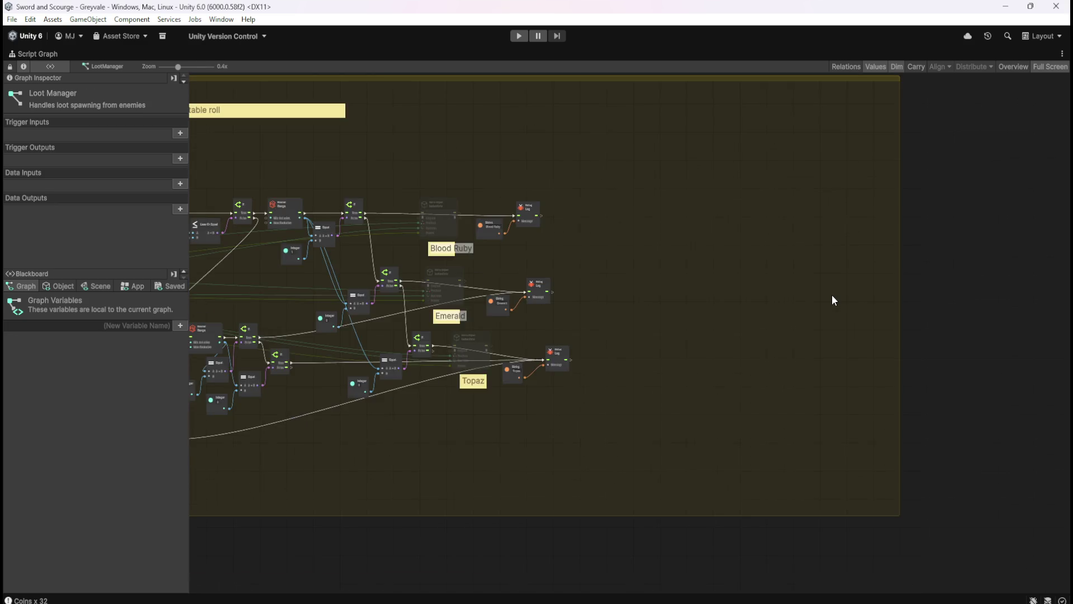
{"action": "scroll", "coordinate": [374, 276], "scroll_direction": "up", "scroll_amount": 4}
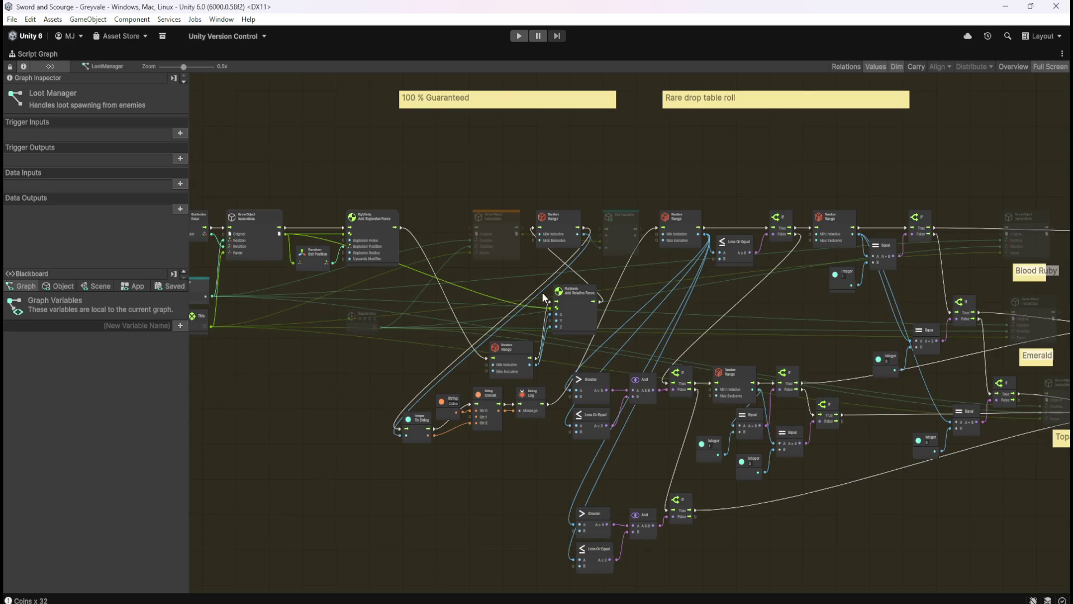
{"action": "left_click_drag", "start_coordinate": [700, 303], "coordinate": [559, 227]}
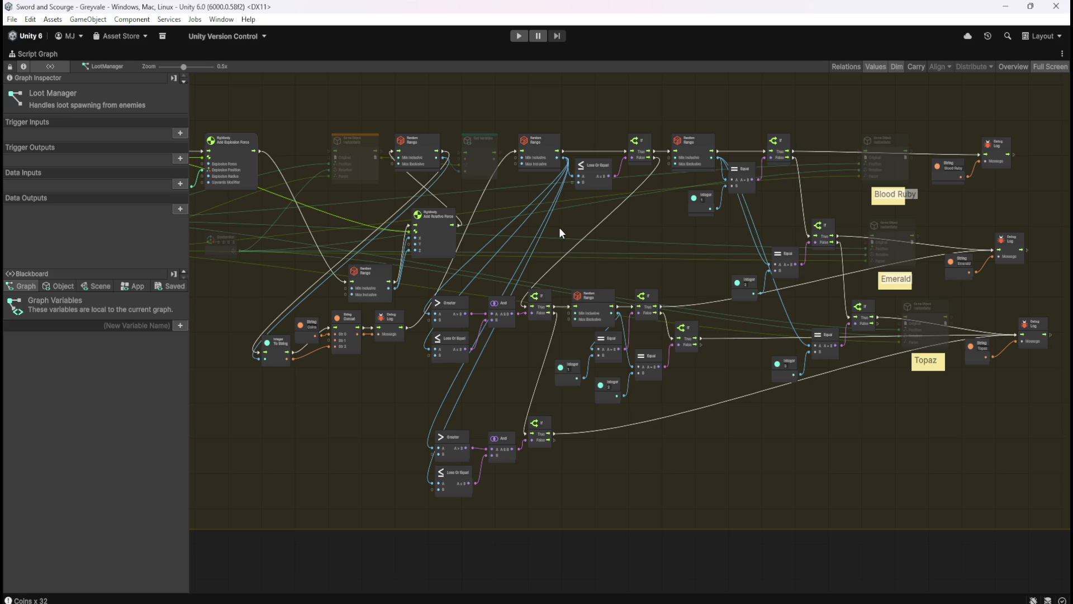
{"action": "left_click_drag", "start_coordinate": [559, 227], "coordinate": [550, 223]}
{"action": "mouse_move", "coordinate": [269, 110]}
{"action": "left_mouse_down"}
{"action": "mouse_move", "coordinate": [816, 397]}
{"action": "mouse_move", "coordinate": [1008, 451]}
{"action": "mouse_move", "coordinate": [1028, 474]}
{"action": "mouse_move", "coordinate": [822, 447]}
{"action": "left_mouse_up"}
{"action": "left_click_drag", "start_coordinate": [739, 252], "coordinate": [875, 252]}
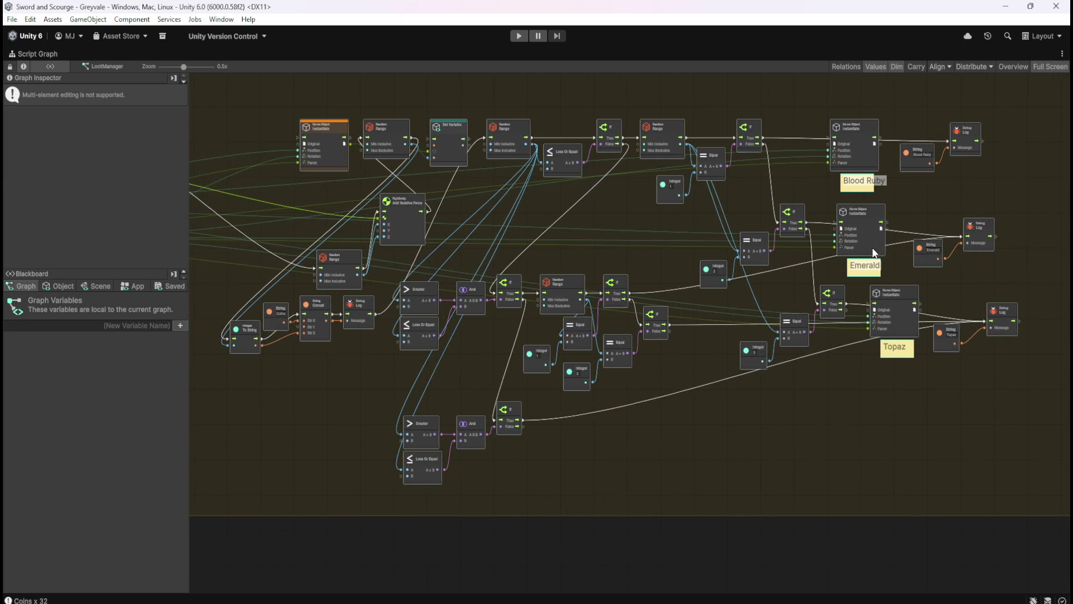
{"action": "mouse_move", "coordinate": [301, 348]}
{"action": "left_mouse_down"}
{"action": "mouse_move", "coordinate": [623, 461]}
{"action": "mouse_move", "coordinate": [641, 484]}
{"action": "left_mouse_up"}
{"action": "left_click", "coordinate": [535, 375]}
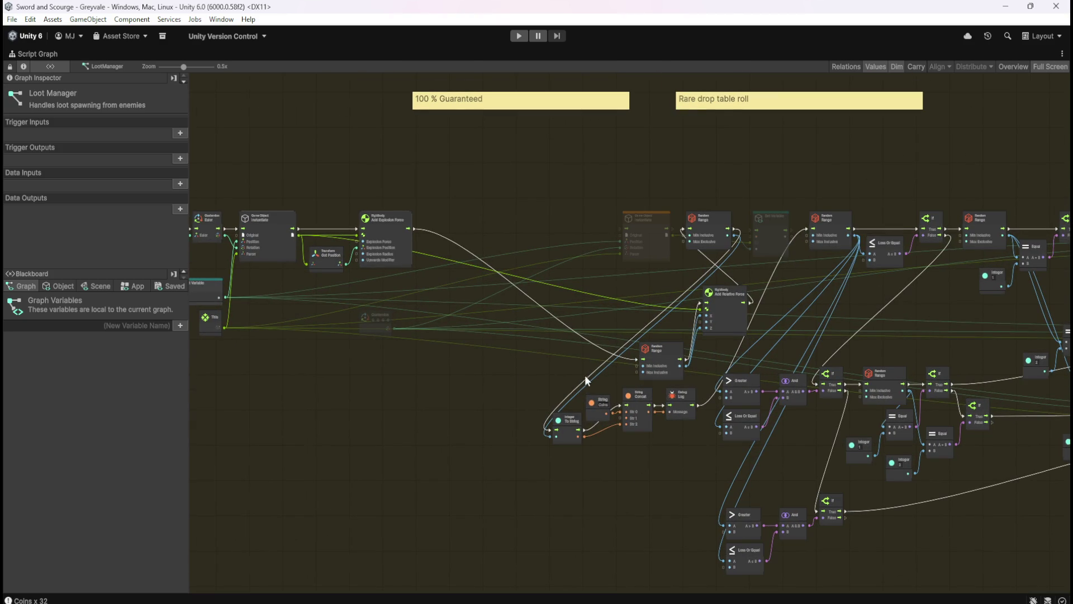
Place Random Range and Add Relative Force side by side in the top row after Add Explosion Force
{"action": "left_click", "coordinate": [675, 350]}
{"action": "left_click", "coordinate": [724, 321], "text": "ctrl"}
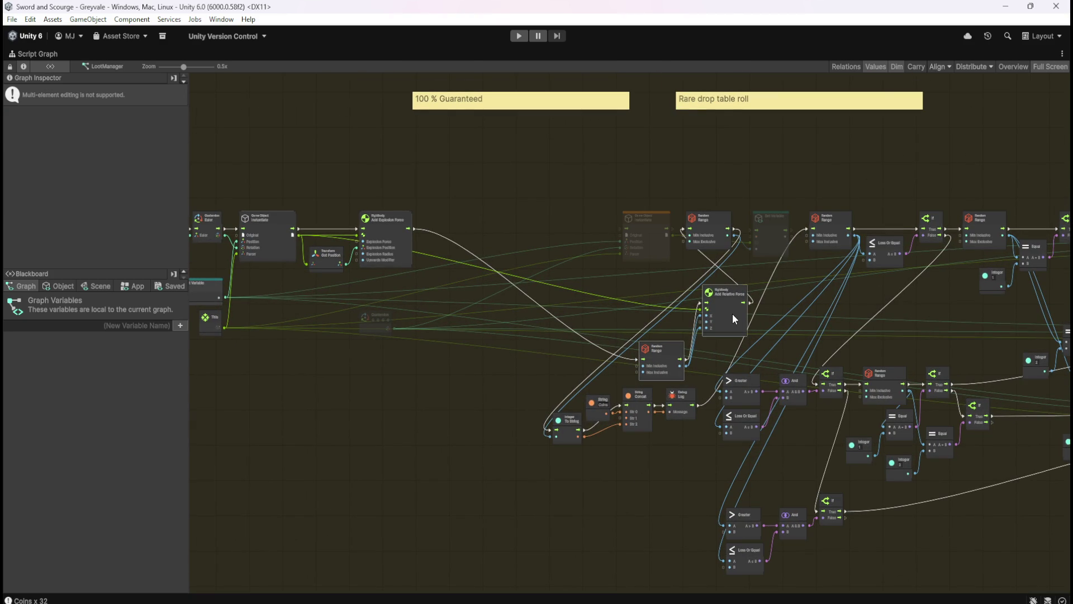
{"action": "mouse_move", "coordinate": [734, 314]}
{"action": "left_mouse_down"}
{"action": "mouse_move", "coordinate": [599, 304]}
{"action": "mouse_move", "coordinate": [556, 256]}
{"action": "mouse_move", "coordinate": [554, 239]}
{"action": "left_mouse_up"}
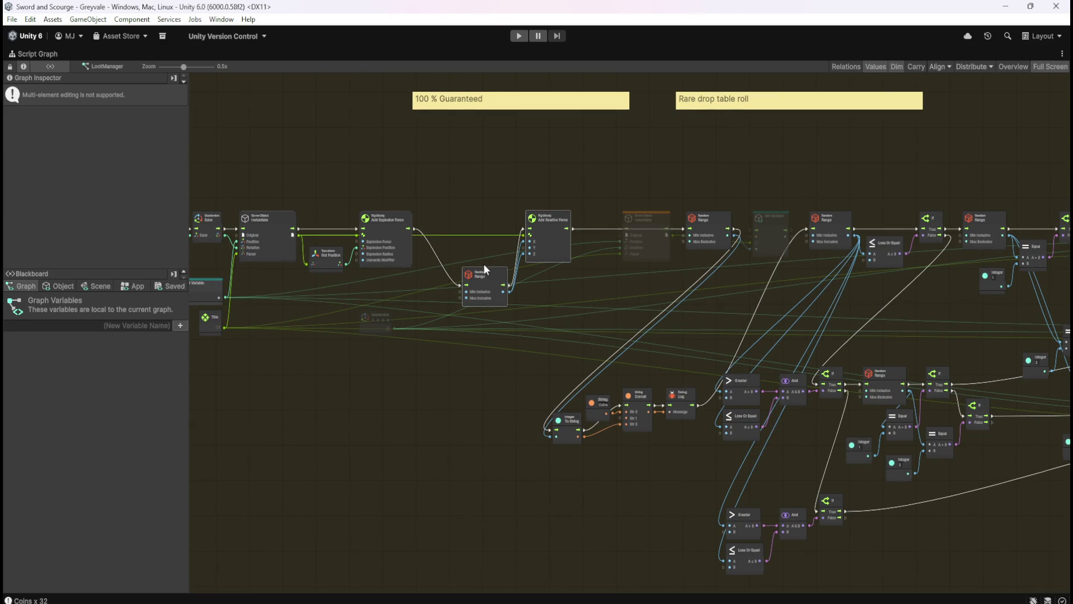
{"action": "scroll", "coordinate": [488, 243], "scroll_direction": "up", "scroll_amount": 4}
{"action": "left_click", "coordinate": [523, 240]}
{"action": "left_click", "coordinate": [566, 304]}
{"action": "mouse_move", "coordinate": [566, 304]}
{"action": "left_mouse_down"}
{"action": "mouse_move", "coordinate": [558, 213]}
{"action": "mouse_move", "coordinate": [509, 217]}
{"action": "left_mouse_up"}
{"action": "left_click", "coordinate": [664, 248]}
{"action": "left_click_drag", "start_coordinate": [679, 253], "coordinate": [617, 263]}
{"action": "scroll", "coordinate": [737, 328], "scroll_direction": "down", "scroll_amount": 4}
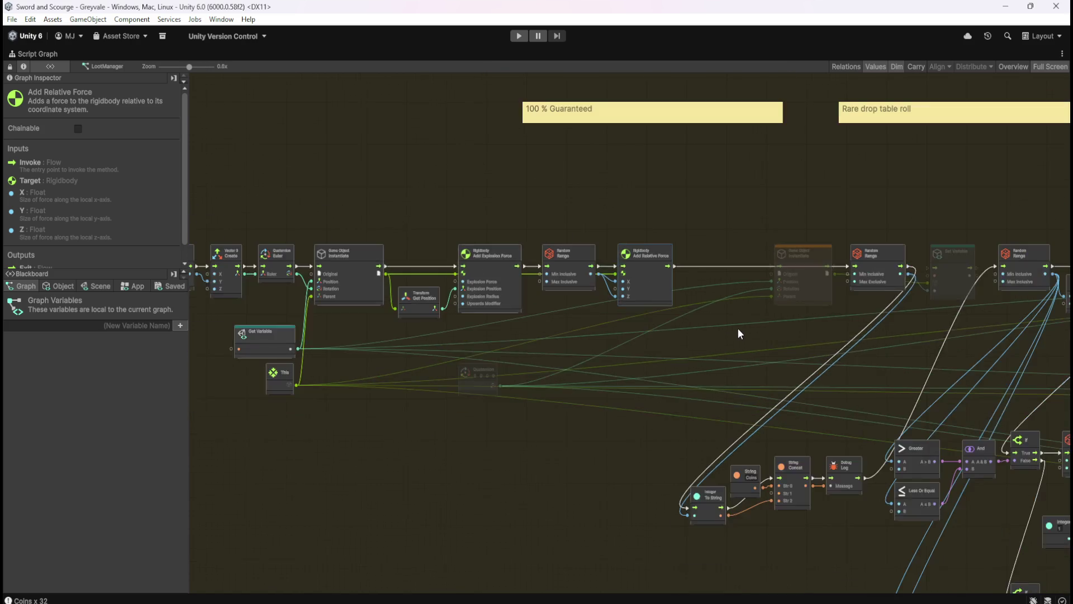
{"action": "scroll", "coordinate": [568, 289], "scroll_direction": "up", "scroll_amount": 2}
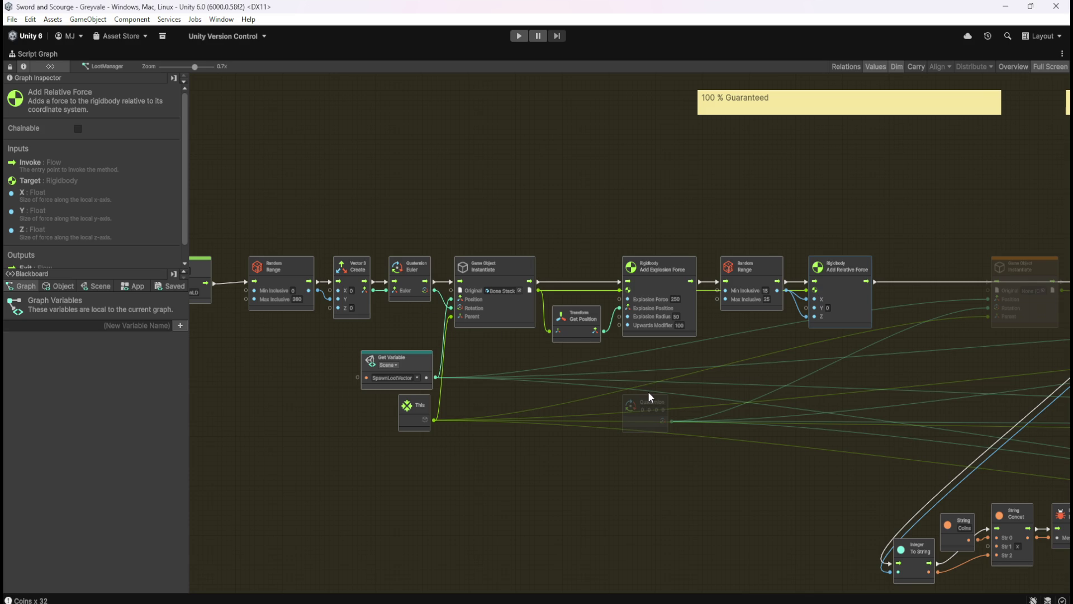
Move the unused Quaternion node up above the main loot row
{"action": "left_click", "coordinate": [652, 424]}
{"action": "mouse_move", "coordinate": [646, 428]}
{"action": "left_mouse_down"}
{"action": "mouse_move", "coordinate": [760, 193]}
{"action": "mouse_move", "coordinate": [522, 155]}
{"action": "left_mouse_up"}
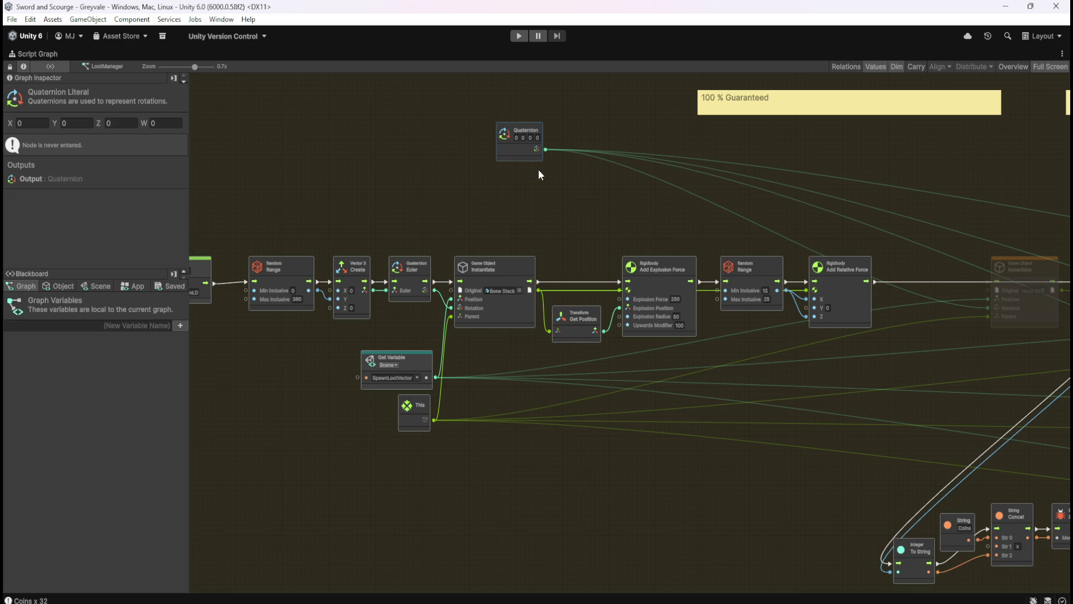
{"action": "left_click", "coordinate": [531, 162]}
{"action": "mouse_move", "coordinate": [768, 424]}
{"action": "left_mouse_down"}
{"action": "mouse_move", "coordinate": [579, 432]}
{"action": "mouse_move", "coordinate": [773, 403]}
{"action": "mouse_move", "coordinate": [747, 390]}
{"action": "mouse_move", "coordinate": [541, 388]}
{"action": "mouse_move", "coordinate": [745, 350]}
{"action": "mouse_move", "coordinate": [794, 367]}
{"action": "left_mouse_up"}
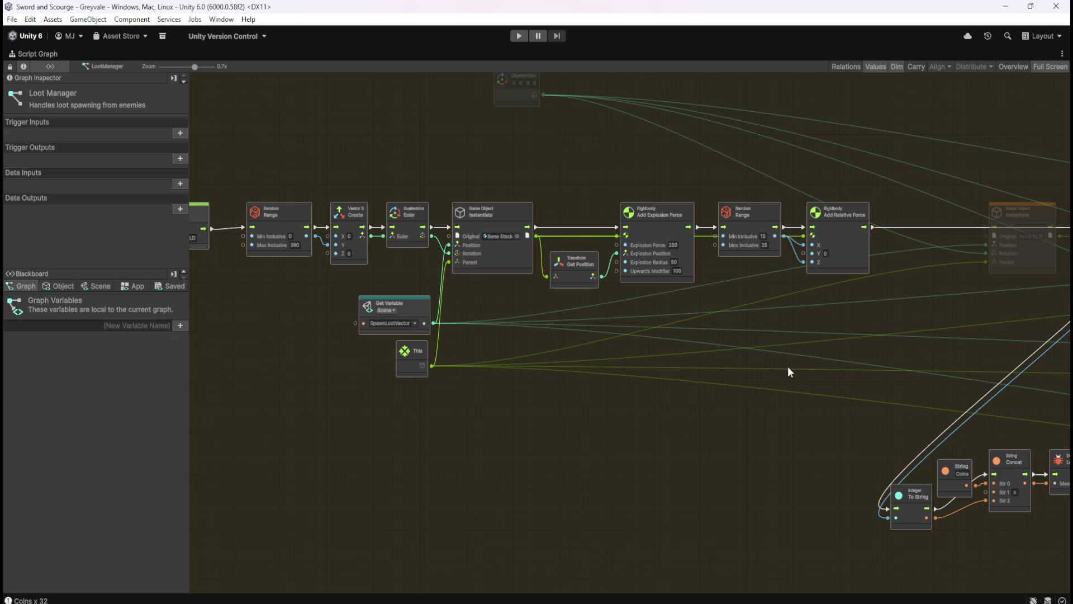
{"action": "mouse_move", "coordinate": [746, 359]}
{"action": "left_mouse_down"}
{"action": "mouse_move", "coordinate": [667, 336]}
{"action": "mouse_move", "coordinate": [358, 341]}
{"action": "left_mouse_up"}
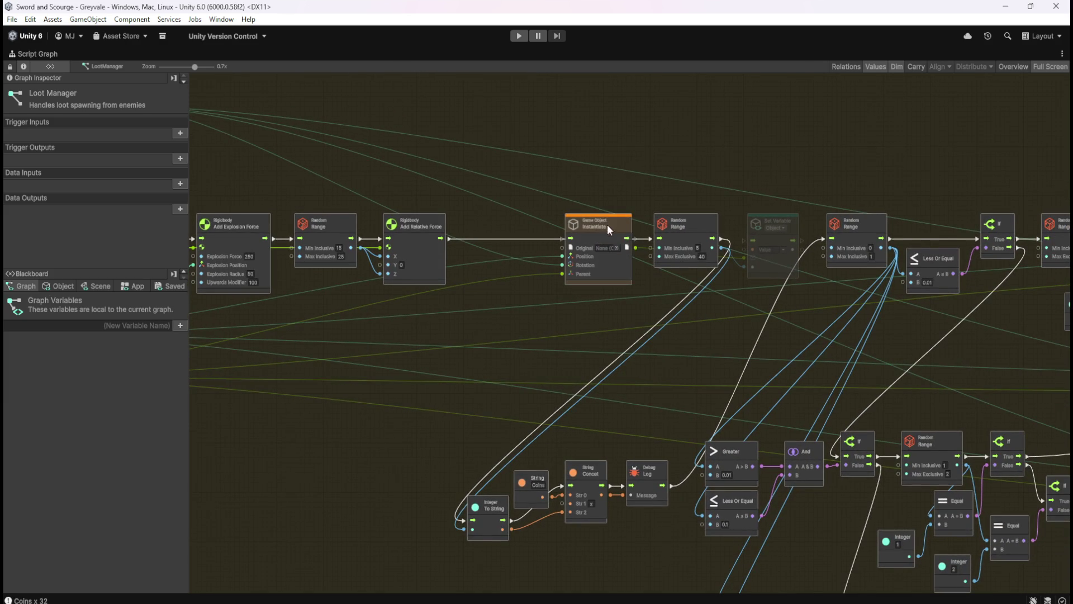
Slide the second Instantiate and its 5-to-40 Random Range left, just beneath the This node
{"action": "left_click", "coordinate": [619, 226]}
{"action": "mouse_move", "coordinate": [412, 376]}
{"action": "left_mouse_down"}
{"action": "mouse_move", "coordinate": [682, 396]}
{"action": "mouse_move", "coordinate": [444, 409]}
{"action": "mouse_move", "coordinate": [412, 388]}
{"action": "mouse_move", "coordinate": [424, 364]}
{"action": "left_mouse_up"}
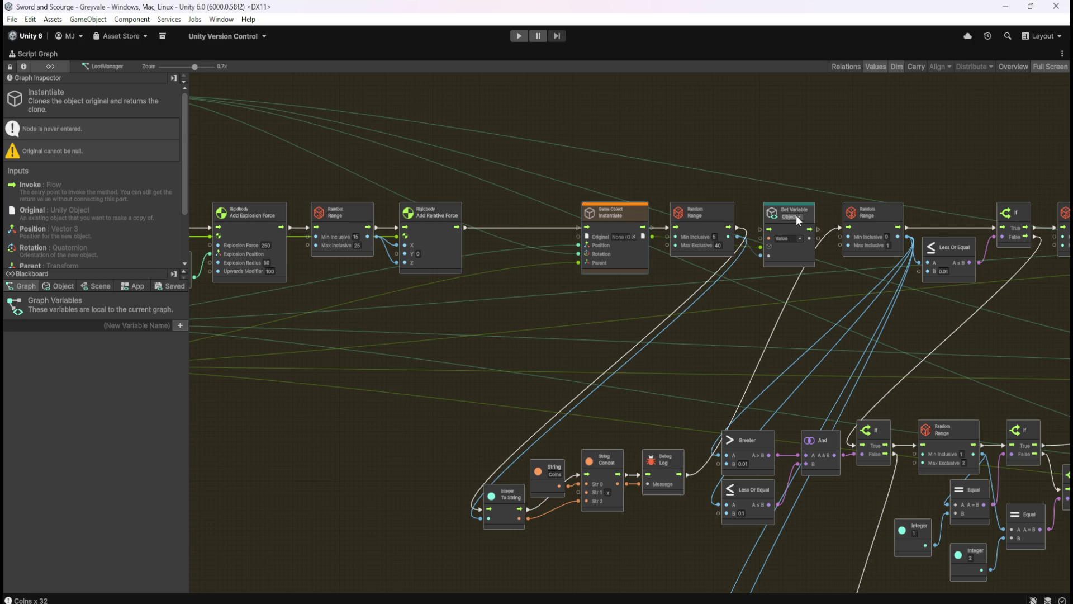
{"action": "mouse_move", "coordinate": [541, 213]}
{"action": "left_mouse_down"}
{"action": "mouse_move", "coordinate": [629, 227]}
{"action": "mouse_move", "coordinate": [649, 195]}
{"action": "mouse_move", "coordinate": [650, 223]}
{"action": "mouse_move", "coordinate": [831, 256]}
{"action": "mouse_move", "coordinate": [750, 221]}
{"action": "mouse_move", "coordinate": [924, 265]}
{"action": "mouse_move", "coordinate": [821, 363]}
{"action": "mouse_move", "coordinate": [683, 405]}
{"action": "mouse_move", "coordinate": [534, 427]}
{"action": "left_mouse_up"}
{"action": "mouse_move", "coordinate": [511, 498]}
{"action": "left_mouse_down"}
{"action": "mouse_move", "coordinate": [726, 525]}
{"action": "mouse_move", "coordinate": [785, 491]}
{"action": "left_mouse_up"}
{"action": "mouse_move", "coordinate": [737, 383]}
{"action": "left_mouse_down"}
{"action": "mouse_move", "coordinate": [581, 419]}
{"action": "mouse_move", "coordinate": [605, 304]}
{"action": "mouse_move", "coordinate": [596, 294]}
{"action": "mouse_move", "coordinate": [600, 414]}
{"action": "left_mouse_up"}
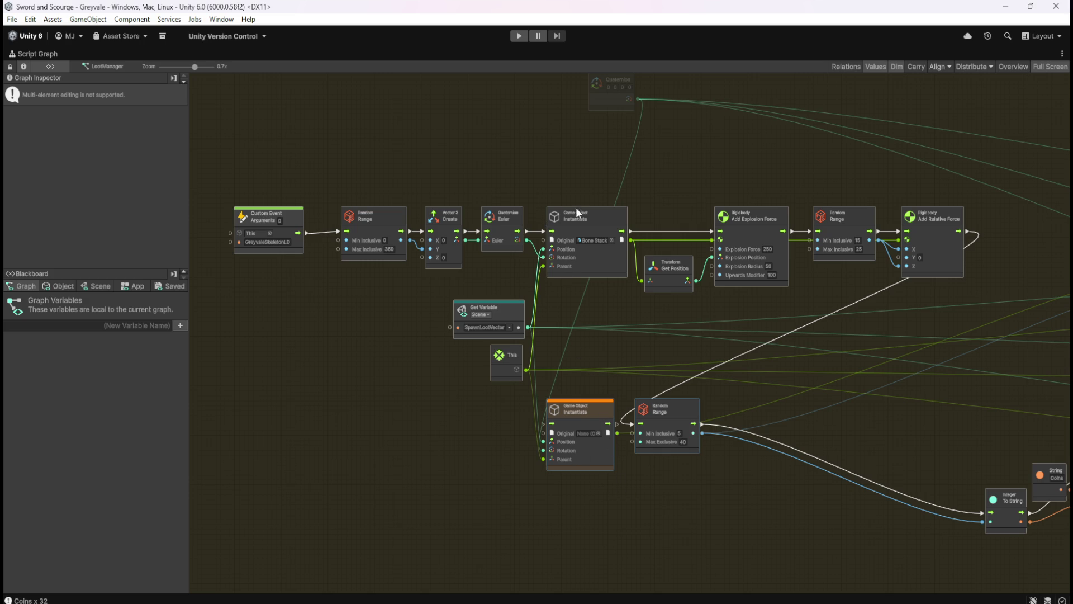
Set the lower Instantiate node's Original to the Coin Stack prefab, found by searching 'coin'
{"action": "left_click", "coordinate": [597, 433]}
{"action": "type", "text": "coin"}
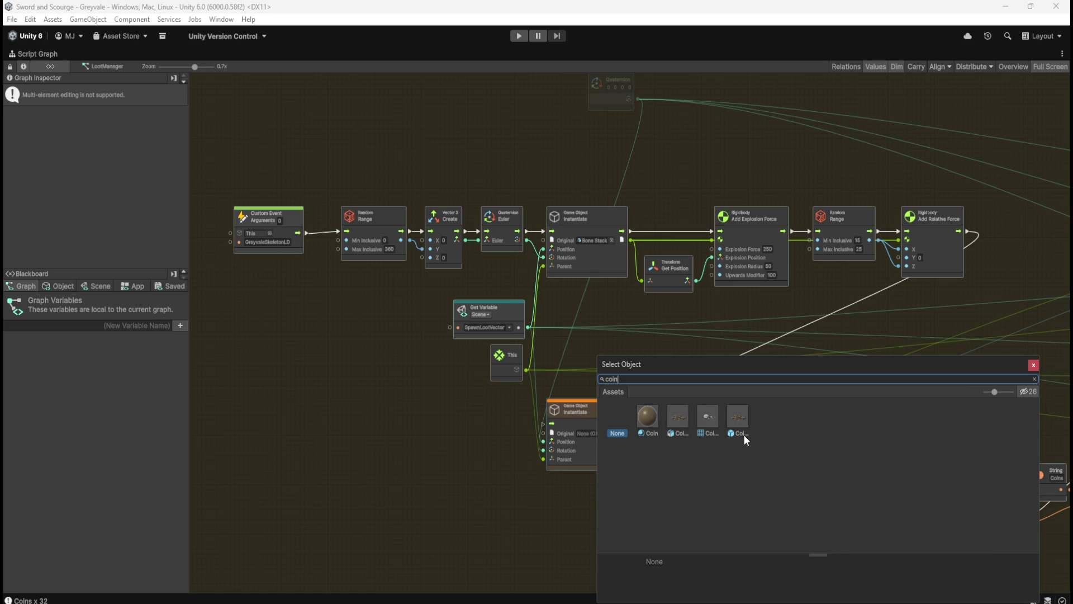
{"action": "left_click", "coordinate": [743, 421]}
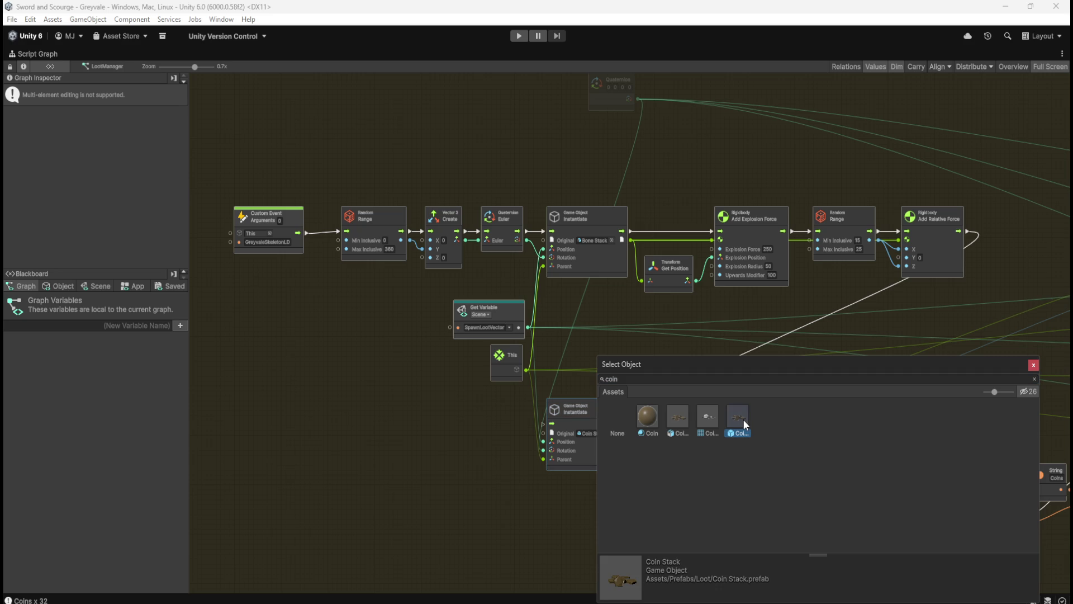
{"action": "left_click", "coordinate": [552, 501]}
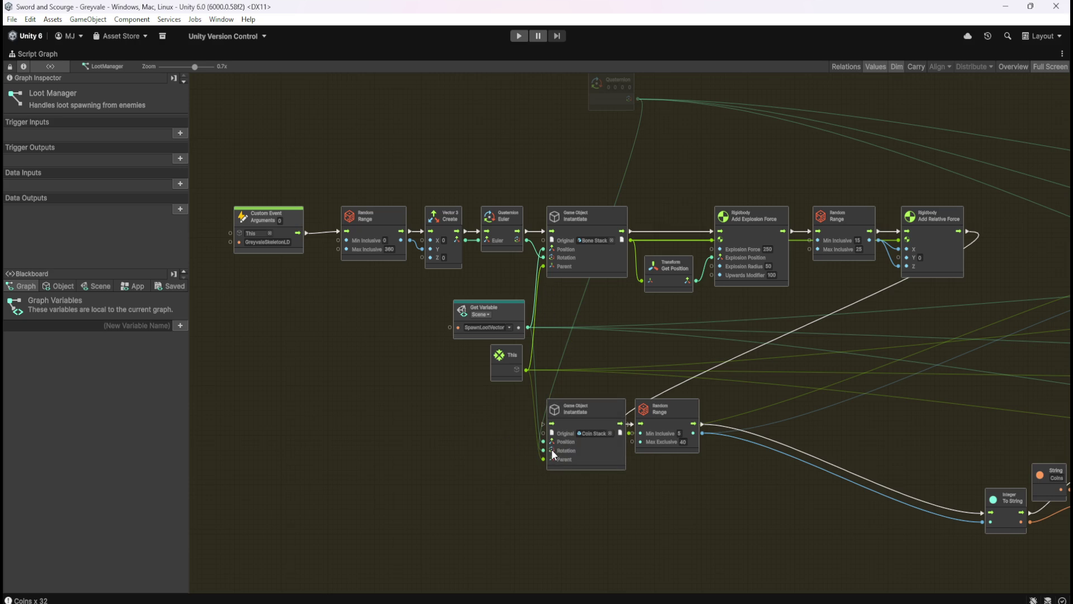
Connect the Quaternion Euler output to the Coin Stack Instantiate's Rotation port
{"action": "left_click", "coordinate": [542, 437]}
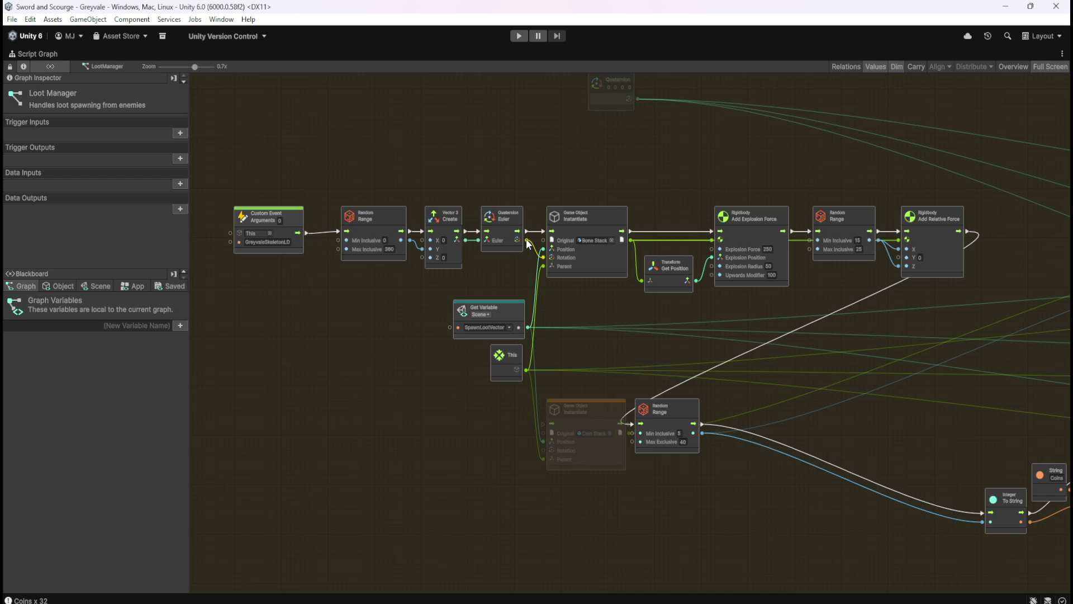
{"action": "left_click_drag", "start_coordinate": [535, 357], "coordinate": [545, 456]}
{"action": "scroll", "coordinate": [509, 385], "scroll_direction": "up", "scroll_amount": 2}
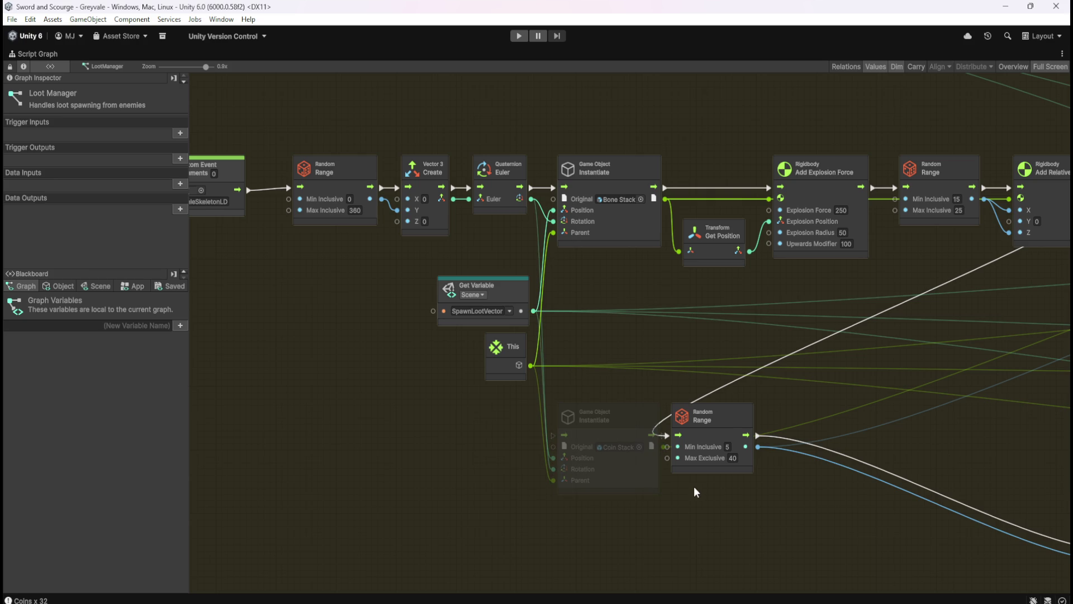
{"action": "scroll", "coordinate": [628, 374], "scroll_direction": "down", "scroll_amount": 3}
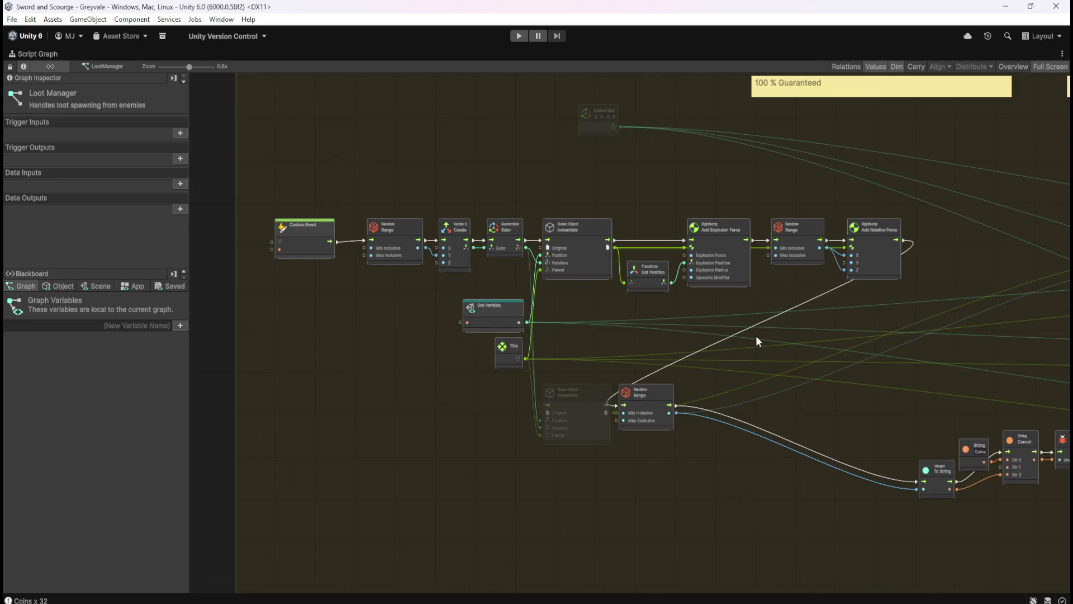
{"action": "scroll", "coordinate": [761, 335], "scroll_direction": "up", "scroll_amount": 1}
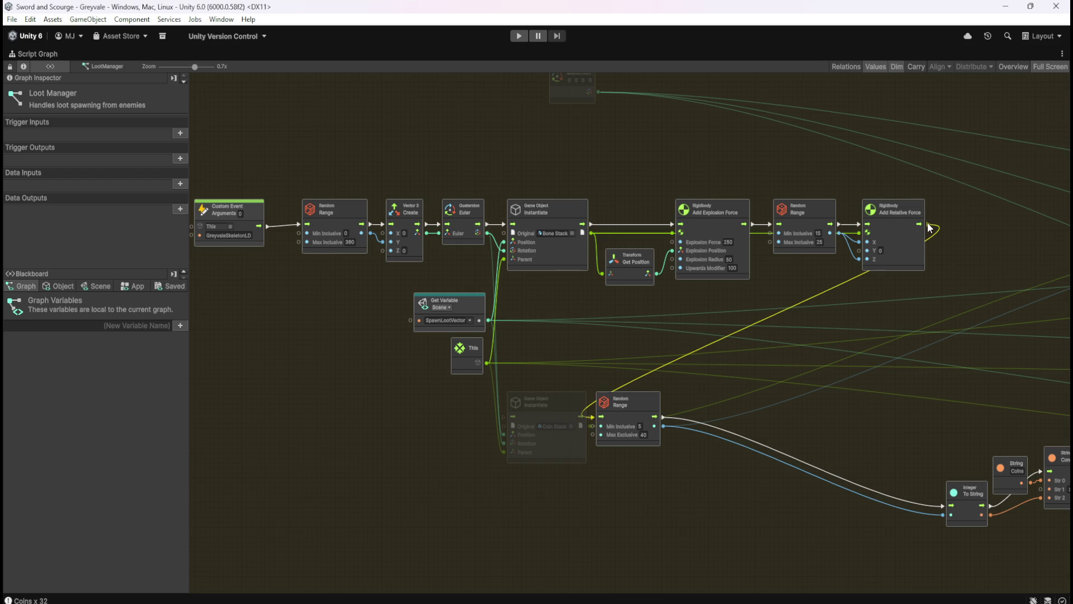
Replace Add Relative Force's flow link to Random Range with one into the Coin Stack Instantiate
{"action": "mouse_move", "coordinate": [930, 227]}
{"action": "left_mouse_down"}
{"action": "mouse_move", "coordinate": [957, 246]}
{"action": "mouse_move", "coordinate": [960, 268]}
{"action": "left_mouse_up"}
{"action": "right_click", "coordinate": [930, 226]}
{"action": "mouse_move", "coordinate": [931, 230]}
{"action": "left_mouse_down"}
{"action": "mouse_move", "coordinate": [755, 336]}
{"action": "mouse_move", "coordinate": [506, 420]}
{"action": "left_mouse_up"}
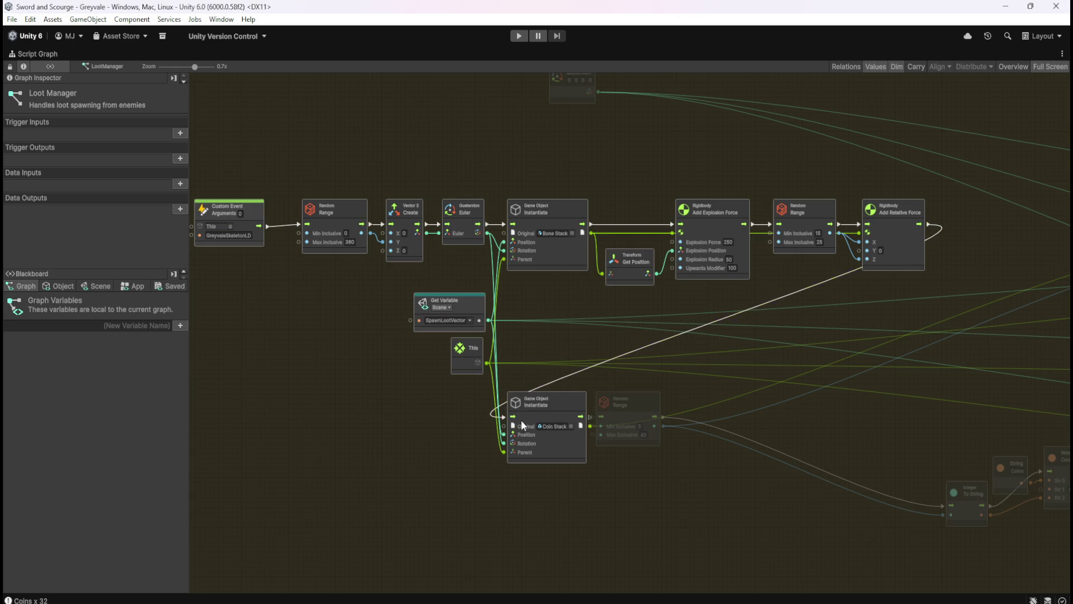
{"action": "left_click", "coordinate": [632, 407]}
{"action": "left_click_drag", "start_coordinate": [656, 407], "coordinate": [659, 407]}
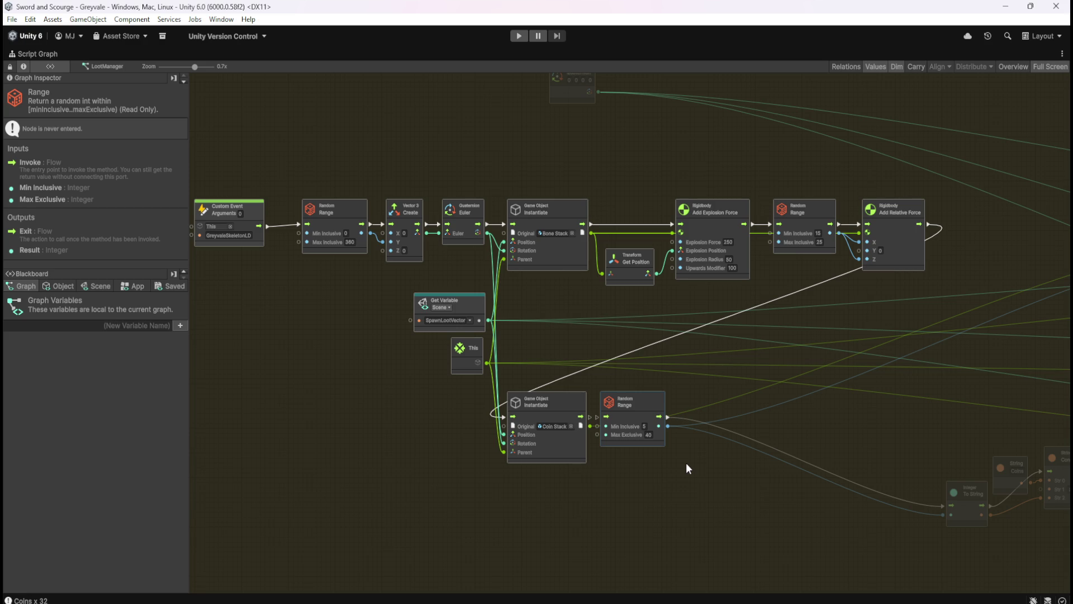
{"action": "left_click", "coordinate": [686, 471]}
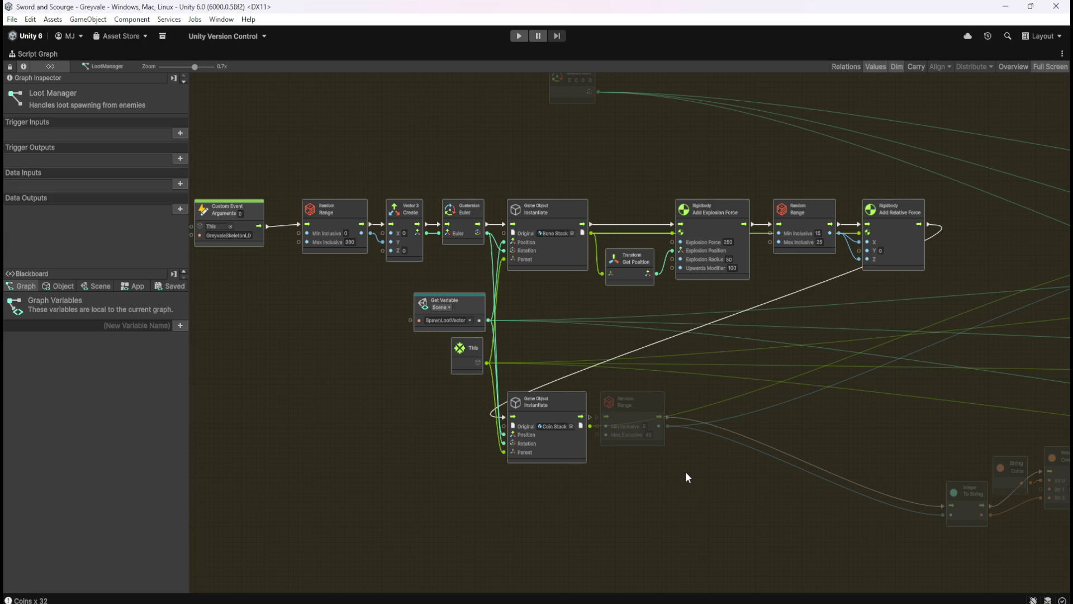
{"action": "left_click", "coordinate": [578, 455]}
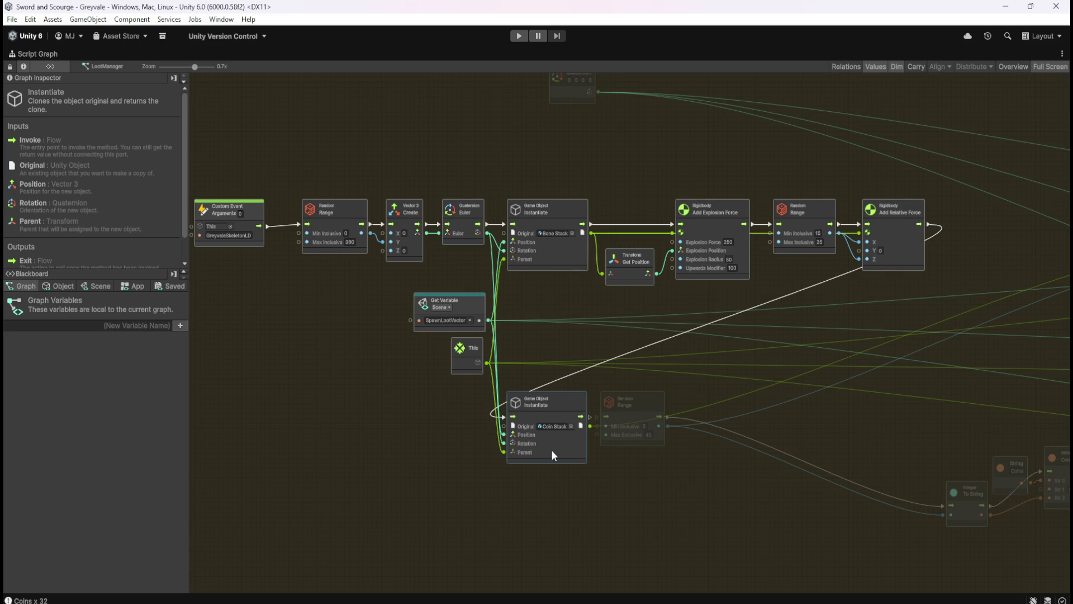
{"action": "left_click", "coordinate": [661, 479]}
{"action": "left_click", "coordinate": [559, 442]}
{"action": "left_click", "coordinate": [658, 473]}
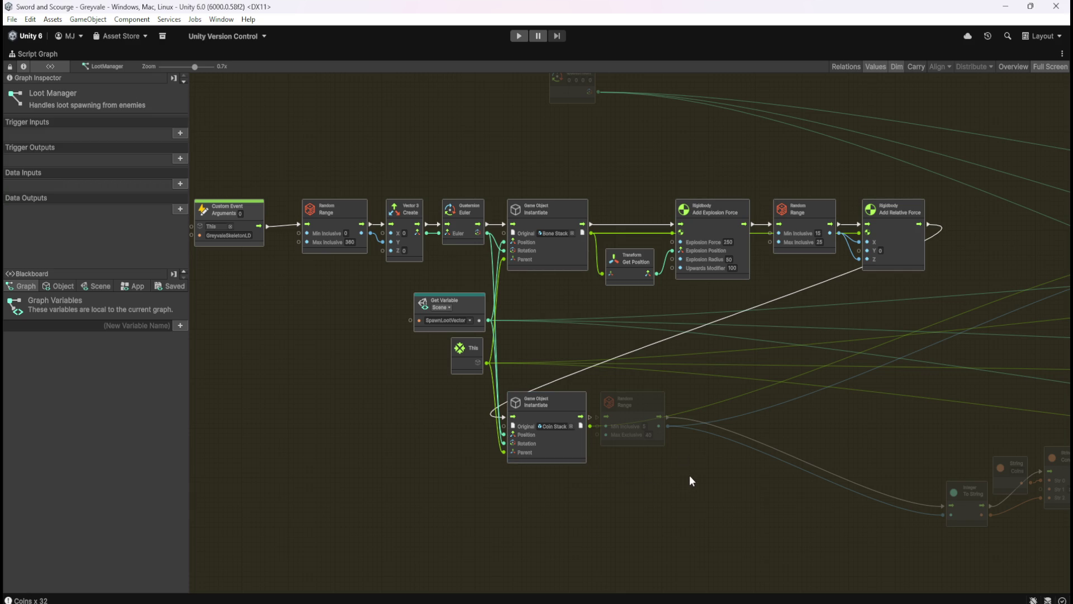
{"action": "left_click", "coordinate": [112, 285]}
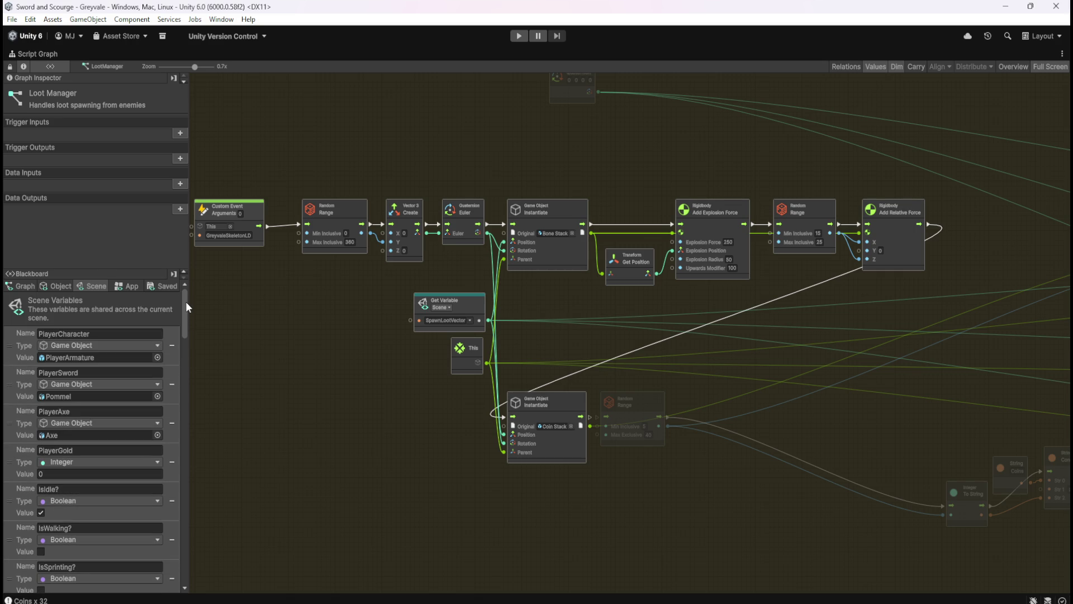
{"action": "left_click", "coordinate": [22, 286]}
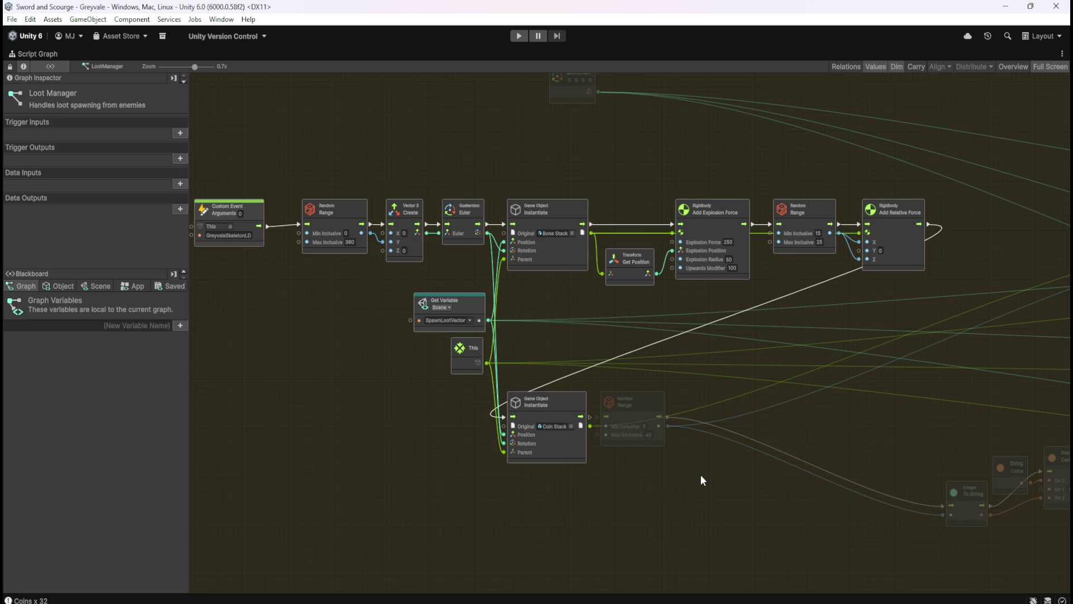
Leave the full-screen graph and open the Coin Stack prefab from Prefabs/Loot
{"action": "key", "text": "shift+space"}
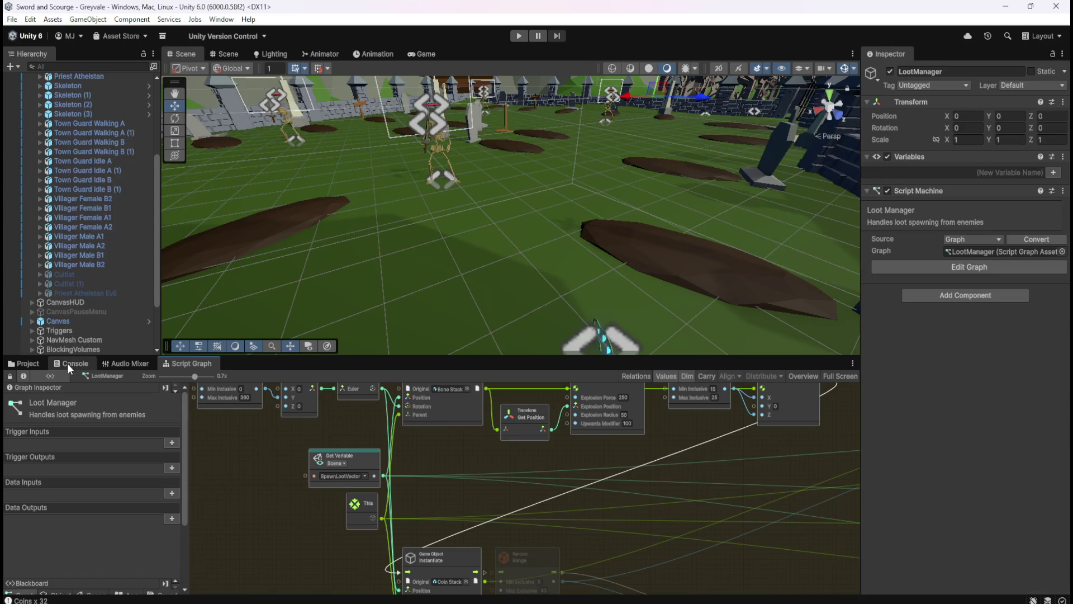
{"action": "left_click", "coordinate": [32, 363]}
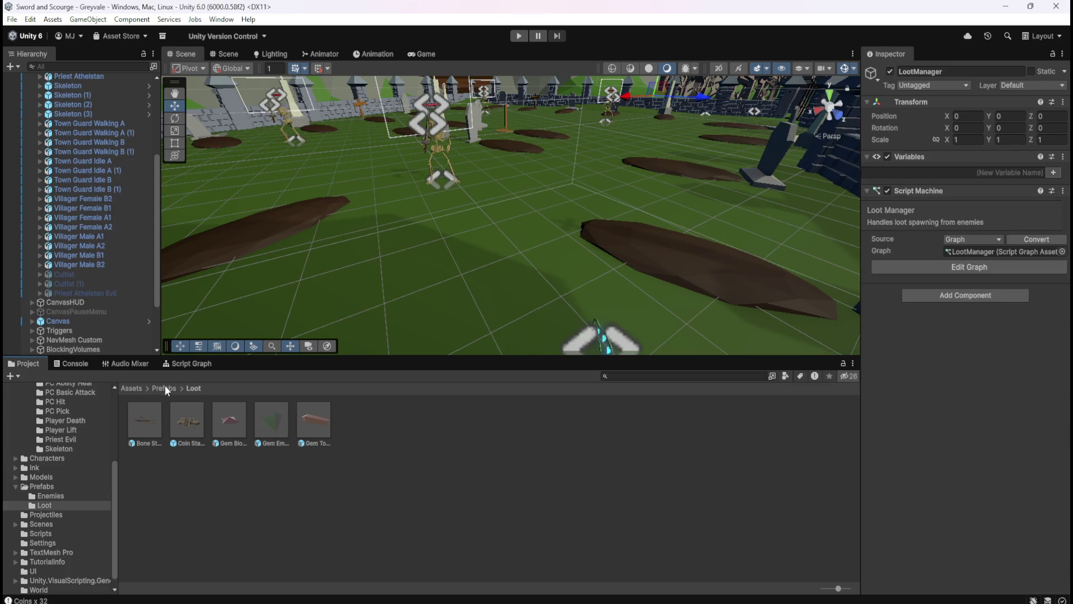
{"action": "double_click", "coordinate": [197, 418]}
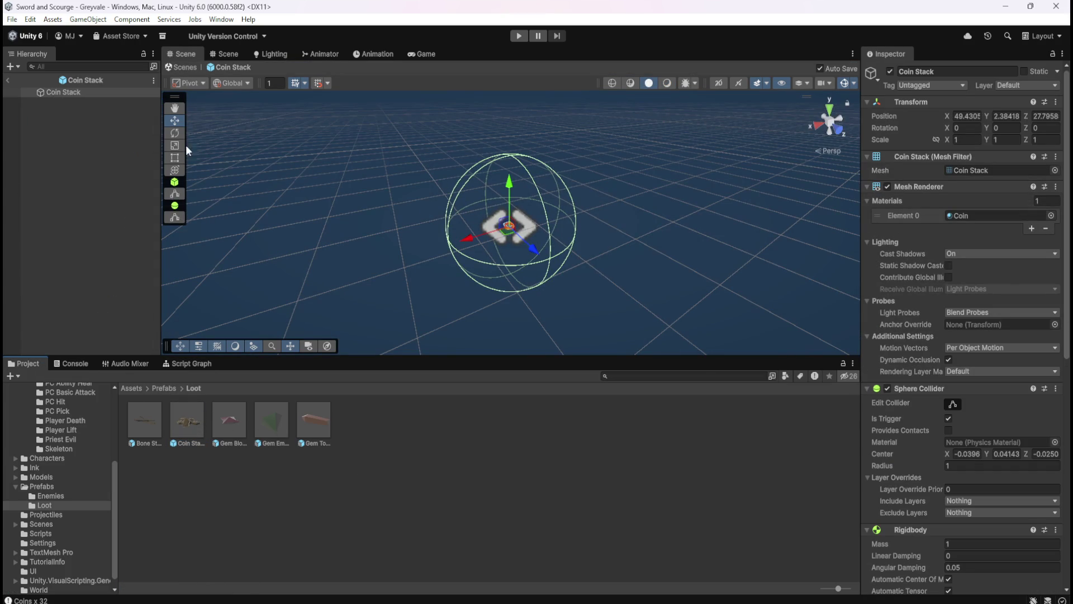
{"action": "scroll", "coordinate": [920, 434], "scroll_direction": "down", "scroll_amount": 10}
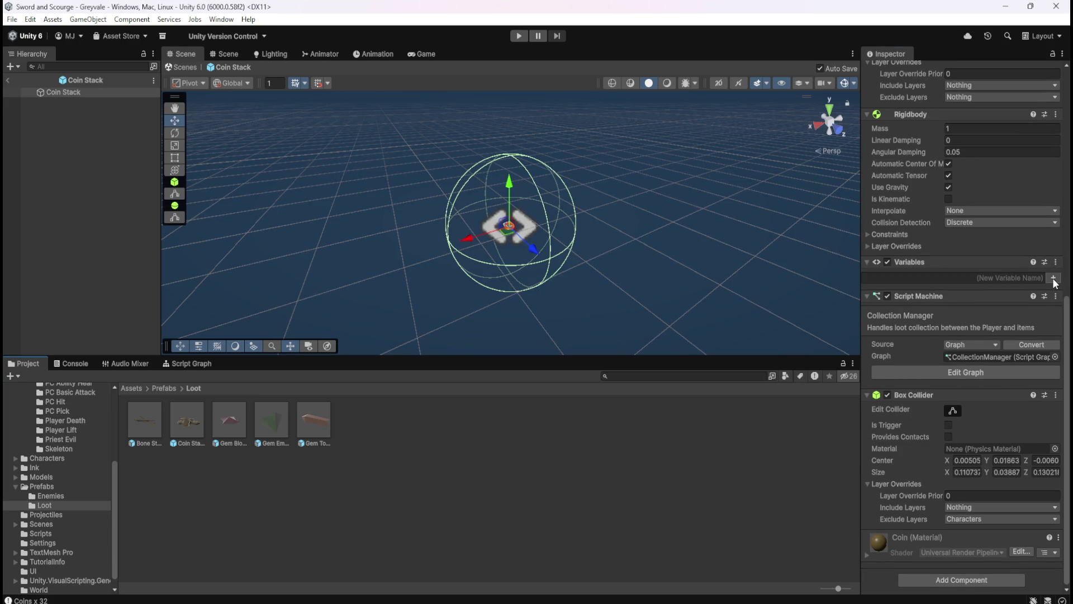
Add an object variable named Value with type Integer
{"action": "left_click", "coordinate": [1055, 279]}
{"action": "left_click", "coordinate": [572, 331]}
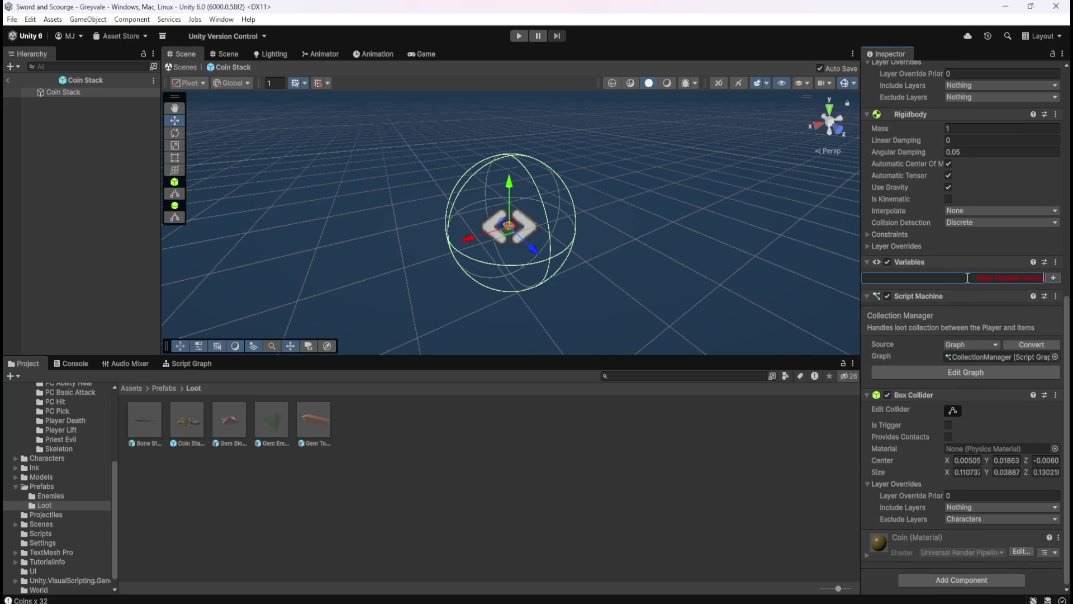
{"action": "type", "text": "Value"}
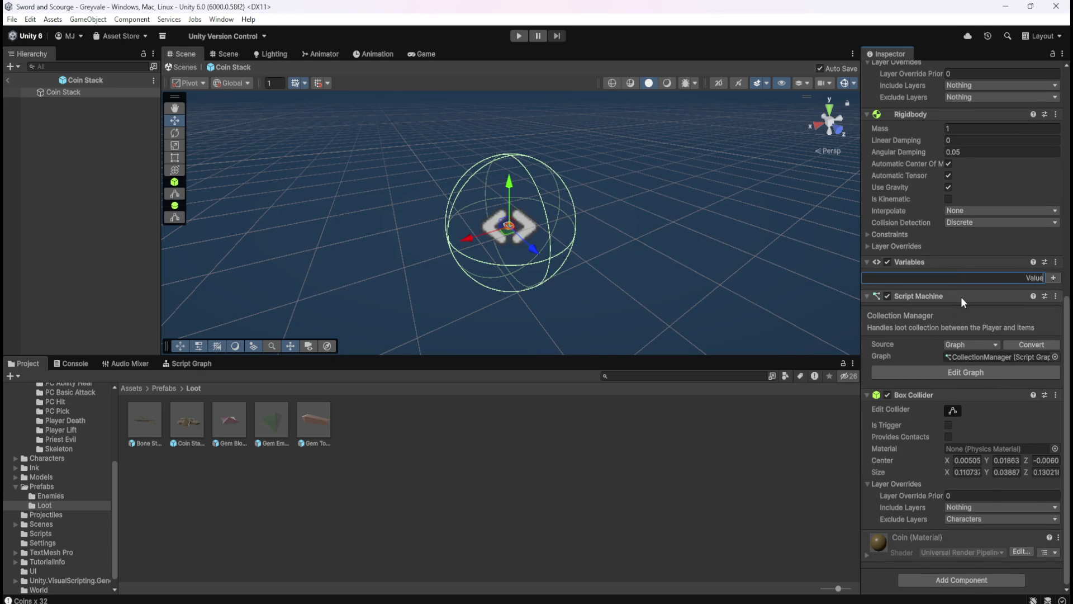
{"action": "key", "text": "Return"}
{"action": "left_click", "coordinate": [958, 291]}
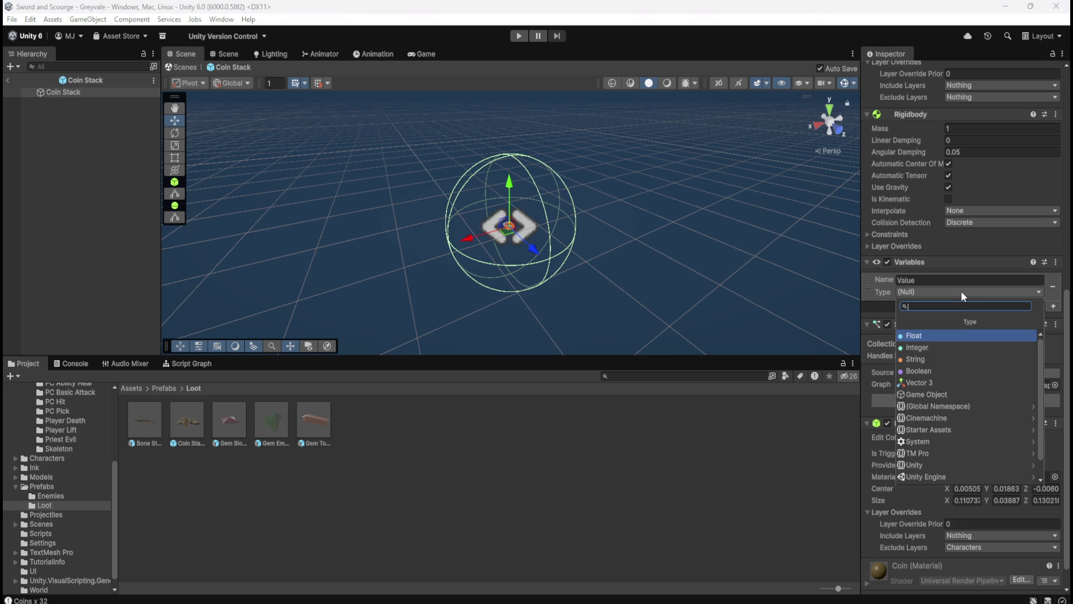
{"action": "left_click", "coordinate": [940, 348]}
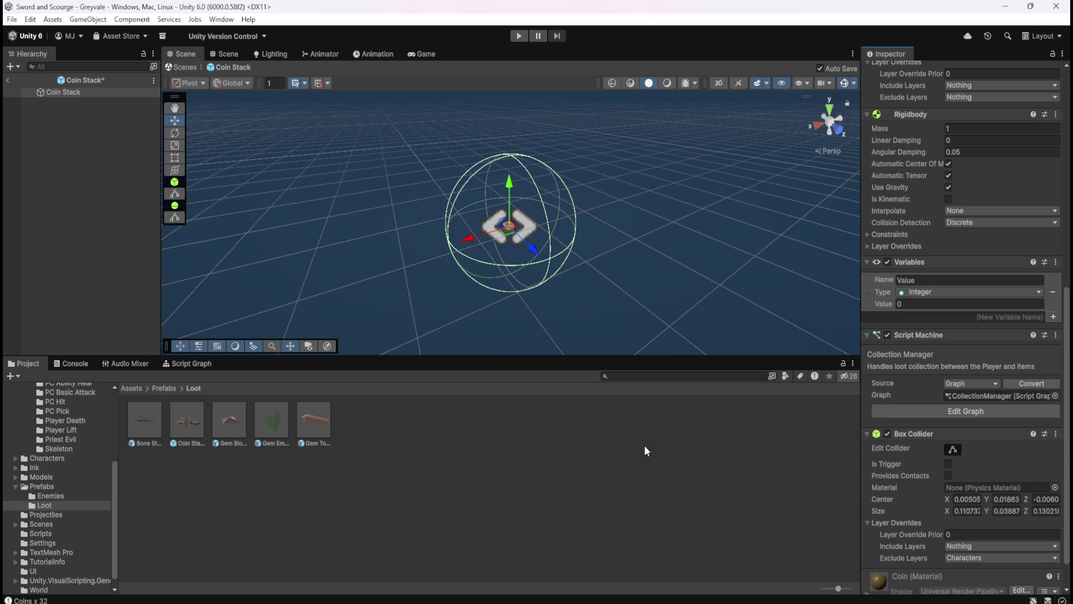
Reselect the Coin Stack asset and exit prefab editing back to the graveyard scene
{"action": "left_click", "coordinate": [618, 498]}
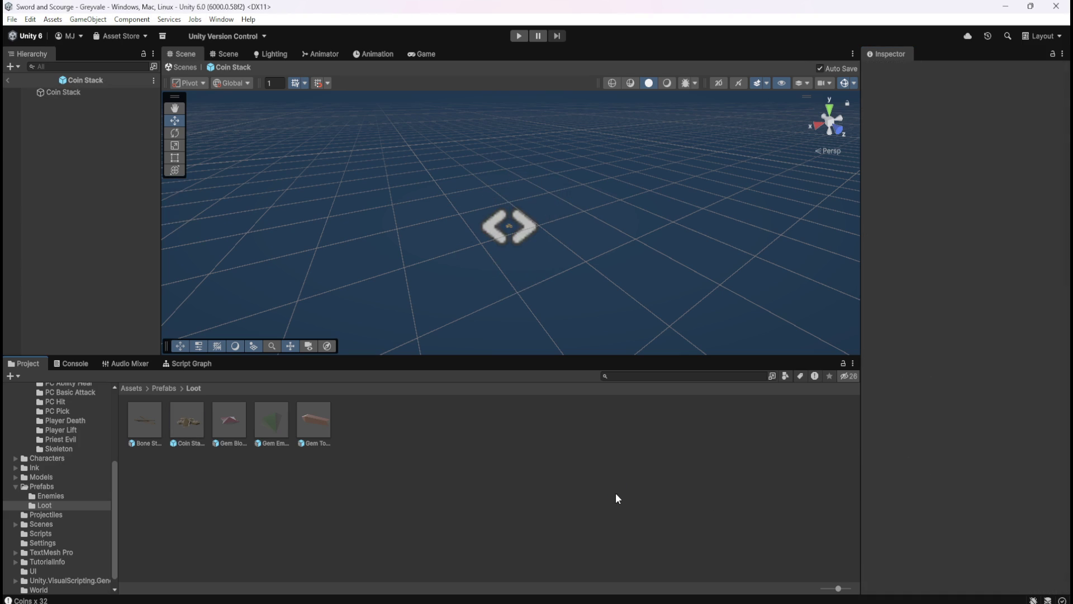
{"action": "left_click", "coordinate": [188, 423]}
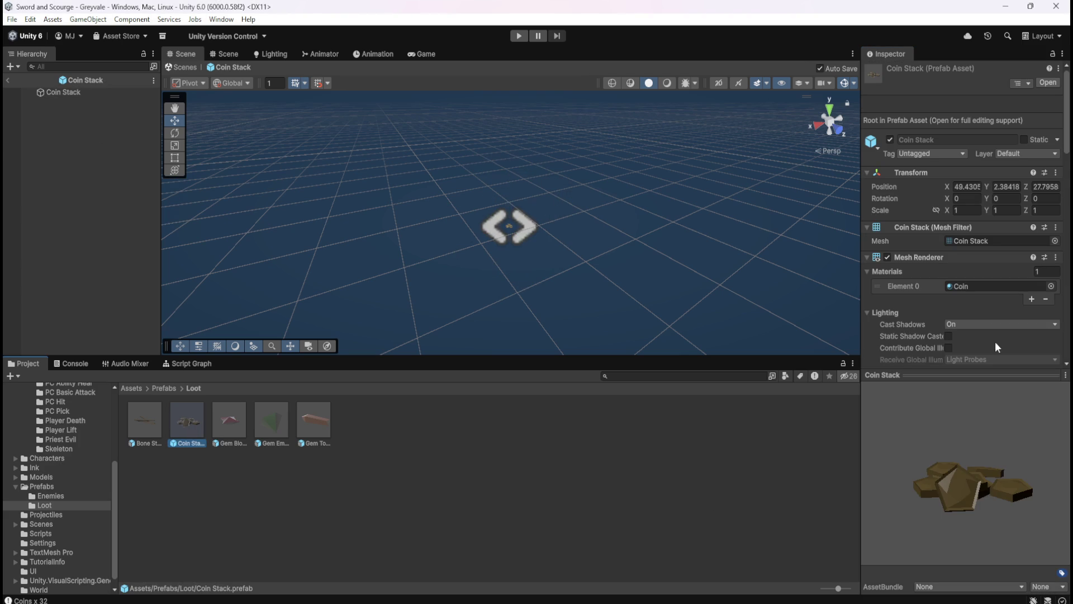
{"action": "scroll", "coordinate": [927, 294], "scroll_direction": "down", "scroll_amount": 10}
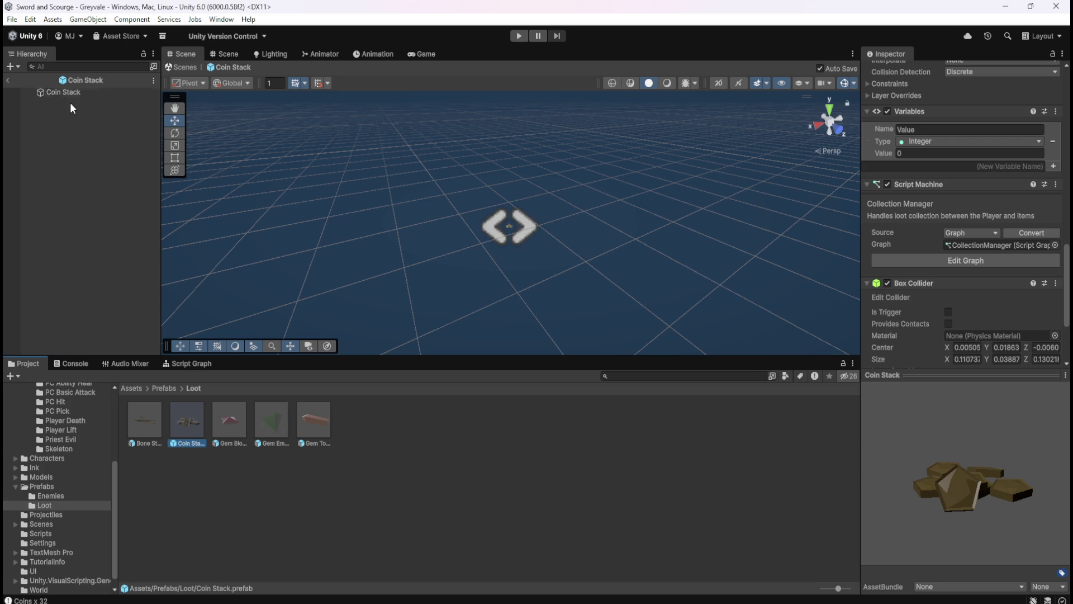
{"action": "left_click", "coordinate": [8, 79]}
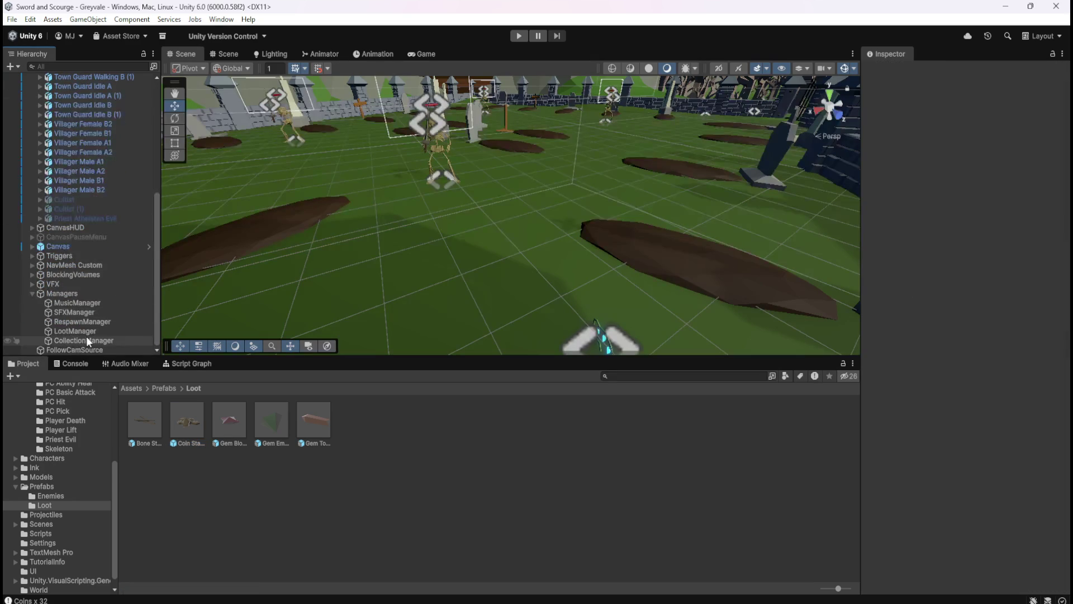
Select LootManager, then review the Coin Stack prefab asset in the Inspector
{"action": "left_click", "coordinate": [84, 331]}
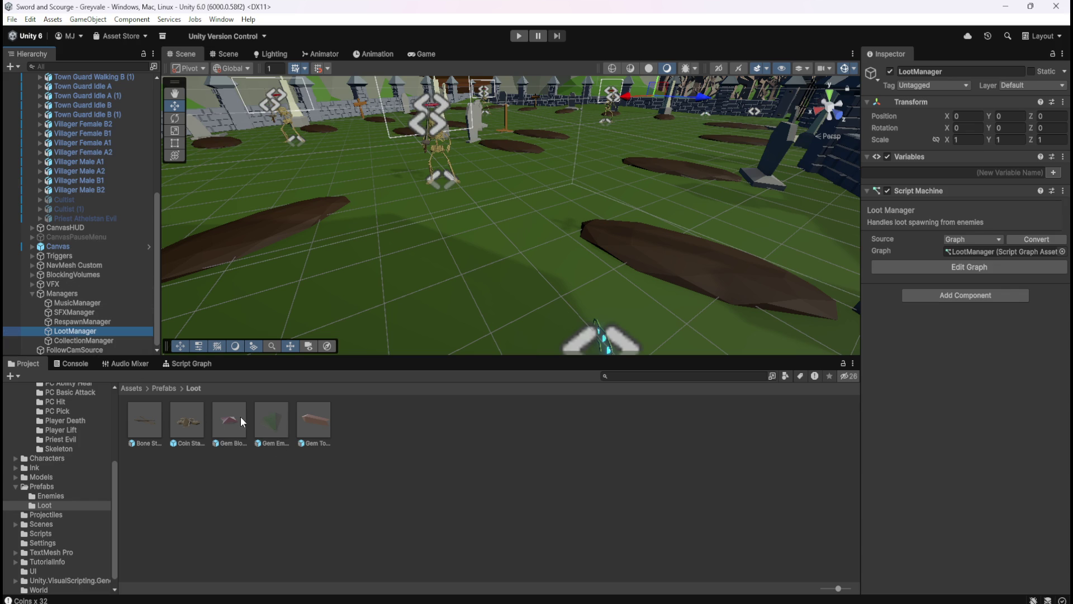
{"action": "left_click", "coordinate": [190, 419]}
{"action": "scroll", "coordinate": [970, 301], "scroll_direction": "down", "scroll_amount": 10}
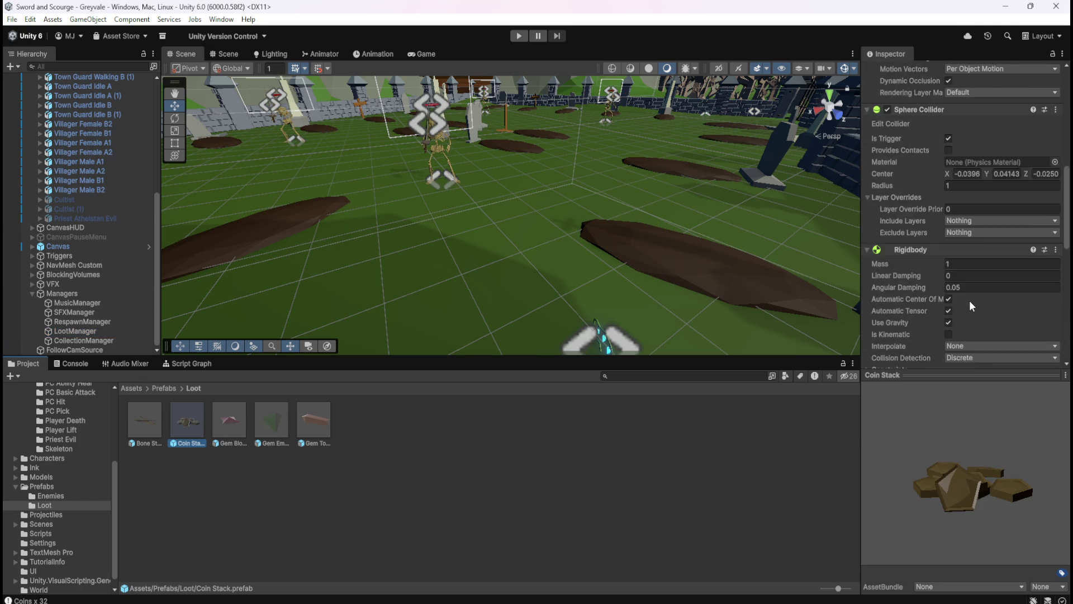
{"action": "scroll", "coordinate": [971, 302], "scroll_direction": "down", "scroll_amount": 5}
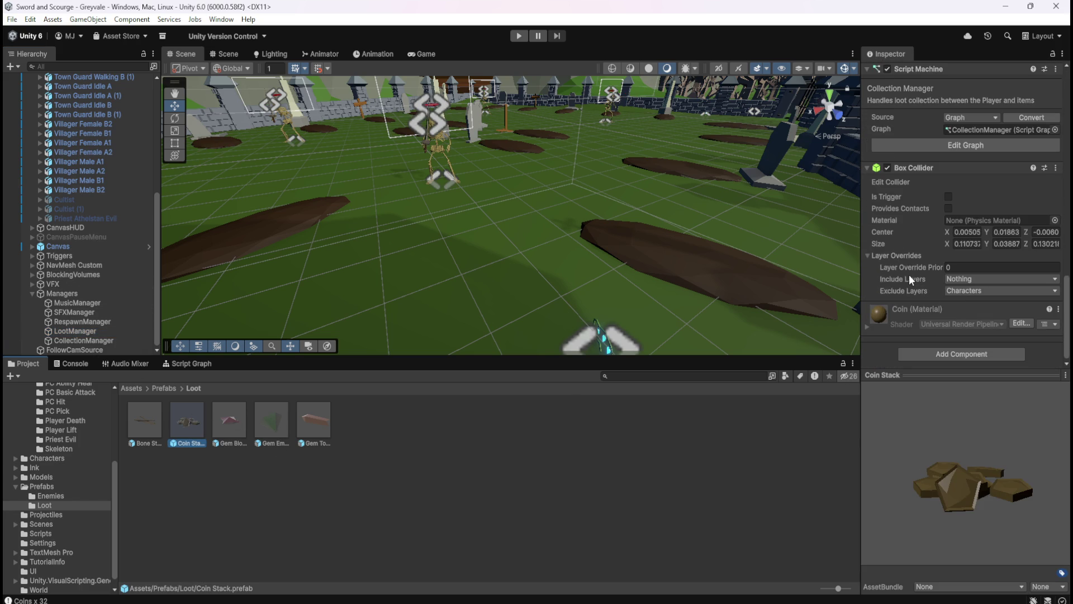
{"action": "scroll", "coordinate": [926, 251], "scroll_direction": "up", "scroll_amount": 1}
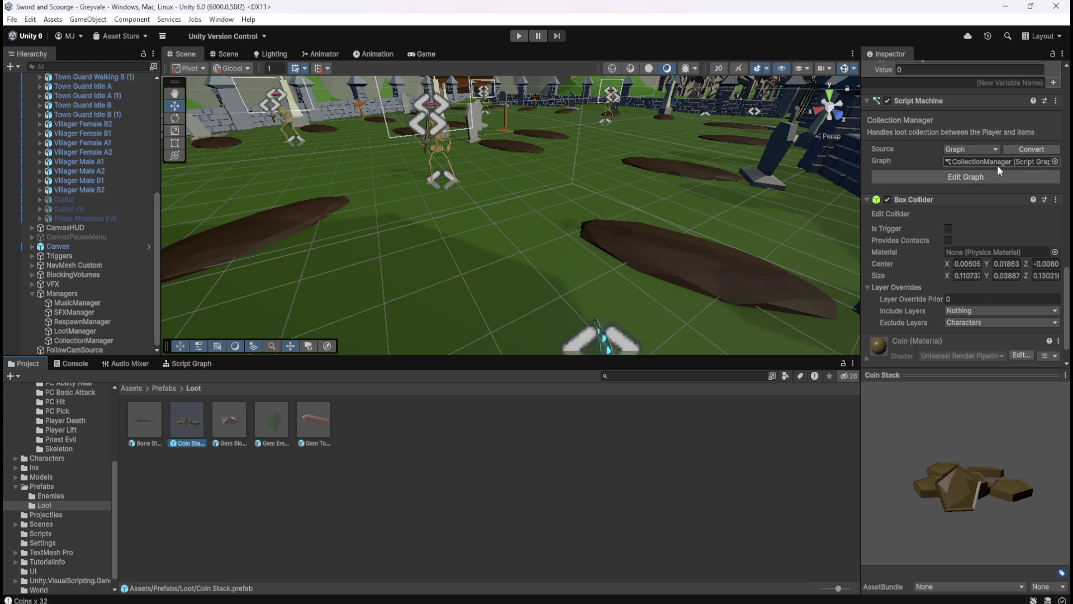
{"action": "scroll", "coordinate": [996, 165], "scroll_direction": "up", "scroll_amount": 2}
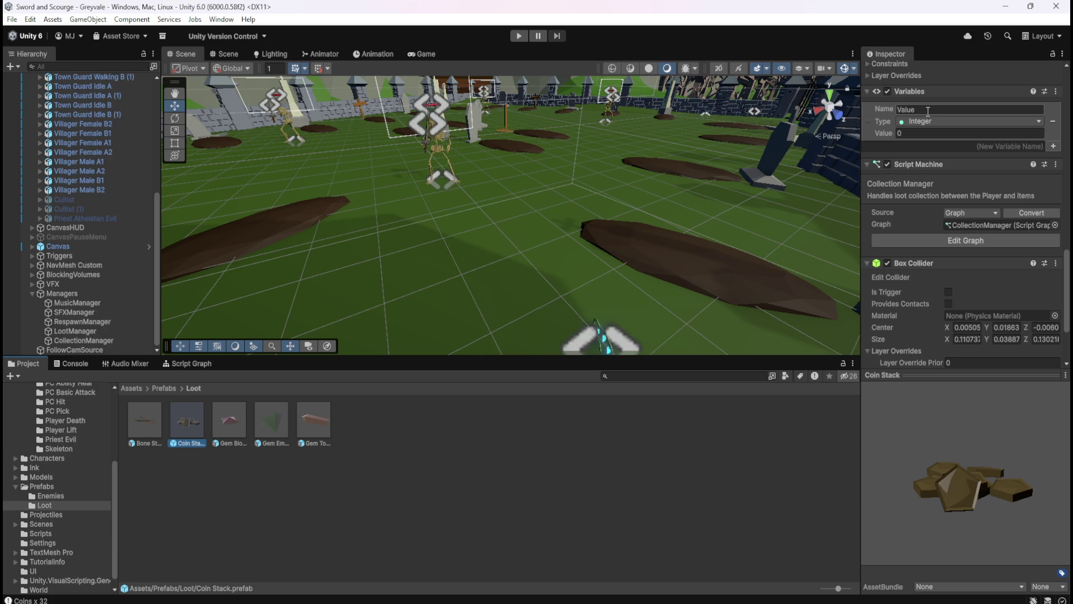
Inspect the CollectionManager script graph and its object and graph variables lists
{"action": "left_click", "coordinate": [86, 341]}
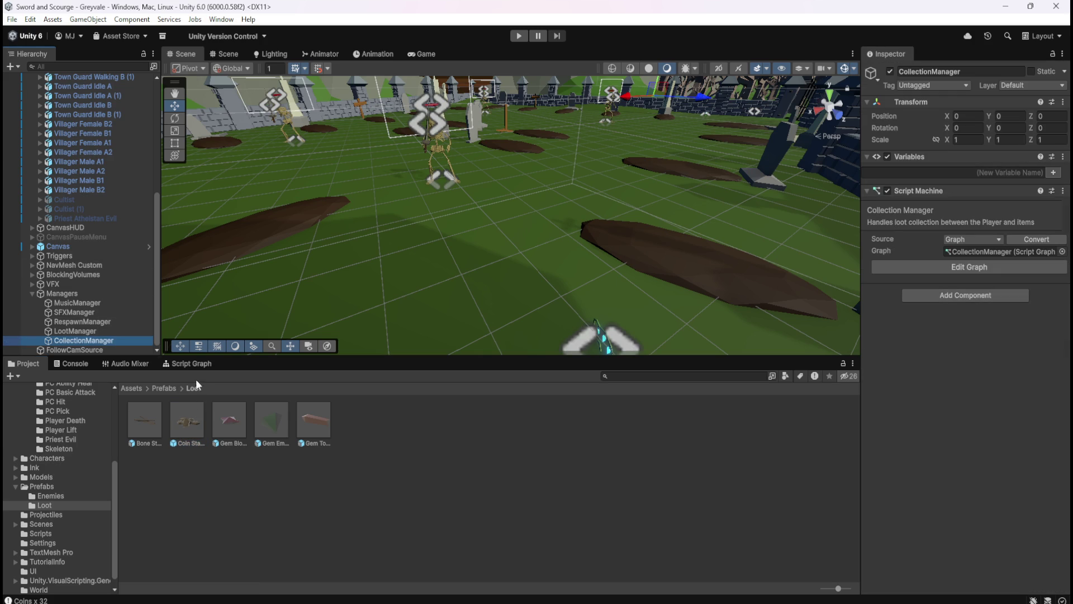
{"action": "left_click", "coordinate": [192, 363]}
{"action": "scroll", "coordinate": [125, 493], "scroll_direction": "down", "scroll_amount": 3}
{"action": "left_click", "coordinate": [52, 491]}
{"action": "left_click", "coordinate": [22, 491]}
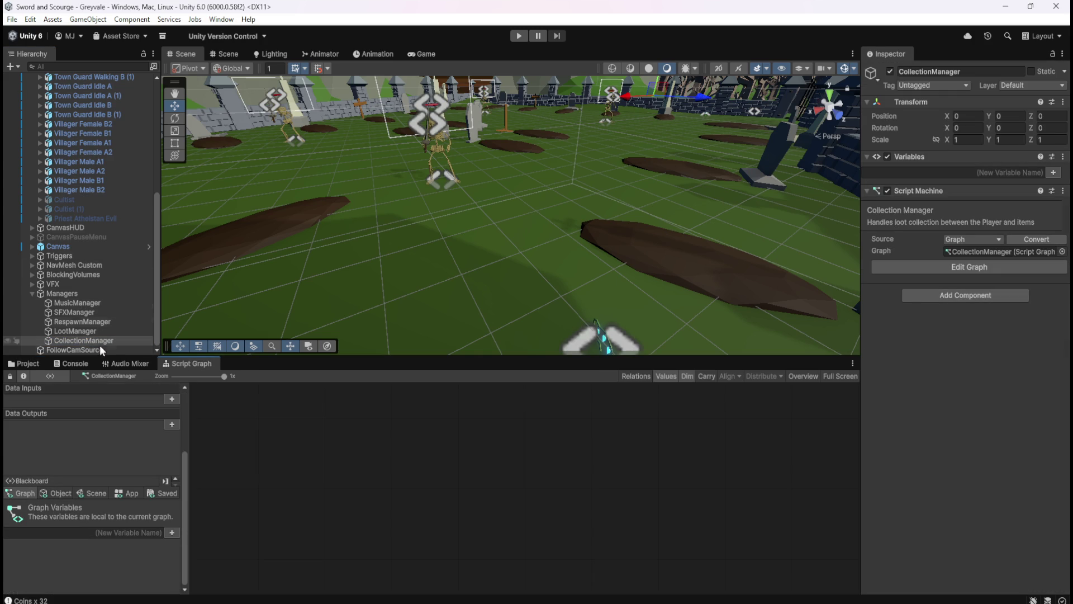
Return to the Loot prefabs and open the LootManager script graph
{"action": "left_click", "coordinate": [28, 363]}
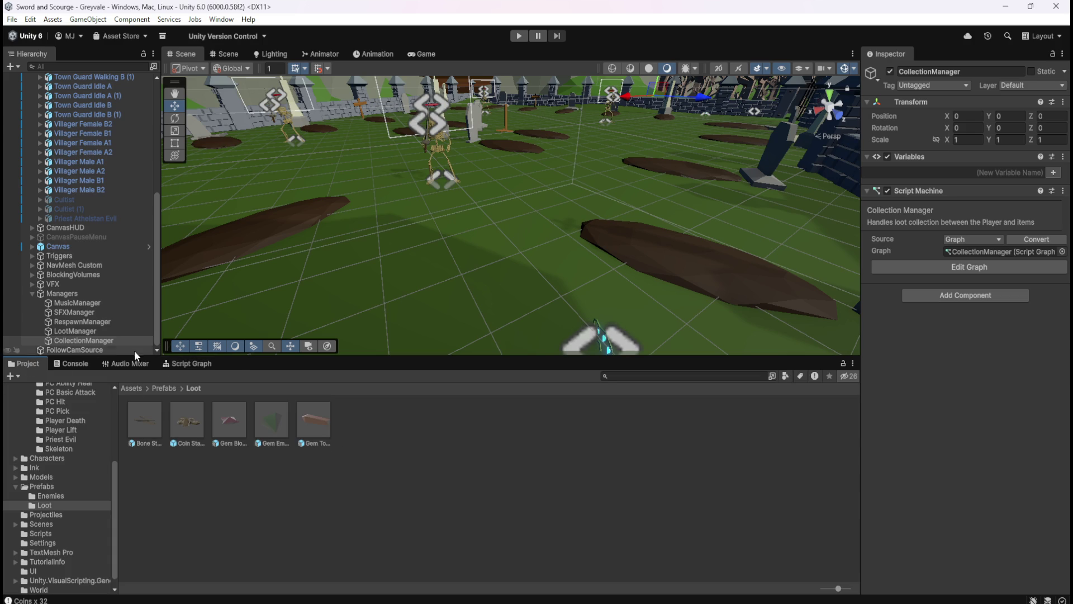
{"action": "left_click", "coordinate": [88, 330]}
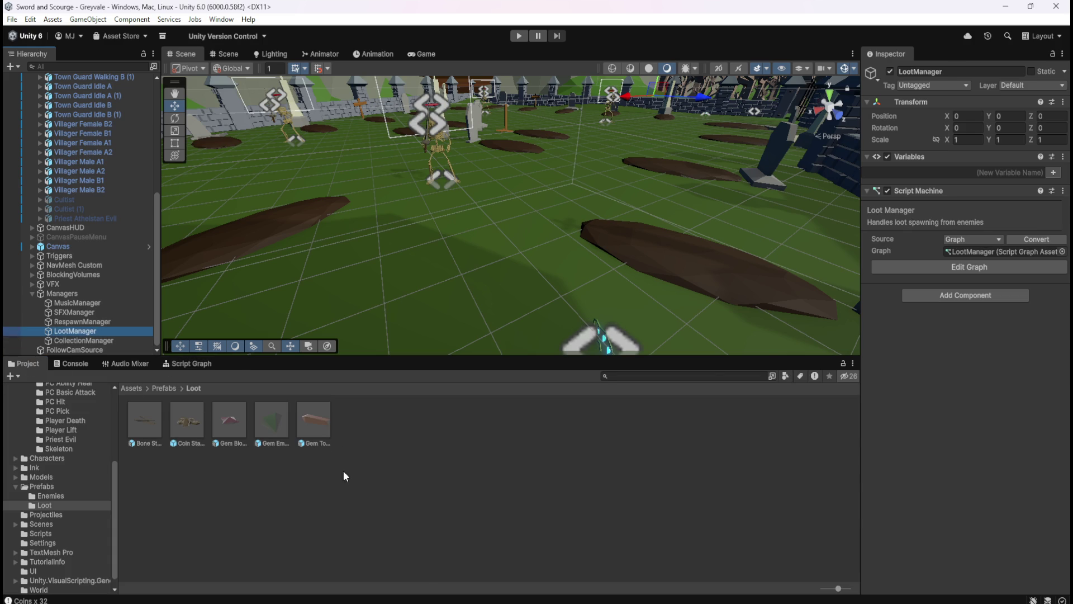
{"action": "left_click", "coordinate": [173, 366]}
Maximise the graph and wire the Coin Stack Instantiate's flow output into Random Range
{"action": "key", "text": "shift+space"}
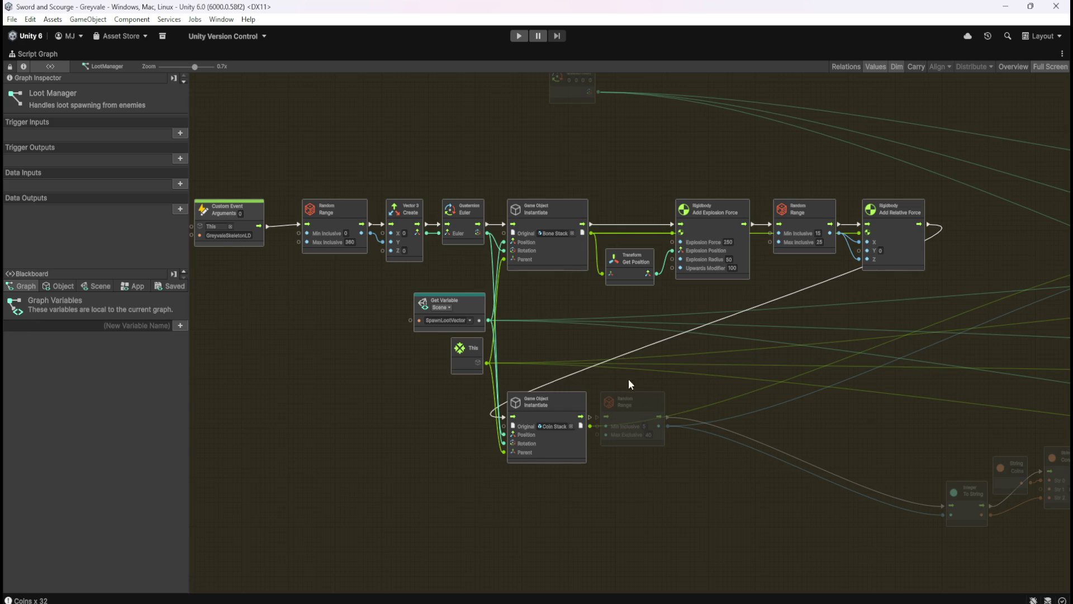
{"action": "scroll", "coordinate": [635, 386], "scroll_direction": "up", "scroll_amount": 3}
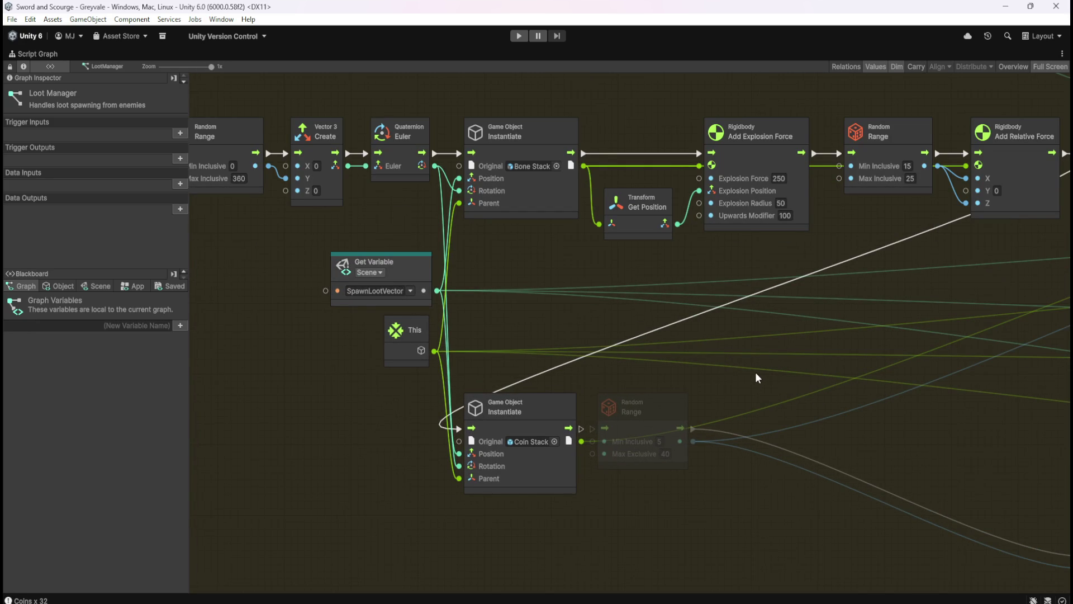
{"action": "left_click", "coordinate": [672, 407]}
{"action": "left_click_drag", "start_coordinate": [666, 410], "coordinate": [680, 410]}
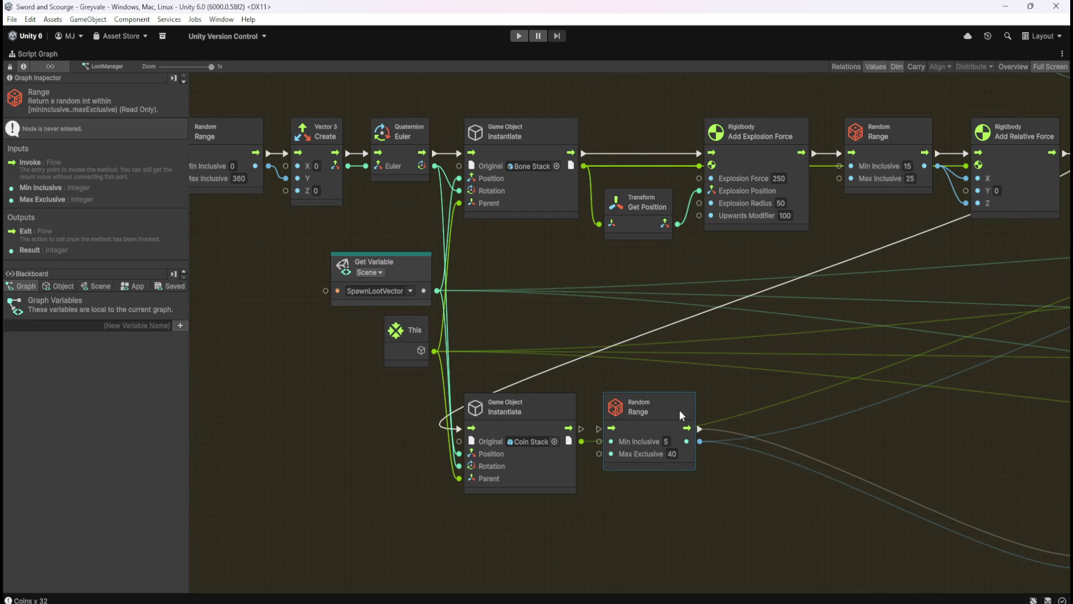
{"action": "left_click", "coordinate": [586, 403]}
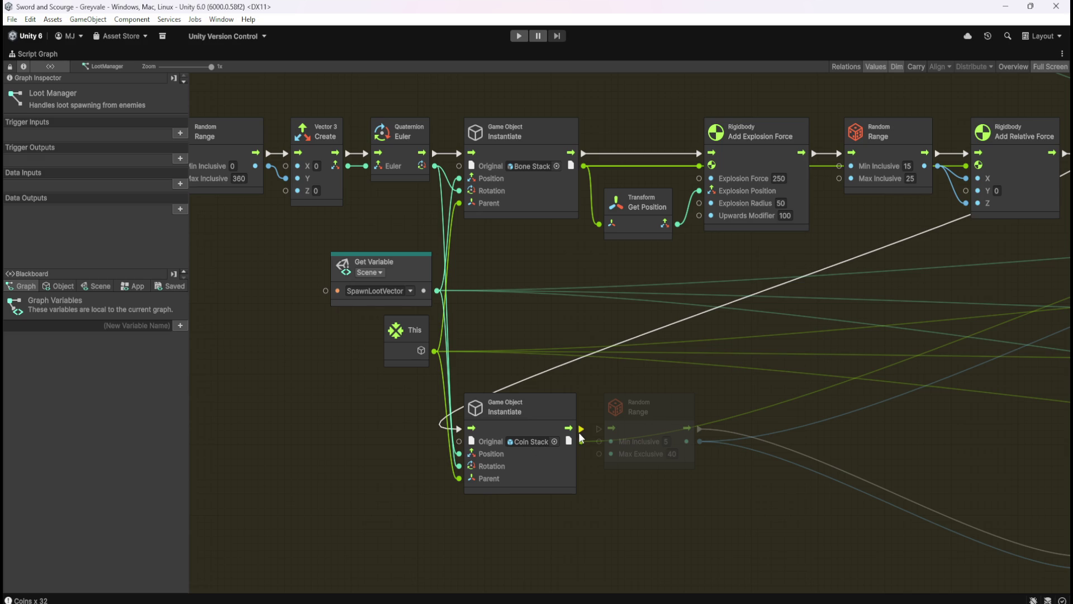
{"action": "left_click_drag", "start_coordinate": [582, 429], "coordinate": [599, 429]}
Move the Set Variable (Object) node beside the 5-to-40 Random Range's output
{"action": "mouse_move", "coordinate": [791, 504]}
{"action": "left_mouse_down"}
{"action": "mouse_move", "coordinate": [414, 347]}
{"action": "mouse_move", "coordinate": [365, 371]}
{"action": "left_mouse_up"}
{"action": "scroll", "coordinate": [365, 371], "scroll_direction": "down", "scroll_amount": 3}
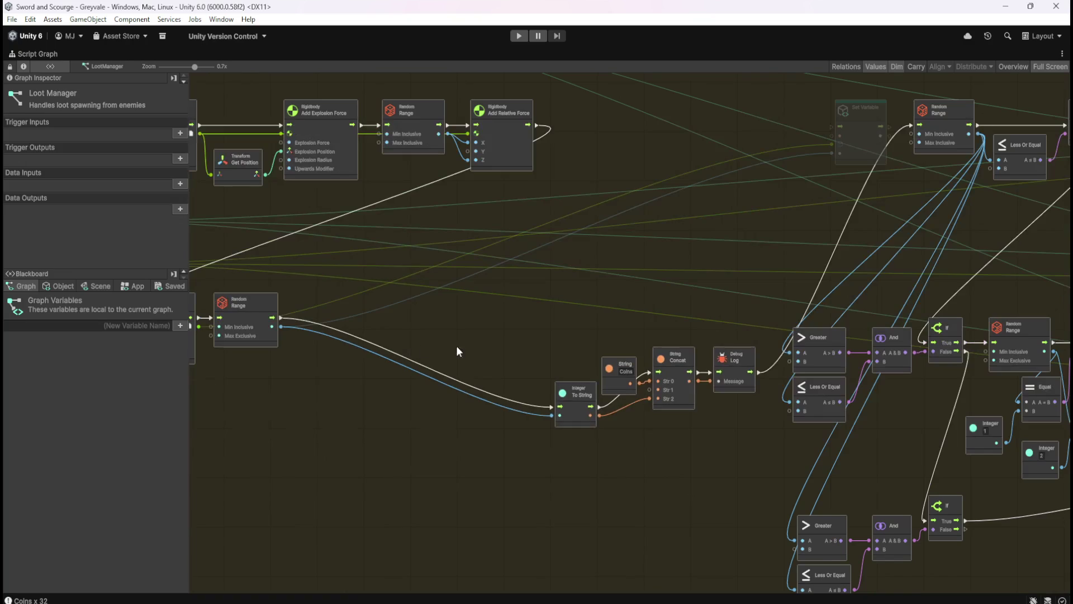
{"action": "left_click_drag", "start_coordinate": [539, 319], "coordinate": [500, 377]}
{"action": "scroll", "coordinate": [878, 160], "scroll_direction": "up", "scroll_amount": 2}
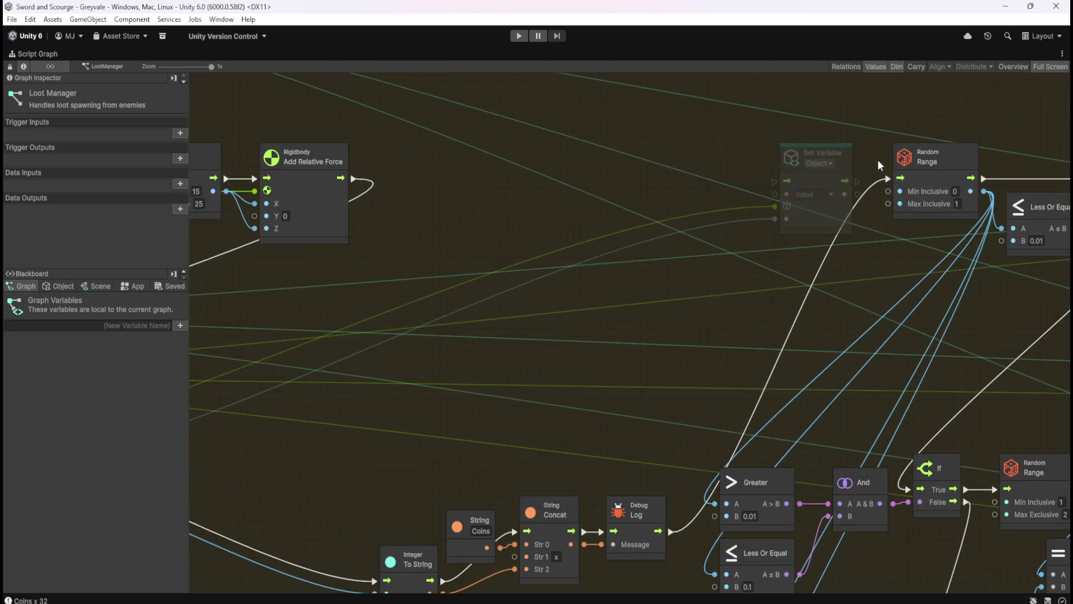
{"action": "mouse_move", "coordinate": [811, 210]}
{"action": "left_mouse_down"}
{"action": "mouse_move", "coordinate": [461, 333]}
{"action": "mouse_move", "coordinate": [376, 387]}
{"action": "left_mouse_up"}
{"action": "left_click_drag", "start_coordinate": [566, 407], "coordinate": [911, 330]}
{"action": "left_click_drag", "start_coordinate": [748, 316], "coordinate": [539, 337]}
{"action": "mouse_move", "coordinate": [859, 282]}
{"action": "left_mouse_down"}
{"action": "mouse_move", "coordinate": [724, 313]}
{"action": "mouse_move", "coordinate": [604, 366]}
{"action": "mouse_move", "coordinate": [717, 340]}
{"action": "left_mouse_up"}
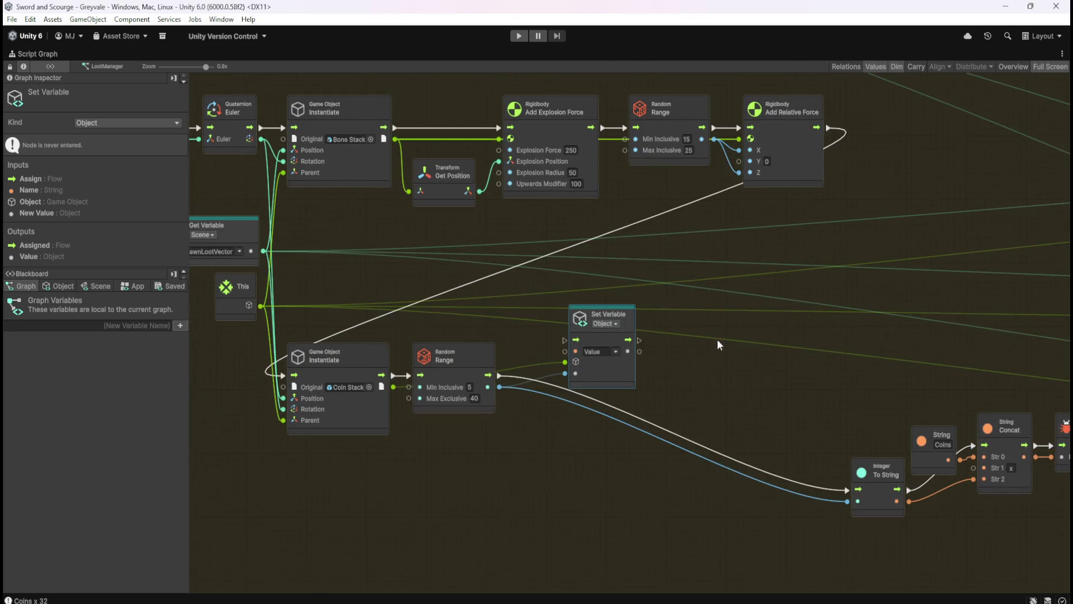
{"action": "right_click", "coordinate": [499, 376]}
{"action": "right_click", "coordinate": [500, 387]}
{"action": "left_click", "coordinate": [596, 433]}
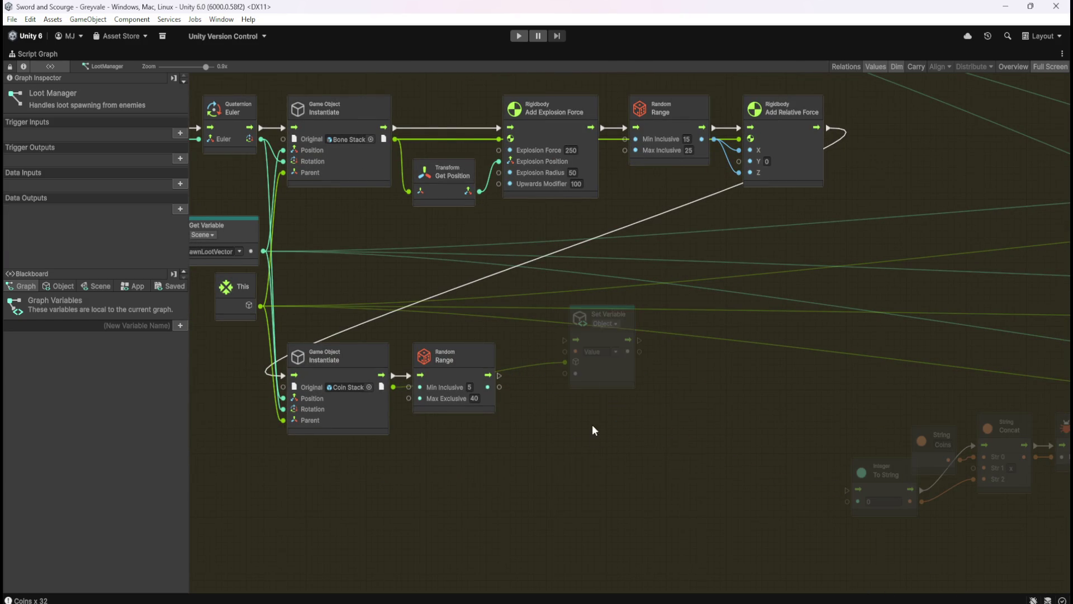
{"action": "mouse_move", "coordinate": [601, 372]}
{"action": "left_mouse_down"}
{"action": "mouse_move", "coordinate": [625, 407]}
{"action": "mouse_move", "coordinate": [659, 407]}
{"action": "left_mouse_up"}
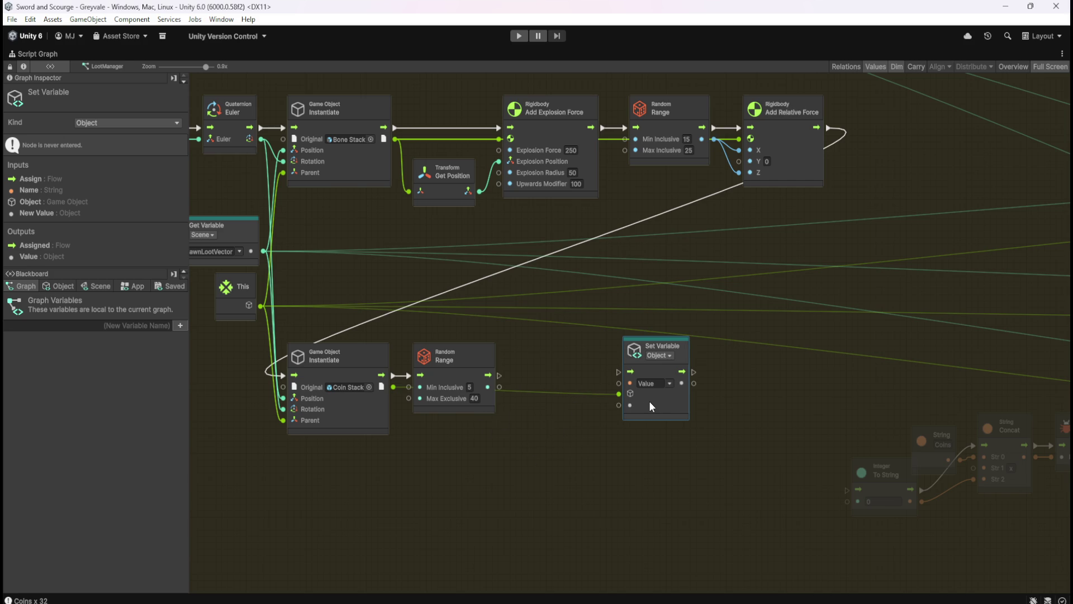
{"action": "right_click", "coordinate": [543, 466]}
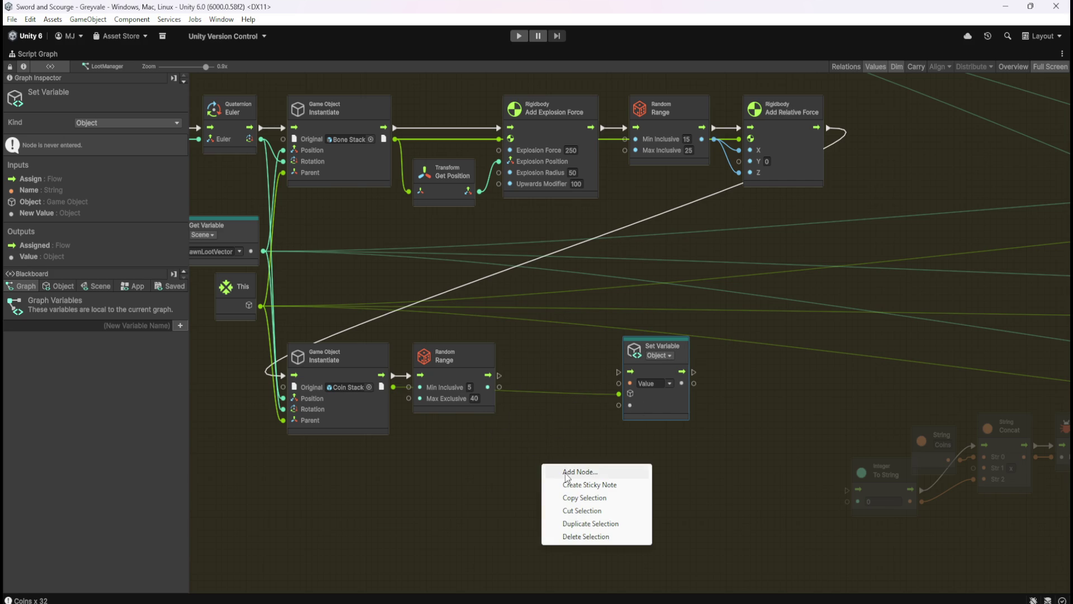
{"action": "left_click", "coordinate": [566, 474]}
{"action": "type", "text": "get variable"}
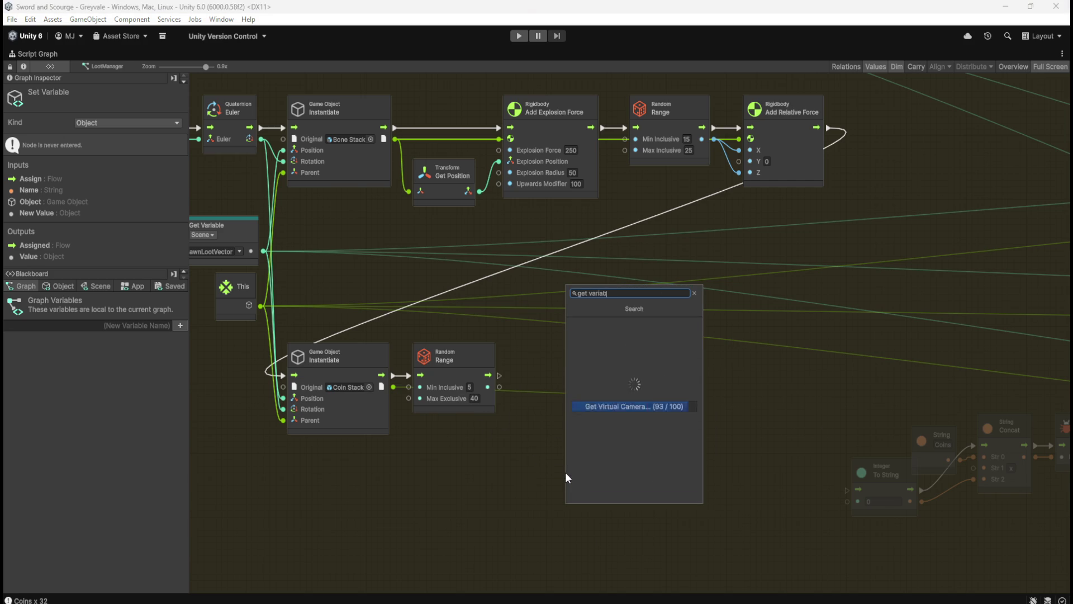
{"action": "left_click", "coordinate": [607, 369]}
{"action": "mouse_move", "coordinate": [537, 507]}
{"action": "left_mouse_down"}
{"action": "mouse_move", "coordinate": [391, 406]}
{"action": "mouse_move", "coordinate": [394, 387]}
{"action": "left_mouse_up"}
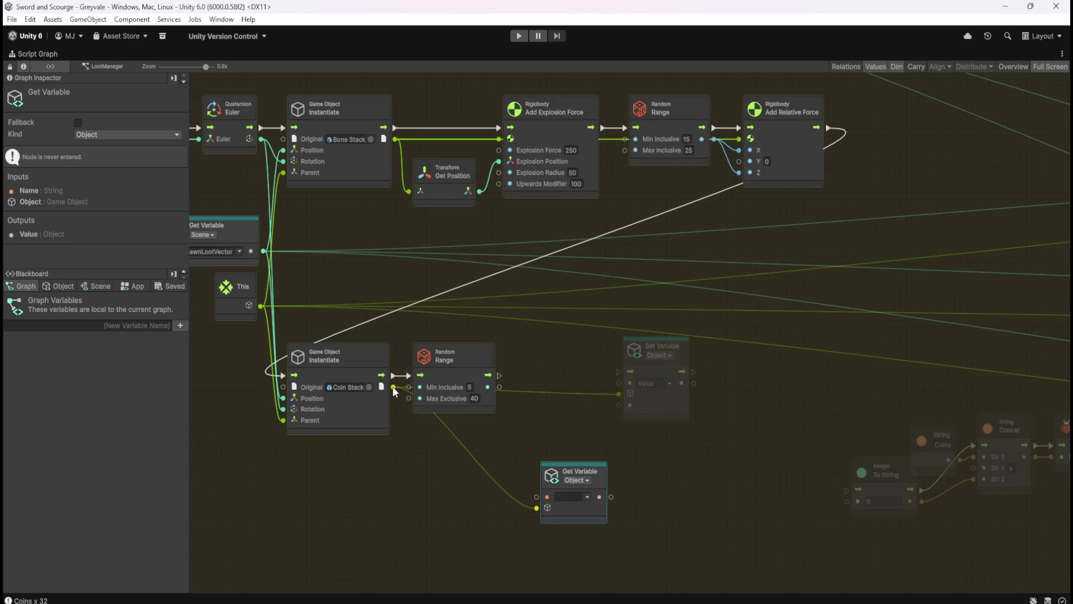
{"action": "key", "text": "shift+space"}
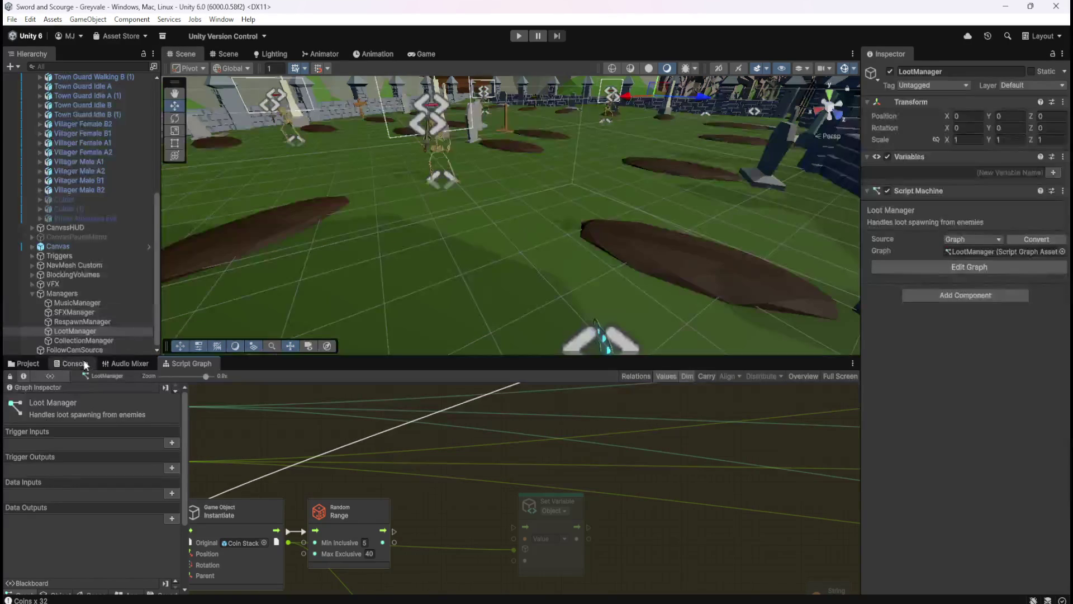
{"action": "left_click", "coordinate": [23, 365]}
{"action": "left_click", "coordinate": [188, 423]}
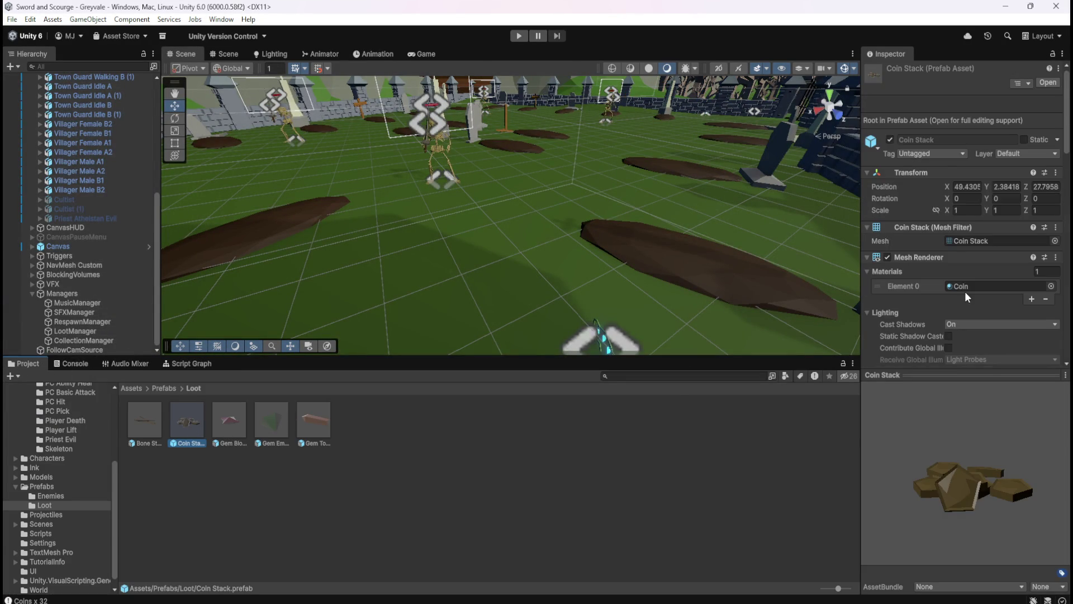
{"action": "scroll", "coordinate": [968, 290], "scroll_direction": "down", "scroll_amount": 5}
{"action": "scroll", "coordinate": [968, 290], "scroll_direction": "down", "scroll_amount": 10}
{"action": "left_click", "coordinate": [931, 193]}
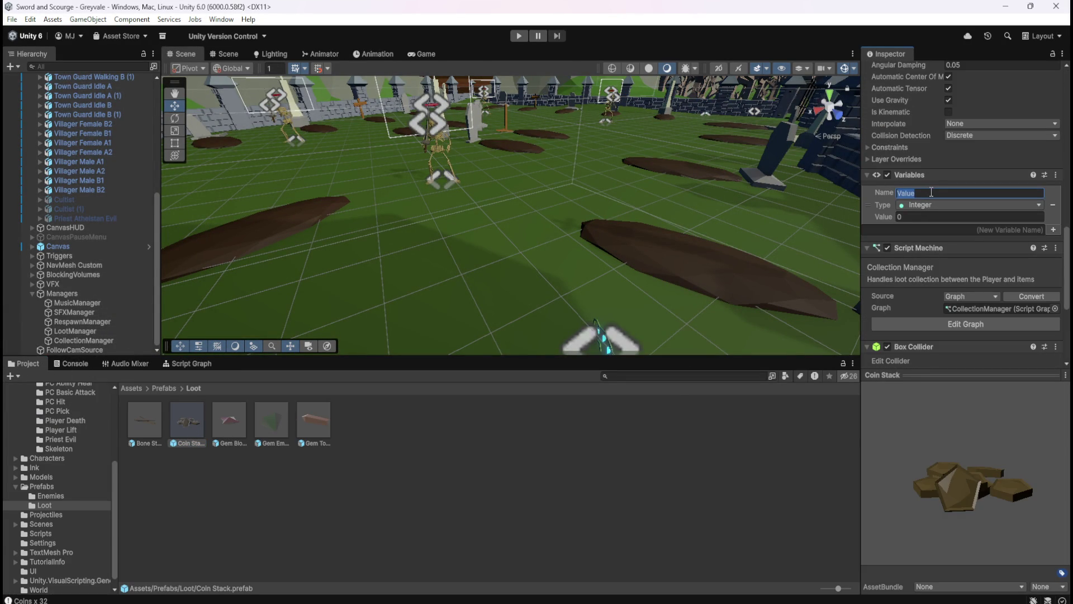
{"action": "left_click", "coordinate": [180, 360]}
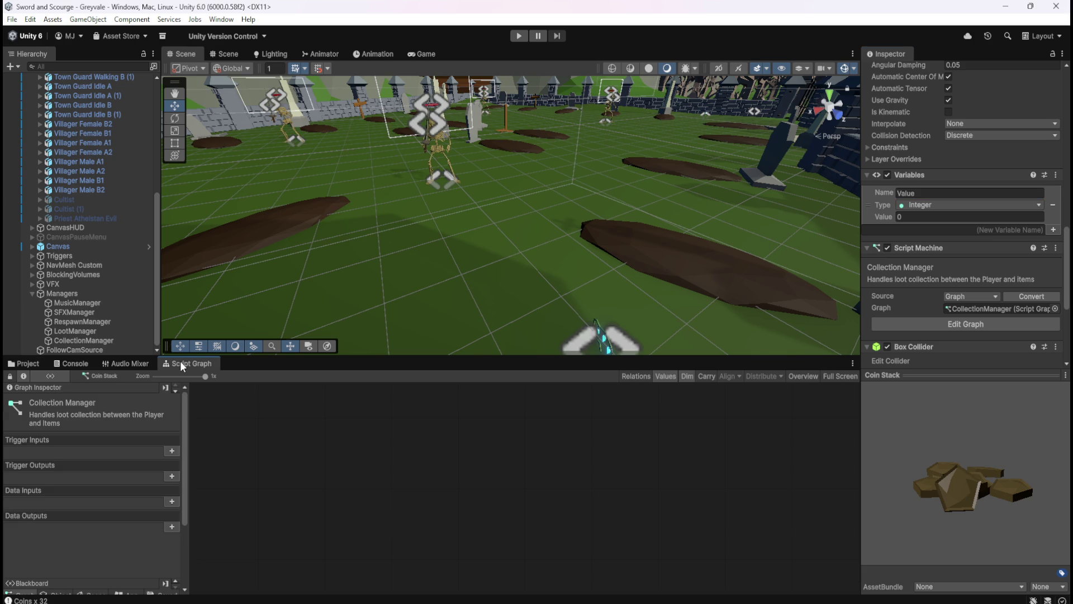
{"action": "left_click", "coordinate": [78, 331]}
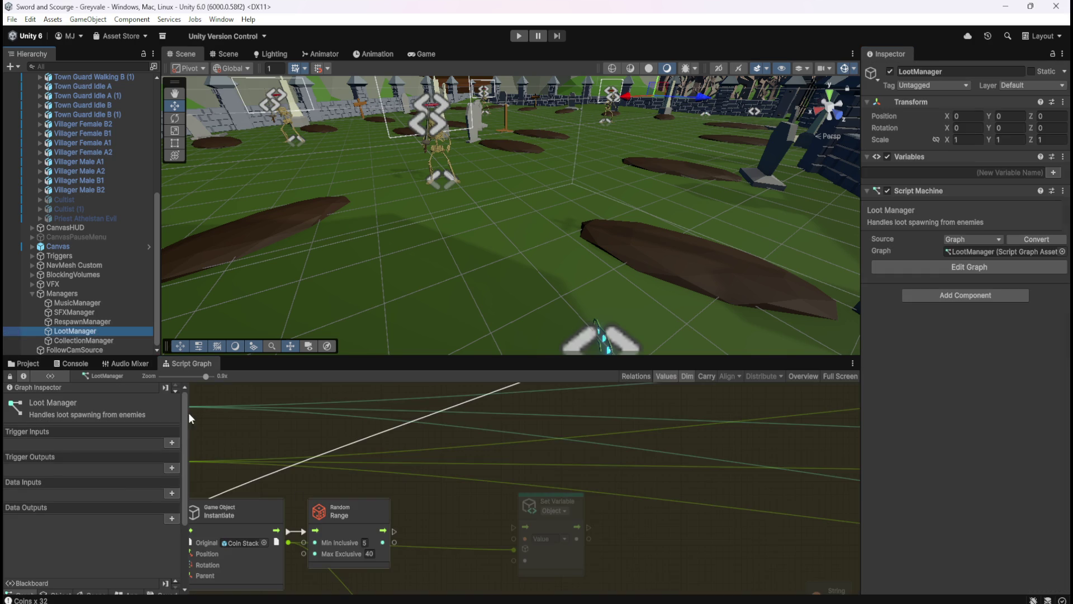
{"action": "key", "text": "shift+space"}
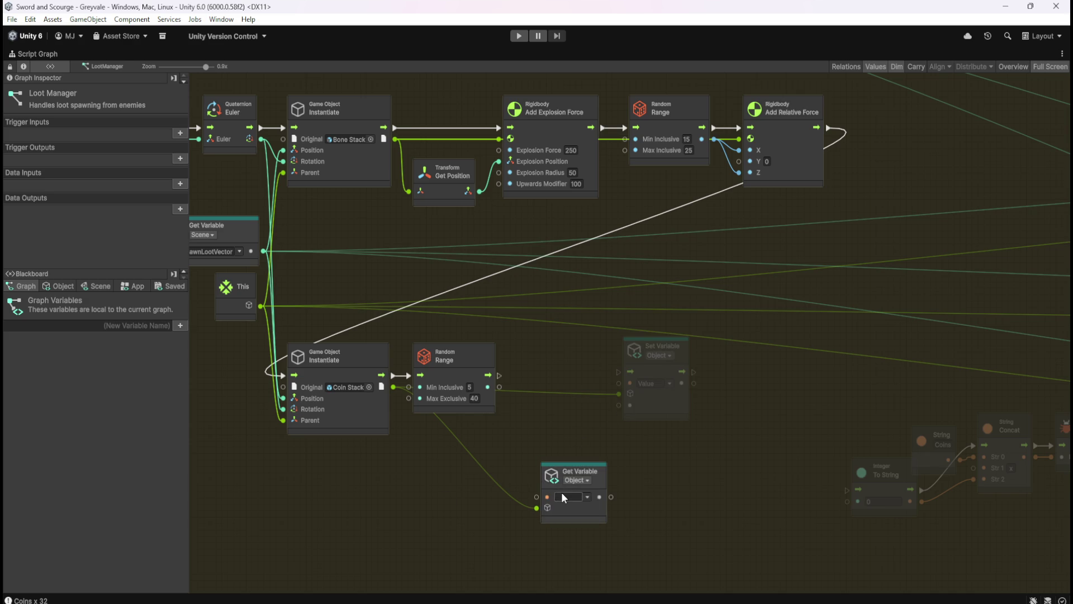
{"action": "type", "text": "Value"}
{"action": "left_click", "coordinate": [435, 495]}
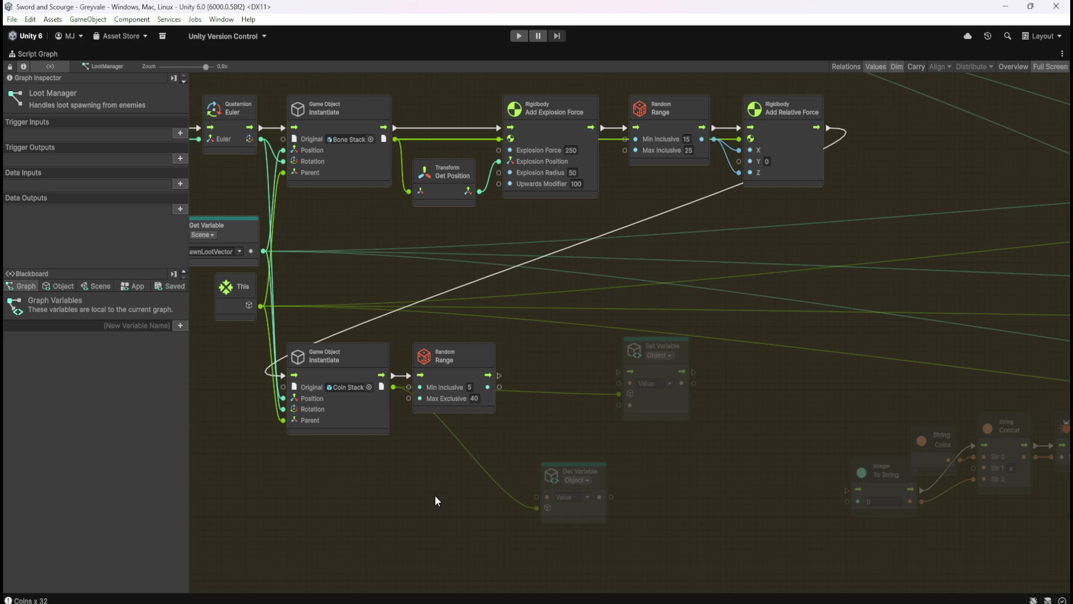
{"action": "mouse_move", "coordinate": [531, 502]}
{"action": "left_mouse_down"}
{"action": "mouse_move", "coordinate": [570, 505]}
{"action": "mouse_move", "coordinate": [506, 482]}
{"action": "left_mouse_up"}
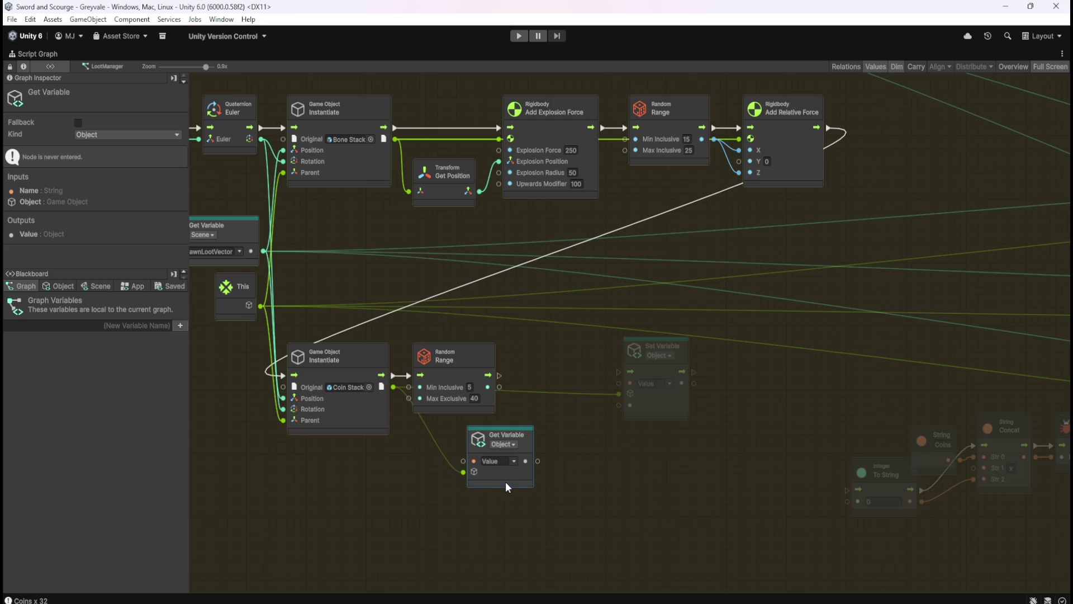
{"action": "left_click", "coordinate": [671, 386]}
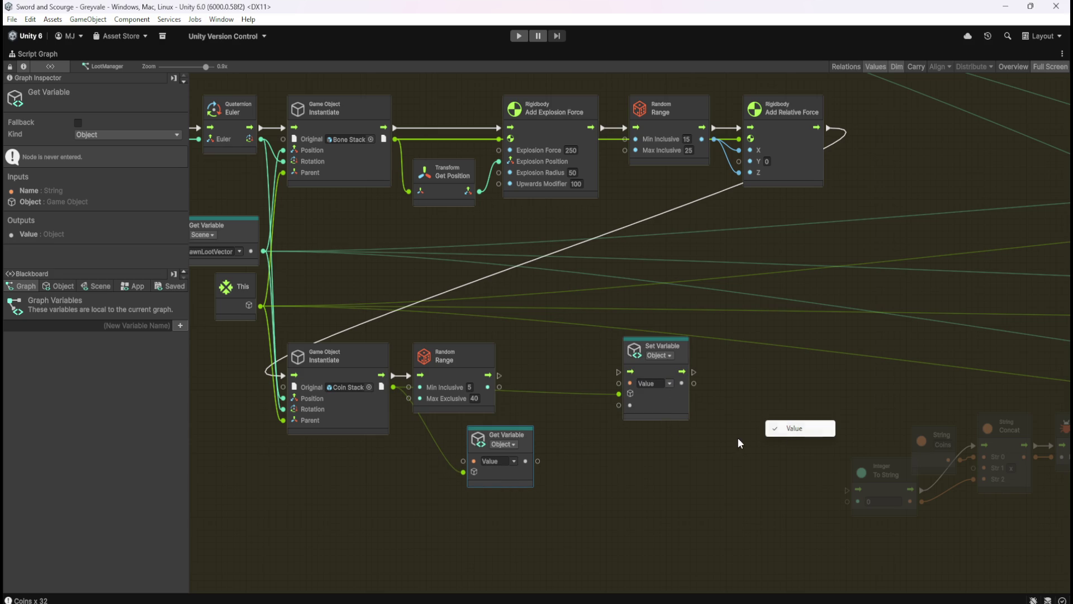
{"action": "left_click", "coordinate": [650, 455]}
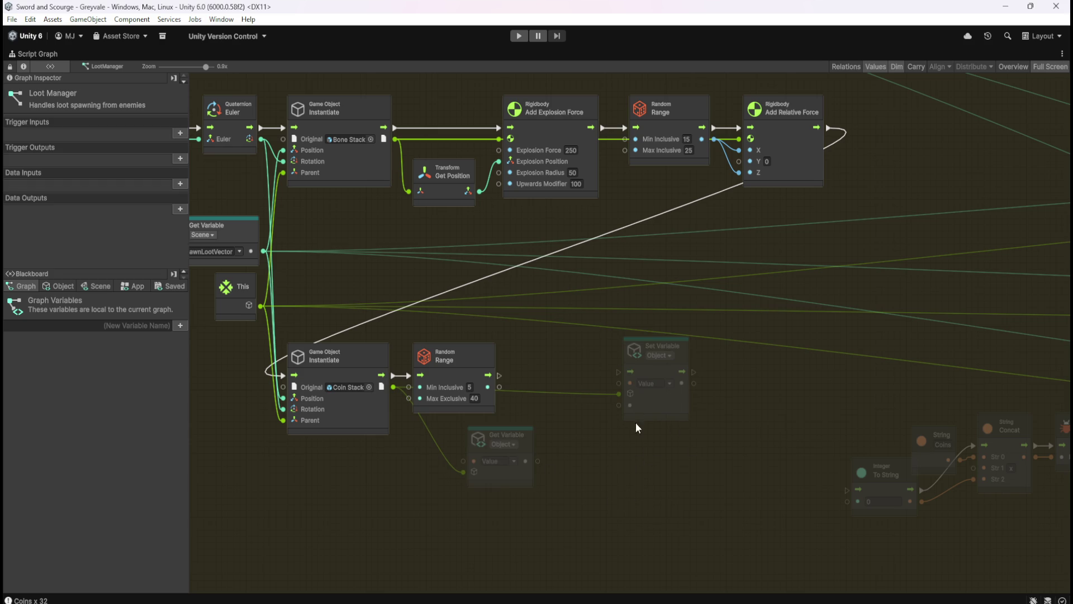
{"action": "left_click", "coordinate": [668, 385]}
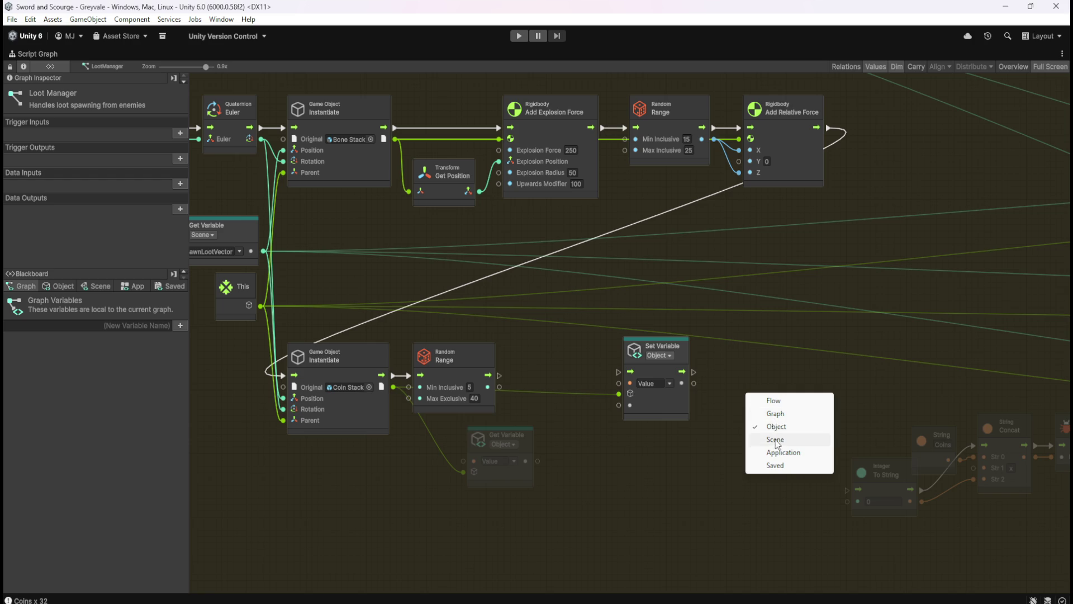
{"action": "left_click", "coordinate": [676, 390]}
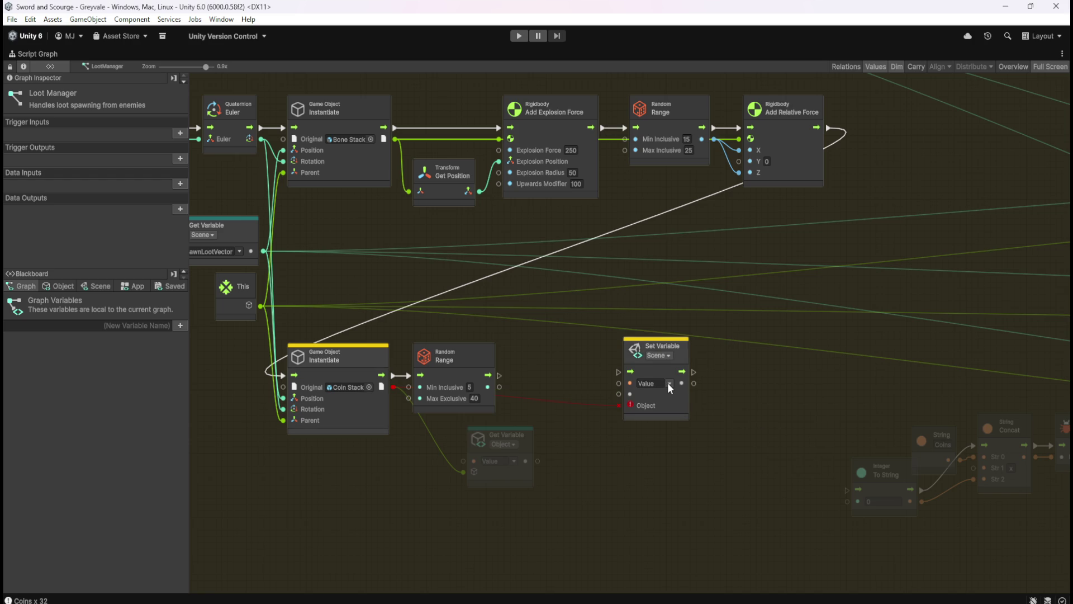
{"action": "left_click", "coordinate": [669, 356]}
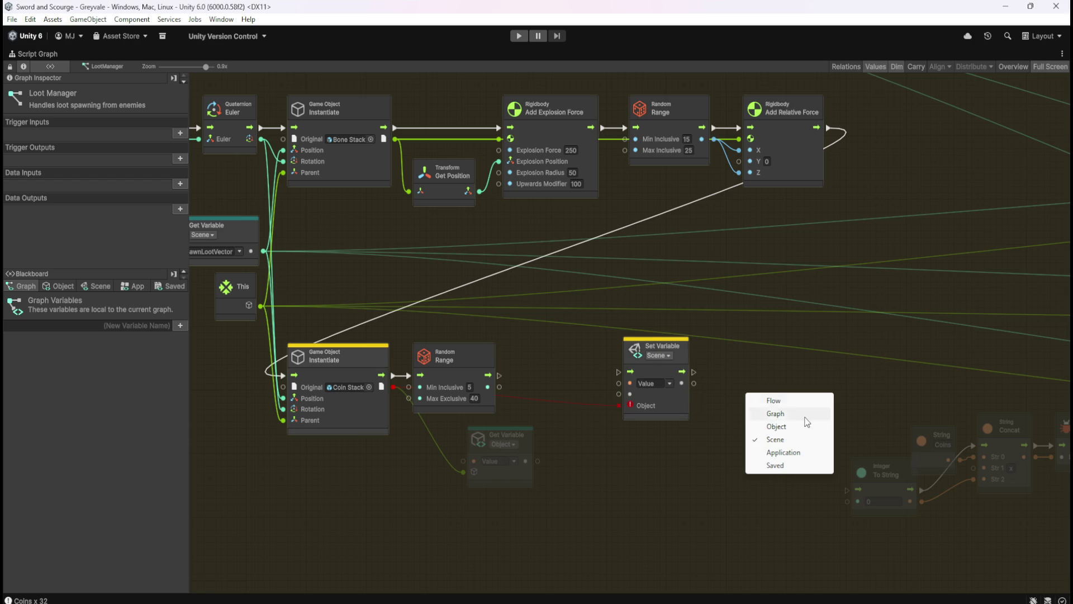
{"action": "left_click", "coordinate": [777, 426]}
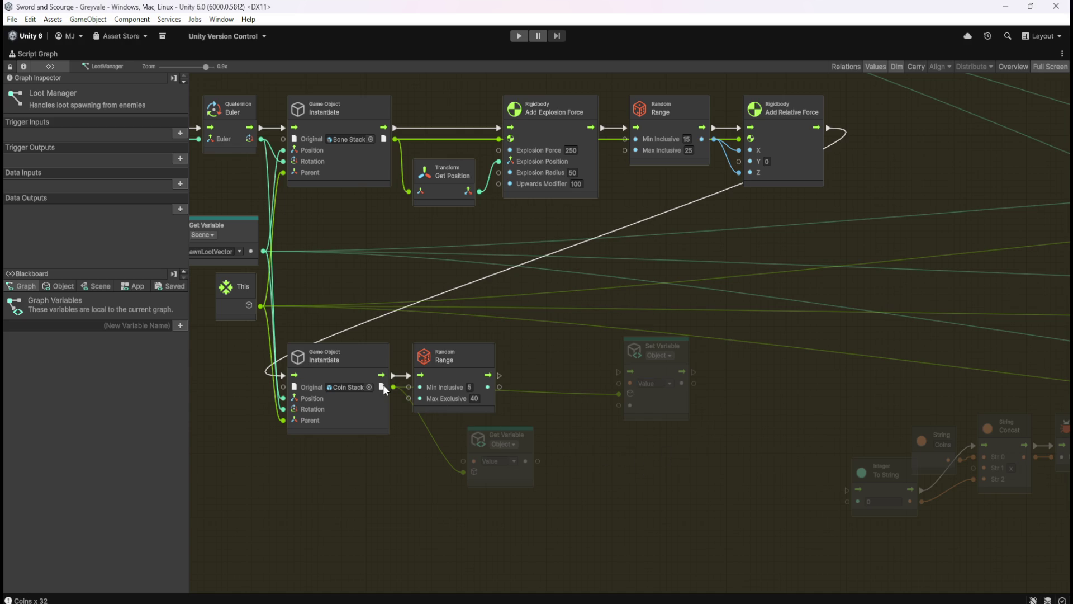
Delete the unused Get Variable node and move Set Variable beside the coin Random Range
{"action": "left_click_drag", "start_coordinate": [512, 479], "coordinate": [474, 471]}
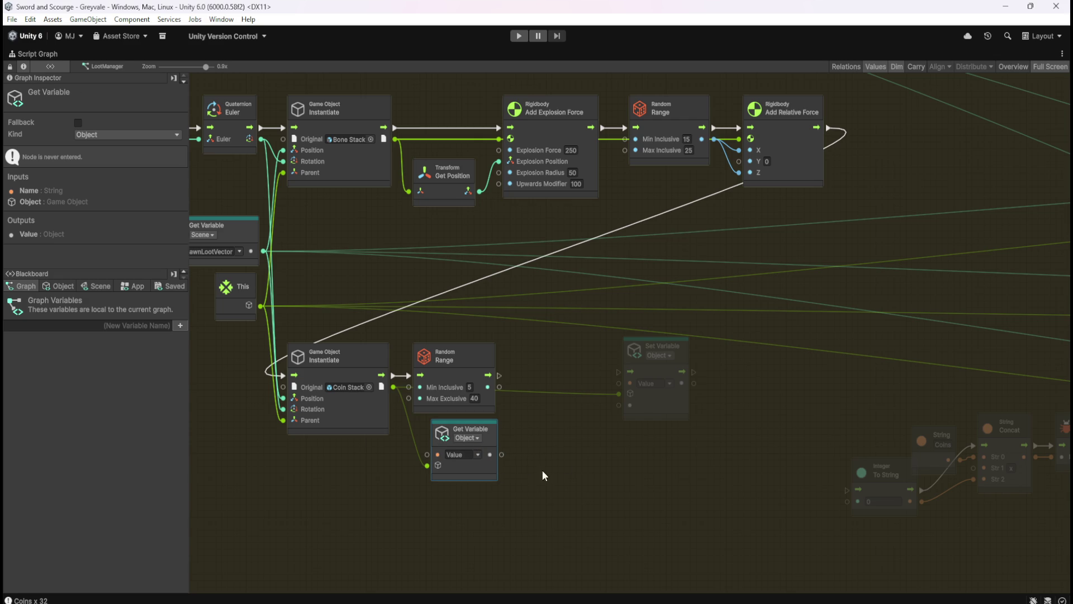
{"action": "key", "text": "Delete"}
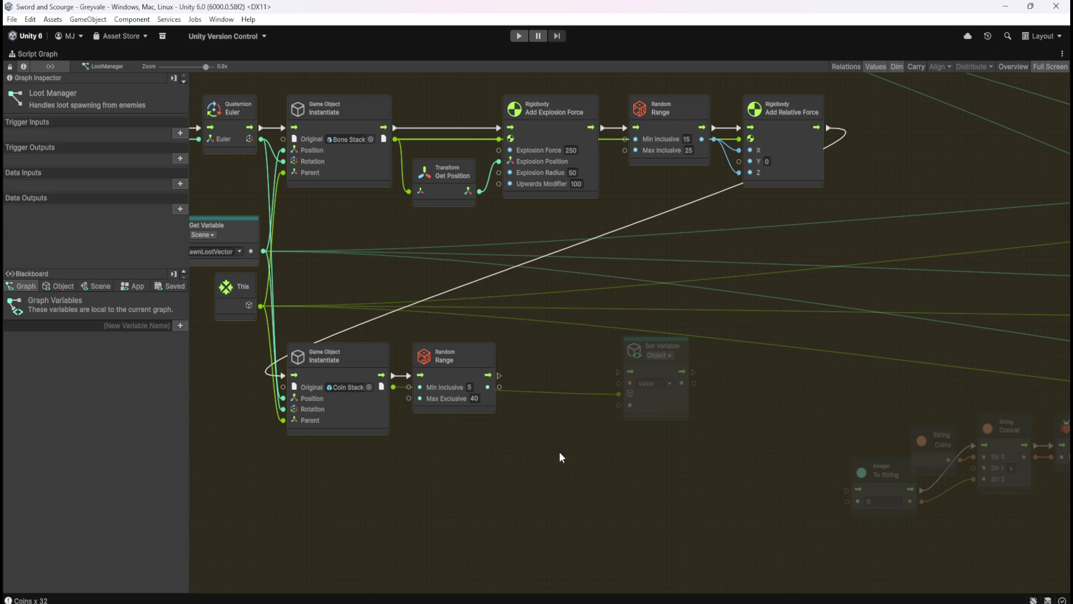
{"action": "left_click_drag", "start_coordinate": [666, 408], "coordinate": [576, 416]}
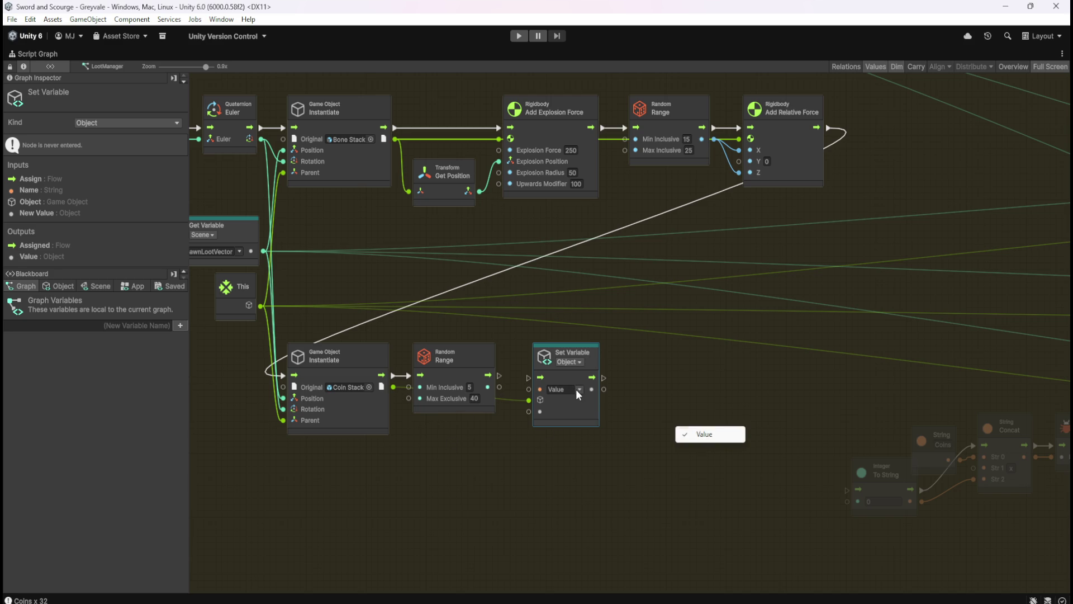
Connect the coin Random Range result into the Set Variable node
{"action": "left_click", "coordinate": [647, 354]}
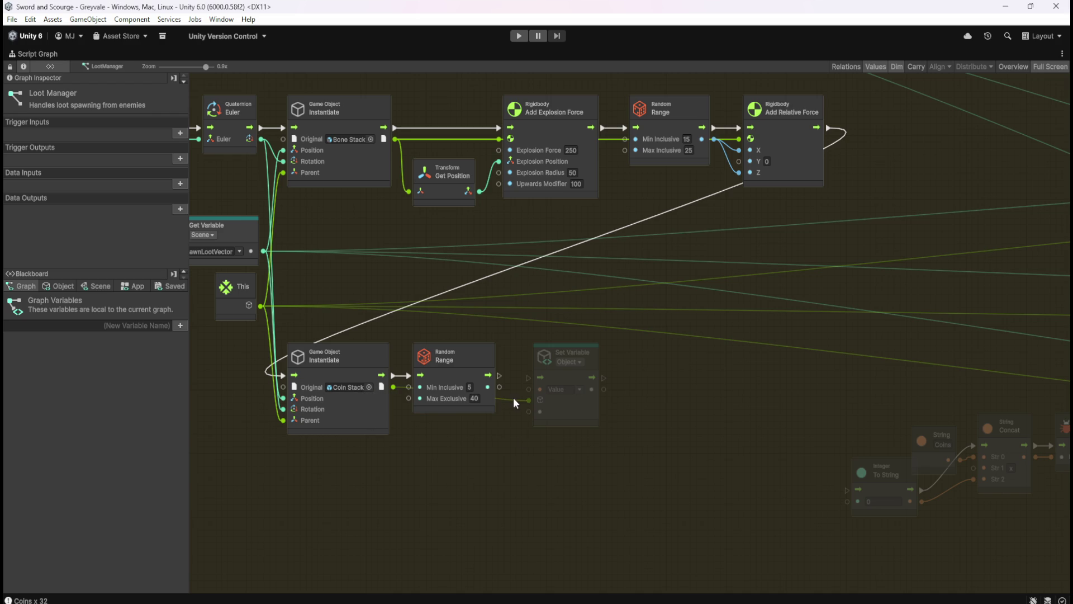
{"action": "mouse_move", "coordinate": [500, 388]}
{"action": "left_mouse_down"}
{"action": "mouse_move", "coordinate": [530, 412]}
{"action": "mouse_move", "coordinate": [516, 376]}
{"action": "mouse_move", "coordinate": [530, 382]}
{"action": "left_mouse_up"}
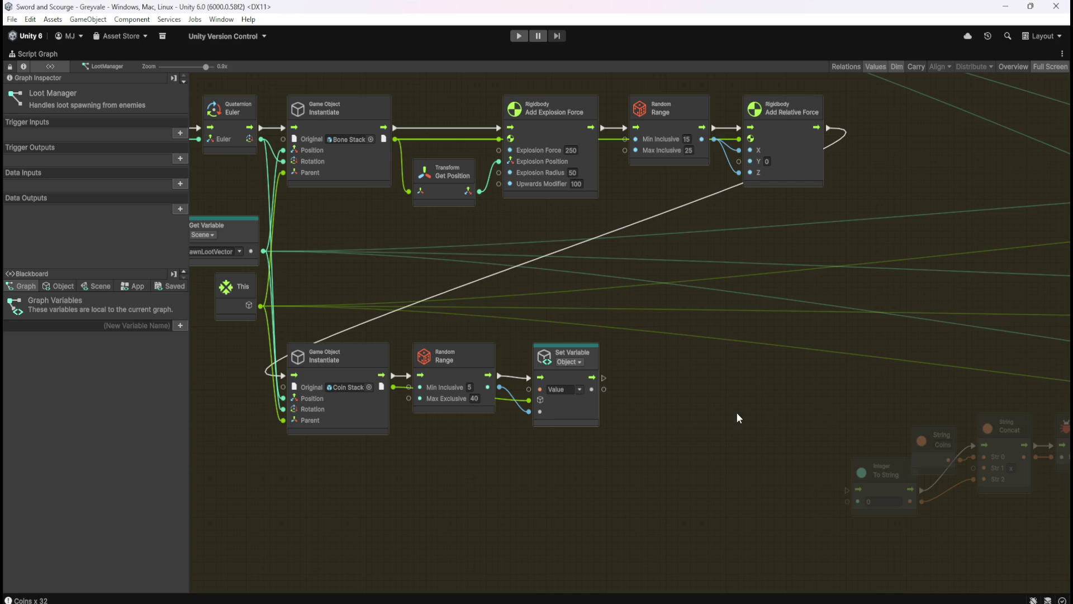
{"action": "left_click", "coordinate": [471, 363]}
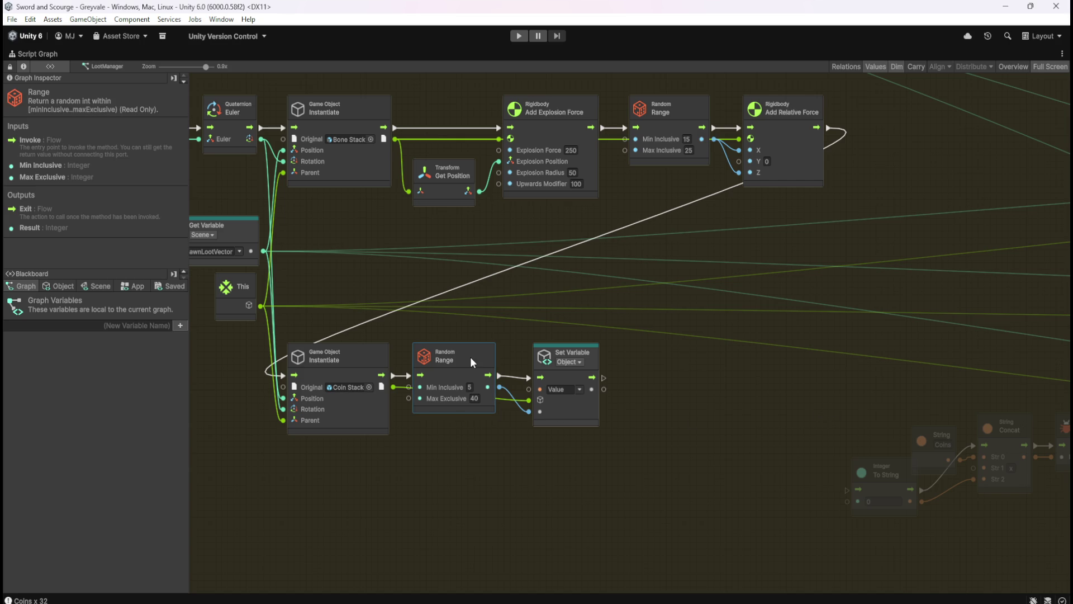
Delete the coin-count logging nodes
{"action": "left_click", "coordinate": [713, 404]}
{"action": "mouse_move", "coordinate": [714, 404]}
{"action": "left_mouse_down"}
{"action": "mouse_move", "coordinate": [451, 369]}
{"action": "mouse_move", "coordinate": [425, 390]}
{"action": "mouse_move", "coordinate": [501, 401]}
{"action": "mouse_move", "coordinate": [693, 463]}
{"action": "left_mouse_up"}
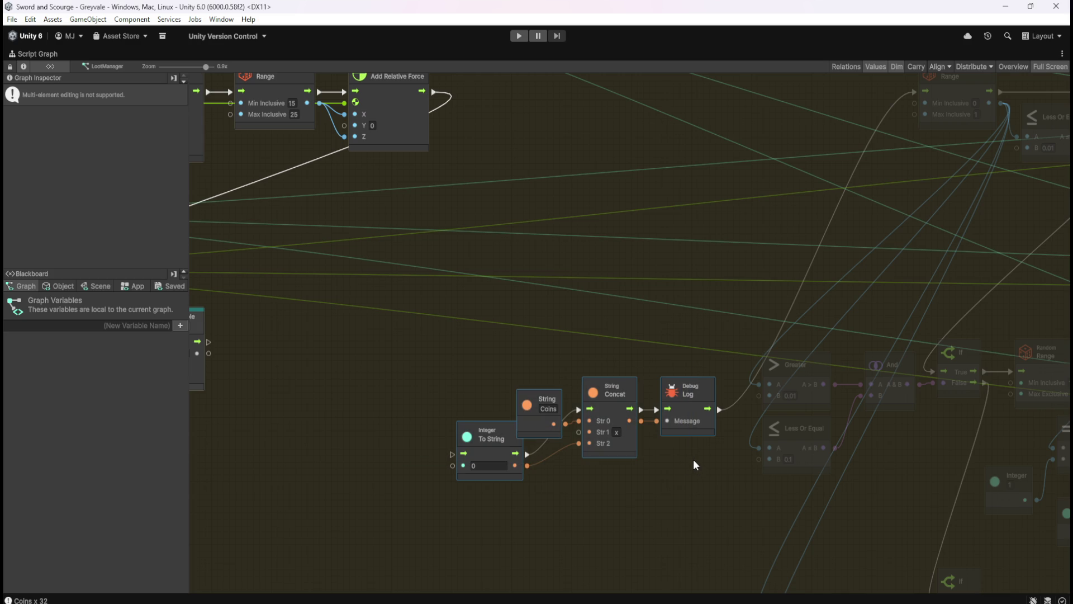
{"action": "key", "text": "Delete"}
Copy the Get Position through Add Relative Force chain and place it after Set Variable
{"action": "scroll", "coordinate": [695, 464], "scroll_direction": "down", "scroll_amount": 4}
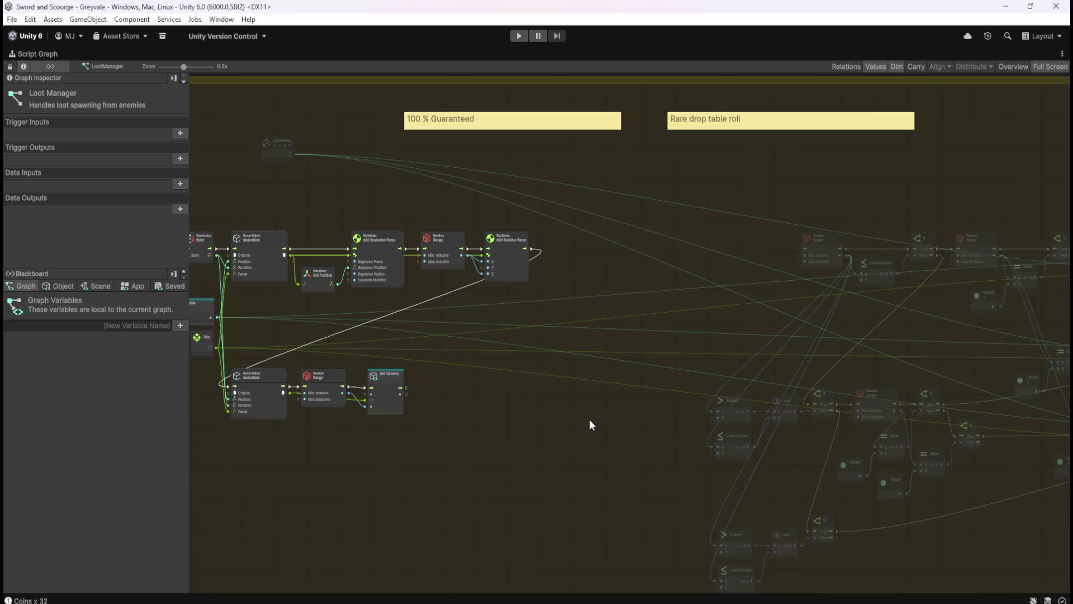
{"action": "scroll", "coordinate": [491, 320], "scroll_direction": "up", "scroll_amount": 3}
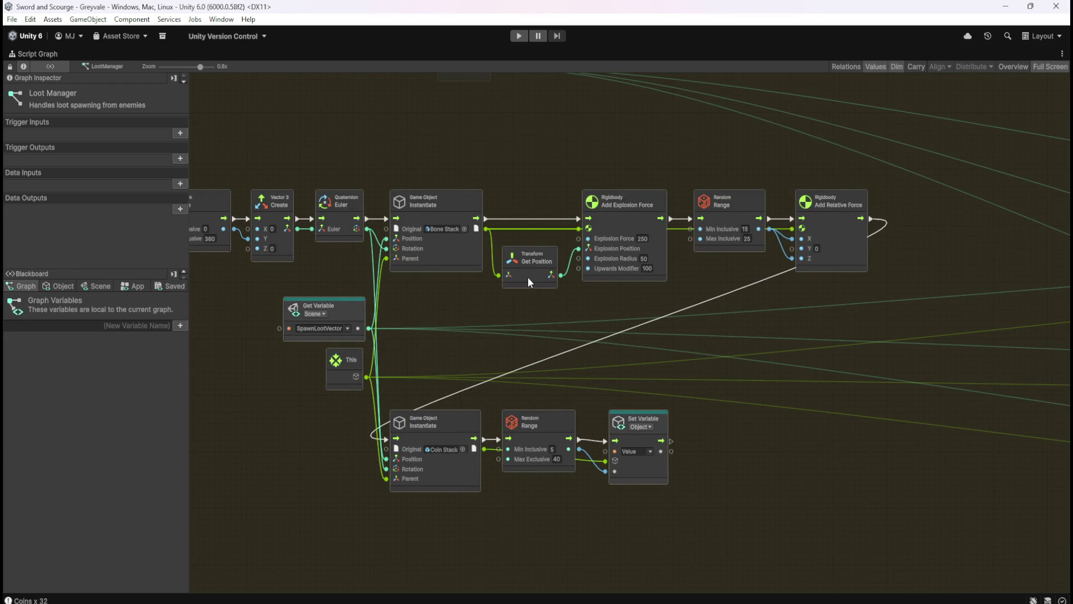
{"action": "left_click_drag", "start_coordinate": [534, 185], "coordinate": [820, 287]}
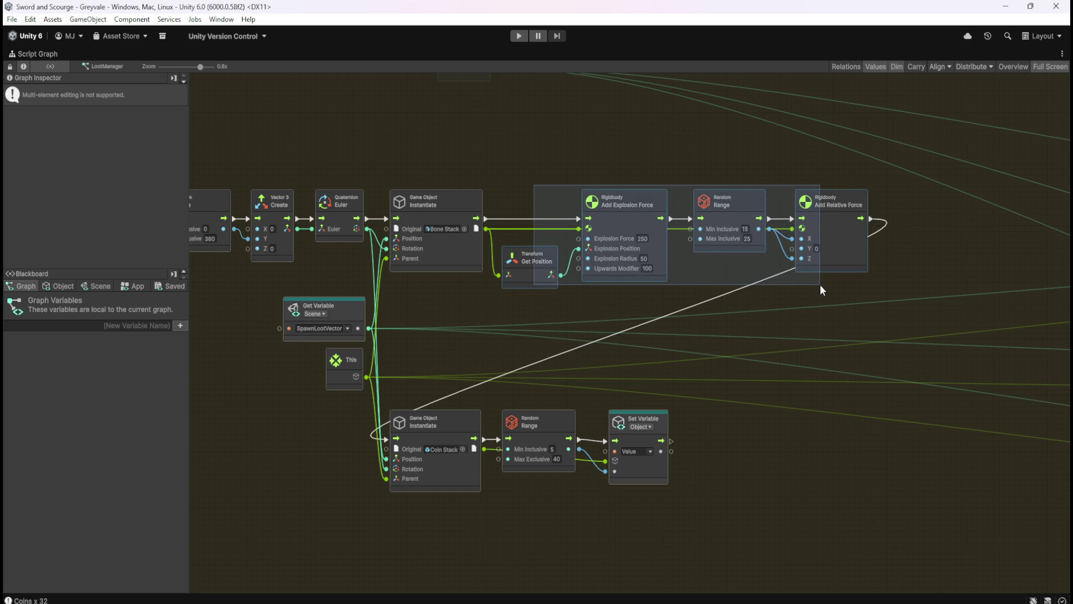
{"action": "mouse_move", "coordinate": [527, 169]}
{"action": "left_mouse_down"}
{"action": "mouse_move", "coordinate": [805, 305]}
{"action": "mouse_move", "coordinate": [821, 303]}
{"action": "left_mouse_up"}
{"action": "left_click_drag", "start_coordinate": [822, 407], "coordinate": [713, 390]}
{"action": "key", "text": "ctrl+v"}
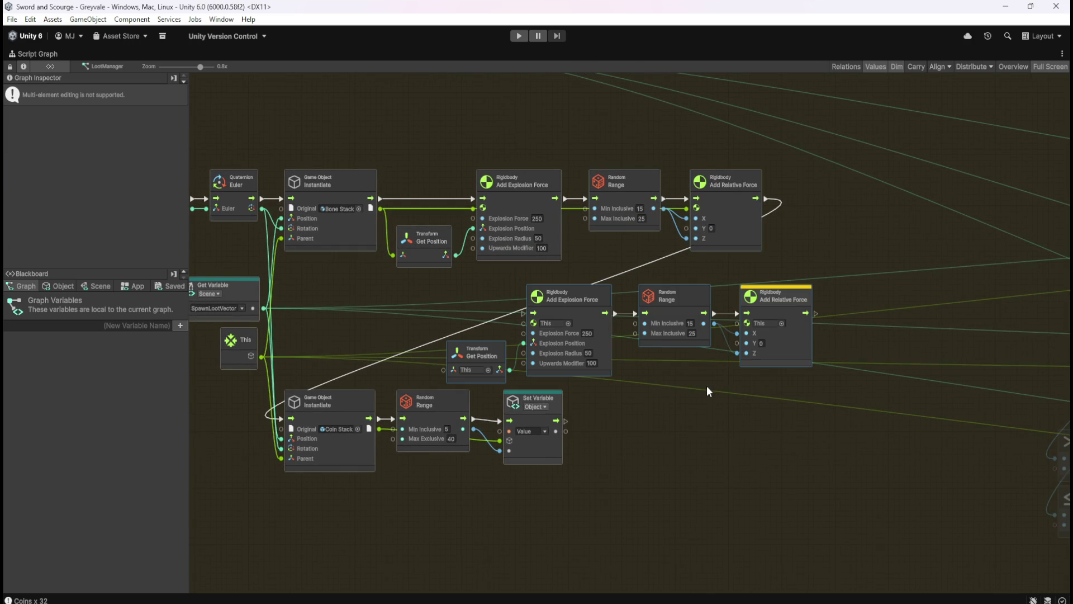
{"action": "mouse_move", "coordinate": [604, 347]}
{"action": "left_mouse_down"}
{"action": "mouse_move", "coordinate": [703, 465]}
{"action": "mouse_move", "coordinate": [677, 467]}
{"action": "mouse_move", "coordinate": [735, 455]}
{"action": "left_mouse_up"}
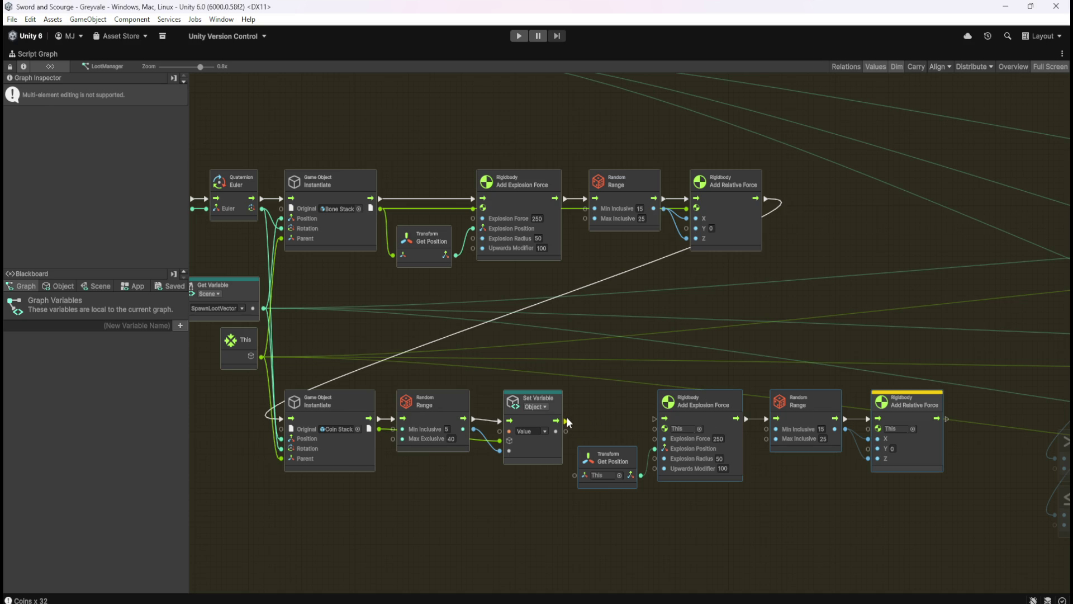
Run the copied Add Explosion Force after Set Variable, targeting the coin stack instance
{"action": "left_click_drag", "start_coordinate": [567, 420], "coordinate": [651, 423]}
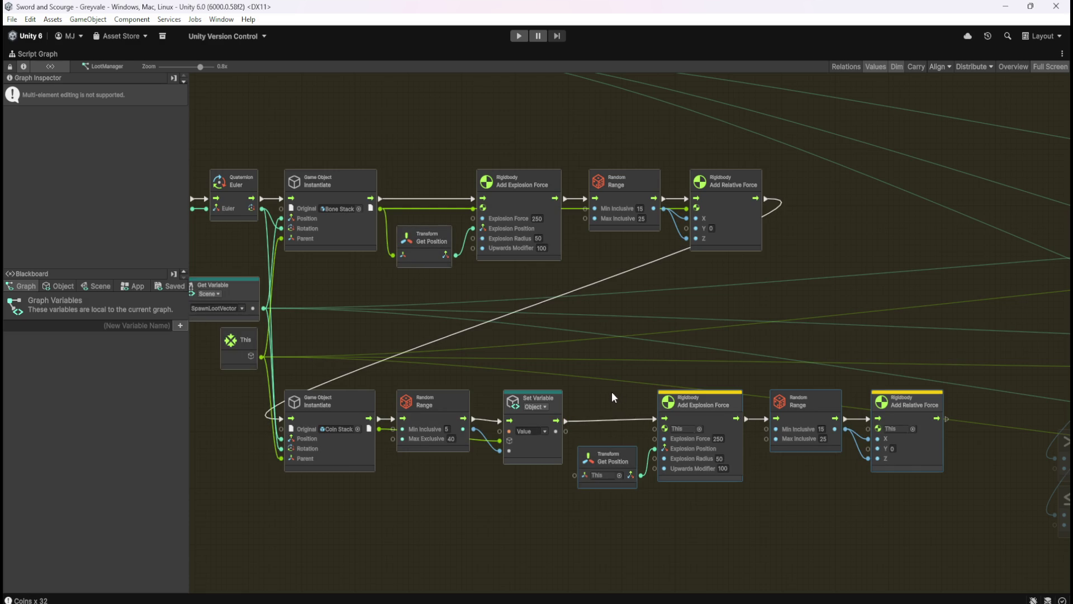
{"action": "left_click_drag", "start_coordinate": [613, 392], "coordinate": [642, 395]}
{"action": "mouse_move", "coordinate": [689, 425]}
{"action": "left_mouse_down"}
{"action": "mouse_move", "coordinate": [442, 440]}
{"action": "mouse_move", "coordinate": [418, 428]}
{"action": "left_mouse_up"}
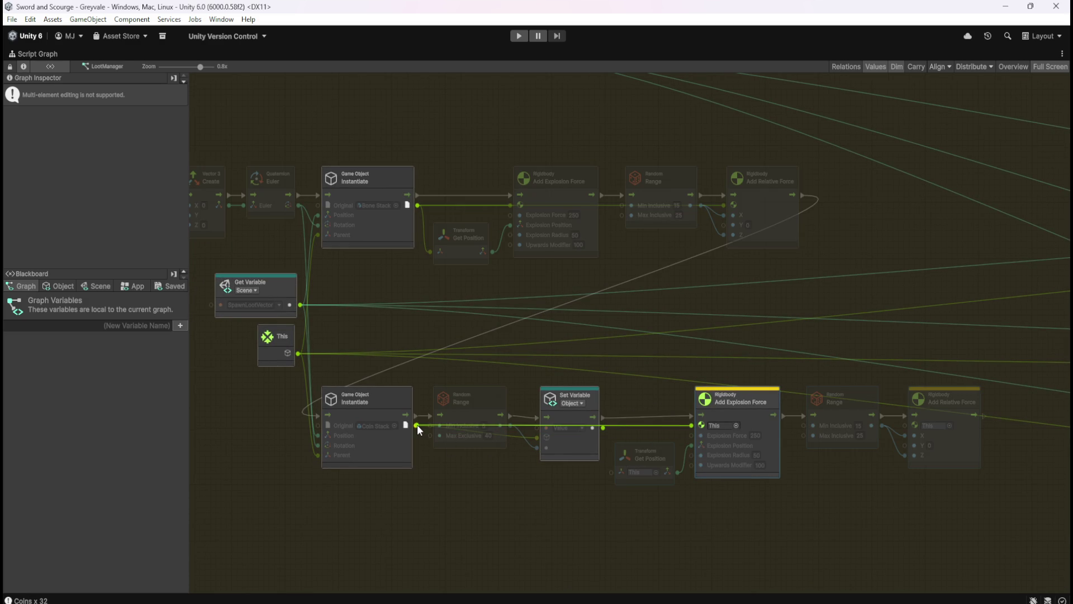
{"action": "left_click_drag", "start_coordinate": [417, 425], "coordinate": [417, 424]}
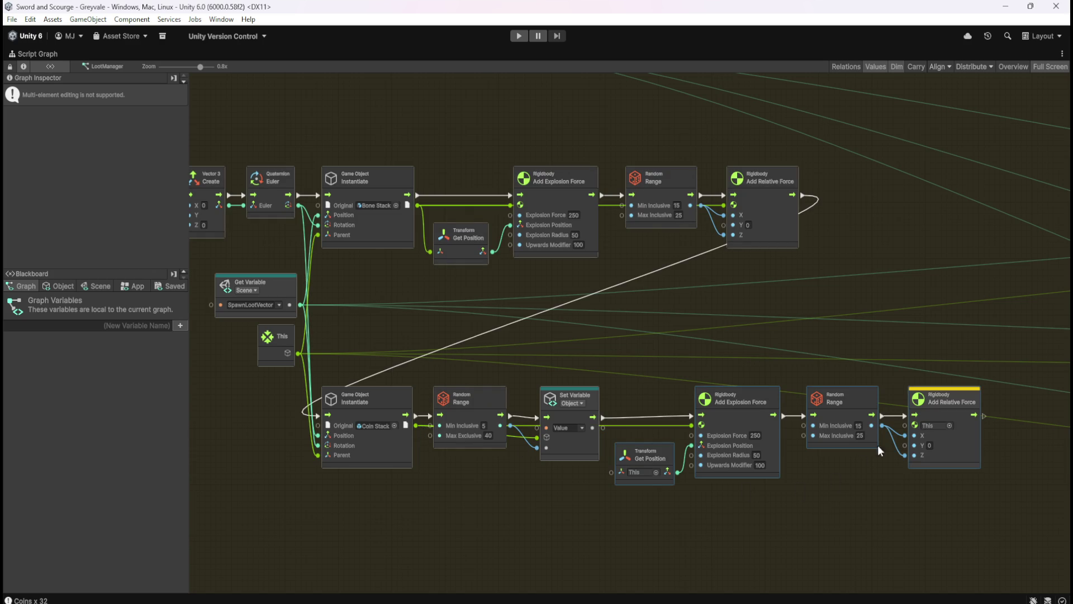
Aim Add Relative Force and Get Position at the coin stack, continuing into the drop roll
{"action": "mouse_move", "coordinate": [906, 426]}
{"action": "left_mouse_down"}
{"action": "mouse_move", "coordinate": [834, 439]}
{"action": "mouse_move", "coordinate": [451, 438]}
{"action": "mouse_move", "coordinate": [417, 424]}
{"action": "left_mouse_up"}
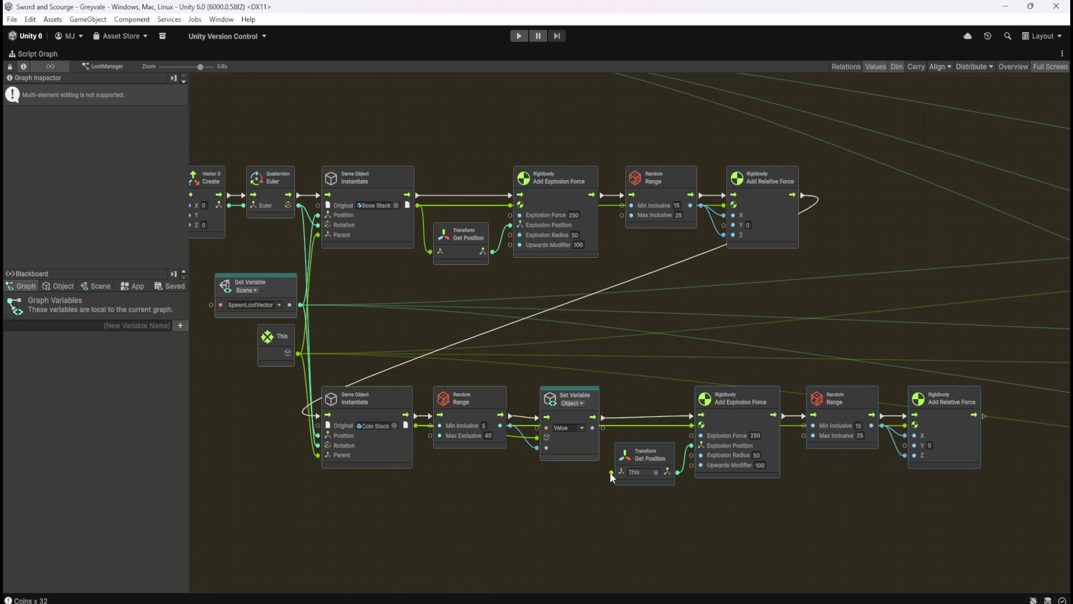
{"action": "mouse_move", "coordinate": [612, 473]}
{"action": "left_mouse_down"}
{"action": "mouse_move", "coordinate": [490, 491]}
{"action": "mouse_move", "coordinate": [415, 459]}
{"action": "mouse_move", "coordinate": [418, 424]}
{"action": "left_mouse_up"}
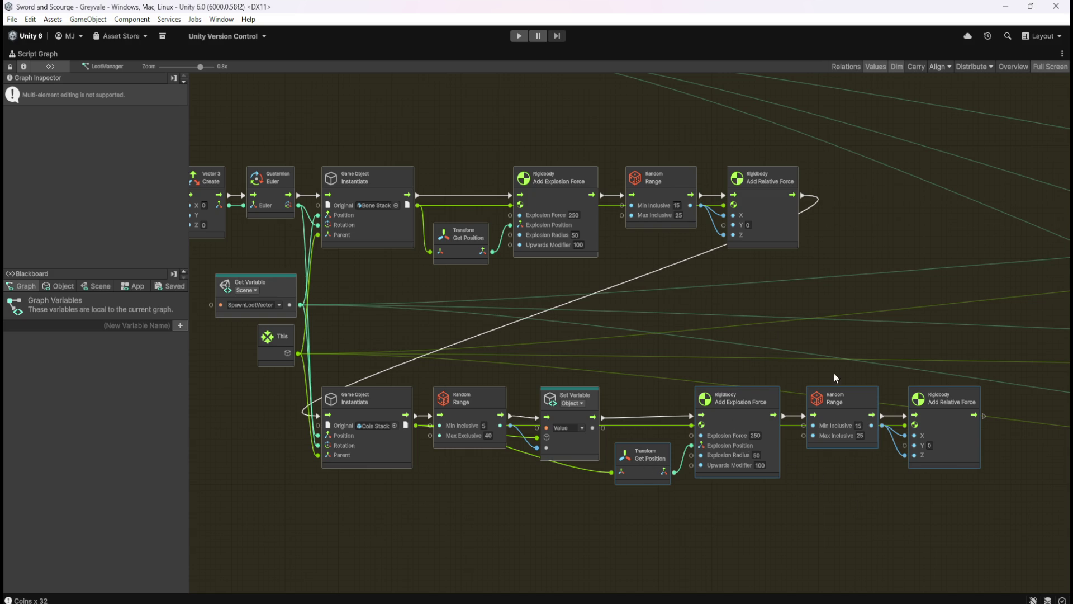
{"action": "left_click_drag", "start_coordinate": [725, 506], "coordinate": [468, 438]}
{"action": "mouse_move", "coordinate": [515, 380]}
{"action": "left_mouse_down"}
{"action": "mouse_move", "coordinate": [464, 403]}
{"action": "mouse_move", "coordinate": [522, 367]}
{"action": "mouse_move", "coordinate": [582, 231]}
{"action": "mouse_move", "coordinate": [623, 182]}
{"action": "mouse_move", "coordinate": [678, 163]}
{"action": "mouse_move", "coordinate": [721, 180]}
{"action": "left_mouse_up"}
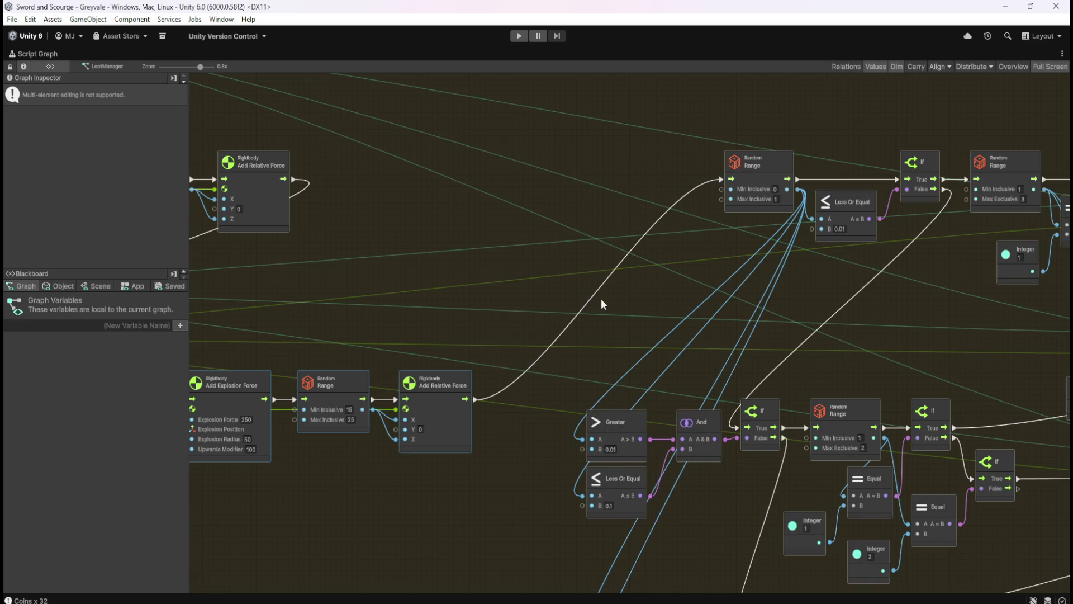
Shift the Blood Ruby, Emerald and Topaz rare drop nodes slightly left
{"action": "scroll", "coordinate": [470, 255], "scroll_direction": "down", "scroll_amount": 5}
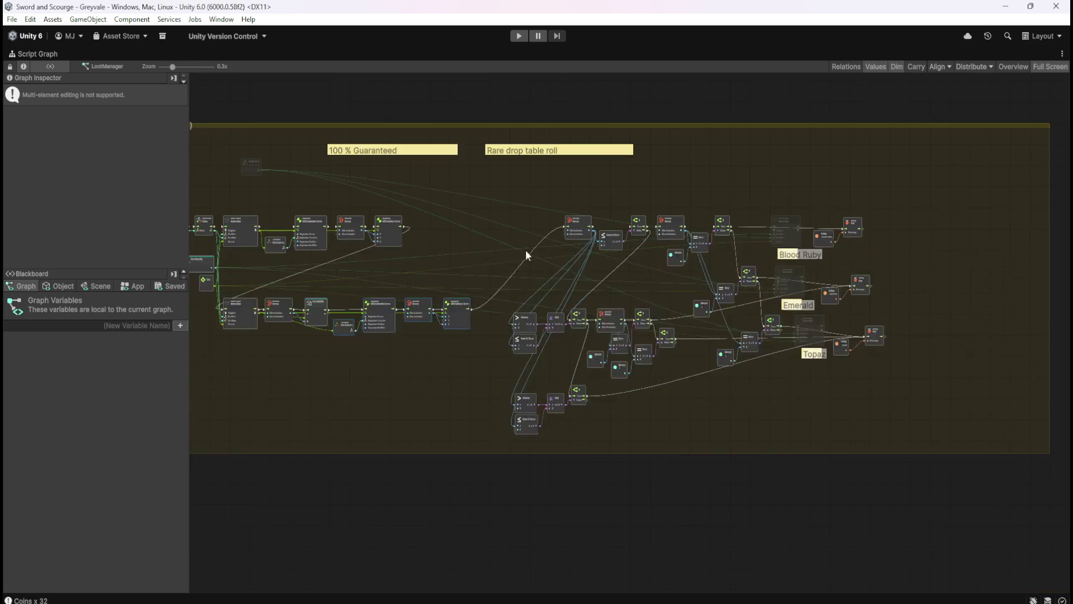
{"action": "scroll", "coordinate": [509, 250], "scroll_direction": "up", "scroll_amount": 3}
{"action": "left_click_drag", "start_coordinate": [399, 272], "coordinate": [824, 263]}
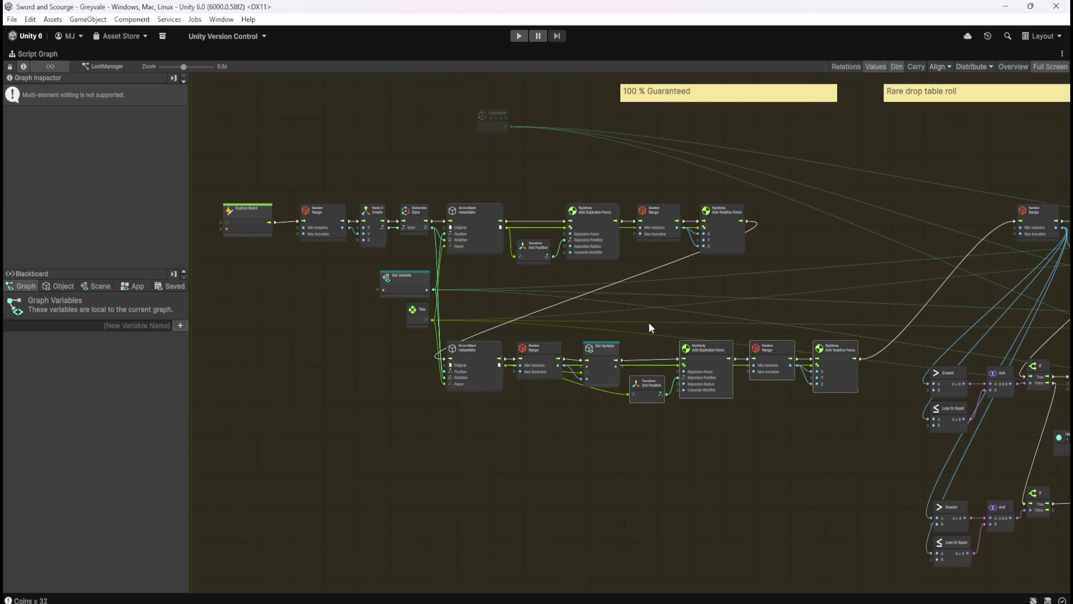
{"action": "left_click_drag", "start_coordinate": [629, 287], "coordinate": [647, 271]}
{"action": "scroll", "coordinate": [538, 330], "scroll_direction": "up", "scroll_amount": 3}
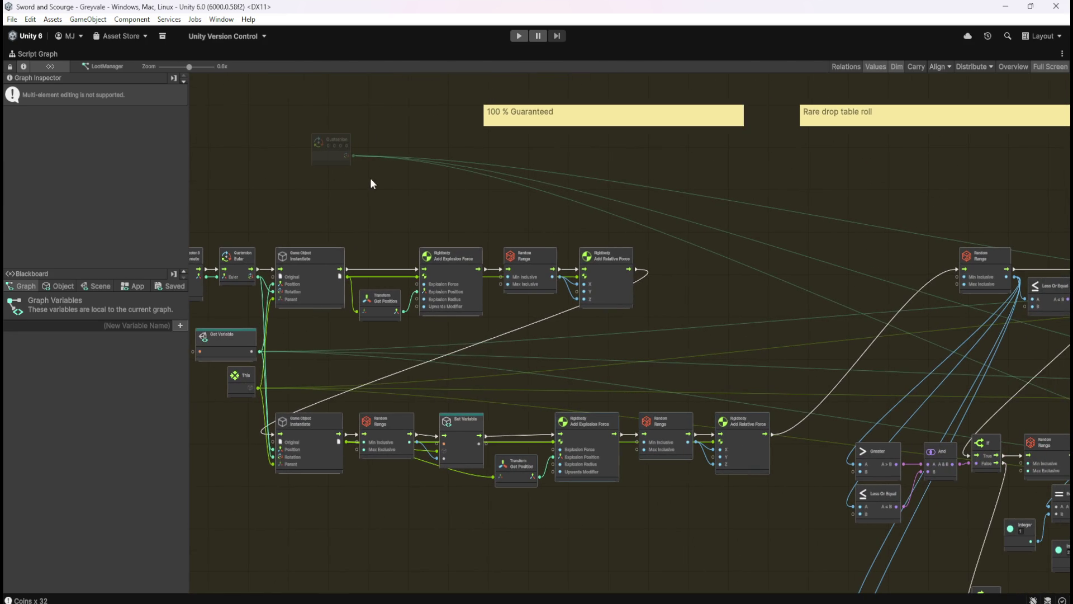
{"action": "left_click", "coordinate": [364, 157]}
{"action": "left_click_drag", "start_coordinate": [583, 355], "coordinate": [724, 301]}
{"action": "scroll", "coordinate": [556, 314], "scroll_direction": "up", "scroll_amount": 2}
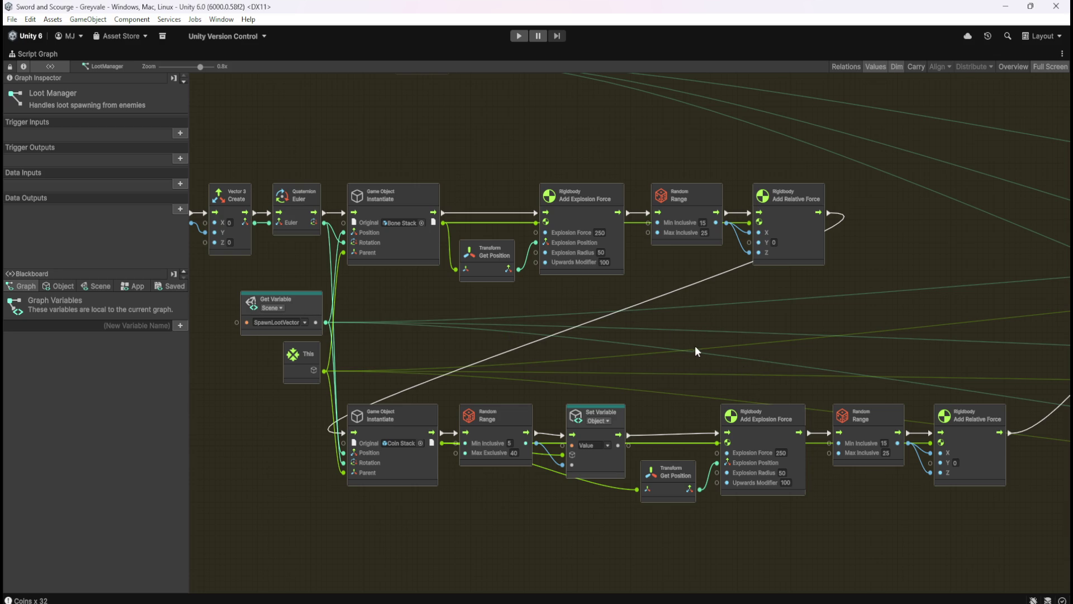
{"action": "scroll", "coordinate": [716, 308], "scroll_direction": "right", "scroll_amount": 10}
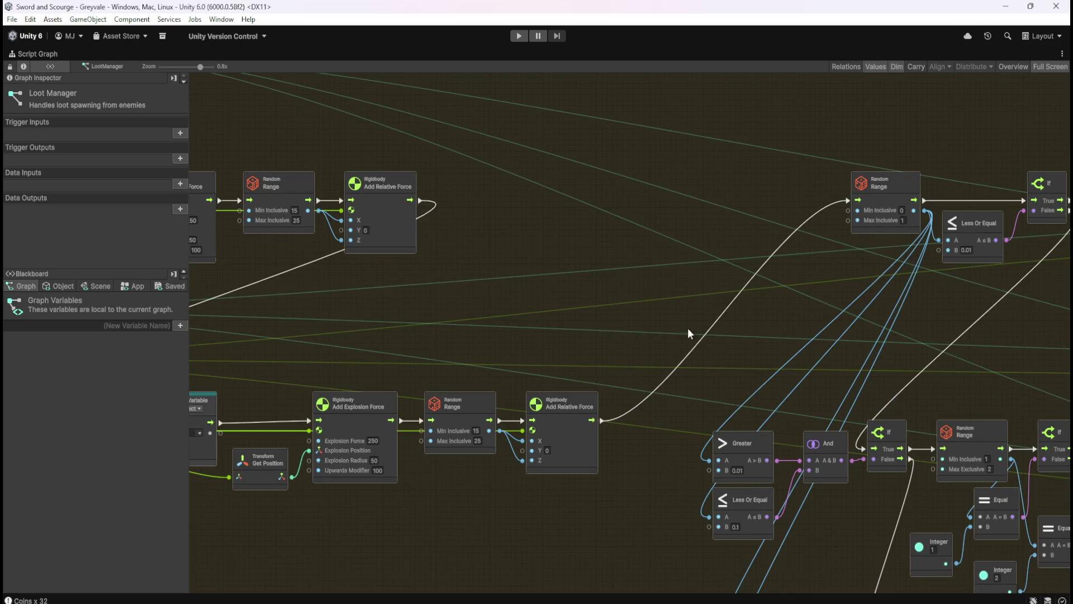
{"action": "scroll", "coordinate": [579, 300], "scroll_direction": "left", "scroll_amount": 3}
{"action": "scroll", "coordinate": [837, 269], "scroll_direction": "down", "scroll_amount": 3}
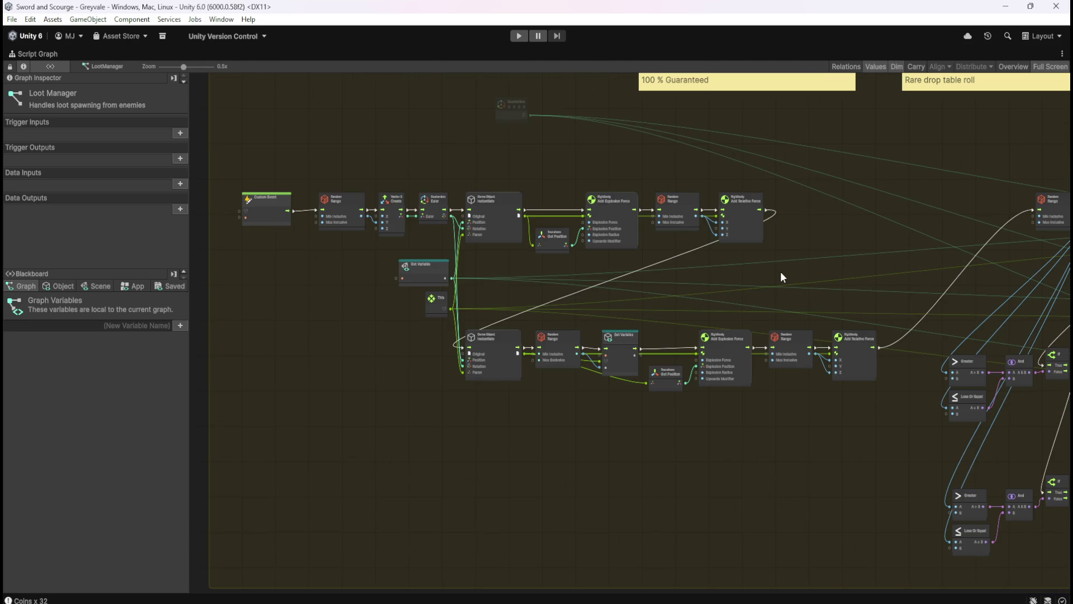
{"action": "scroll", "coordinate": [707, 184], "scroll_direction": "up", "scroll_amount": 3}
{"action": "scroll", "coordinate": [498, 292], "scroll_direction": "up", "scroll_amount": 1}
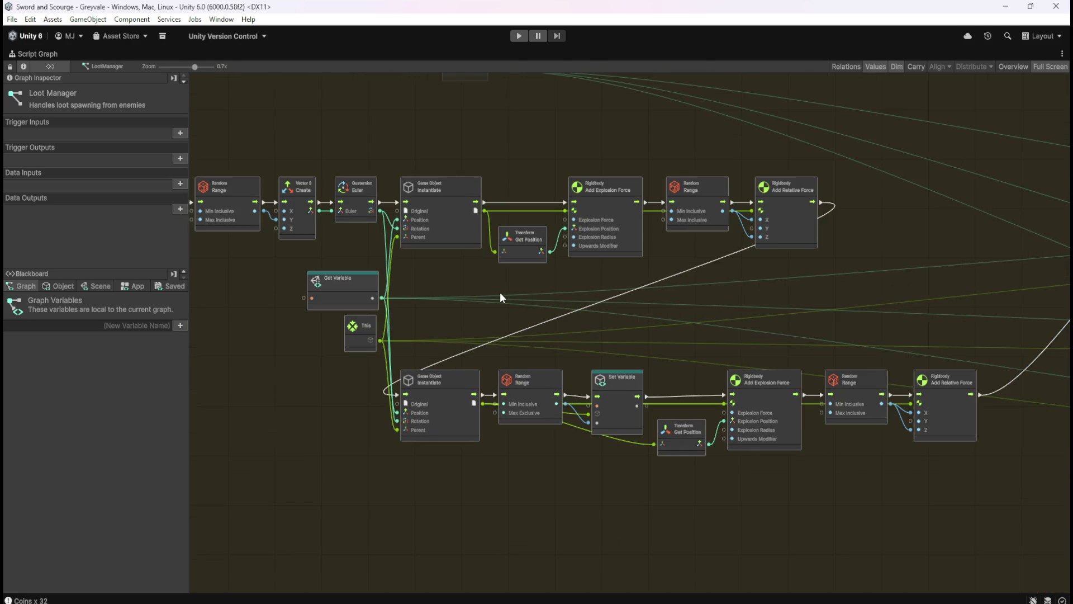
{"action": "scroll", "coordinate": [461, 313], "scroll_direction": "up", "scroll_amount": 1}
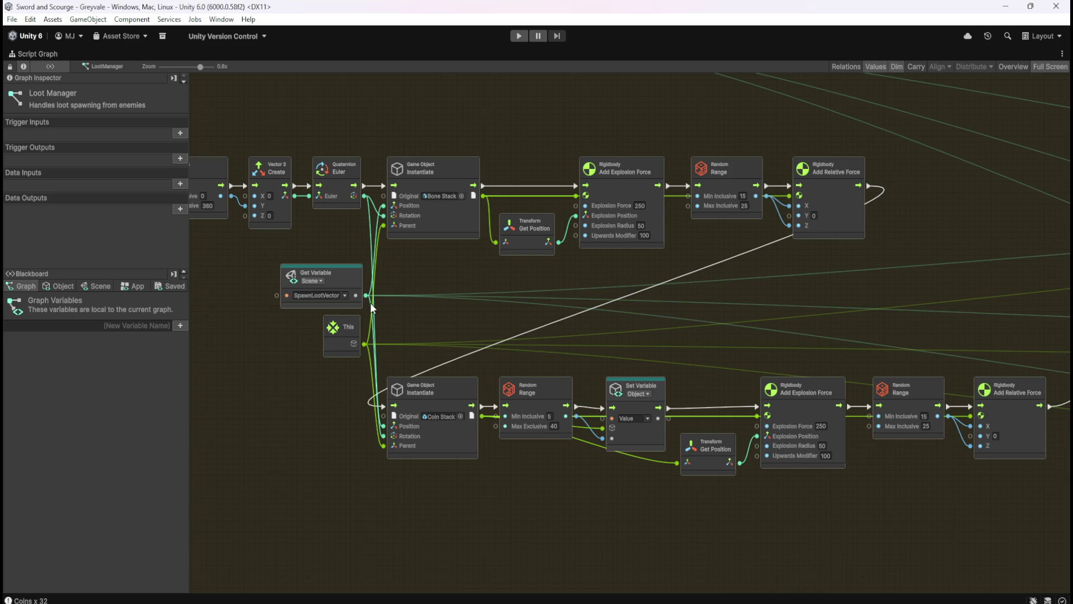
{"action": "scroll", "coordinate": [411, 304], "scroll_direction": "down", "scroll_amount": 3}
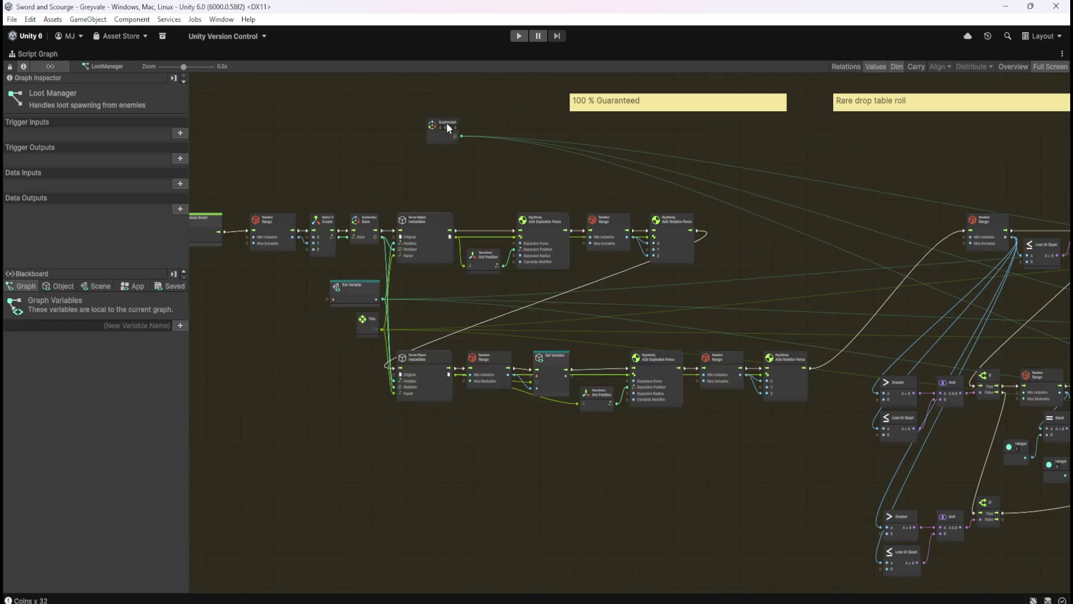
{"action": "mouse_move", "coordinate": [887, 300]}
{"action": "left_mouse_down"}
{"action": "mouse_move", "coordinate": [376, 266]}
{"action": "mouse_move", "coordinate": [654, 336]}
{"action": "mouse_move", "coordinate": [866, 333]}
{"action": "mouse_move", "coordinate": [460, 301]}
{"action": "mouse_move", "coordinate": [374, 281]}
{"action": "mouse_move", "coordinate": [531, 289]}
{"action": "mouse_move", "coordinate": [451, 277]}
{"action": "mouse_move", "coordinate": [474, 293]}
{"action": "left_mouse_up"}
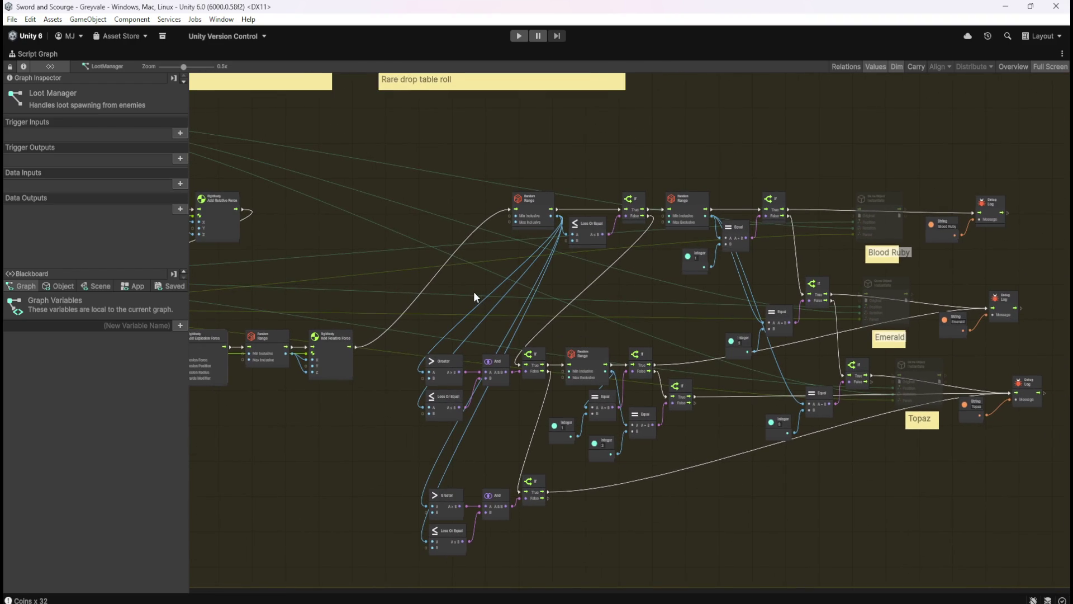
{"action": "left_click_drag", "start_coordinate": [534, 273], "coordinate": [495, 259]}
{"action": "mouse_move", "coordinate": [369, 158]}
{"action": "left_mouse_down"}
{"action": "mouse_move", "coordinate": [738, 420]}
{"action": "mouse_move", "coordinate": [1009, 534]}
{"action": "left_mouse_up"}
{"action": "mouse_move", "coordinate": [534, 315]}
{"action": "left_mouse_down"}
{"action": "mouse_move", "coordinate": [620, 314]}
{"action": "mouse_move", "coordinate": [687, 266]}
{"action": "mouse_move", "coordinate": [689, 229]}
{"action": "mouse_move", "coordinate": [442, 230]}
{"action": "mouse_move", "coordinate": [439, 253]}
{"action": "mouse_move", "coordinate": [451, 228]}
{"action": "mouse_move", "coordinate": [451, 237]}
{"action": "mouse_move", "coordinate": [666, 246]}
{"action": "left_mouse_up"}
{"action": "left_click", "coordinate": [621, 291]}
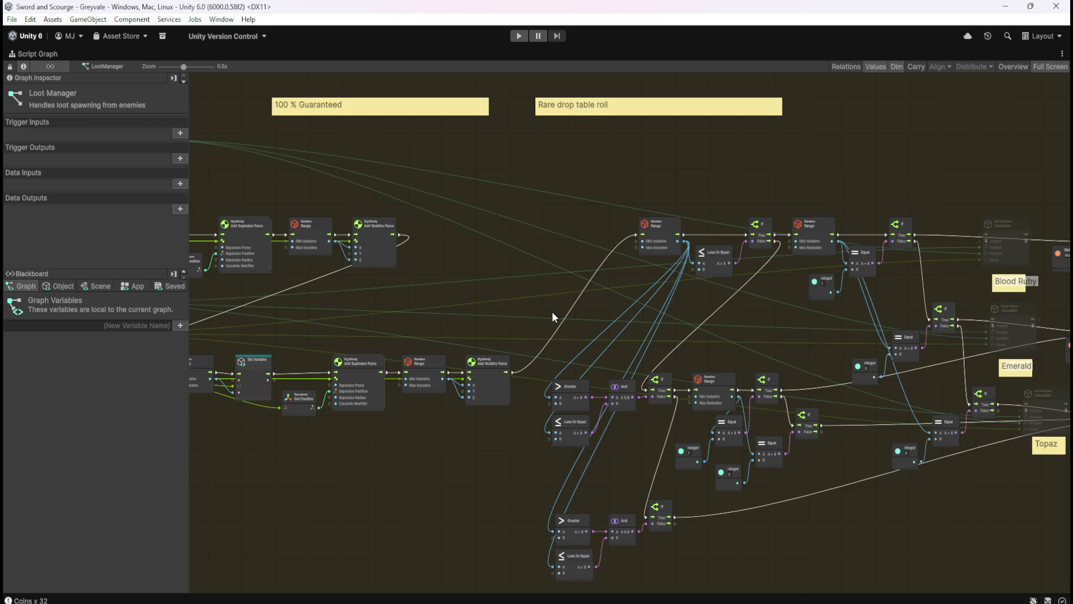
Group the Bone Stack and Coin Stack spawning chains into a new group
{"action": "scroll", "coordinate": [552, 311], "scroll_direction": "down", "scroll_amount": 3}
{"action": "scroll", "coordinate": [481, 307], "scroll_direction": "up", "scroll_amount": 1}
{"action": "scroll", "coordinate": [480, 306], "scroll_direction": "up", "scroll_amount": 2}
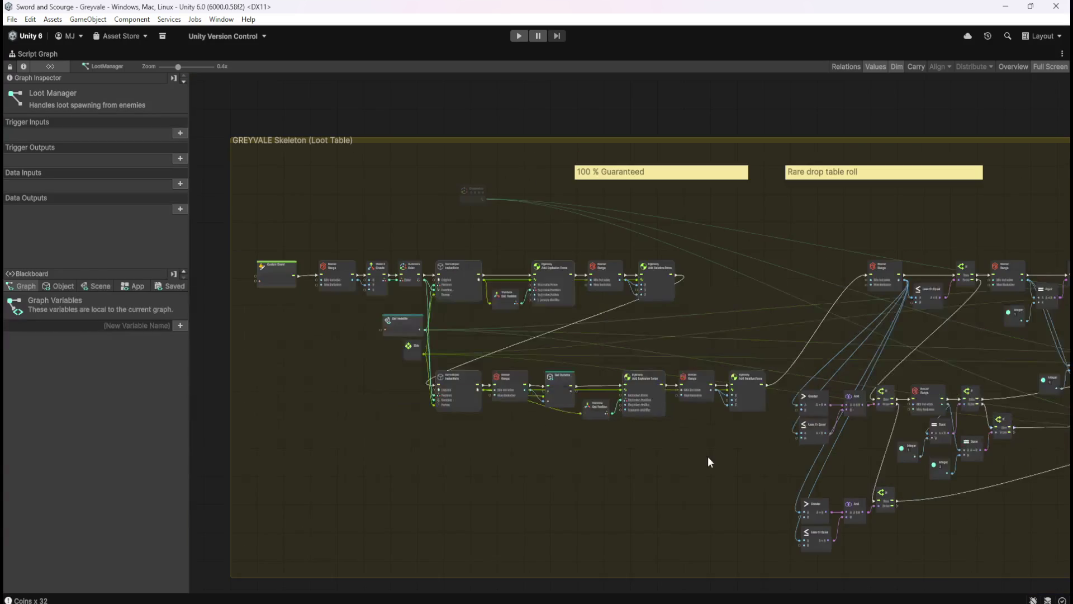
{"action": "scroll", "coordinate": [632, 472], "scroll_direction": "up", "scroll_amount": 4}
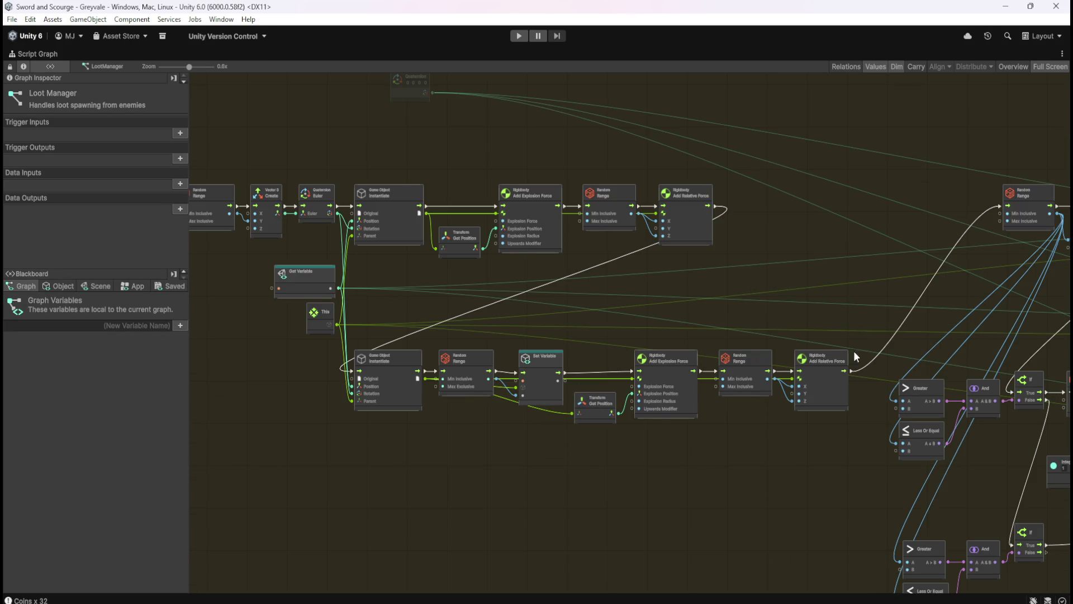
{"action": "mouse_move", "coordinate": [856, 424]}
{"action": "left_mouse_down"}
{"action": "mouse_move", "coordinate": [676, 351]}
{"action": "mouse_move", "coordinate": [464, 300]}
{"action": "mouse_move", "coordinate": [334, 231]}
{"action": "mouse_move", "coordinate": [326, 214]}
{"action": "mouse_move", "coordinate": [346, 173]}
{"action": "left_mouse_up"}
Select the new group around the Bone Stack and Coin Stack chains for editing
{"action": "left_click", "coordinate": [492, 427]}
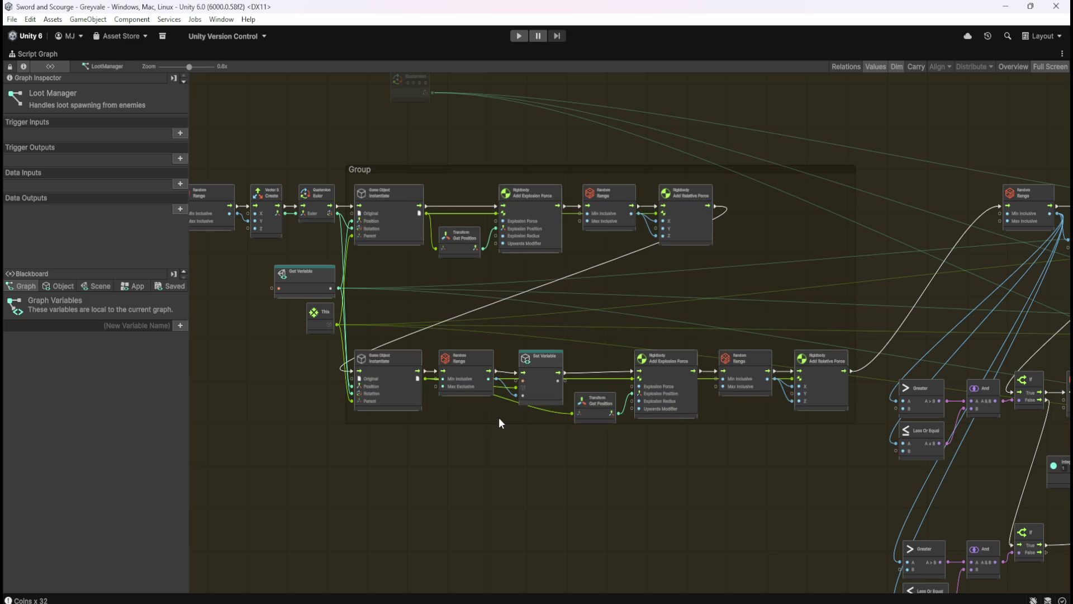
{"action": "left_click", "coordinate": [593, 170]}
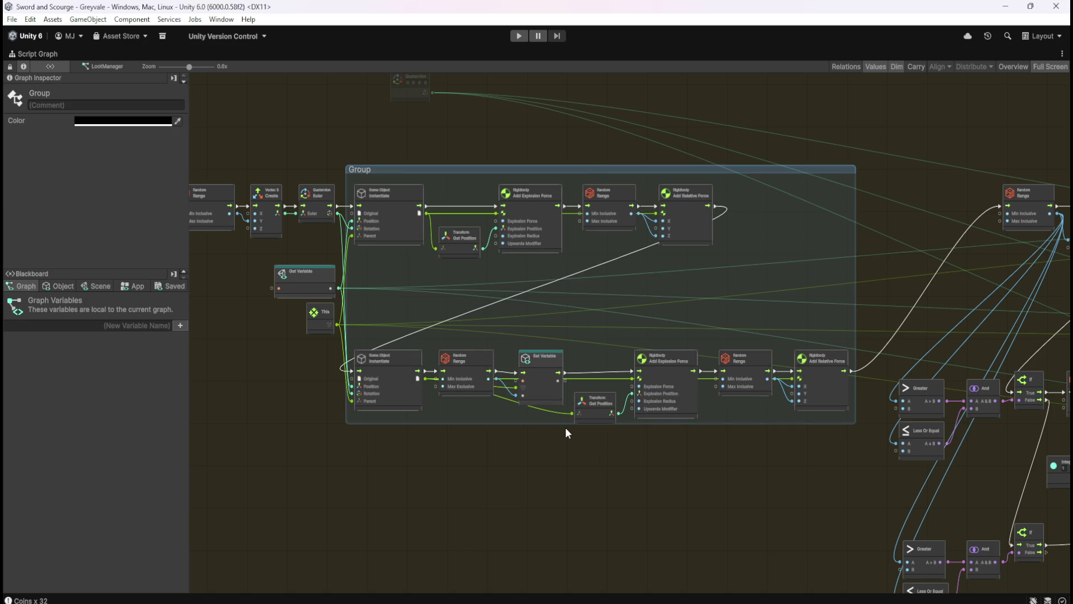
{"action": "scroll", "coordinate": [562, 428], "scroll_direction": "up", "scroll_amount": 1}
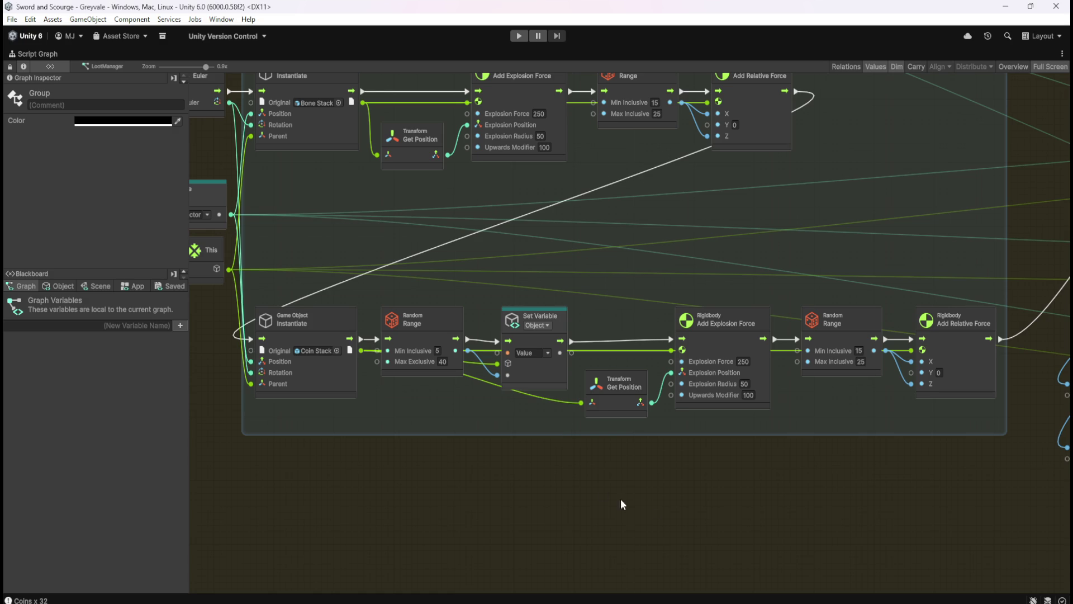
{"action": "scroll", "coordinate": [653, 515], "scroll_direction": "down", "scroll_amount": 2}
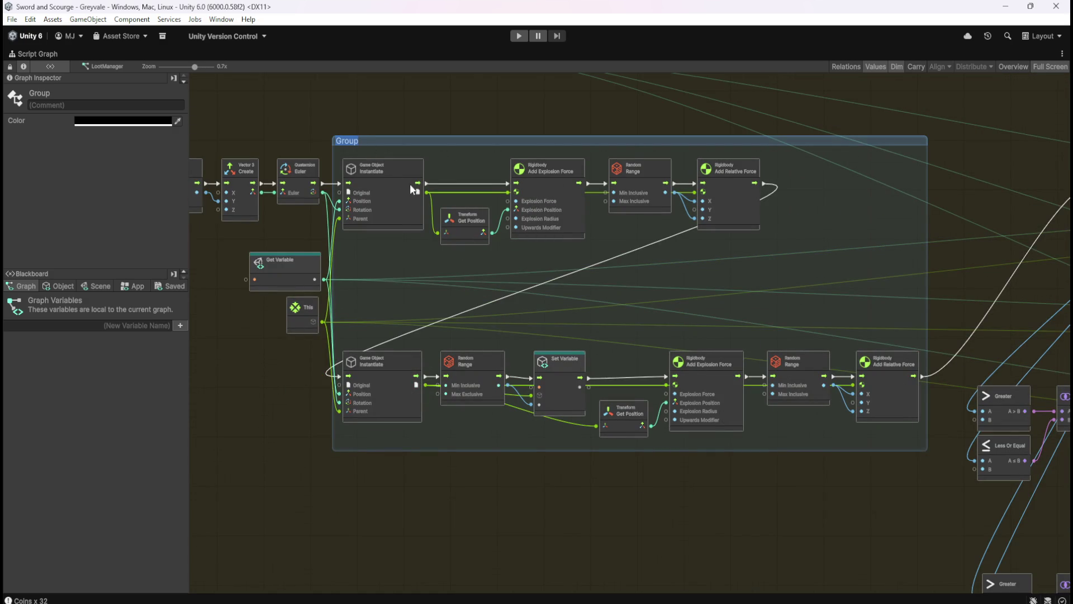
Rename the group to 'Primary Loot'
{"action": "scroll", "coordinate": [598, 349], "scroll_direction": "down", "scroll_amount": 2}
{"action": "scroll", "coordinate": [460, 204], "scroll_direction": "up", "scroll_amount": 4}
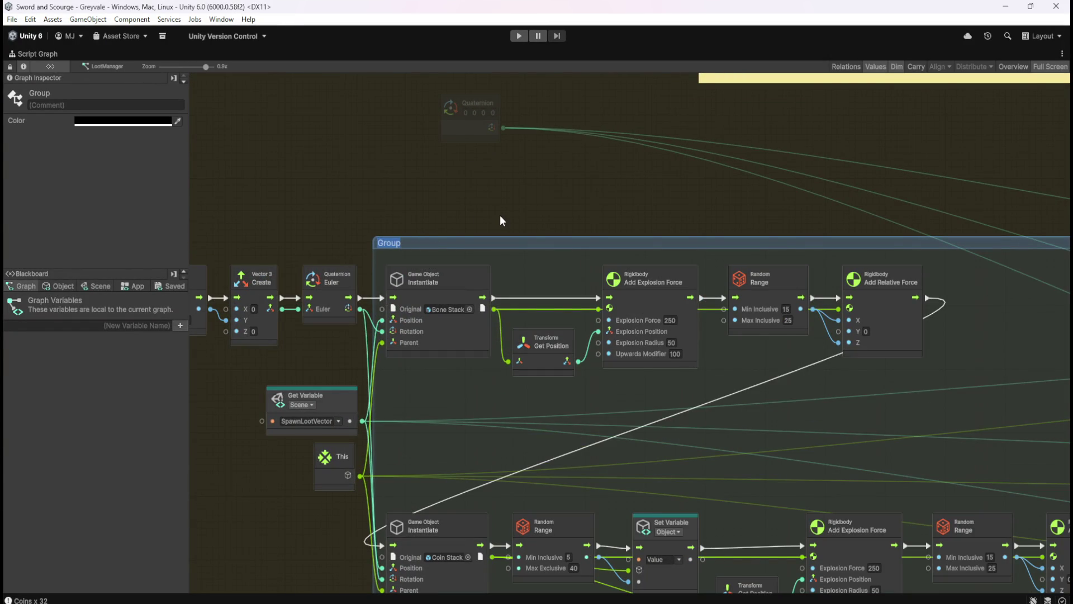
{"action": "type", "text": "Primary Loot"}
{"action": "left_click", "coordinate": [499, 220]}
{"action": "left_click", "coordinate": [531, 246]}
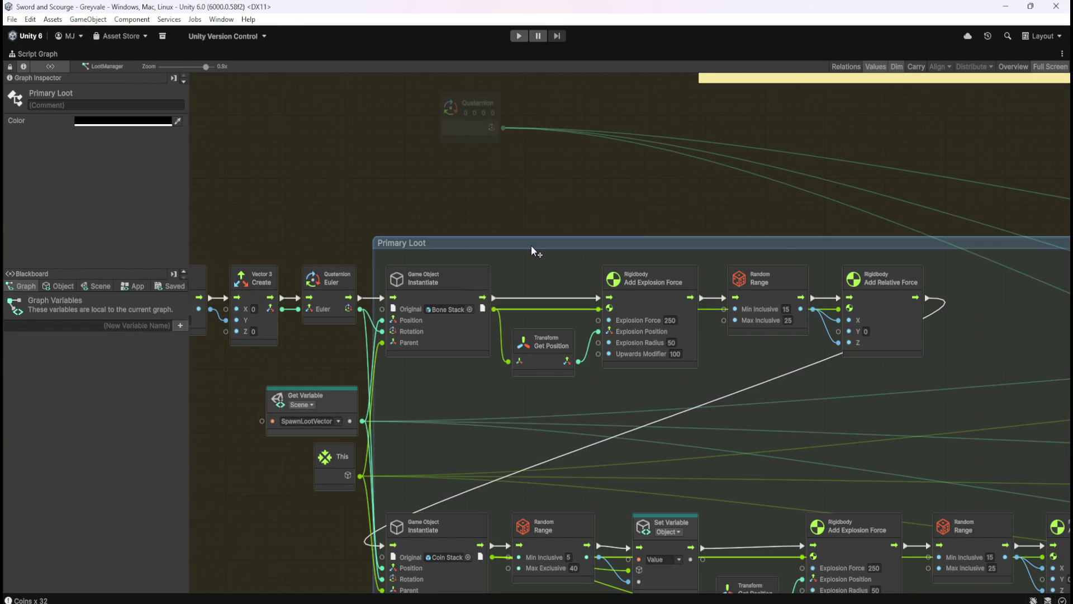
Set the Primary Loot group colour to bright green
{"action": "left_click", "coordinate": [123, 121]}
{"action": "left_click", "coordinate": [162, 166]}
{"action": "left_click_drag", "start_coordinate": [180, 201], "coordinate": [221, 178]}
{"action": "left_click", "coordinate": [321, 160]}
{"action": "scroll", "coordinate": [405, 195], "scroll_direction": "down", "scroll_amount": 6}
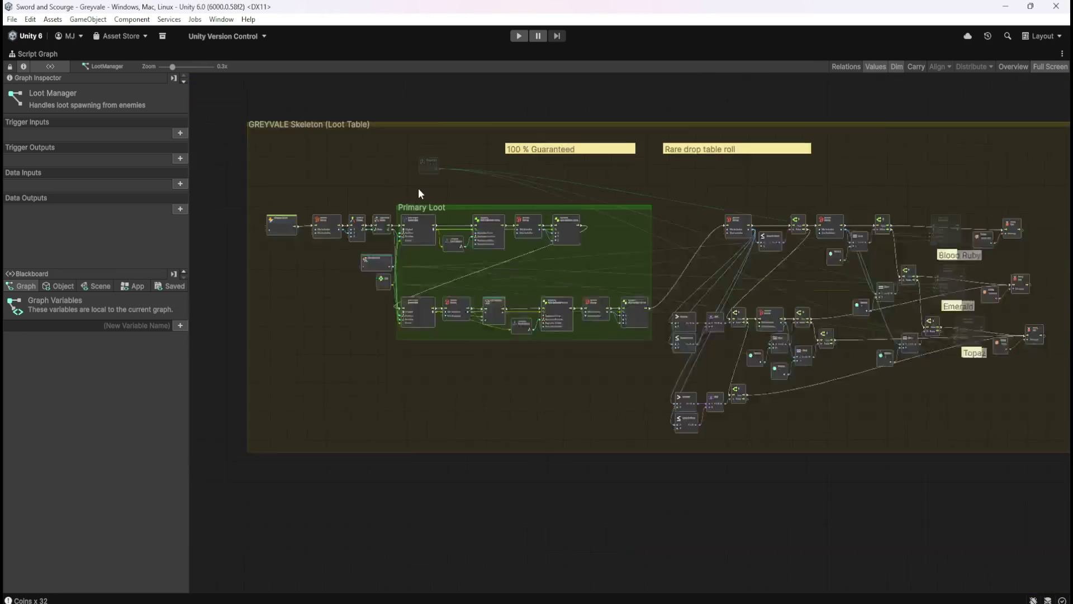
{"action": "scroll", "coordinate": [609, 187], "scroll_direction": "up", "scroll_amount": 3}
Pan and zoom the graph to bring the rare drop table nodes into view
{"action": "mouse_move", "coordinate": [743, 331]}
{"action": "left_mouse_down"}
{"action": "mouse_move", "coordinate": [687, 271]}
{"action": "mouse_move", "coordinate": [635, 243]}
{"action": "mouse_move", "coordinate": [570, 256]}
{"action": "left_mouse_up"}
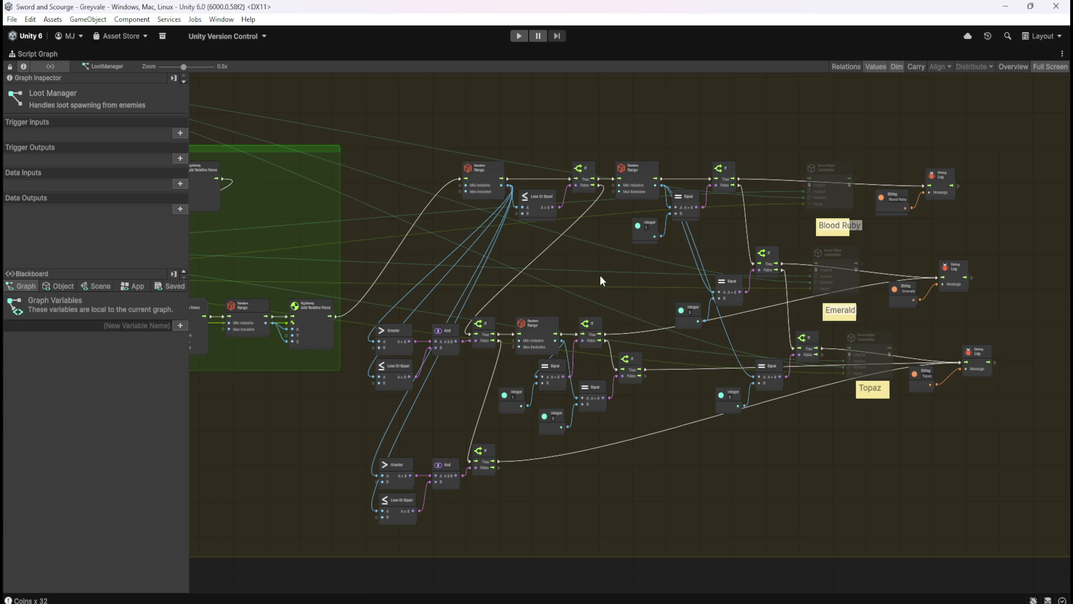
{"action": "scroll", "coordinate": [736, 133], "scroll_direction": "up", "scroll_amount": 4}
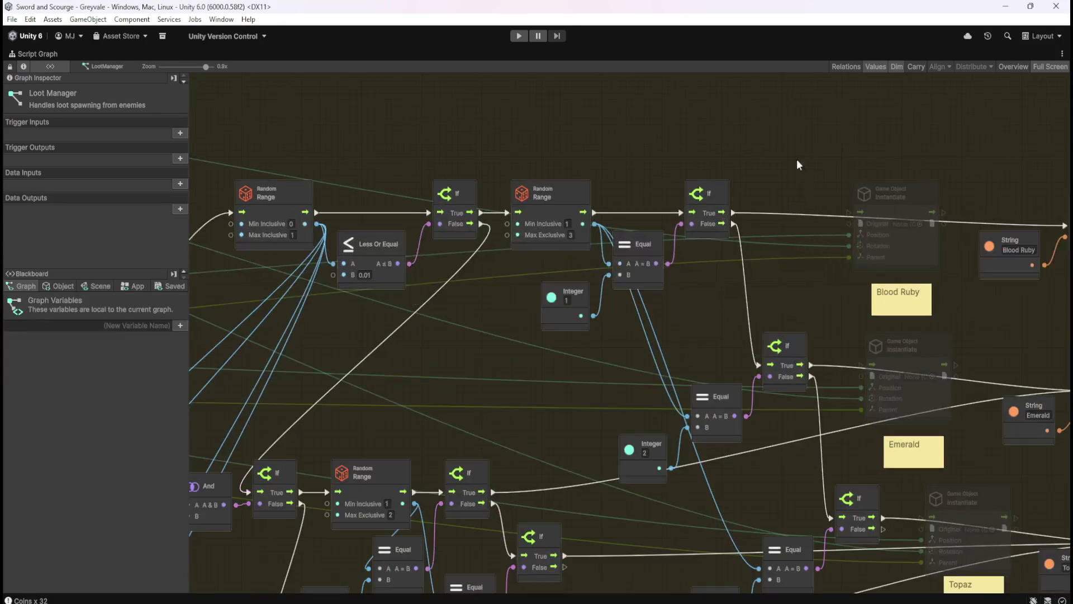
{"action": "scroll", "coordinate": [852, 252], "scroll_direction": "down", "scroll_amount": 5}
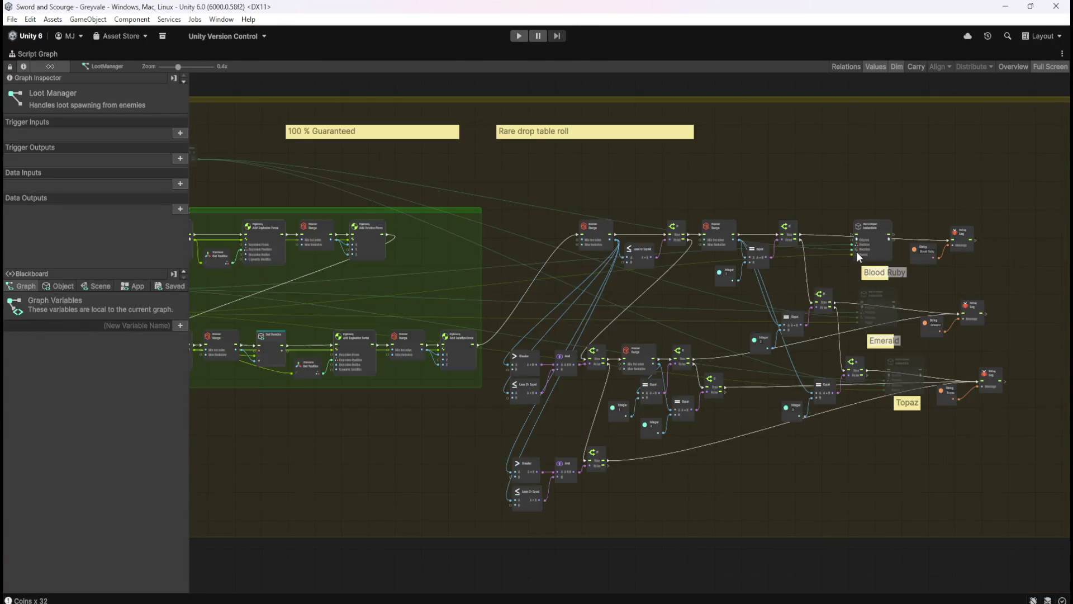
{"action": "scroll", "coordinate": [913, 264], "scroll_direction": "down", "scroll_amount": 3}
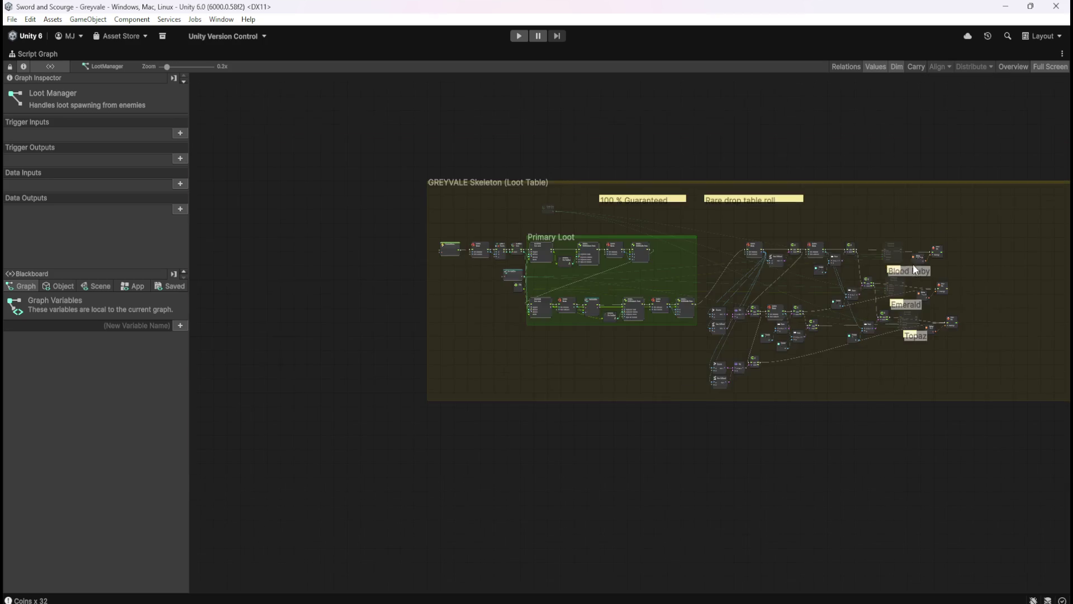
{"action": "scroll", "coordinate": [605, 256], "scroll_direction": "up", "scroll_amount": 3}
{"action": "scroll", "coordinate": [606, 257], "scroll_direction": "up", "scroll_amount": 2}
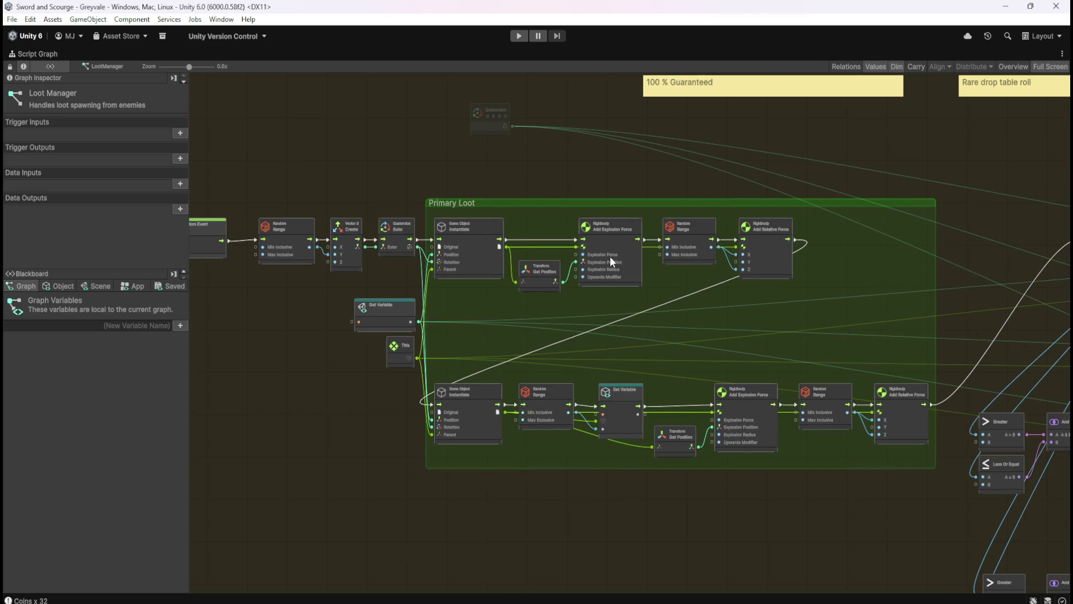
{"action": "scroll", "coordinate": [609, 256], "scroll_direction": "up", "scroll_amount": 1}
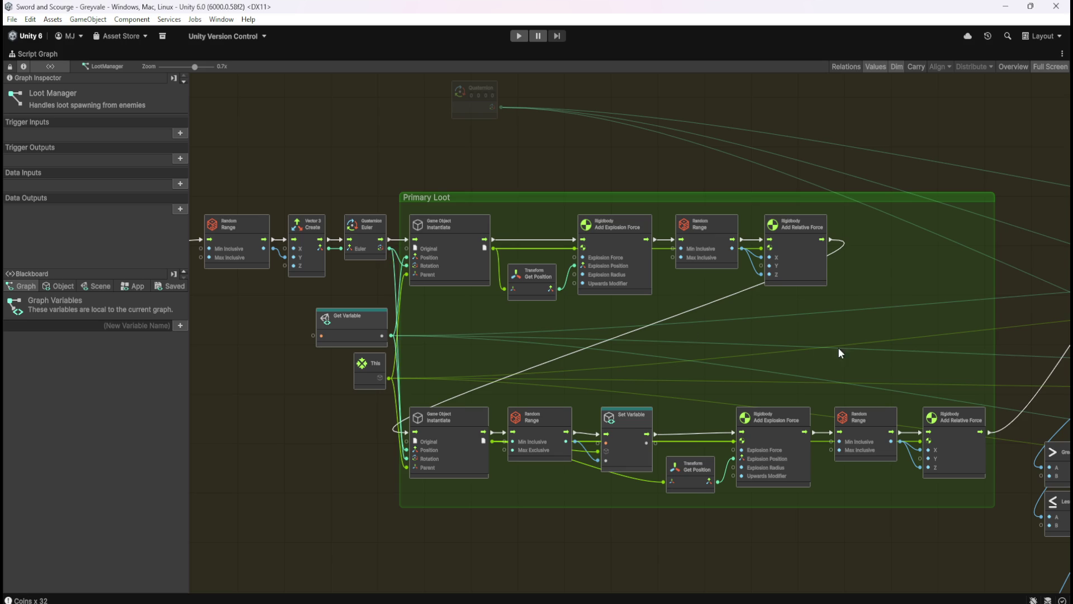
Move the Blood Ruby link to Parent and remove the Emerald and Topaz Rotation links
{"action": "scroll", "coordinate": [820, 350], "scroll_direction": "right", "scroll_amount": 10}
{"action": "left_click_drag", "start_coordinate": [857, 319], "coordinate": [412, 275]}
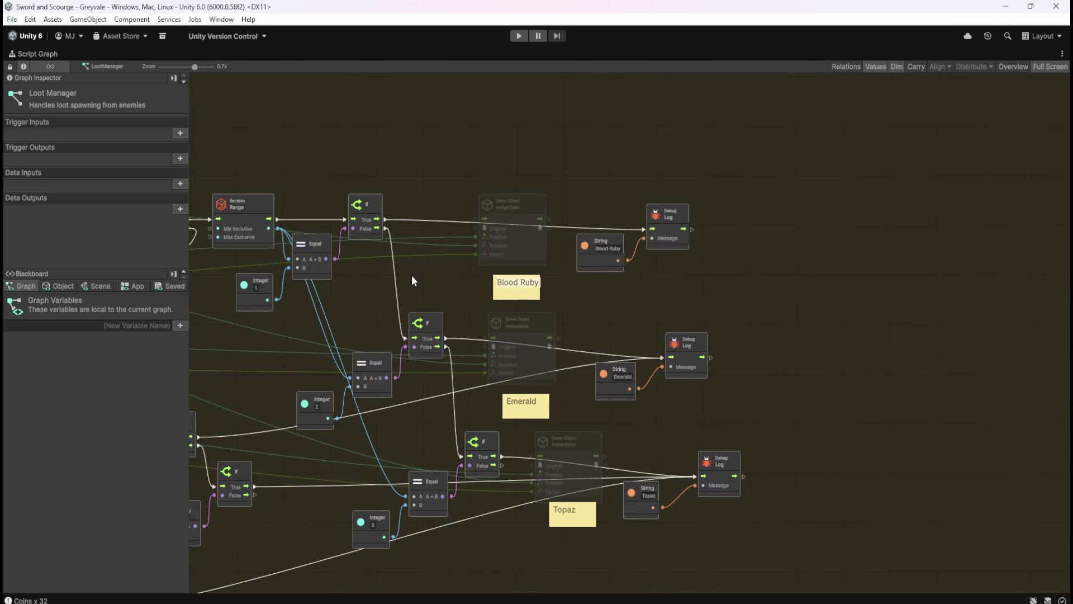
{"action": "left_click_drag", "start_coordinate": [474, 246], "coordinate": [474, 254]}
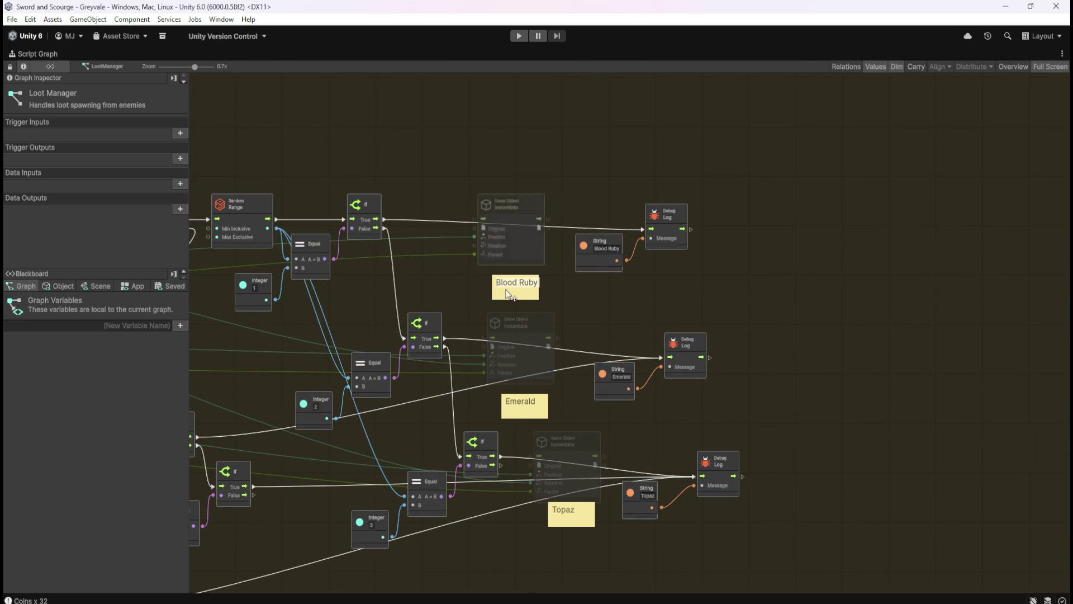
{"action": "right_click", "coordinate": [485, 363]}
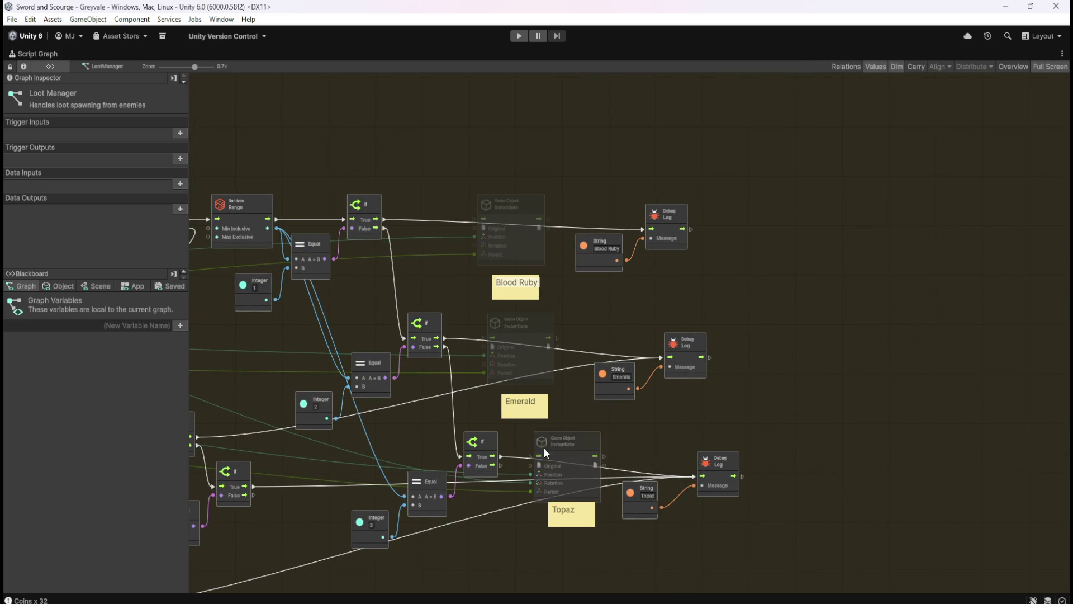
{"action": "right_click", "coordinate": [532, 484]}
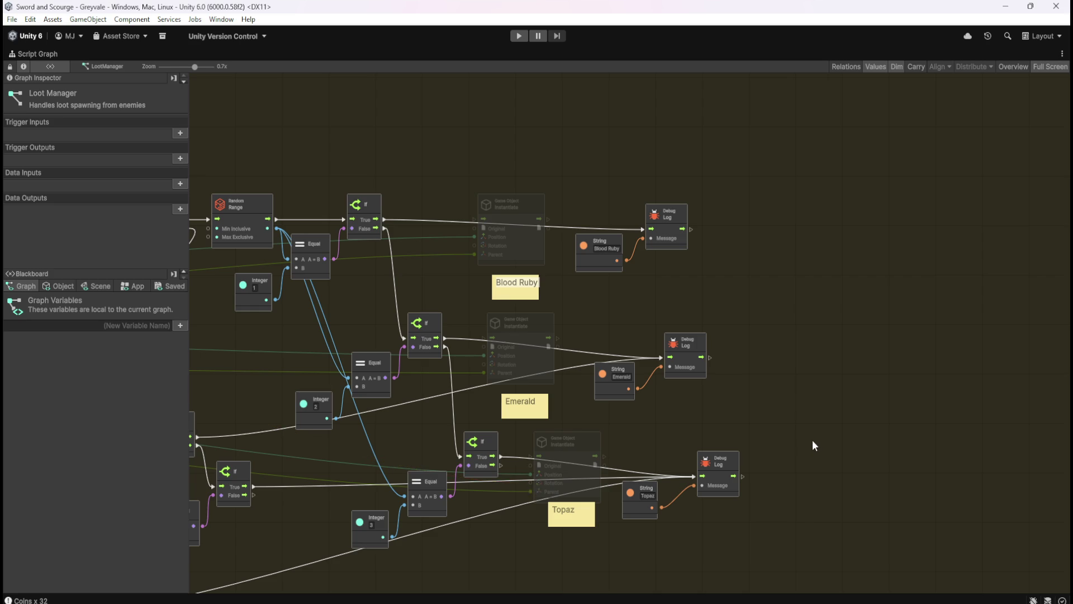
Delete the unused Quaternion node and the '100 % Guaranteed' sticky note
{"action": "scroll", "coordinate": [804, 442], "scroll_direction": "down", "scroll_amount": 10}
{"action": "scroll", "coordinate": [374, 341], "scroll_direction": "up", "scroll_amount": 8}
{"action": "scroll", "coordinate": [335, 333], "scroll_direction": "up", "scroll_amount": 3}
{"action": "left_click_drag", "start_coordinate": [323, 333], "coordinate": [522, 316]}
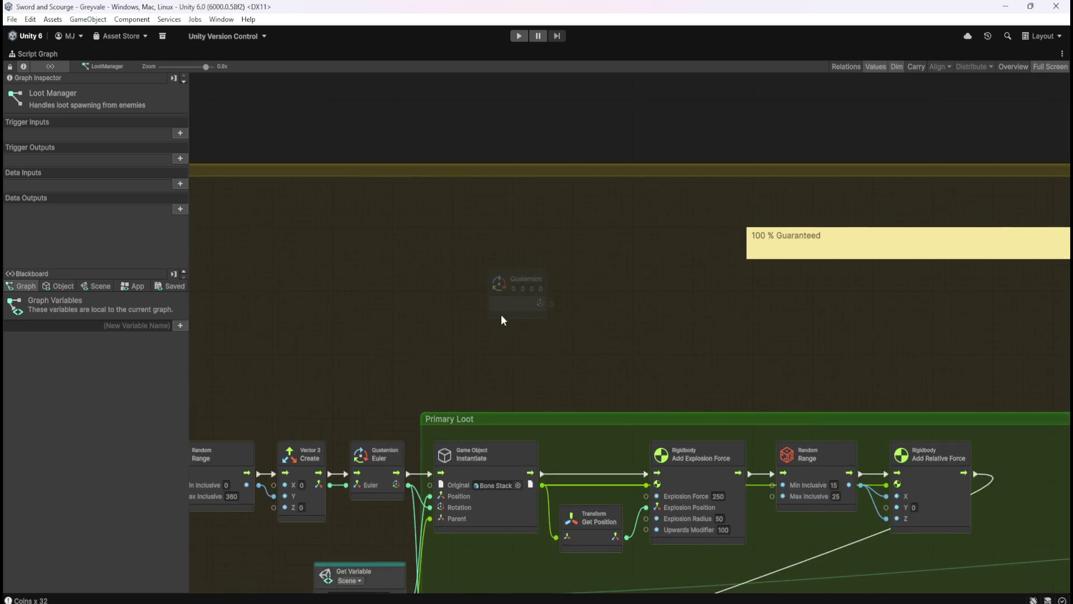
{"action": "scroll", "coordinate": [520, 313], "scroll_direction": "up", "scroll_amount": 1}
{"action": "left_click", "coordinate": [517, 305]}
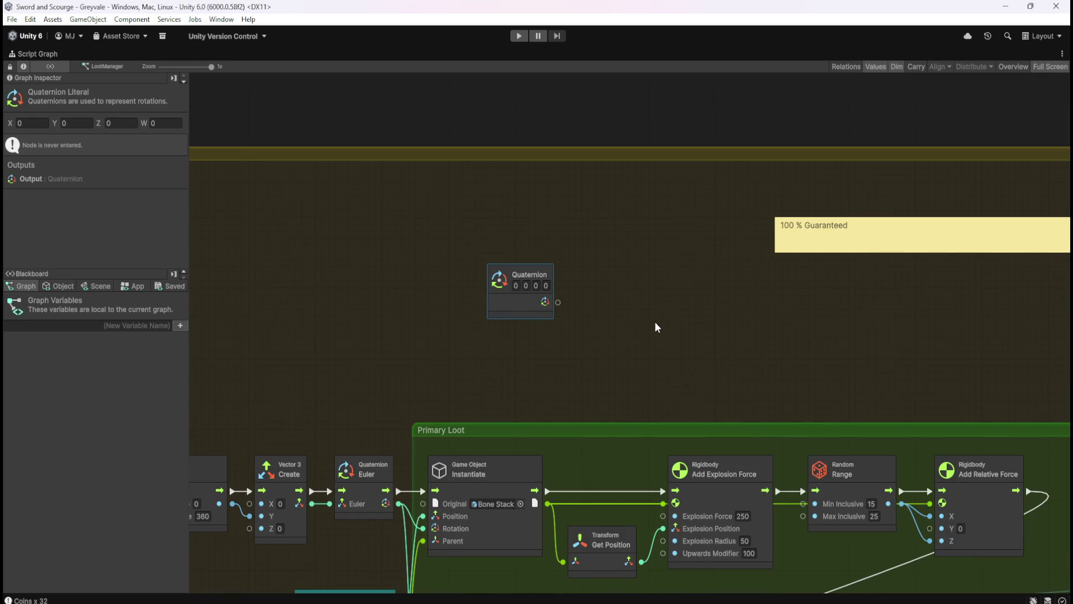
{"action": "key", "text": "Delete"}
{"action": "scroll", "coordinate": [633, 324], "scroll_direction": "down", "scroll_amount": 4}
{"action": "scroll", "coordinate": [922, 313], "scroll_direction": "up", "scroll_amount": 2}
{"action": "left_click", "coordinate": [854, 260]}
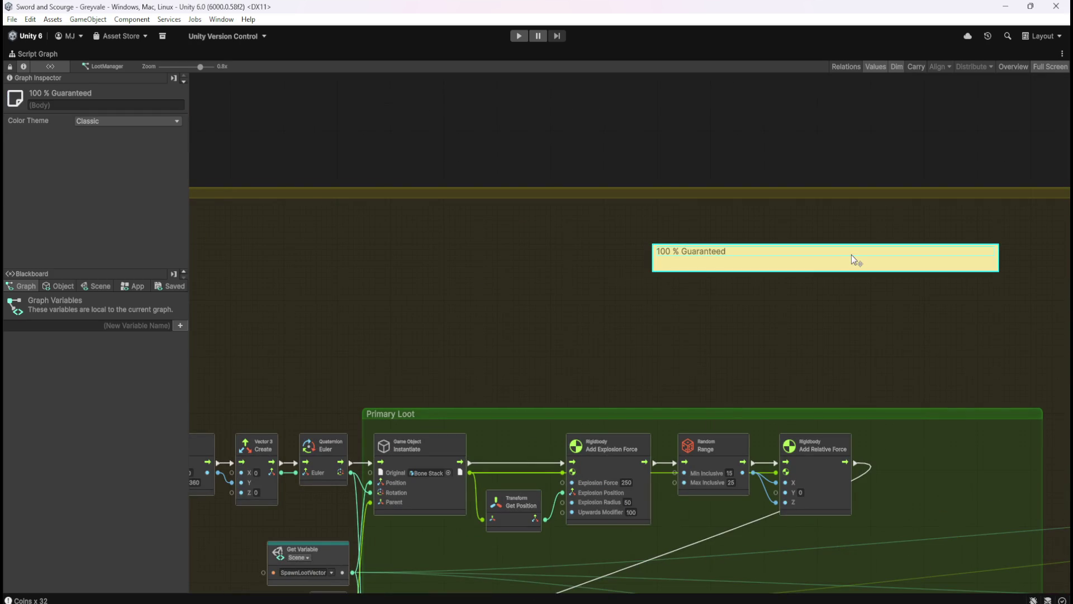
{"action": "key", "text": "Delete"}
Wire the Euler rotation output into the Blood Ruby Instantiate node's Rotation input
{"action": "scroll", "coordinate": [806, 302], "scroll_direction": "down", "scroll_amount": 1}
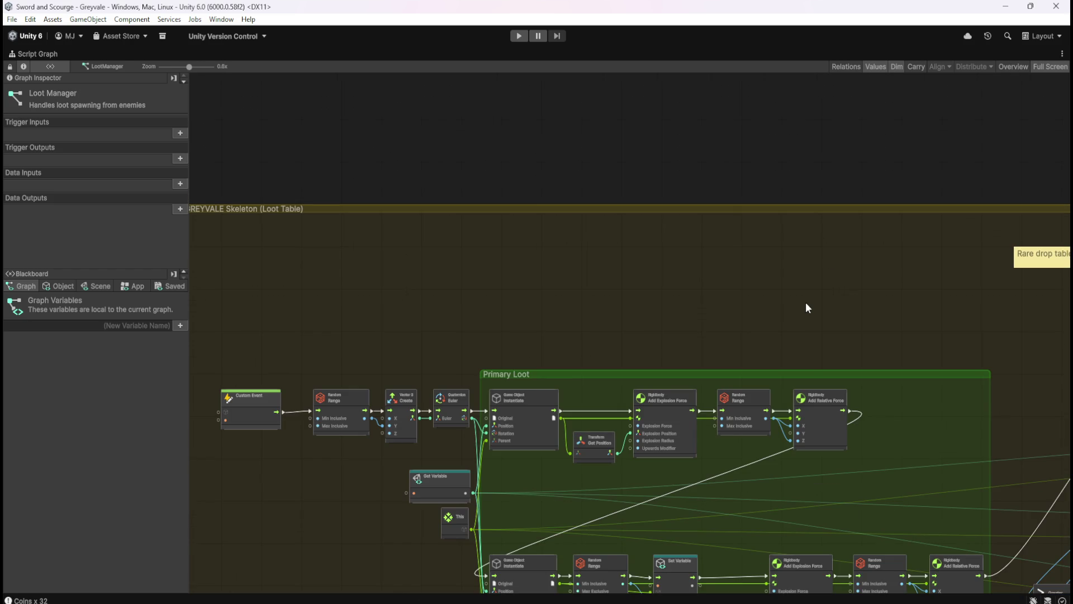
{"action": "scroll", "coordinate": [471, 437], "scroll_direction": "up", "scroll_amount": 3}
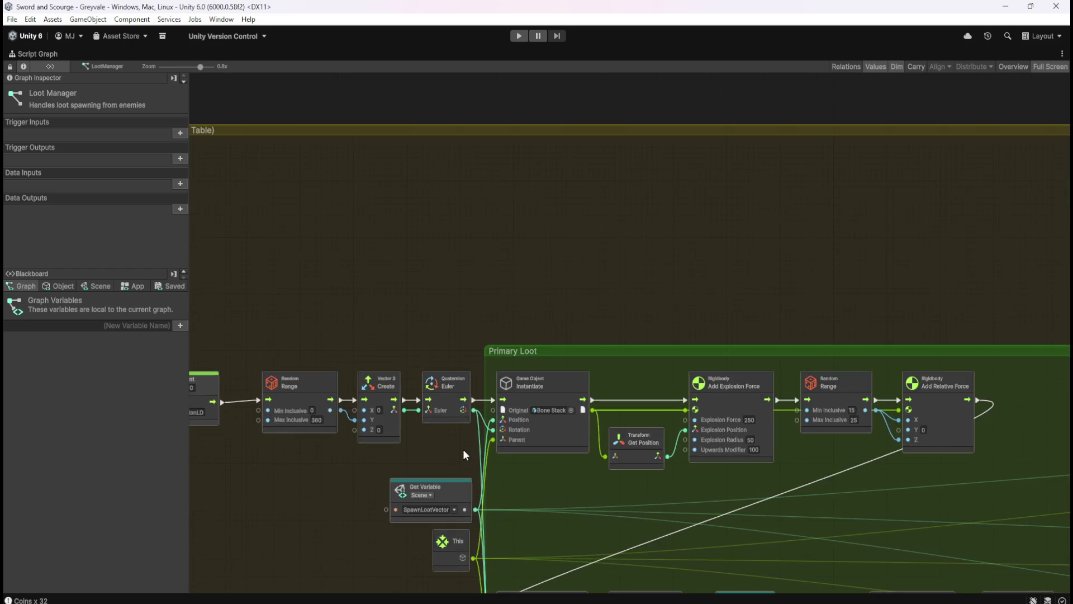
{"action": "left_click_drag", "start_coordinate": [435, 350], "coordinate": [435, 352]}
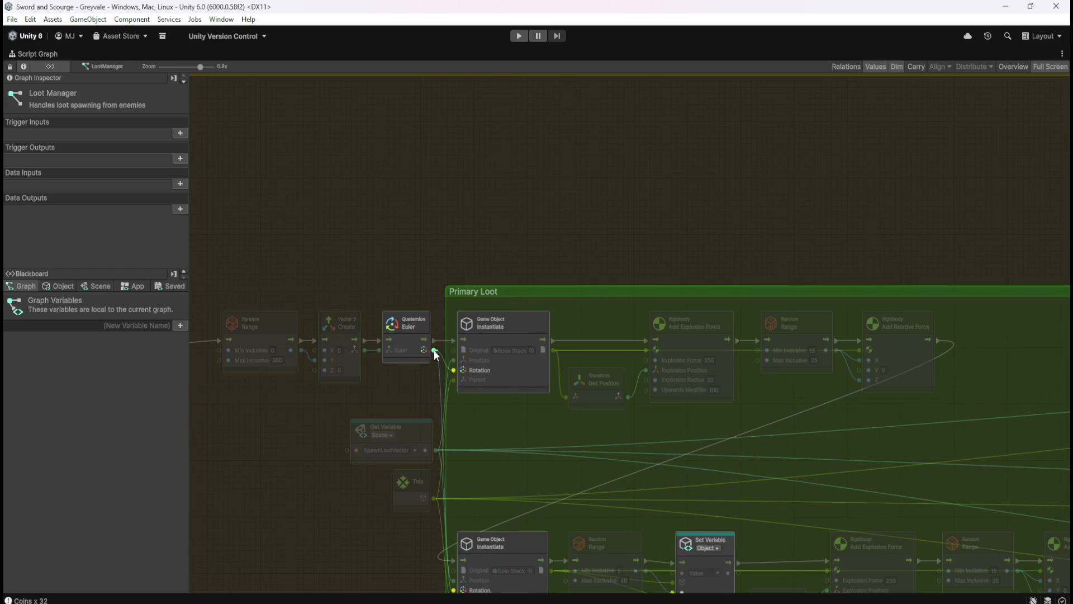
{"action": "mouse_move", "coordinate": [499, 378]}
{"action": "left_mouse_down"}
{"action": "mouse_move", "coordinate": [527, 421]}
{"action": "mouse_move", "coordinate": [985, 413]}
{"action": "mouse_move", "coordinate": [855, 398]}
{"action": "left_mouse_up"}
{"action": "mouse_move", "coordinate": [486, 396]}
{"action": "left_mouse_down"}
{"action": "mouse_move", "coordinate": [431, 425]}
{"action": "mouse_move", "coordinate": [441, 364]}
{"action": "mouse_move", "coordinate": [453, 369]}
{"action": "left_mouse_up"}
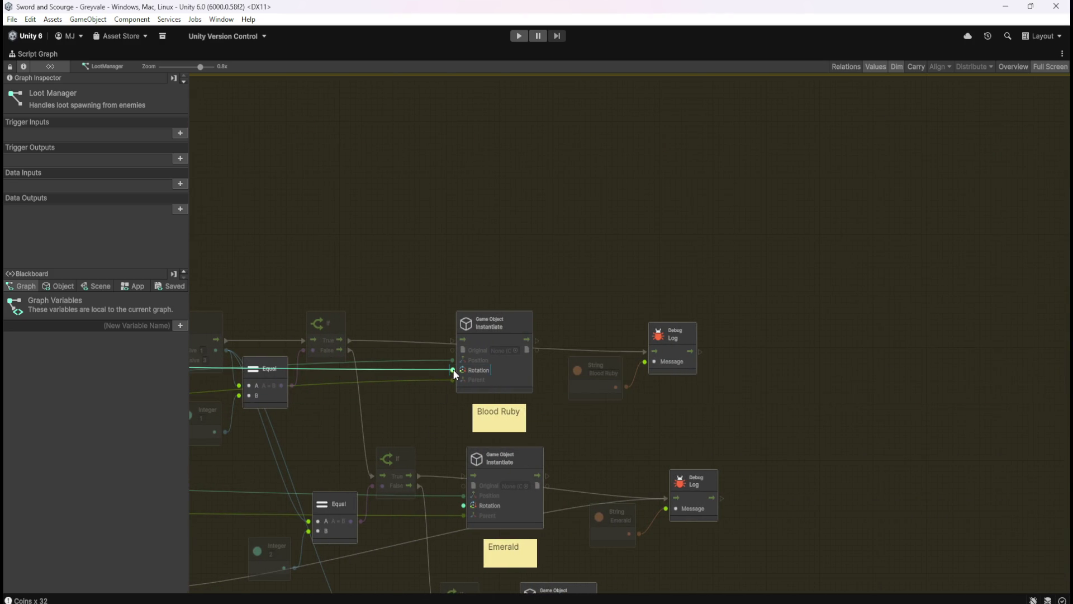
{"action": "scroll", "coordinate": [844, 396], "scroll_direction": "down", "scroll_amount": 5}
{"action": "scroll", "coordinate": [356, 388], "scroll_direction": "down", "scroll_amount": 1}
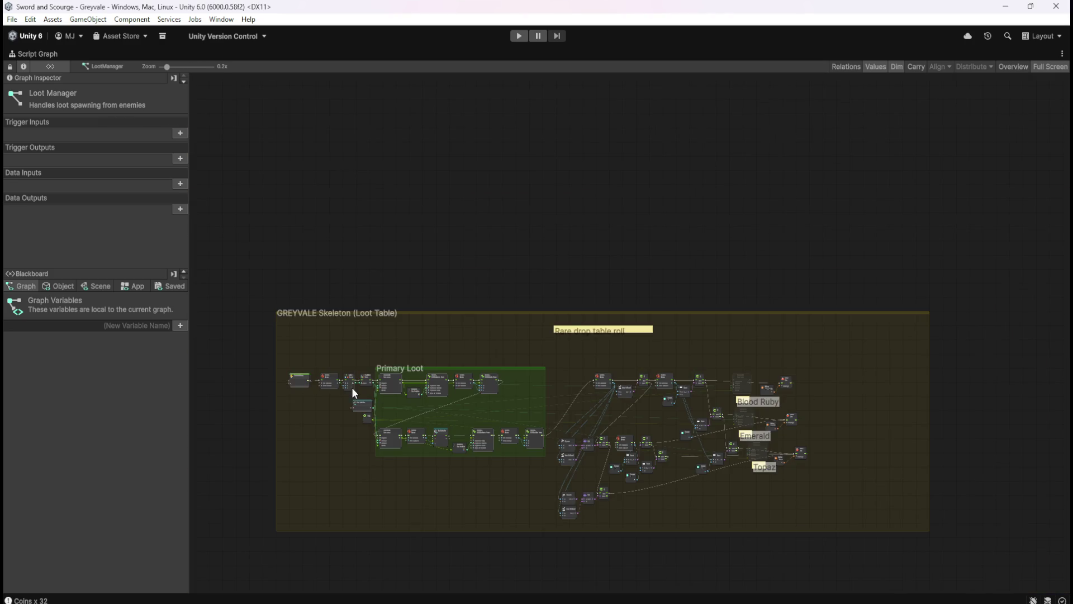
Connect the Euler rotation to the Emerald and Topaz Instantiate Rotation inputs
{"action": "scroll", "coordinate": [363, 391], "scroll_direction": "up", "scroll_amount": 6}
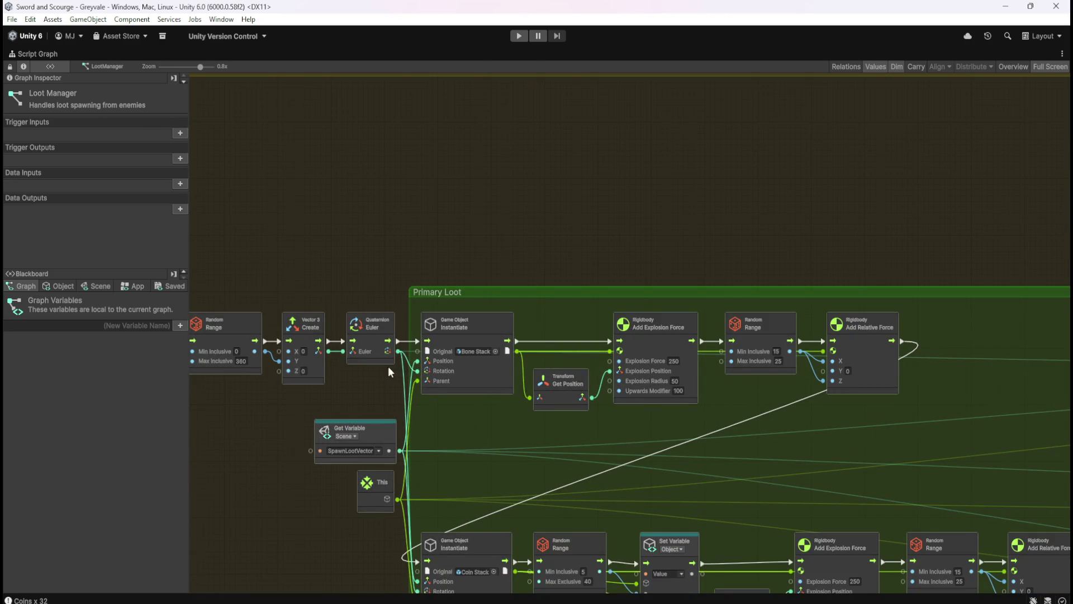
{"action": "mouse_move", "coordinate": [398, 351]}
{"action": "left_mouse_down"}
{"action": "mouse_move", "coordinate": [1026, 477]}
{"action": "mouse_move", "coordinate": [427, 472]}
{"action": "mouse_move", "coordinate": [654, 449]}
{"action": "mouse_move", "coordinate": [553, 476]}
{"action": "mouse_move", "coordinate": [522, 377]}
{"action": "mouse_move", "coordinate": [538, 368]}
{"action": "left_mouse_up"}
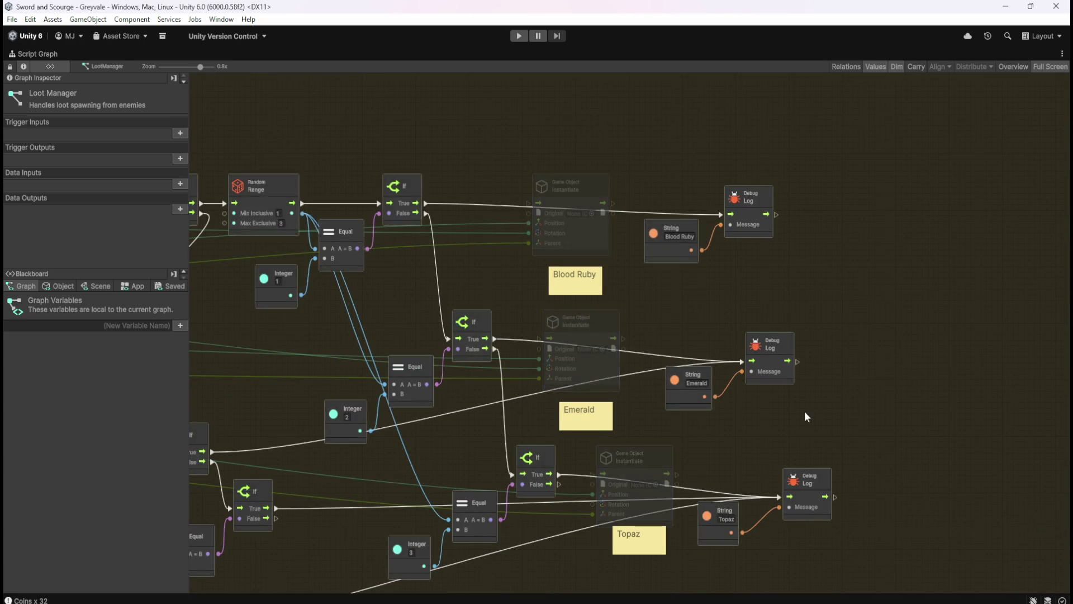
{"action": "scroll", "coordinate": [827, 413], "scroll_direction": "down", "scroll_amount": 6}
{"action": "scroll", "coordinate": [408, 380], "scroll_direction": "up", "scroll_amount": 6}
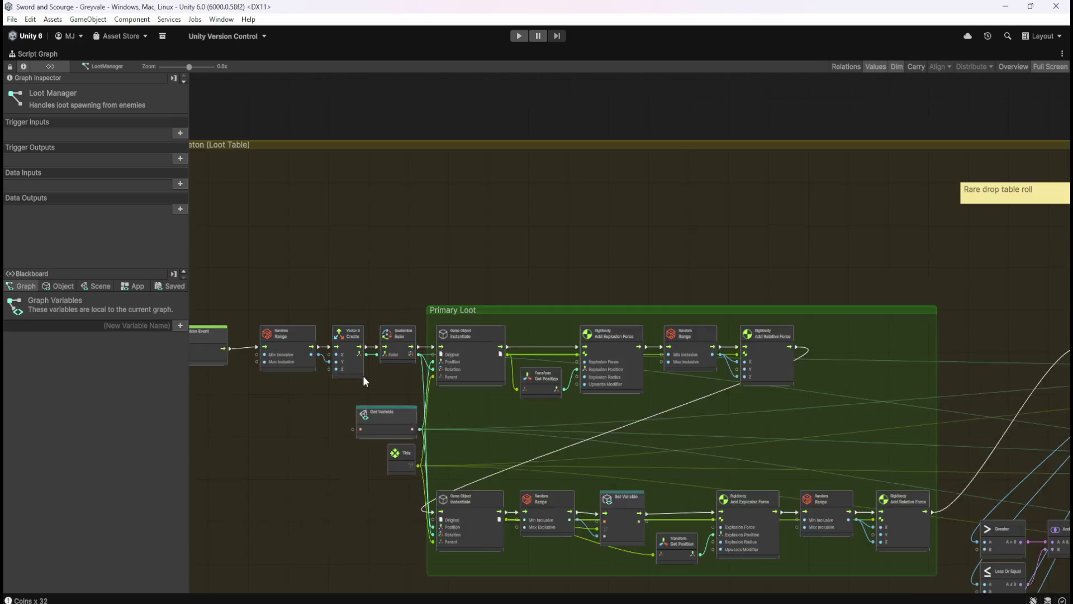
{"action": "mouse_move", "coordinate": [454, 340]}
{"action": "left_mouse_down"}
{"action": "mouse_move", "coordinate": [1010, 507]}
{"action": "mouse_move", "coordinate": [598, 507]}
{"action": "mouse_move", "coordinate": [895, 576]}
{"action": "mouse_move", "coordinate": [688, 438]}
{"action": "mouse_move", "coordinate": [718, 428]}
{"action": "left_mouse_up"}
Widen the Primary Loot group left and upward to enclose the rotation nodes
{"action": "scroll", "coordinate": [869, 393], "scroll_direction": "down", "scroll_amount": 4}
{"action": "scroll", "coordinate": [872, 391], "scroll_direction": "down", "scroll_amount": 3}
{"action": "left_click_drag", "start_coordinate": [458, 456], "coordinate": [684, 454]}
{"action": "scroll", "coordinate": [674, 423], "scroll_direction": "up", "scroll_amount": 3}
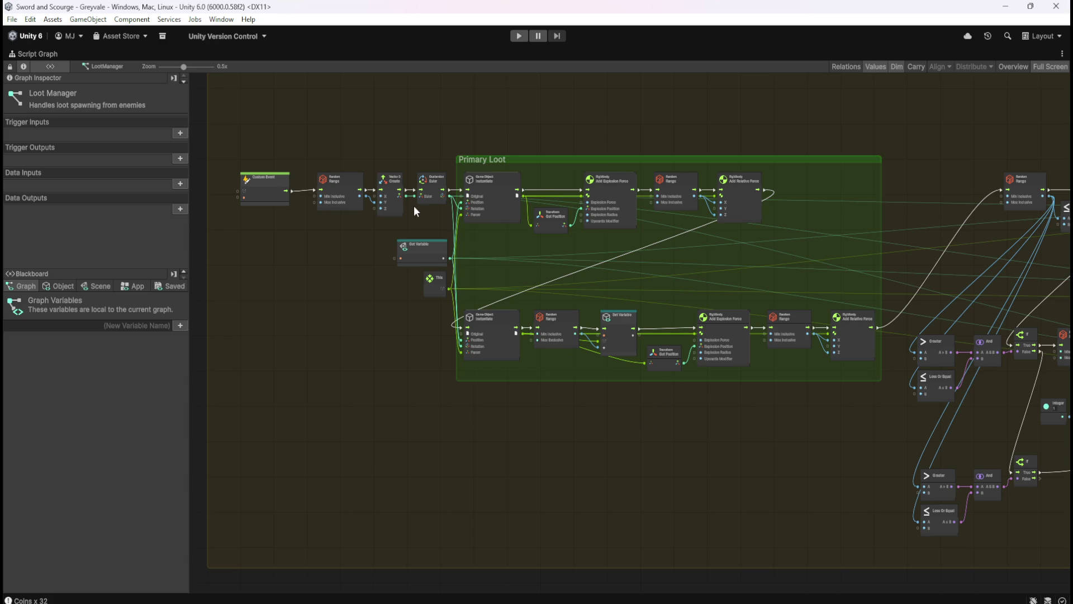
{"action": "scroll", "coordinate": [414, 208], "scroll_direction": "up", "scroll_amount": 2}
{"action": "scroll", "coordinate": [389, 214], "scroll_direction": "up", "scroll_amount": 2}
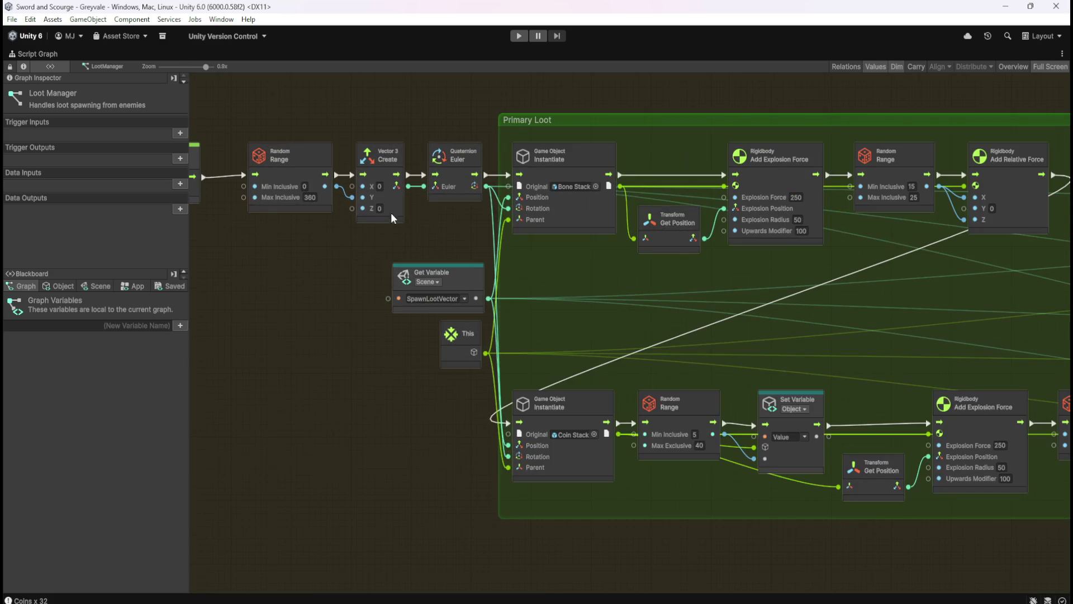
{"action": "left_click_drag", "start_coordinate": [445, 223], "coordinate": [571, 311]}
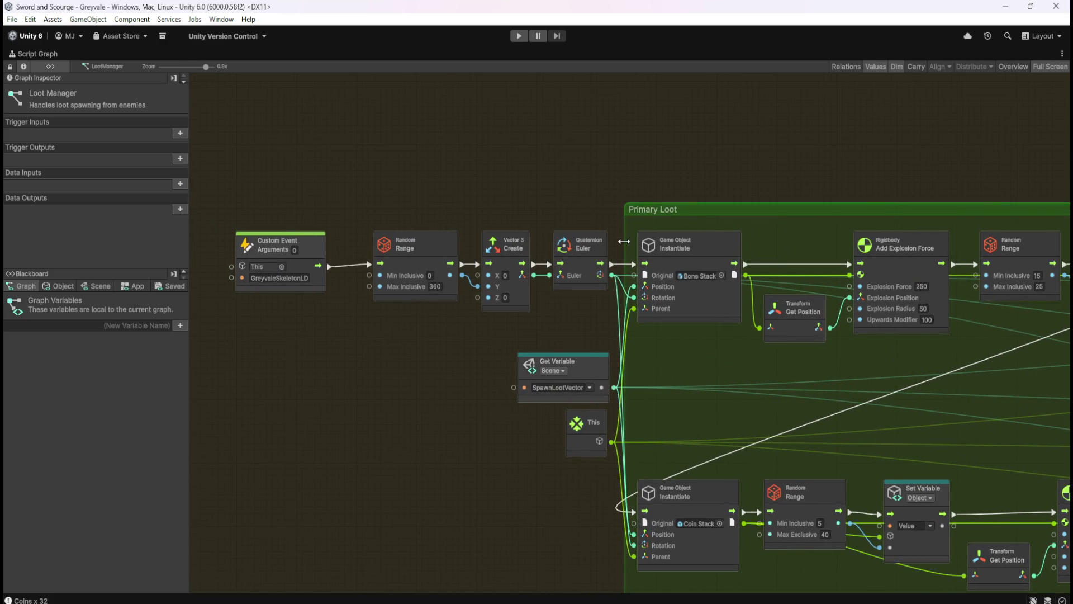
{"action": "left_click_drag", "start_coordinate": [624, 241], "coordinate": [358, 237]}
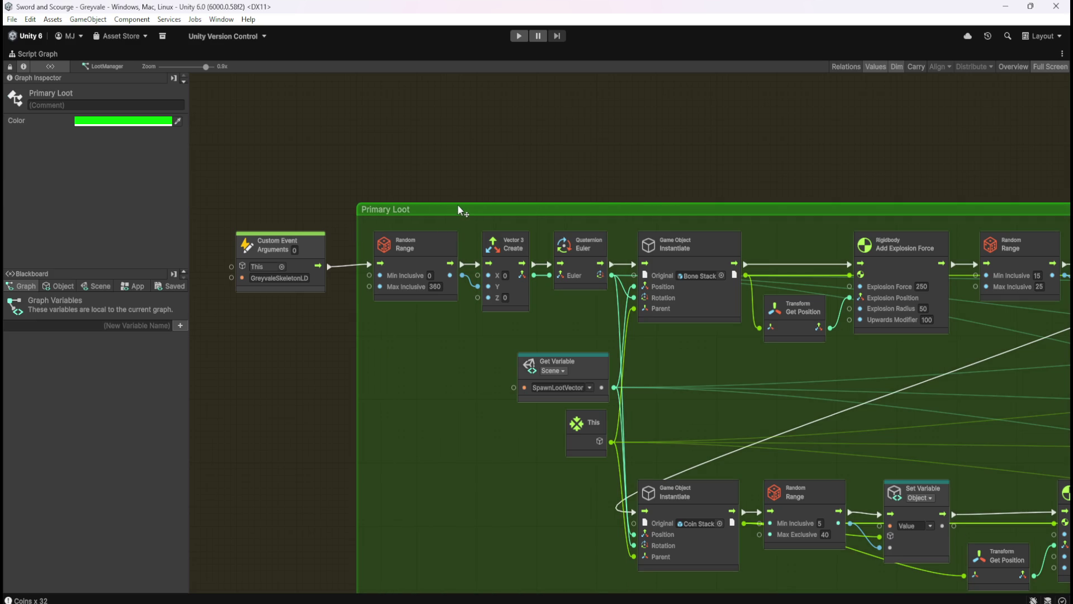
{"action": "left_click_drag", "start_coordinate": [460, 202], "coordinate": [464, 196]}
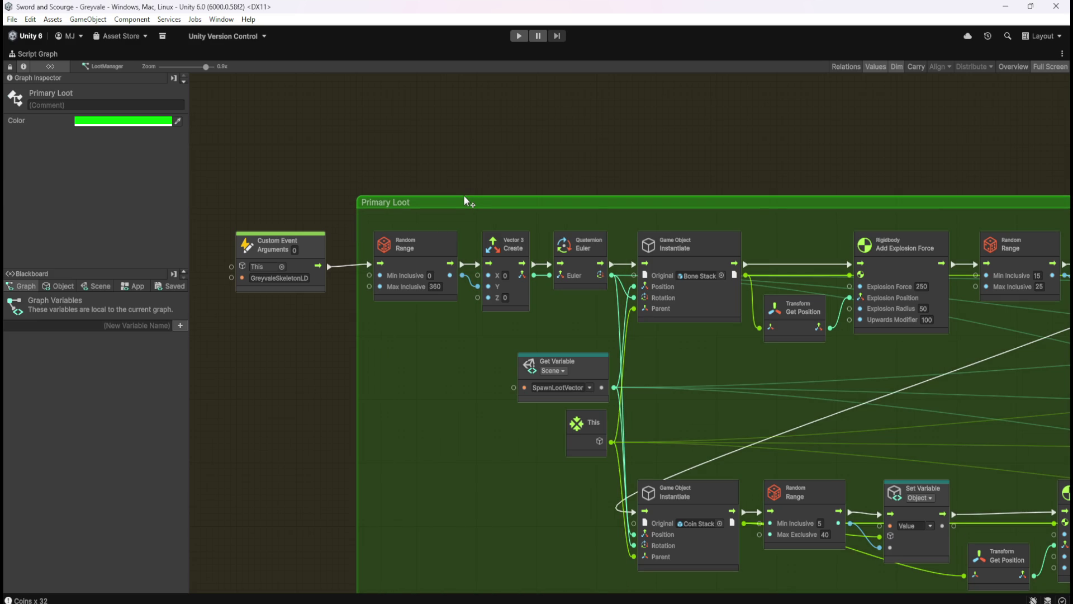
{"action": "scroll", "coordinate": [395, 277], "scroll_direction": "down", "scroll_amount": 4}
{"action": "scroll", "coordinate": [878, 432], "scroll_direction": "up", "scroll_amount": 2}
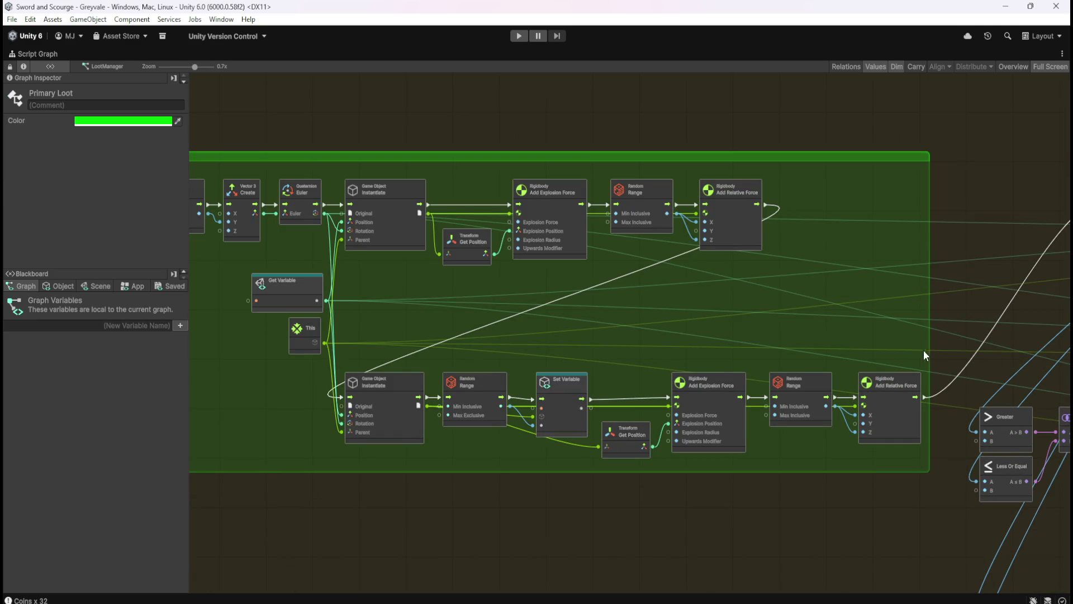
{"action": "scroll", "coordinate": [961, 333], "scroll_direction": "up", "scroll_amount": 2}
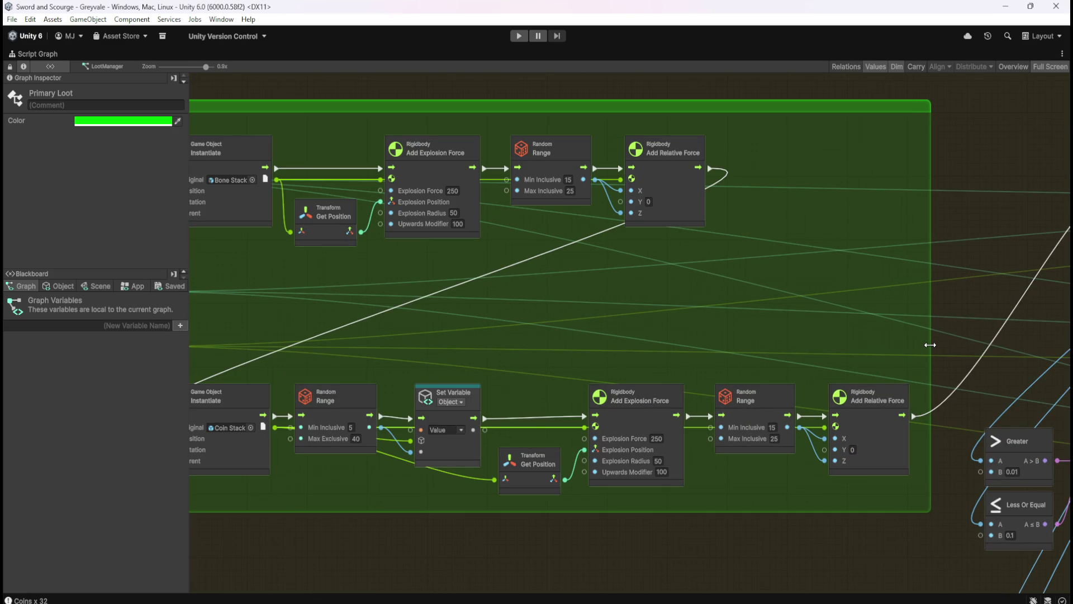
{"action": "left_click", "coordinate": [796, 324]}
Attempt moving the GREYVALE Skeleton group's top edge, then undo it
{"action": "scroll", "coordinate": [800, 324], "scroll_direction": "down", "scroll_amount": 4}
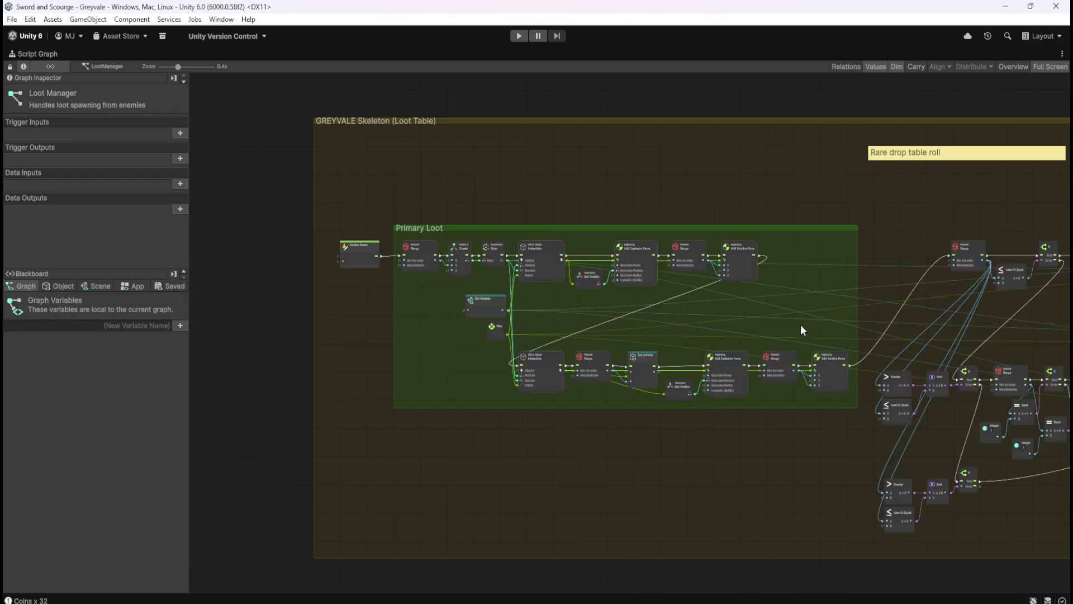
{"action": "scroll", "coordinate": [270, 385], "scroll_direction": "down", "scroll_amount": 1}
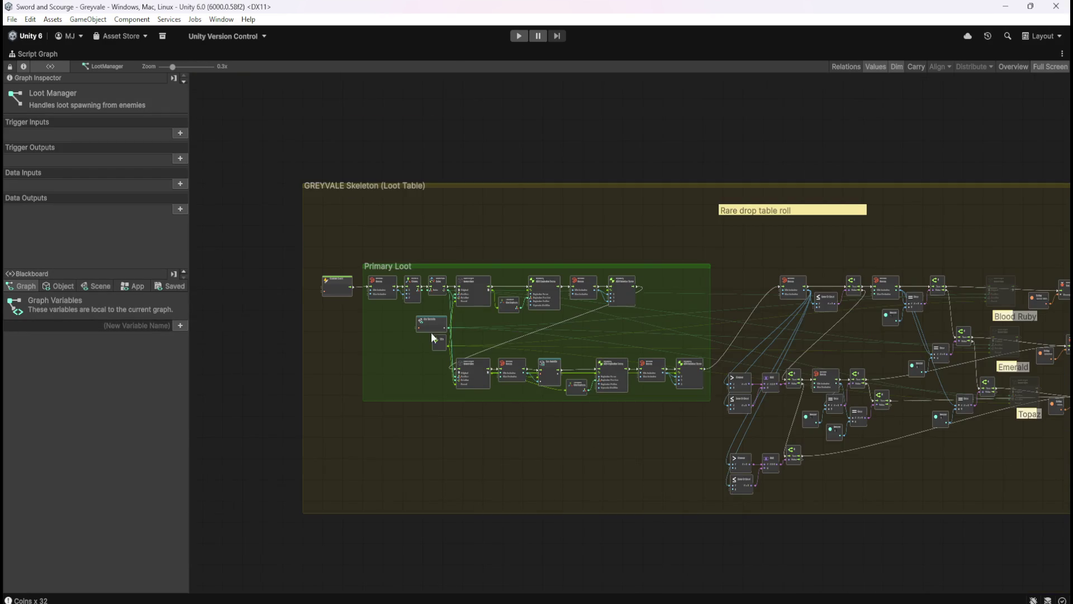
{"action": "scroll", "coordinate": [400, 358], "scroll_direction": "up", "scroll_amount": 1}
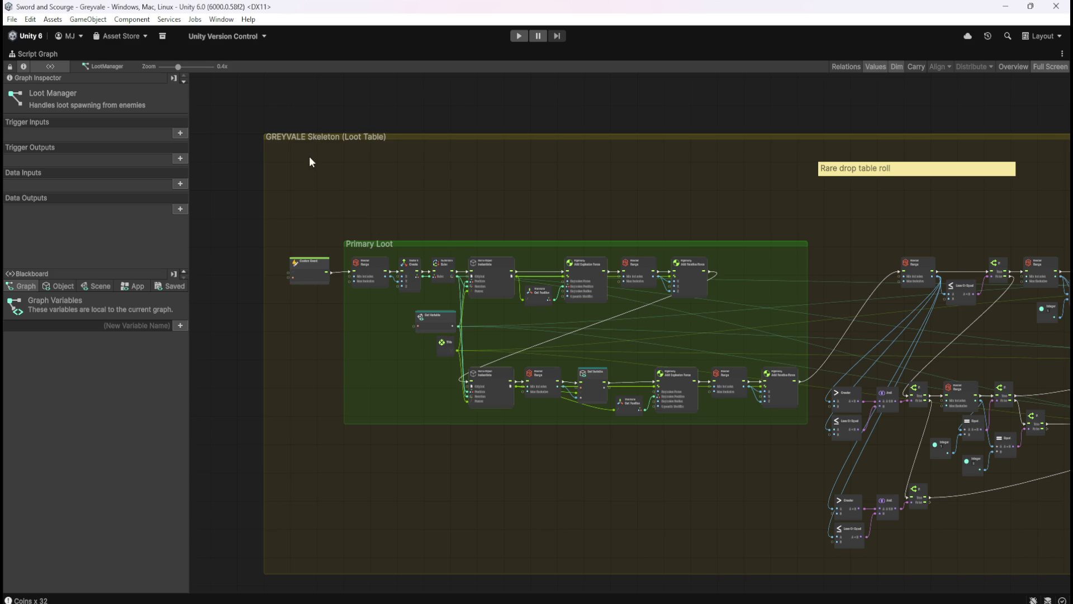
{"action": "scroll", "coordinate": [462, 132], "scroll_direction": "up", "scroll_amount": 2}
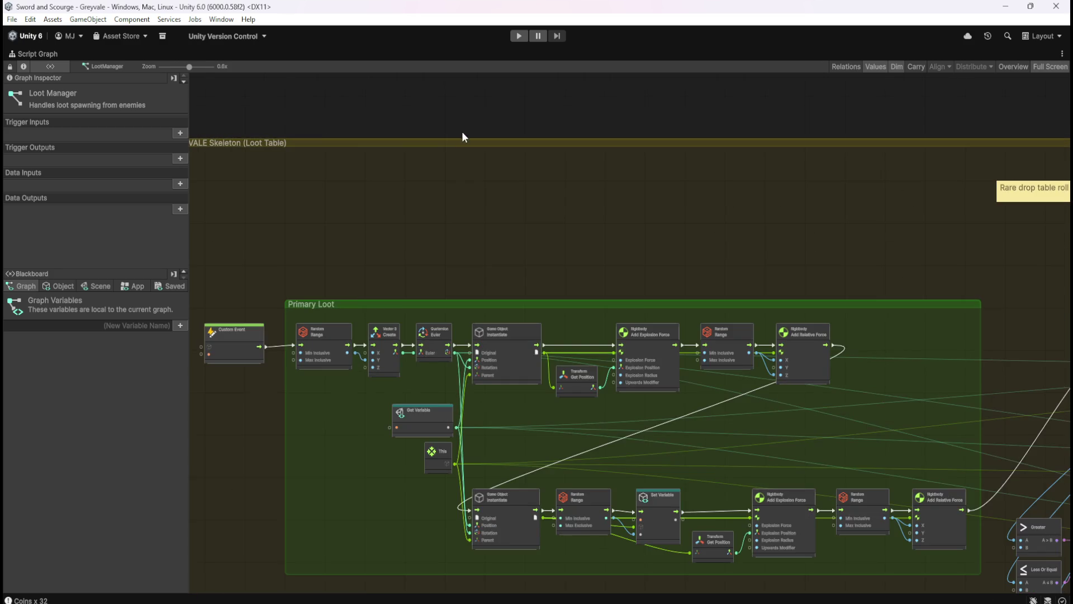
{"action": "scroll", "coordinate": [462, 136], "scroll_direction": "up", "scroll_amount": 2}
{"action": "left_click", "coordinate": [463, 138]}
{"action": "left_click_drag", "start_coordinate": [463, 138], "coordinate": [465, 190]}
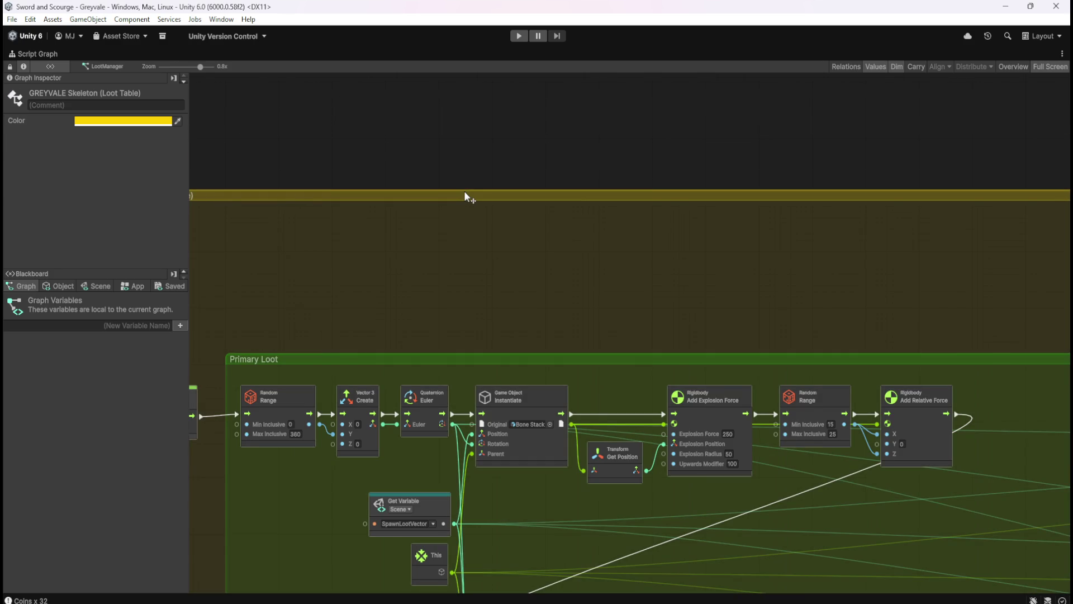
{"action": "key", "text": "ctrl+z"}
Switch to Drop Table.xlsx to check the Skeleton gem drop chances
{"action": "scroll", "coordinate": [534, 230], "scroll_direction": "down", "scroll_amount": 2}
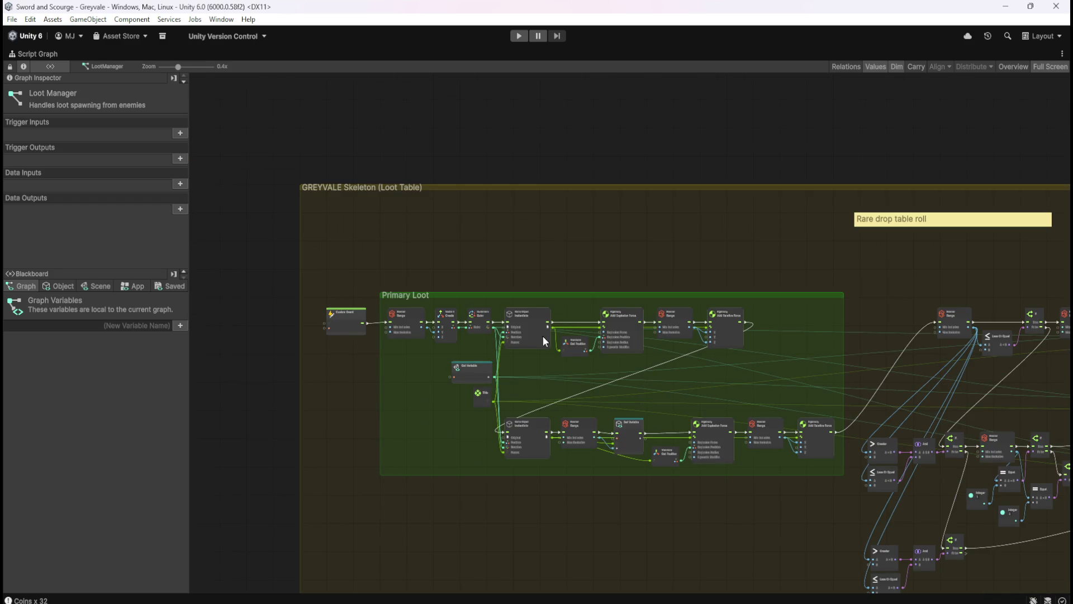
{"action": "left_click_drag", "start_coordinate": [895, 373], "coordinate": [490, 299]}
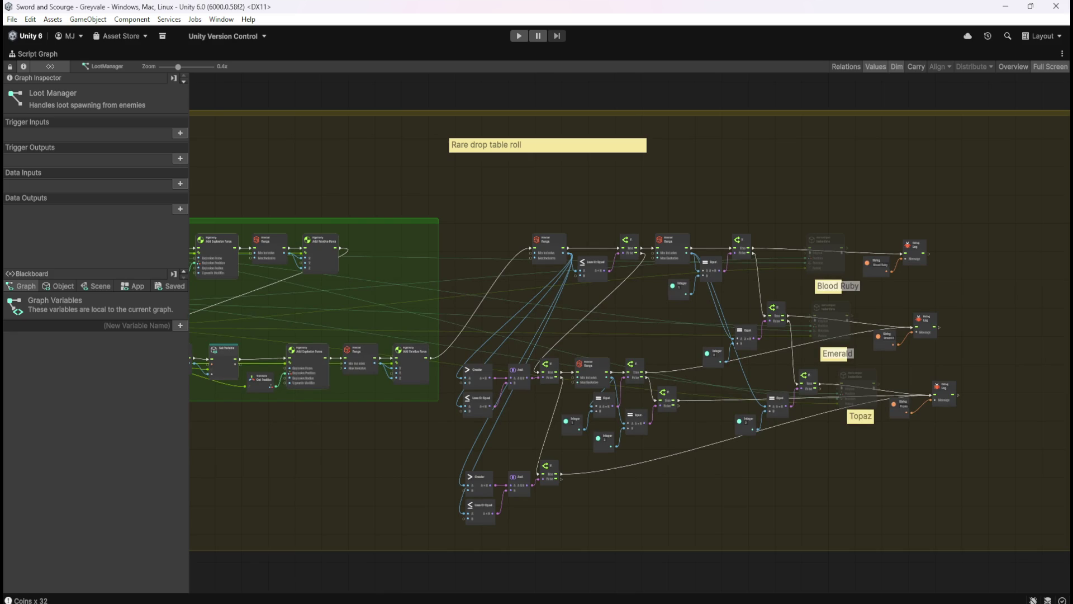
{"action": "key", "text": "alt+Tab"}
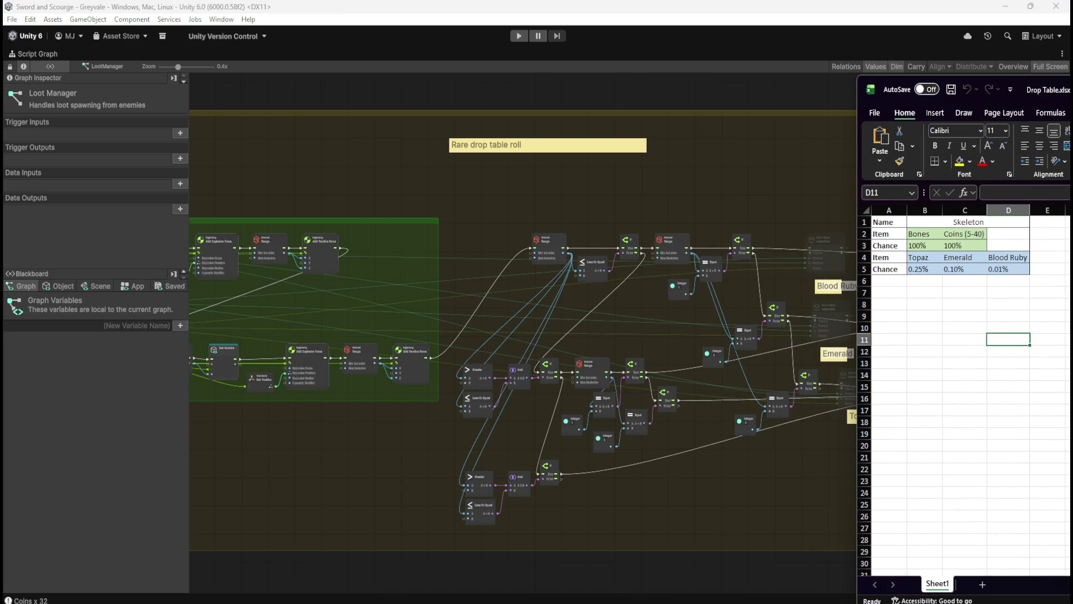
{"action": "key", "text": "alt+Tab"}
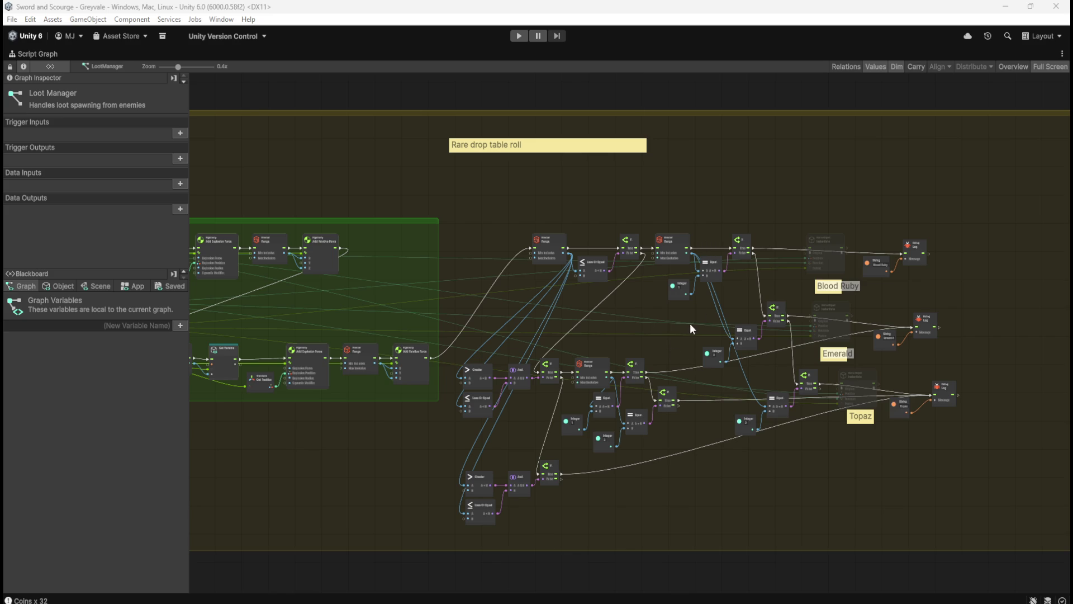
{"action": "scroll", "coordinate": [552, 272], "scroll_direction": "up", "scroll_amount": 3}
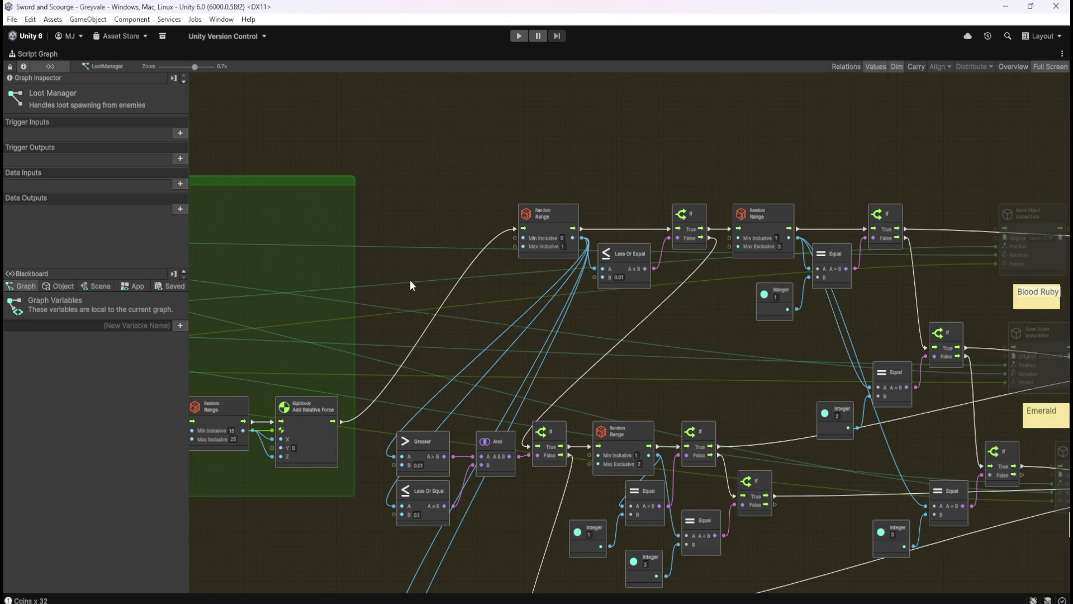
{"action": "left_click_drag", "start_coordinate": [393, 280], "coordinate": [773, 250]}
{"action": "left_click_drag", "start_coordinate": [358, 305], "coordinate": [661, 324]}
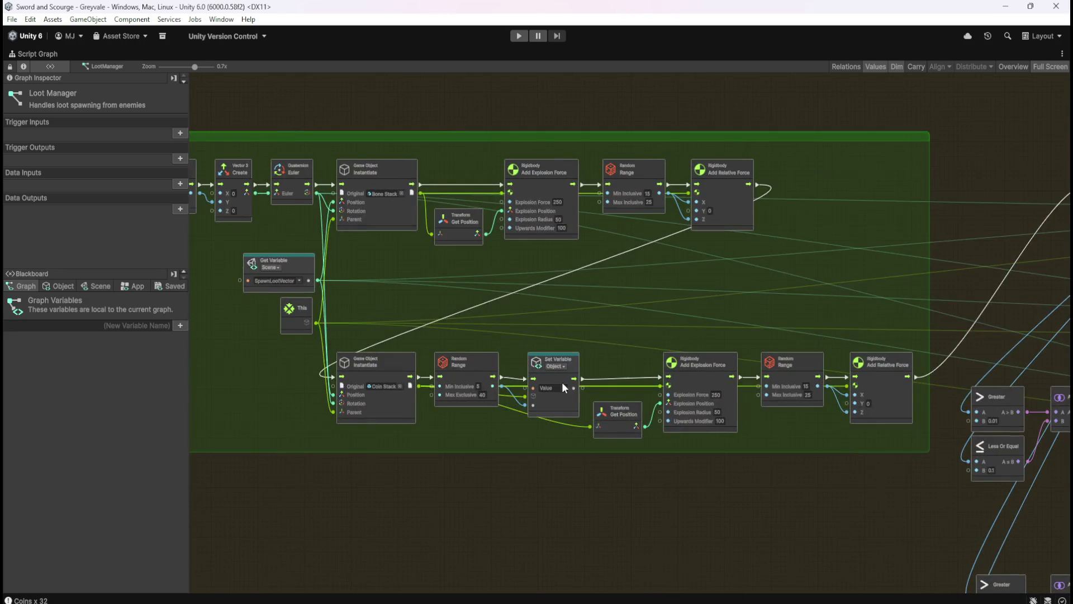
{"action": "scroll", "coordinate": [407, 414], "scroll_direction": "up", "scroll_amount": 3}
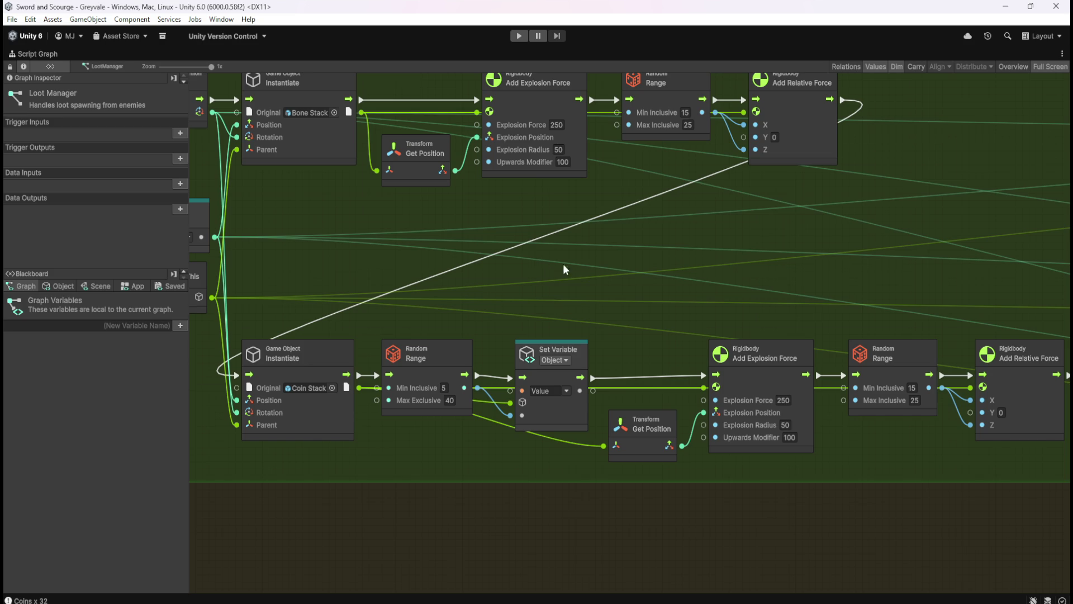
Select the top row of Bone Stack launch nodes
{"action": "scroll", "coordinate": [641, 294], "scroll_direction": "down", "scroll_amount": 5}
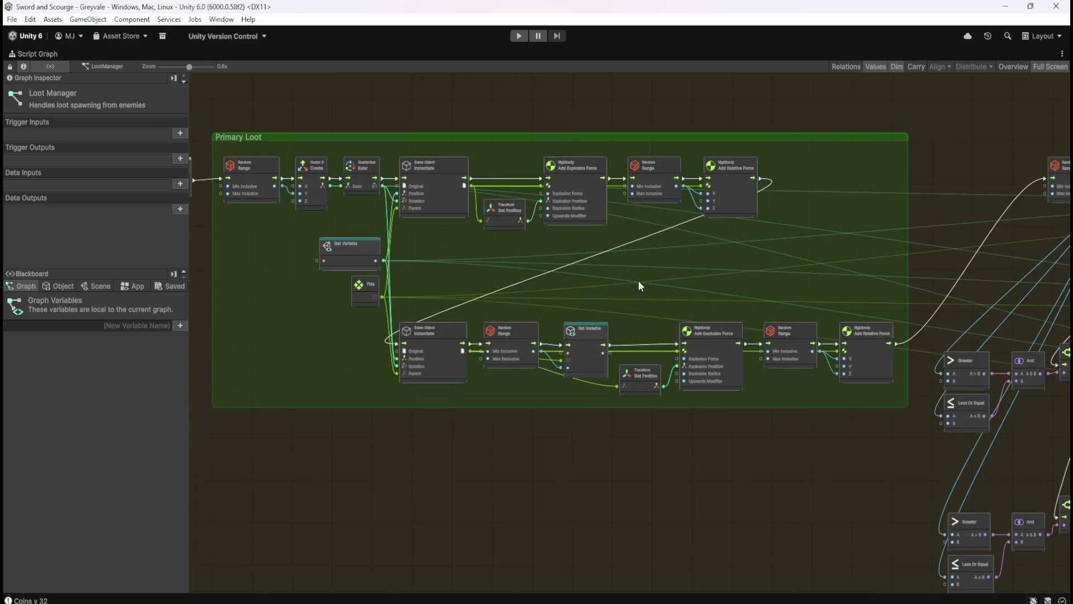
{"action": "scroll", "coordinate": [444, 184], "scroll_direction": "up", "scroll_amount": 2}
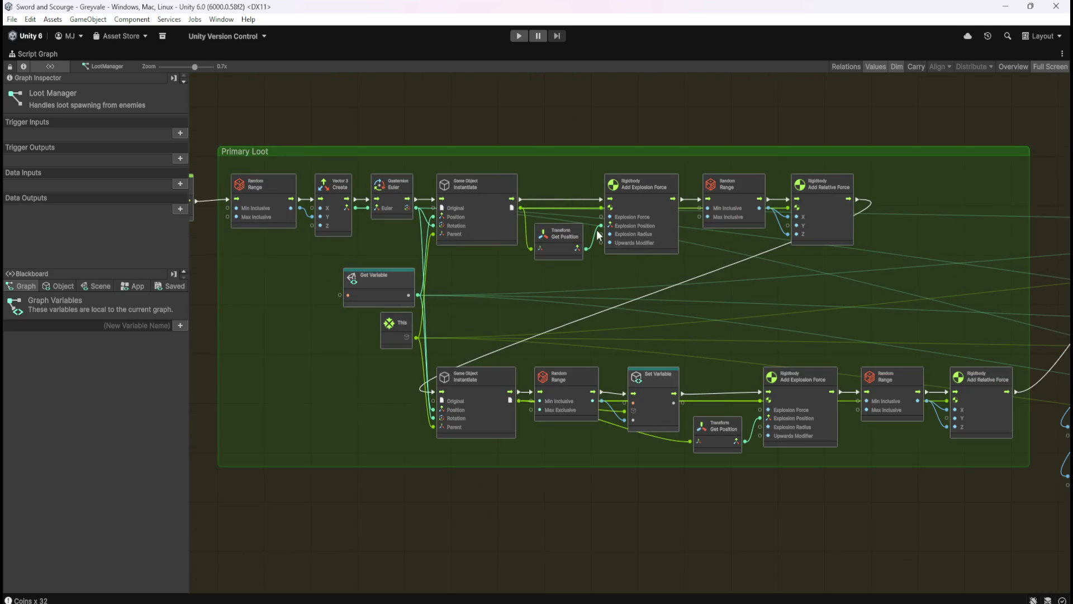
{"action": "scroll", "coordinate": [664, 195], "scroll_direction": "up", "scroll_amount": 1}
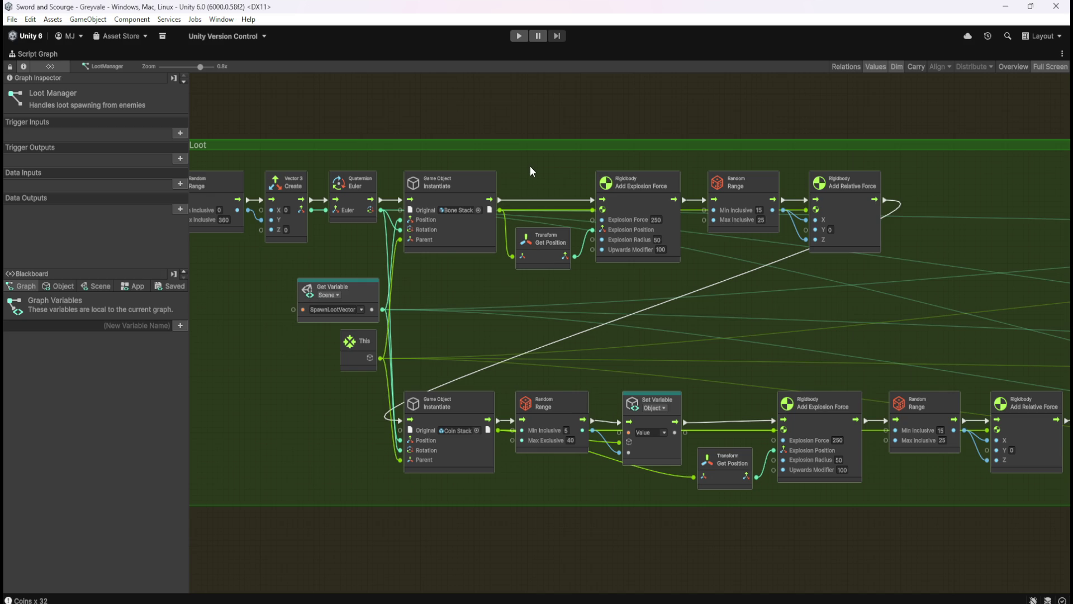
{"action": "left_click_drag", "start_coordinate": [531, 168], "coordinate": [842, 266]}
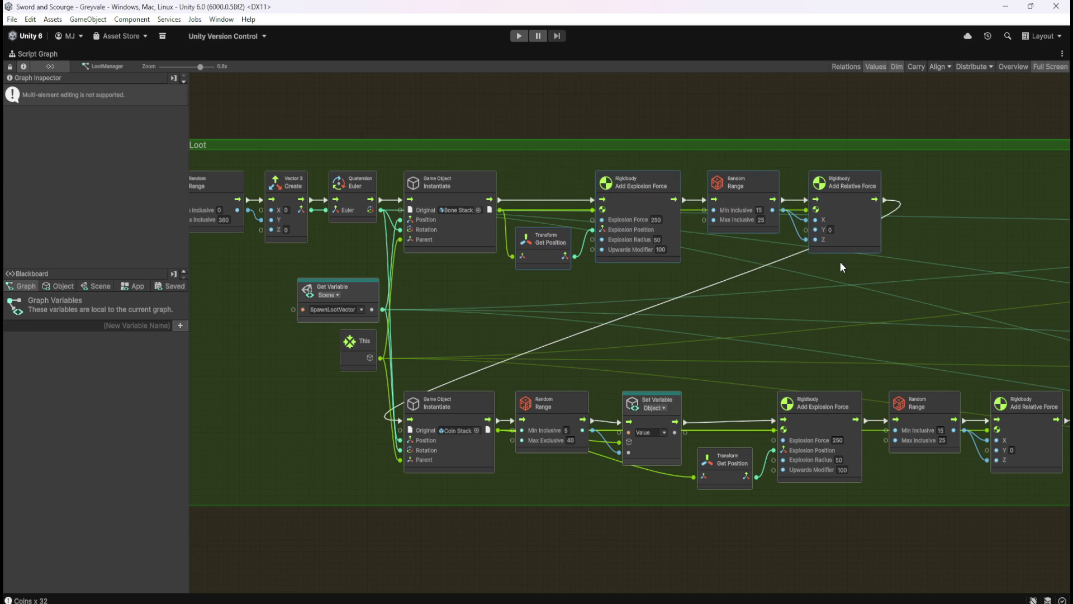
{"action": "mouse_move", "coordinate": [527, 167]}
{"action": "left_mouse_down"}
{"action": "mouse_move", "coordinate": [818, 237]}
{"action": "mouse_move", "coordinate": [844, 259]}
{"action": "left_mouse_up"}
Delete the String and Debug Log node pairs for Blood Ruby, Emerald and Topaz
{"action": "scroll", "coordinate": [340, 231], "scroll_direction": "down", "scroll_amount": 5}
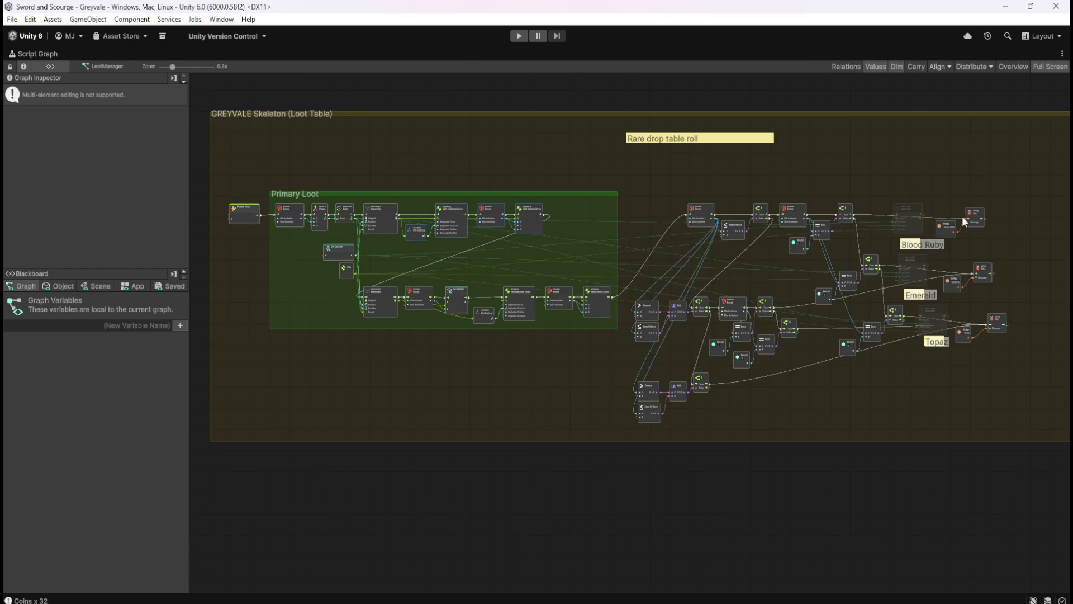
{"action": "scroll", "coordinate": [964, 214], "scroll_direction": "up", "scroll_amount": 6}
{"action": "left_click_drag", "start_coordinate": [977, 316], "coordinate": [720, 190]}
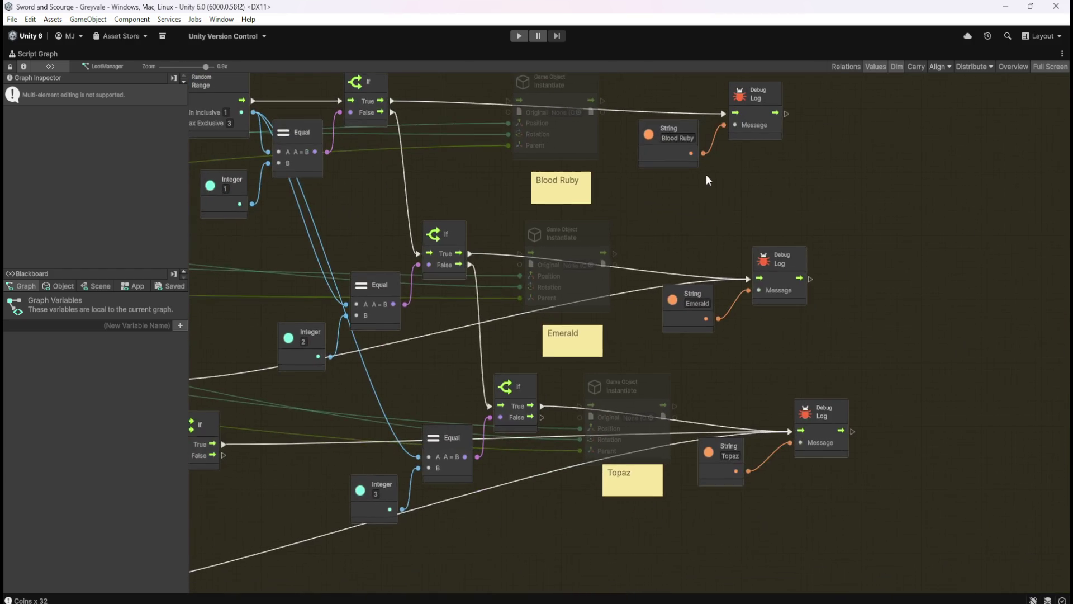
{"action": "scroll", "coordinate": [710, 173], "scroll_direction": "down", "scroll_amount": 1}
{"action": "left_click_drag", "start_coordinate": [673, 86], "coordinate": [767, 169]}
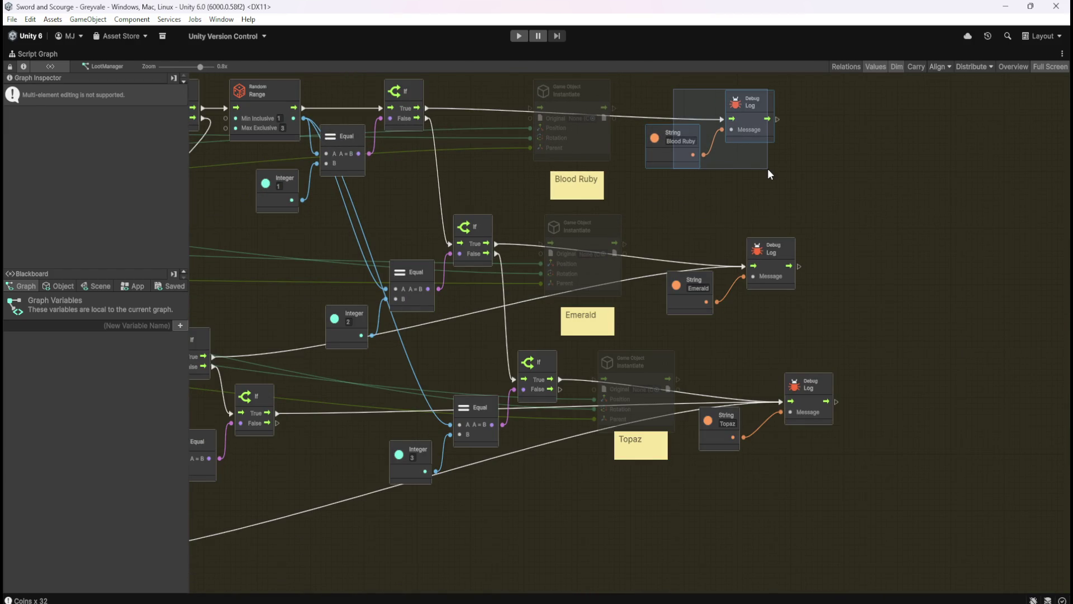
{"action": "key", "text": "Delete"}
{"action": "left_click_drag", "start_coordinate": [662, 221], "coordinate": [804, 324]}
{"action": "key", "text": "Delete"}
{"action": "left_click_drag", "start_coordinate": [743, 380], "coordinate": [853, 430]}
{"action": "key", "text": "Delete"}
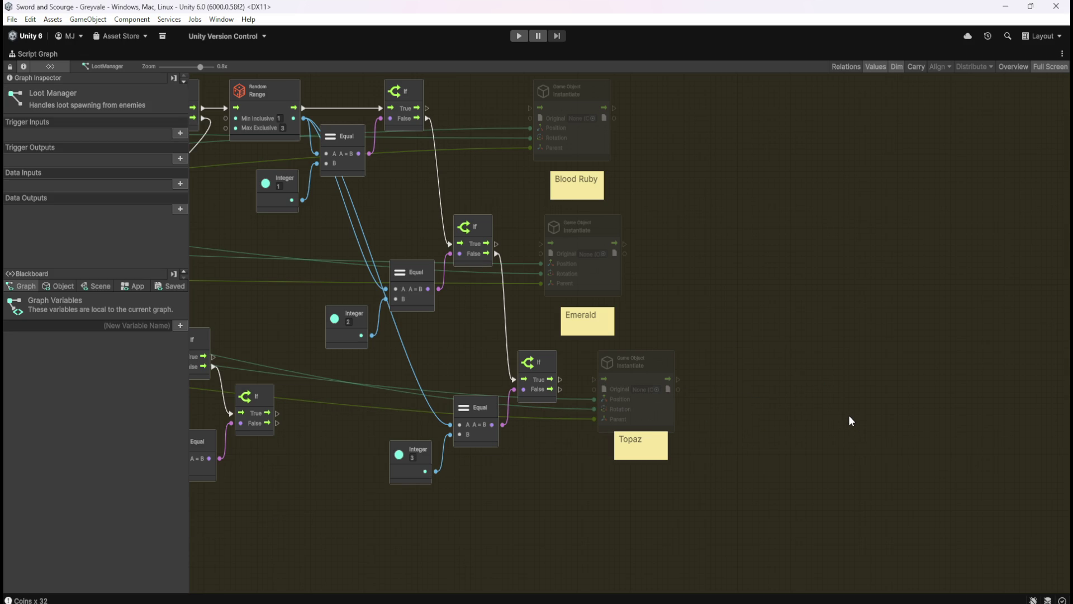
Paste the copied launch-force nodes beside the Blood Ruby spawn and nudge them up
{"action": "scroll", "coordinate": [788, 212], "scroll_direction": "up", "scroll_amount": 5}
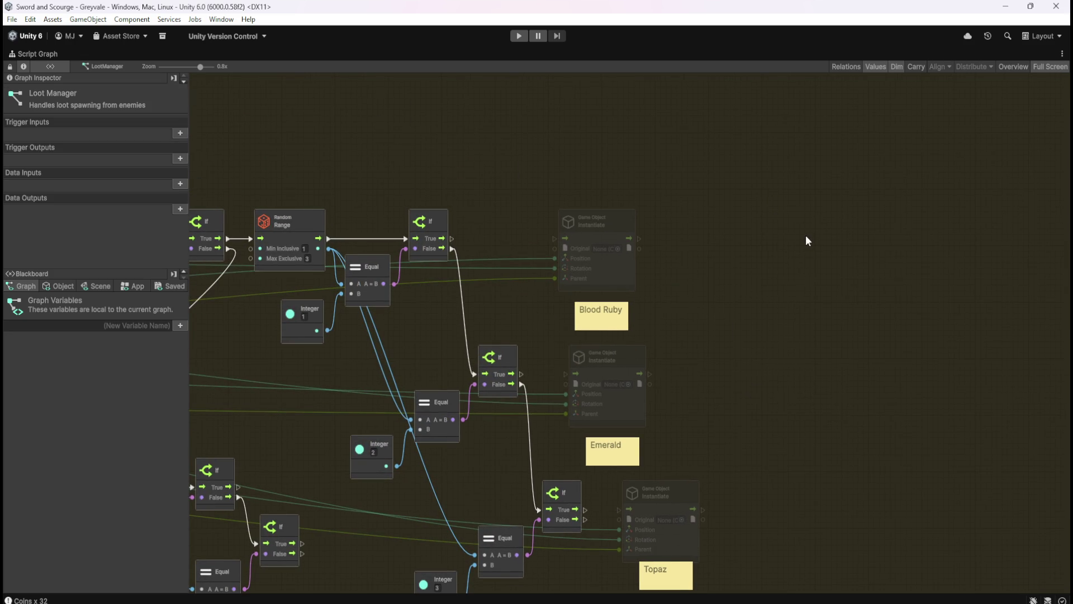
{"action": "key", "text": "ctrl+v"}
{"action": "left_click_drag", "start_coordinate": [893, 253], "coordinate": [898, 220]}
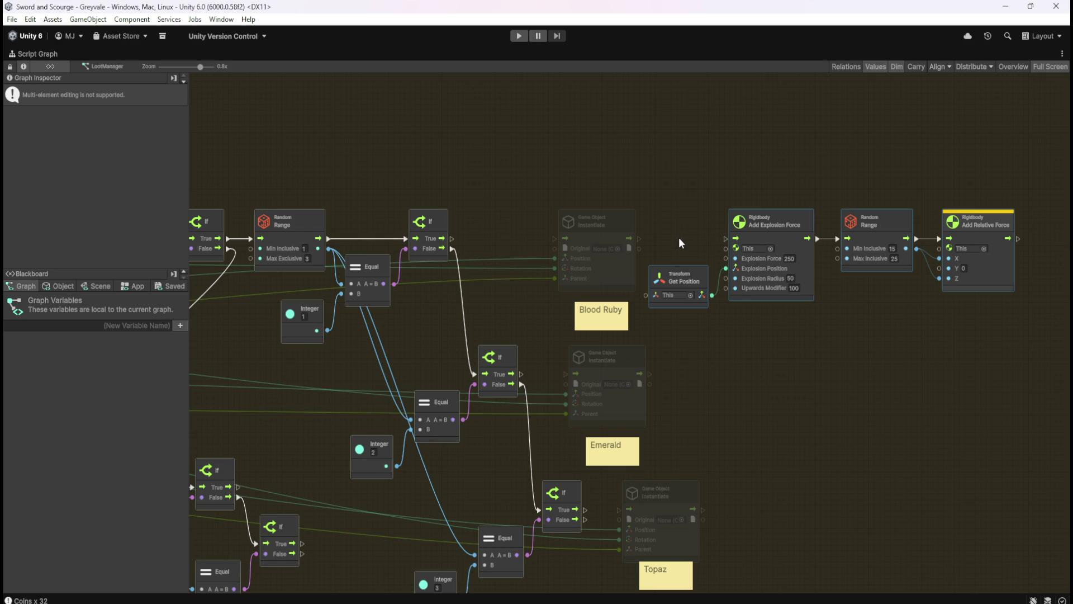
{"action": "mouse_move", "coordinate": [517, 299]}
{"action": "left_mouse_down"}
{"action": "mouse_move", "coordinate": [801, 321]}
{"action": "mouse_move", "coordinate": [590, 317]}
{"action": "mouse_move", "coordinate": [602, 299]}
{"action": "mouse_move", "coordinate": [692, 266]}
{"action": "mouse_move", "coordinate": [870, 243]}
{"action": "mouse_move", "coordinate": [669, 311]}
{"action": "left_mouse_up"}
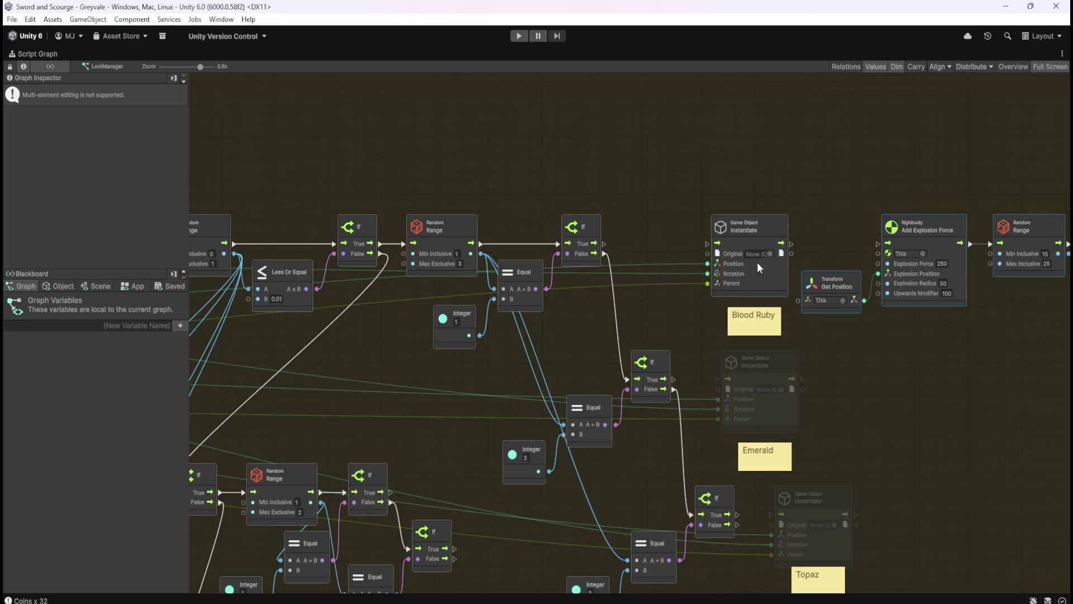
Set the Blood Ruby Instantiate's Original to Gem Blood Ruby and drive it from the If True output
{"action": "left_click", "coordinate": [769, 254]}
{"action": "type", "text": "blood"}
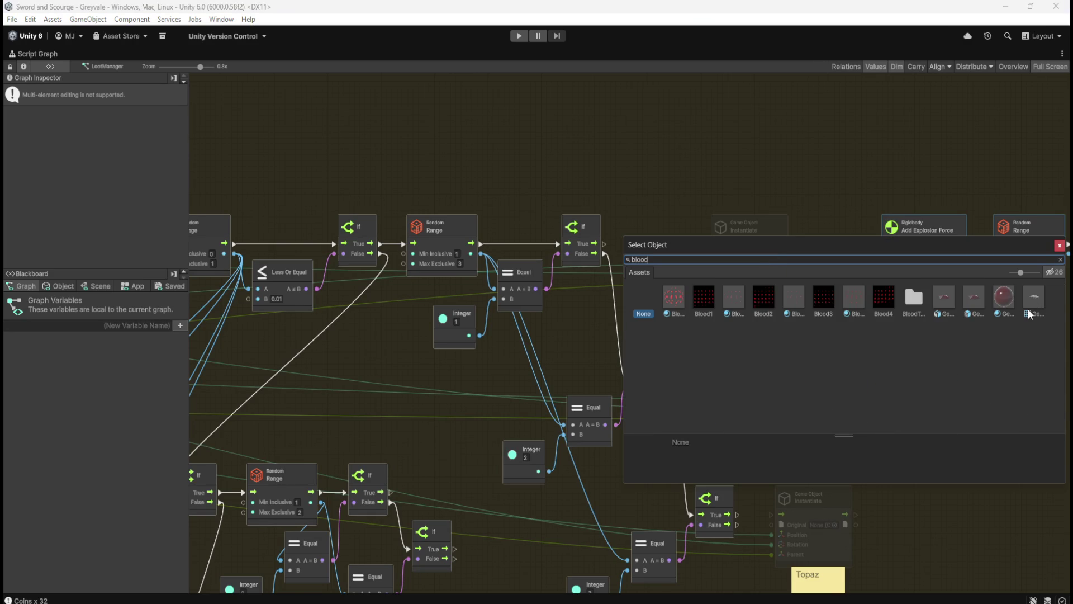
{"action": "left_click", "coordinate": [974, 302]}
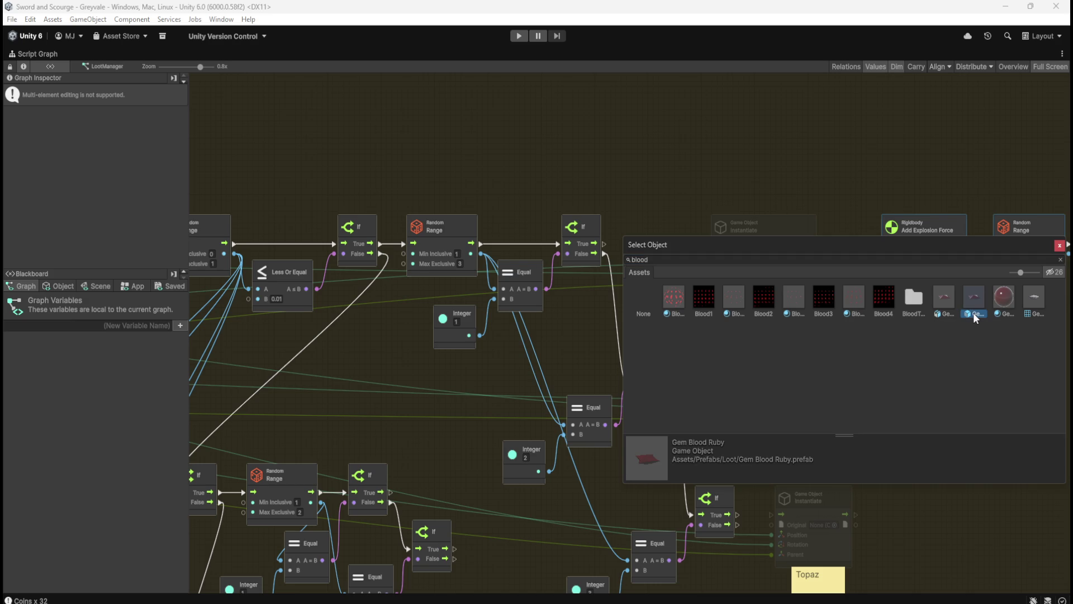
{"action": "left_click", "coordinate": [835, 182]}
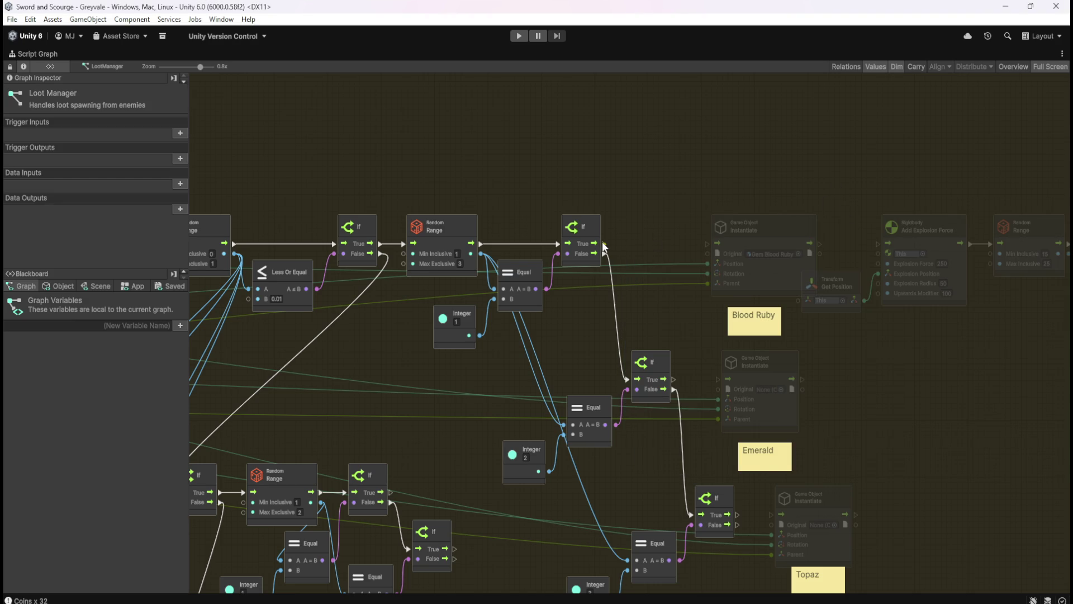
{"action": "left_click_drag", "start_coordinate": [604, 244], "coordinate": [706, 243]}
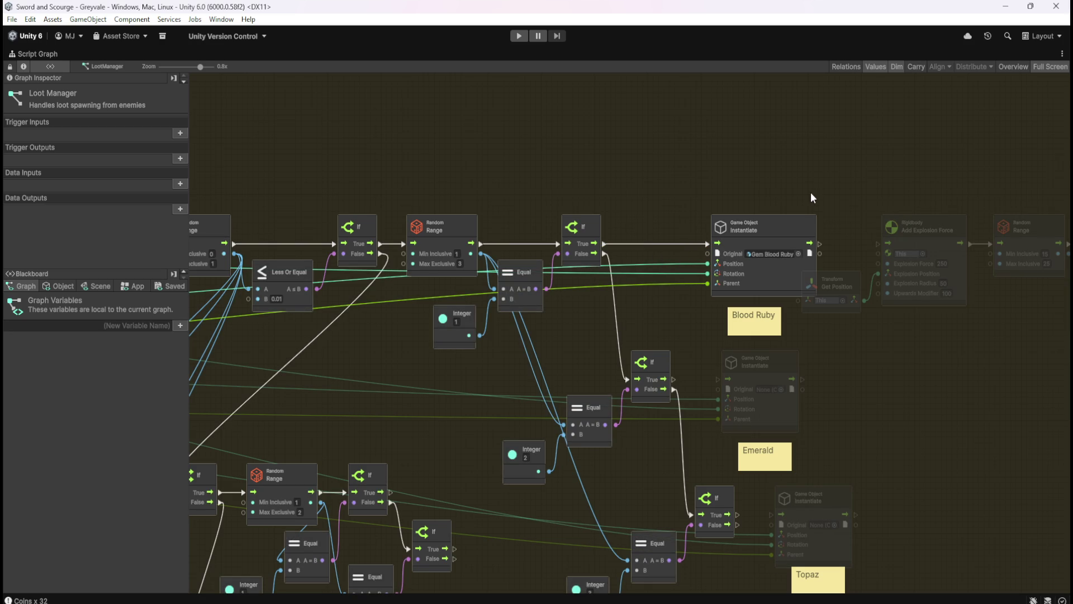
{"action": "left_click", "coordinate": [780, 231]}
Move the Blood Ruby Instantiate left and feed its clone into Get Position and Add Relative Force
{"action": "left_click_drag", "start_coordinate": [785, 224], "coordinate": [711, 229]}
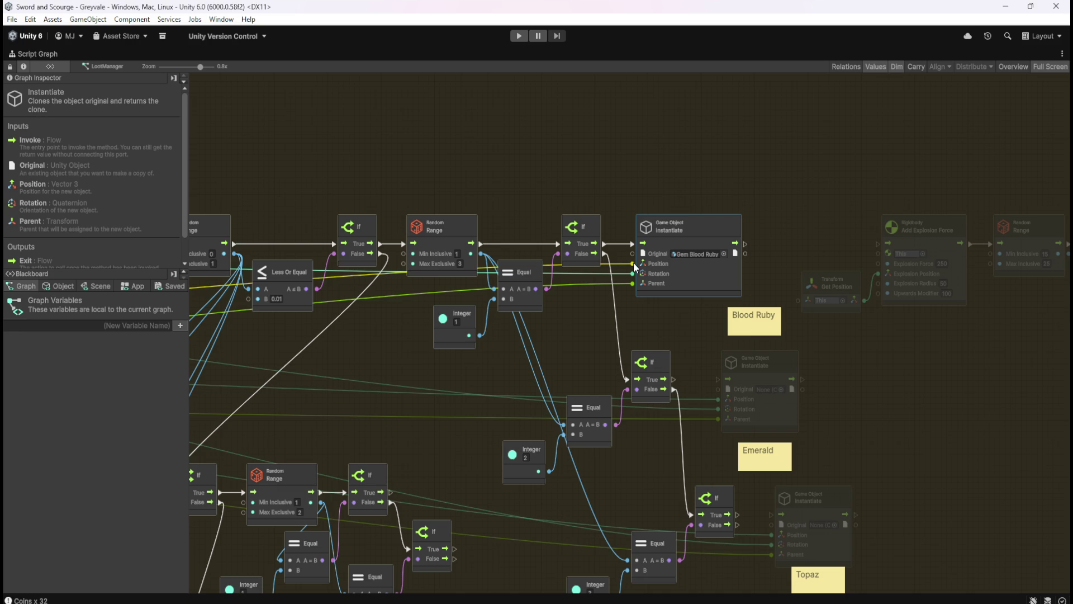
{"action": "left_click_drag", "start_coordinate": [820, 227], "coordinate": [674, 228]}
{"action": "mouse_move", "coordinate": [643, 304]}
{"action": "left_mouse_down"}
{"action": "mouse_move", "coordinate": [589, 257]}
{"action": "mouse_move", "coordinate": [721, 252]}
{"action": "mouse_move", "coordinate": [591, 257]}
{"action": "left_mouse_up"}
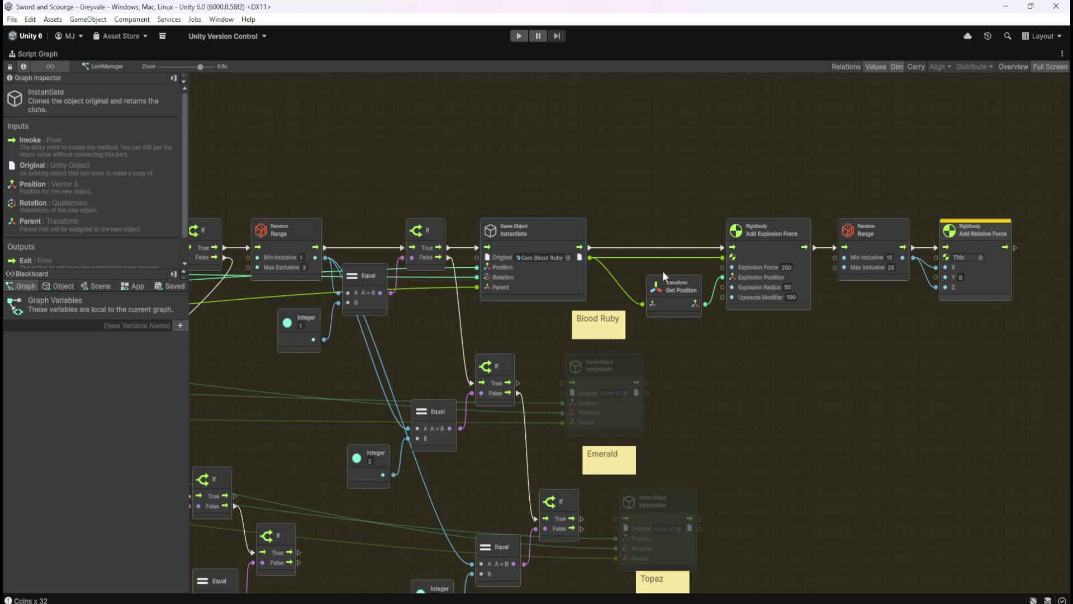
{"action": "left_click_drag", "start_coordinate": [933, 260], "coordinate": [590, 259]}
{"action": "left_click", "coordinate": [860, 344]}
Shift the four force nodes left and delete the Blood Ruby sticky note
{"action": "left_click_drag", "start_coordinate": [646, 185], "coordinate": [971, 290]}
{"action": "left_click_drag", "start_coordinate": [875, 232], "coordinate": [876, 232]}
{"action": "left_click_drag", "start_coordinate": [851, 229], "coordinate": [846, 230]}
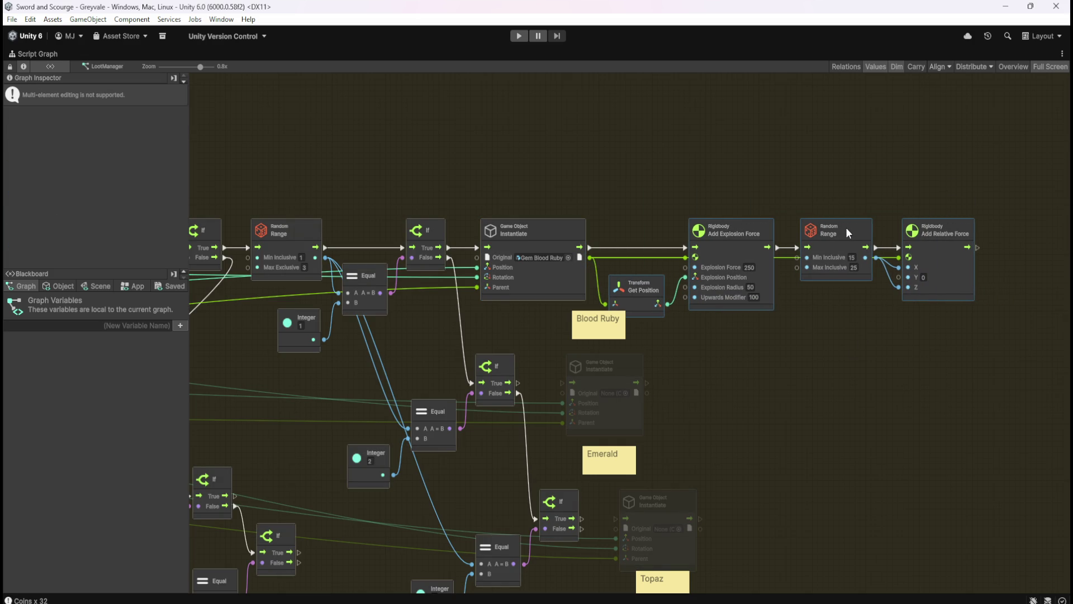
{"action": "left_click", "coordinate": [837, 332]}
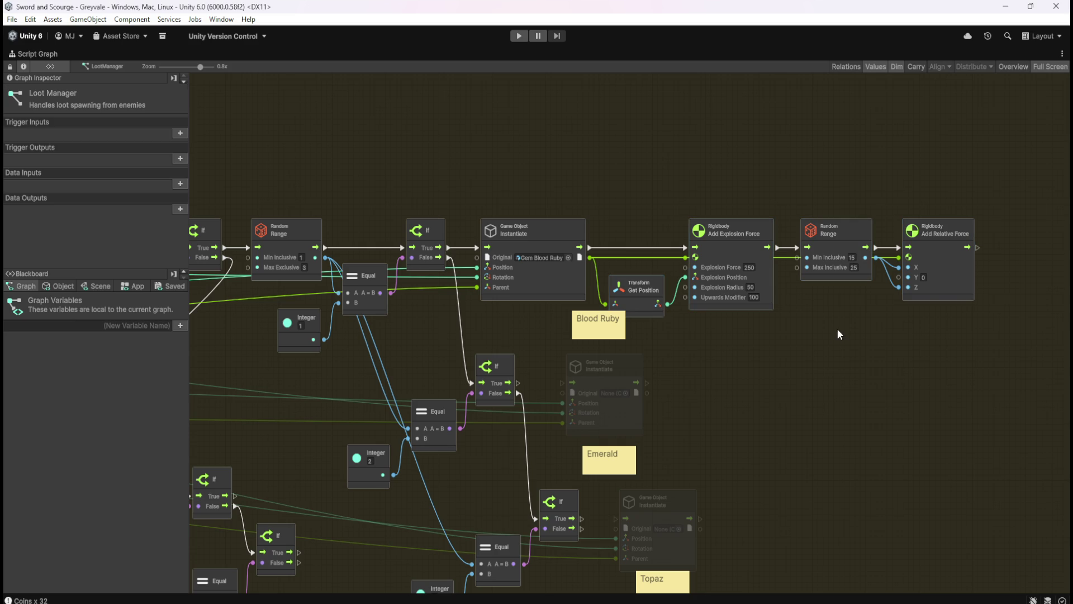
{"action": "left_click", "coordinate": [609, 336]}
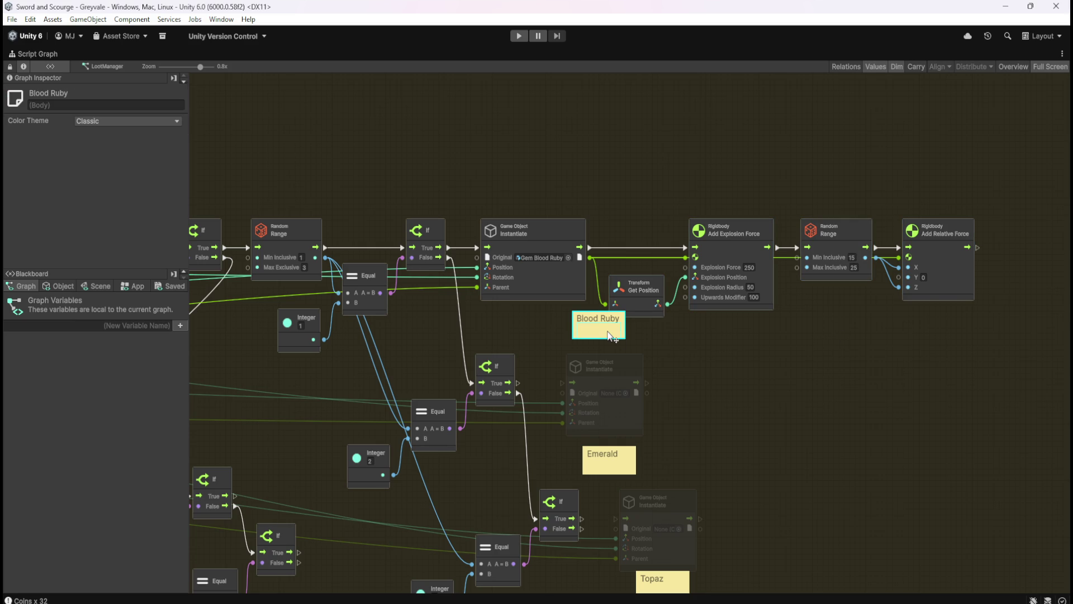
{"action": "key", "text": "Delete"}
{"action": "scroll", "coordinate": [817, 333], "scroll_direction": "down", "scroll_amount": 4}
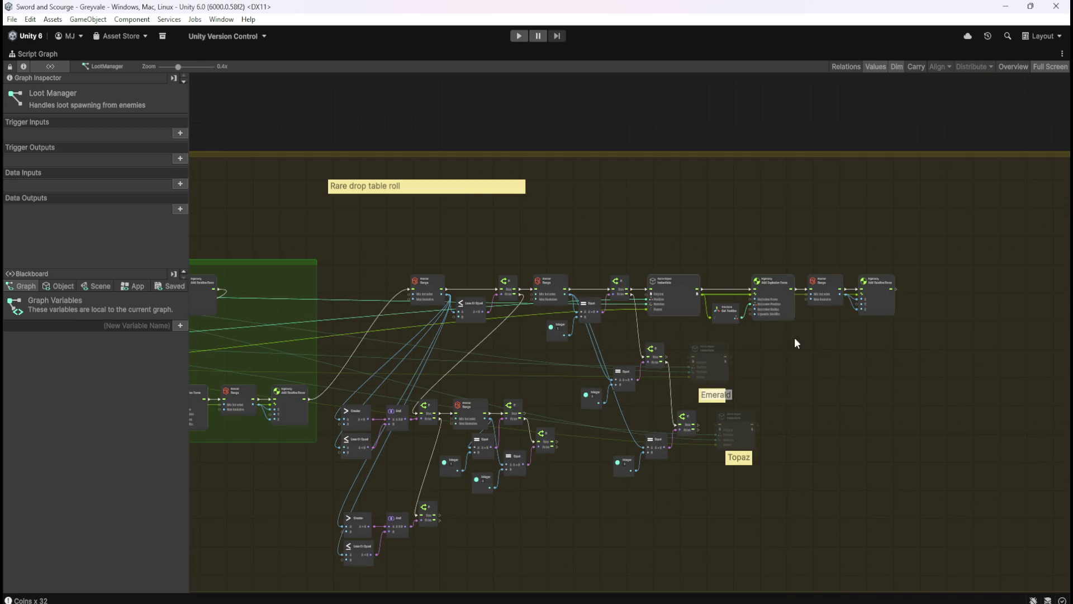
Connect the upper and lower If True outputs to their Instantiate flow inputs
{"action": "scroll", "coordinate": [784, 351], "scroll_direction": "up", "scroll_amount": 3}
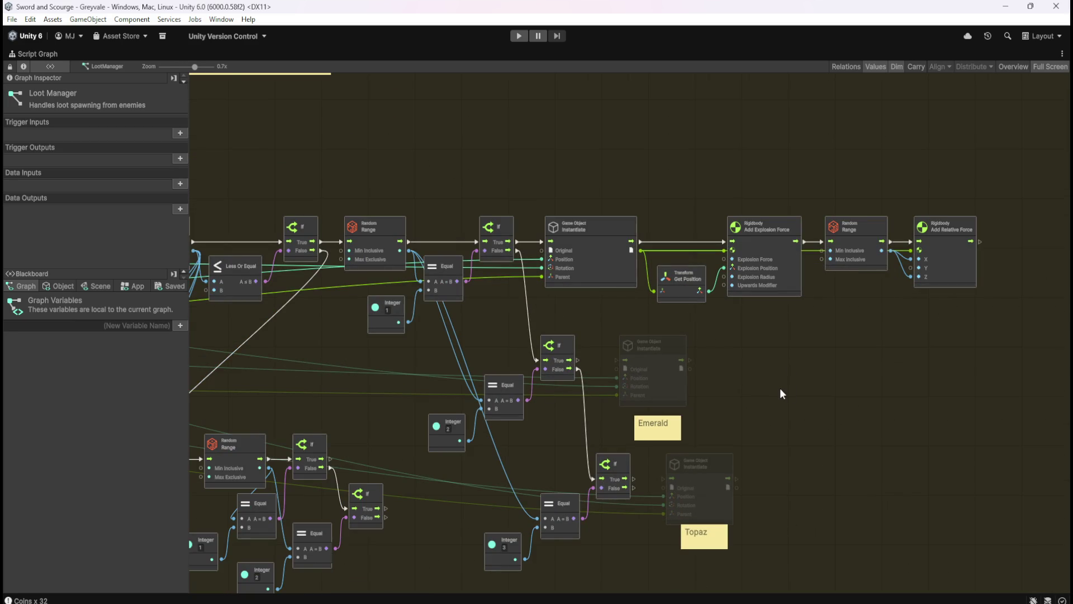
{"action": "left_click_drag", "start_coordinate": [766, 386], "coordinate": [971, 229]}
{"action": "mouse_move", "coordinate": [540, 457]}
{"action": "left_mouse_down"}
{"action": "mouse_move", "coordinate": [796, 442]}
{"action": "mouse_move", "coordinate": [686, 490]}
{"action": "mouse_move", "coordinate": [612, 497]}
{"action": "left_mouse_up"}
{"action": "scroll", "coordinate": [792, 332], "scroll_direction": "up", "scroll_amount": 3}
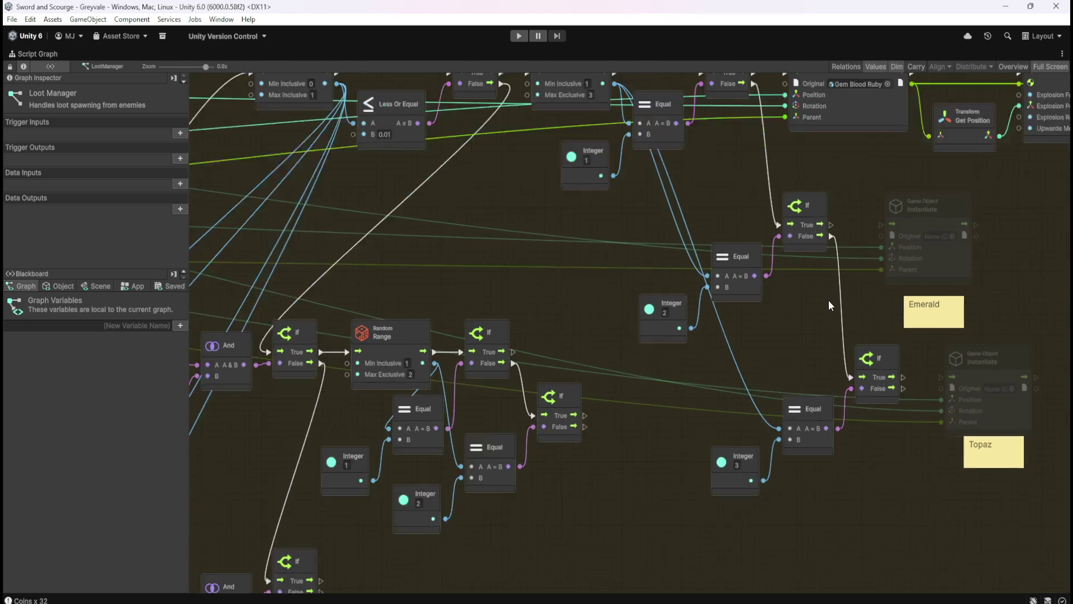
{"action": "left_click_drag", "start_coordinate": [793, 313], "coordinate": [717, 417]}
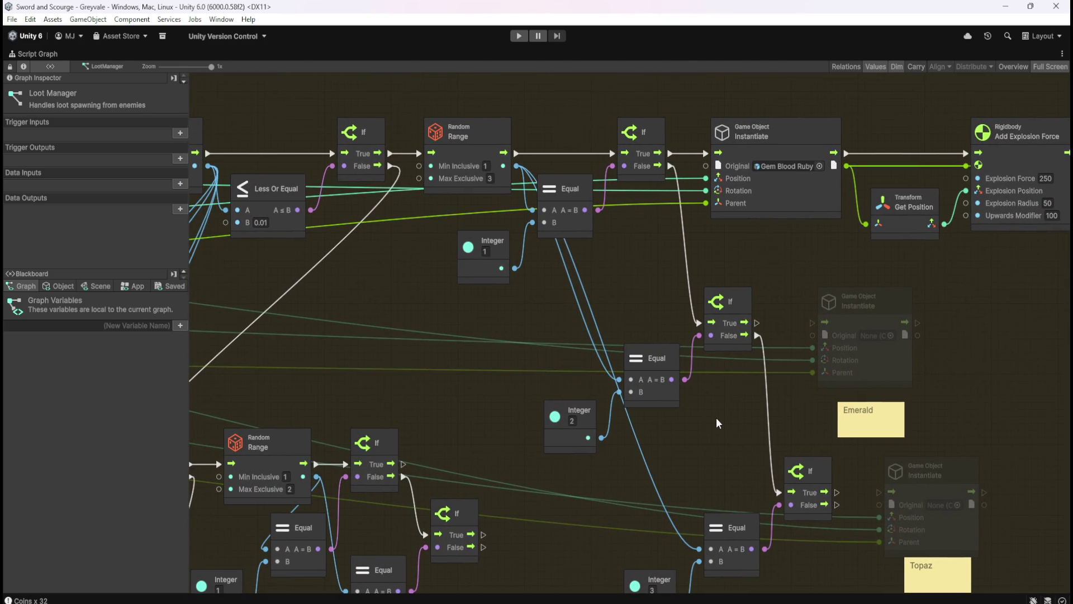
{"action": "left_click_drag", "start_coordinate": [757, 324], "coordinate": [812, 323]}
{"action": "left_click_drag", "start_coordinate": [726, 459], "coordinate": [662, 370]}
{"action": "left_click_drag", "start_coordinate": [770, 403], "coordinate": [813, 404]}
Wire the If True outputs specifically into the Emerald and Topaz Instantiate nodes
{"action": "mouse_move", "coordinate": [488, 474]}
{"action": "left_mouse_down"}
{"action": "mouse_move", "coordinate": [790, 347]}
{"action": "mouse_move", "coordinate": [862, 287]}
{"action": "mouse_move", "coordinate": [892, 354]}
{"action": "mouse_move", "coordinate": [590, 424]}
{"action": "left_mouse_up"}
{"action": "mouse_move", "coordinate": [500, 303]}
{"action": "left_mouse_down"}
{"action": "mouse_move", "coordinate": [474, 373]}
{"action": "mouse_move", "coordinate": [862, 217]}
{"action": "left_mouse_up"}
{"action": "mouse_move", "coordinate": [519, 428]}
{"action": "left_mouse_down"}
{"action": "mouse_move", "coordinate": [844, 429]}
{"action": "mouse_move", "coordinate": [927, 388]}
{"action": "left_mouse_up"}
{"action": "left_click_drag", "start_coordinate": [507, 513], "coordinate": [694, 360]}
{"action": "mouse_move", "coordinate": [427, 458]}
{"action": "left_mouse_down"}
{"action": "mouse_move", "coordinate": [679, 383]}
{"action": "mouse_move", "coordinate": [454, 394]}
{"action": "left_mouse_up"}
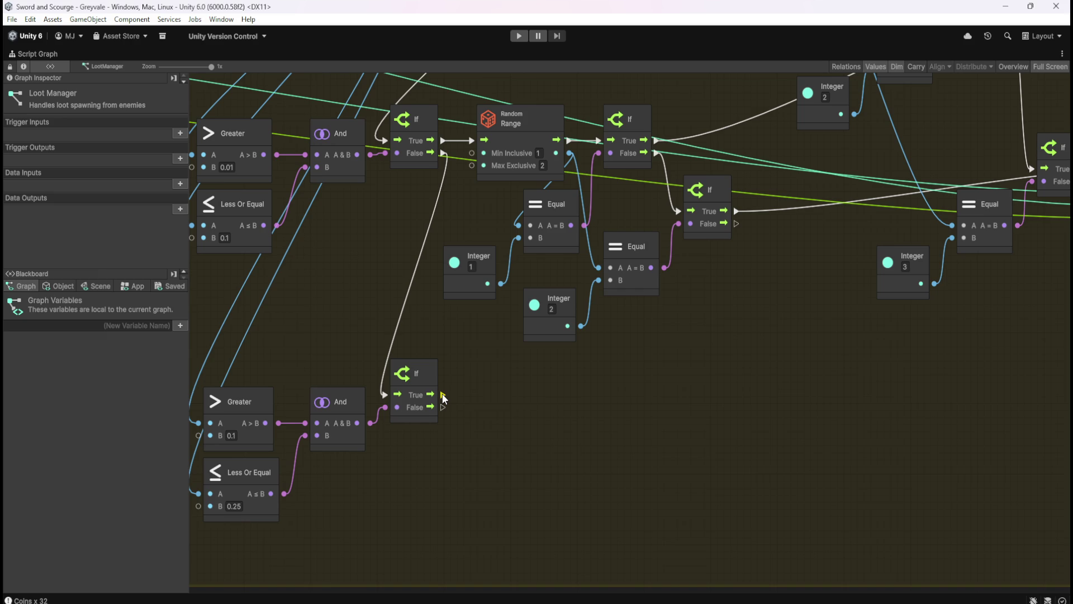
{"action": "mouse_move", "coordinate": [444, 397]}
{"action": "left_mouse_down"}
{"action": "mouse_move", "coordinate": [659, 384]}
{"action": "mouse_move", "coordinate": [963, 324]}
{"action": "mouse_move", "coordinate": [761, 324]}
{"action": "mouse_move", "coordinate": [823, 172]}
{"action": "left_mouse_up"}
{"action": "mouse_move", "coordinate": [481, 423]}
{"action": "left_mouse_down"}
{"action": "mouse_move", "coordinate": [732, 465]}
{"action": "mouse_move", "coordinate": [532, 524]}
{"action": "mouse_move", "coordinate": [564, 516]}
{"action": "left_mouse_up"}
{"action": "left_click_drag", "start_coordinate": [782, 416], "coordinate": [882, 381]}
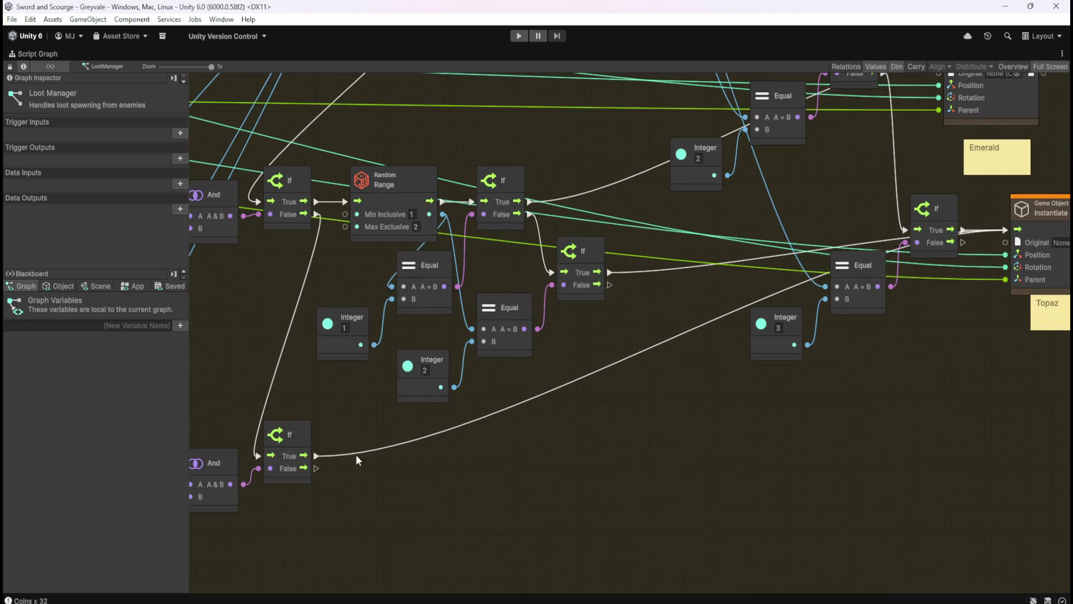
{"action": "scroll", "coordinate": [585, 390], "scroll_direction": "up", "scroll_amount": 5}
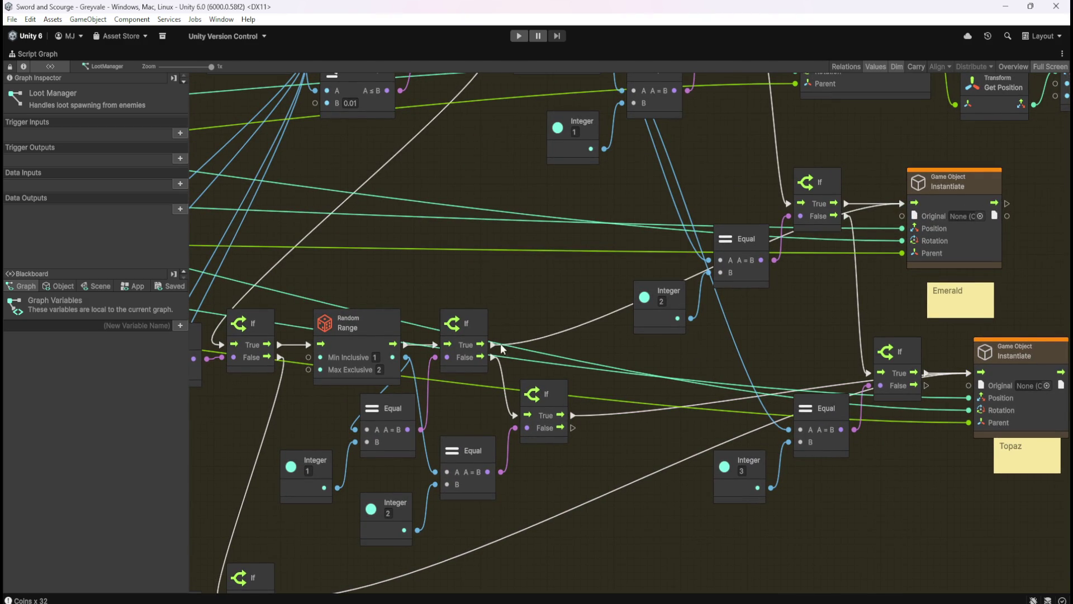
{"action": "mouse_move", "coordinate": [820, 312]}
{"action": "left_mouse_down"}
{"action": "mouse_move", "coordinate": [555, 429]}
{"action": "mouse_move", "coordinate": [569, 431]}
{"action": "left_mouse_up"}
{"action": "mouse_move", "coordinate": [840, 359]}
{"action": "left_mouse_down"}
{"action": "mouse_move", "coordinate": [772, 364]}
{"action": "mouse_move", "coordinate": [786, 346]}
{"action": "left_mouse_up"}
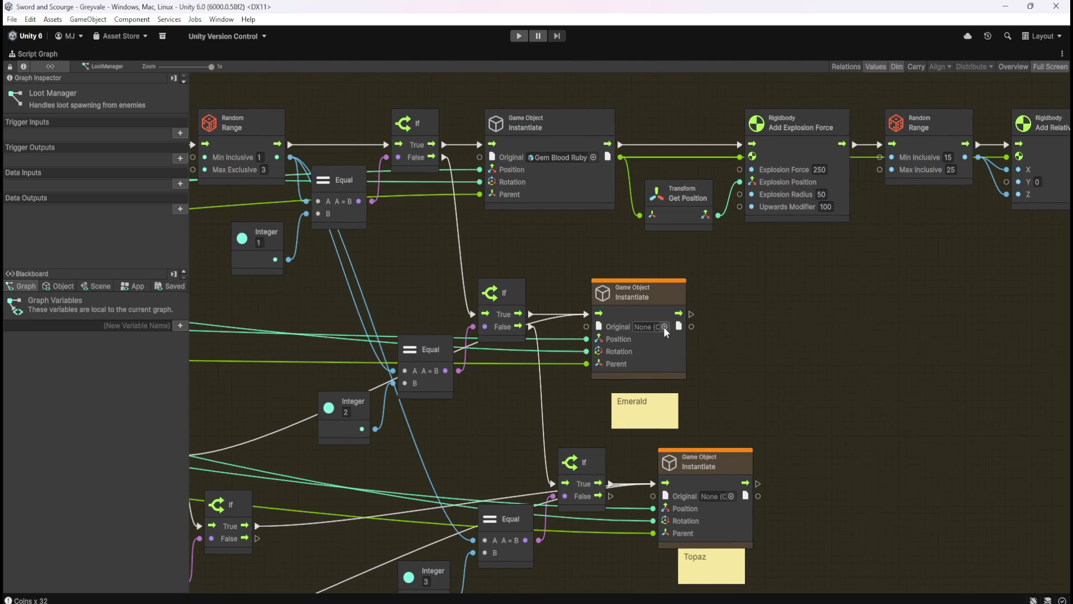
Set the Emerald Instantiate's Original to the Gem Emerald prefab
{"action": "left_click", "coordinate": [665, 326]}
{"action": "type", "text": "ld"}
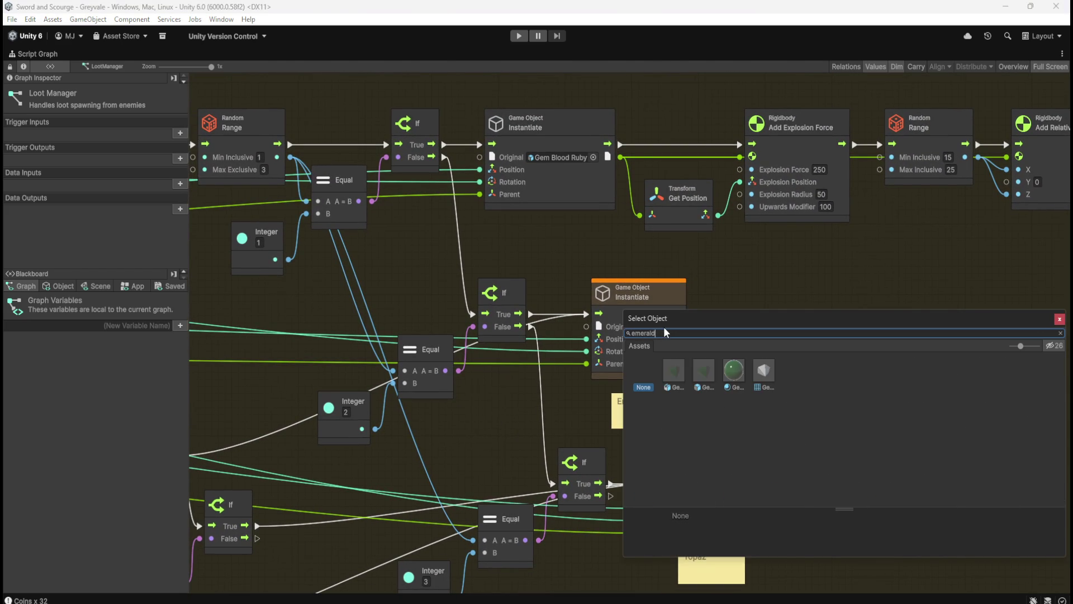
{"action": "left_click", "coordinate": [700, 387]}
{"action": "left_click", "coordinate": [800, 221]}
Box-select the four top-row force nodes
{"action": "left_click_drag", "start_coordinate": [819, 300], "coordinate": [746, 306]}
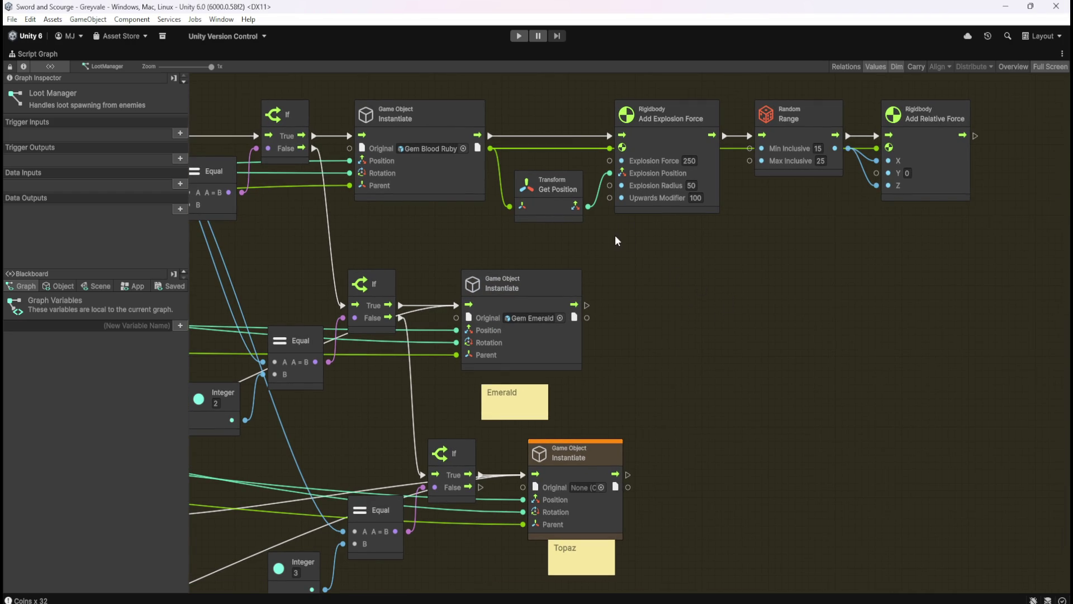
{"action": "mouse_move", "coordinate": [602, 247]}
{"action": "left_mouse_down"}
{"action": "mouse_move", "coordinate": [552, 267]}
{"action": "mouse_move", "coordinate": [864, 153]}
{"action": "mouse_move", "coordinate": [891, 155]}
{"action": "left_mouse_up"}
{"action": "mouse_move", "coordinate": [985, 102]}
{"action": "left_mouse_down"}
{"action": "mouse_move", "coordinate": [518, 223]}
{"action": "mouse_move", "coordinate": [485, 248]}
{"action": "left_mouse_up"}
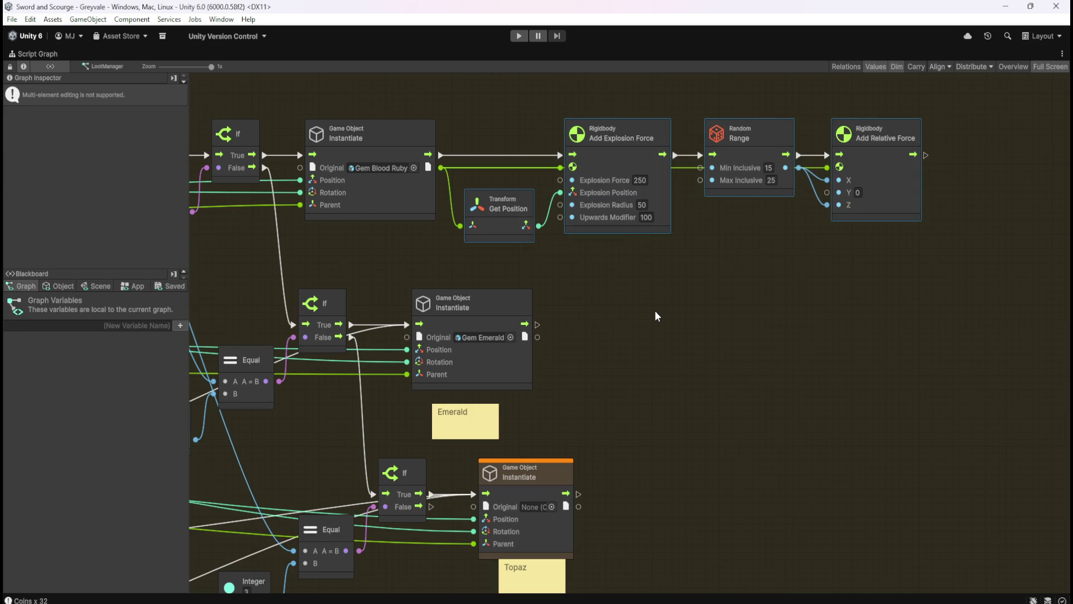
Duplicate the force chain beside the Emerald Instantiate and wire its flow and spawned emerald in
{"action": "key", "text": "ctrl+d"}
{"action": "mouse_move", "coordinate": [697, 301]}
{"action": "left_mouse_down"}
{"action": "mouse_move", "coordinate": [821, 325]}
{"action": "mouse_move", "coordinate": [846, 317]}
{"action": "left_mouse_up"}
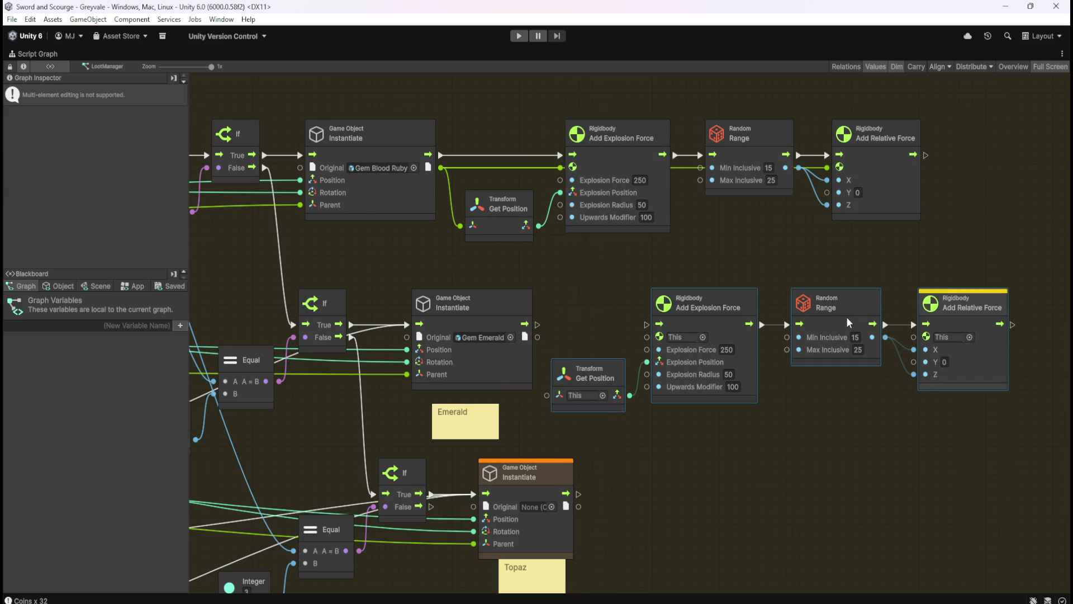
{"action": "left_click_drag", "start_coordinate": [537, 324], "coordinate": [644, 324]}
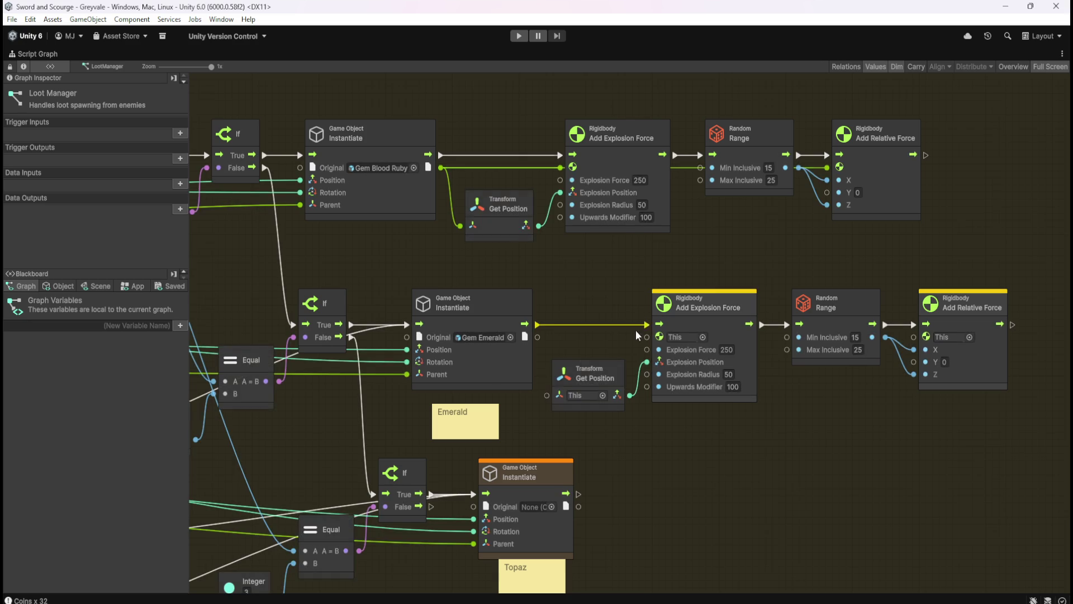
{"action": "mouse_move", "coordinate": [546, 395]}
{"action": "left_mouse_down"}
{"action": "mouse_move", "coordinate": [538, 337]}
{"action": "mouse_move", "coordinate": [914, 337]}
{"action": "left_mouse_up"}
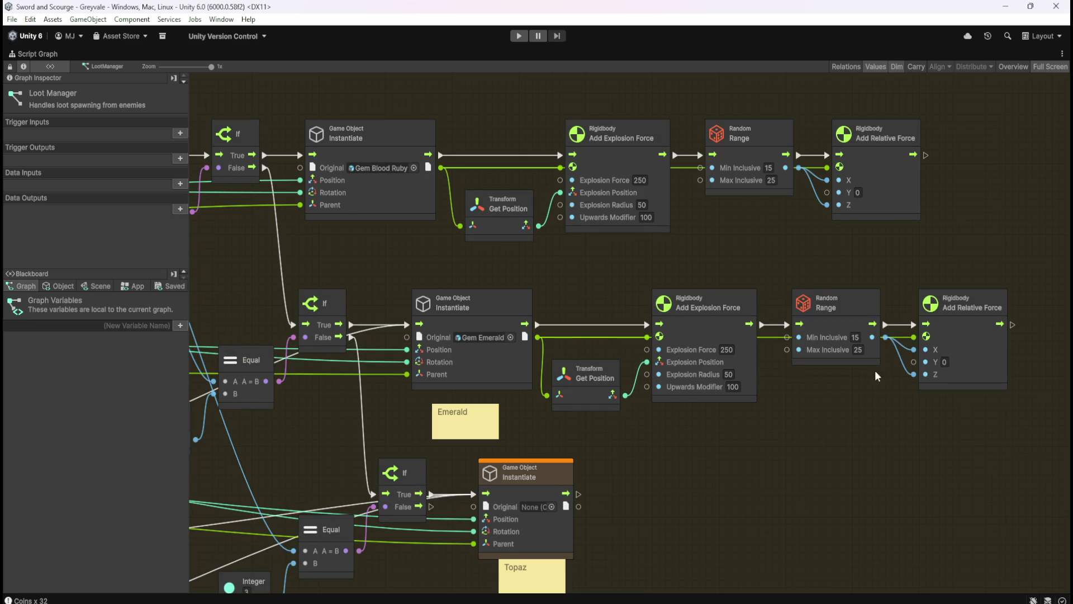
{"action": "left_click", "coordinate": [468, 421]}
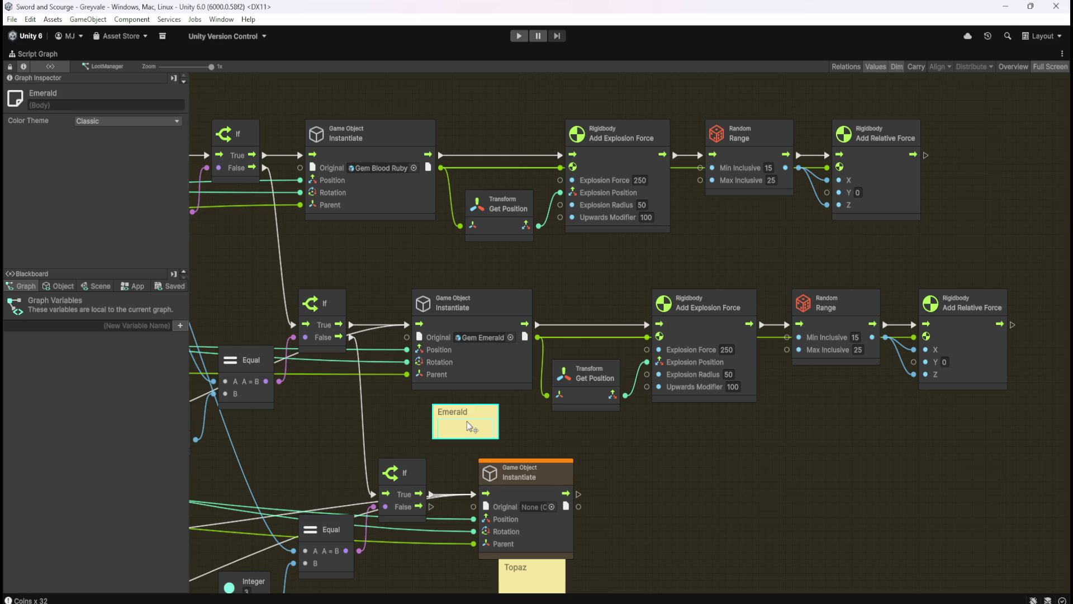
Delete the Emerald note and wire a duplicated force chain to the Topaz Instantiate
{"action": "key", "text": "Delete"}
{"action": "left_click_drag", "start_coordinate": [710, 514], "coordinate": [633, 400]}
{"action": "left_click_drag", "start_coordinate": [507, 170], "coordinate": [894, 319]}
{"action": "key", "text": "ctrl+d"}
{"action": "mouse_move", "coordinate": [592, 324]}
{"action": "left_mouse_down"}
{"action": "mouse_move", "coordinate": [739, 434]}
{"action": "mouse_move", "coordinate": [706, 414]}
{"action": "left_mouse_up"}
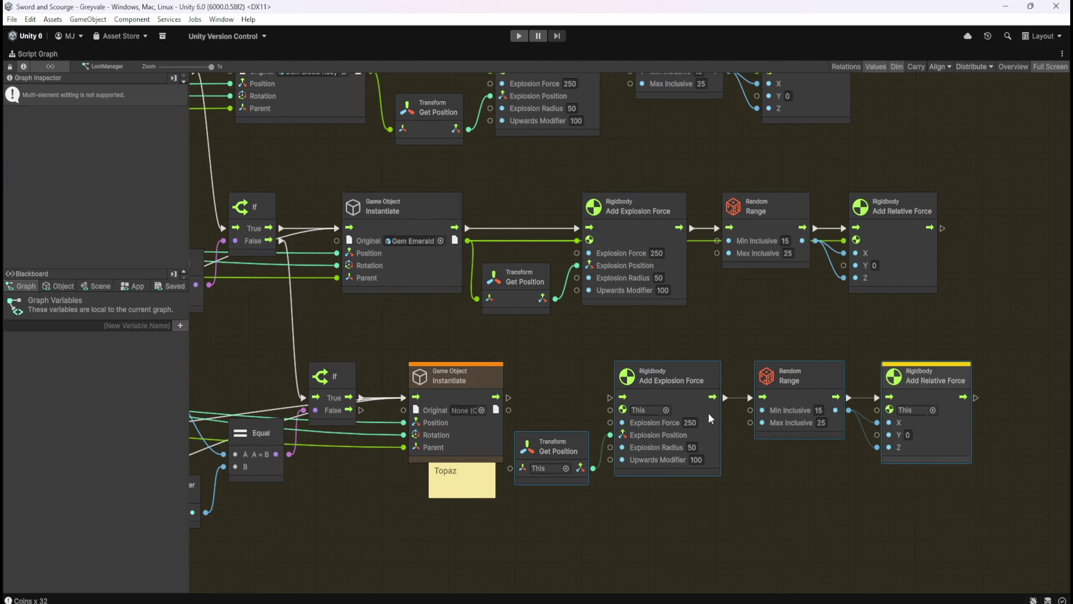
{"action": "mouse_move", "coordinate": [509, 398]}
{"action": "left_mouse_down"}
{"action": "mouse_move", "coordinate": [610, 398]}
{"action": "mouse_move", "coordinate": [530, 413]}
{"action": "mouse_move", "coordinate": [610, 410]}
{"action": "left_mouse_up"}
{"action": "mouse_move", "coordinate": [509, 410]}
{"action": "left_mouse_down"}
{"action": "mouse_move", "coordinate": [797, 419]}
{"action": "mouse_move", "coordinate": [877, 411]}
{"action": "left_mouse_up"}
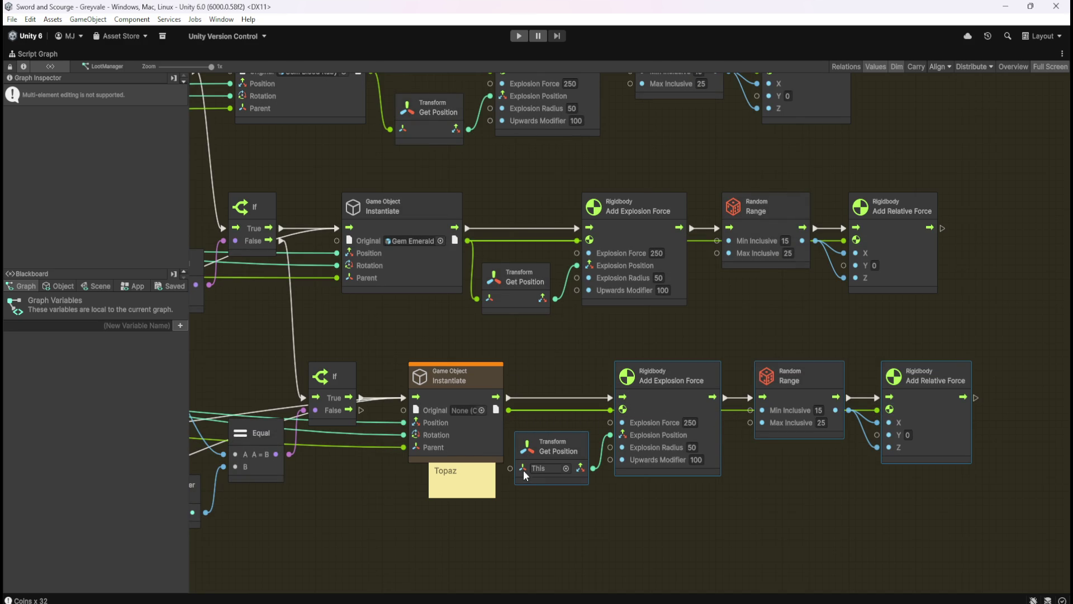
{"action": "left_click_drag", "start_coordinate": [510, 468], "coordinate": [513, 414]}
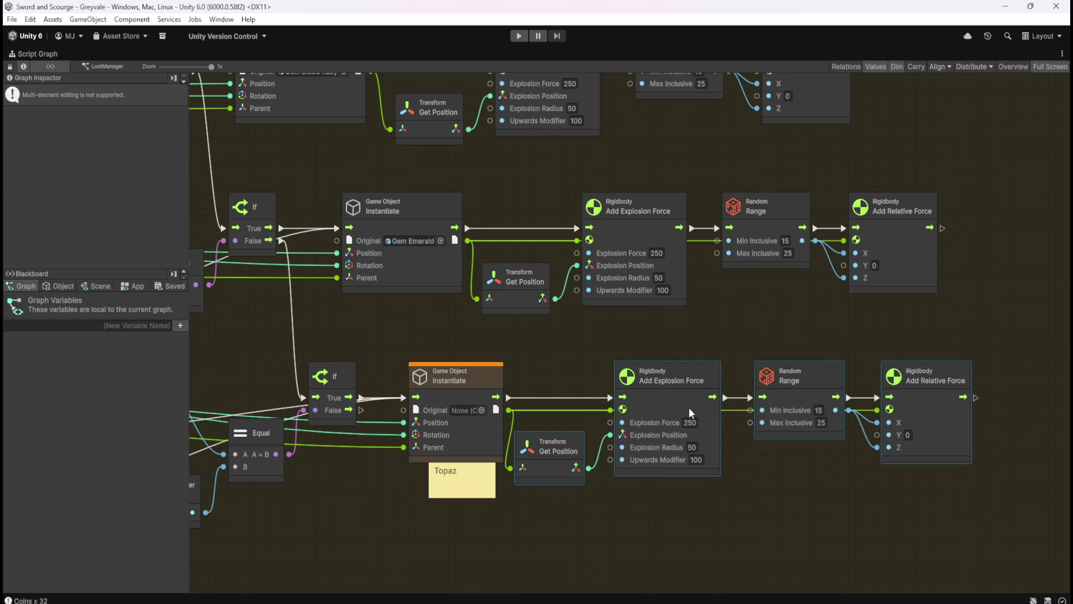
Nudge the Topaz force nodes right and align the top-row force nodes left
{"action": "left_click_drag", "start_coordinate": [670, 402], "coordinate": [677, 401]}
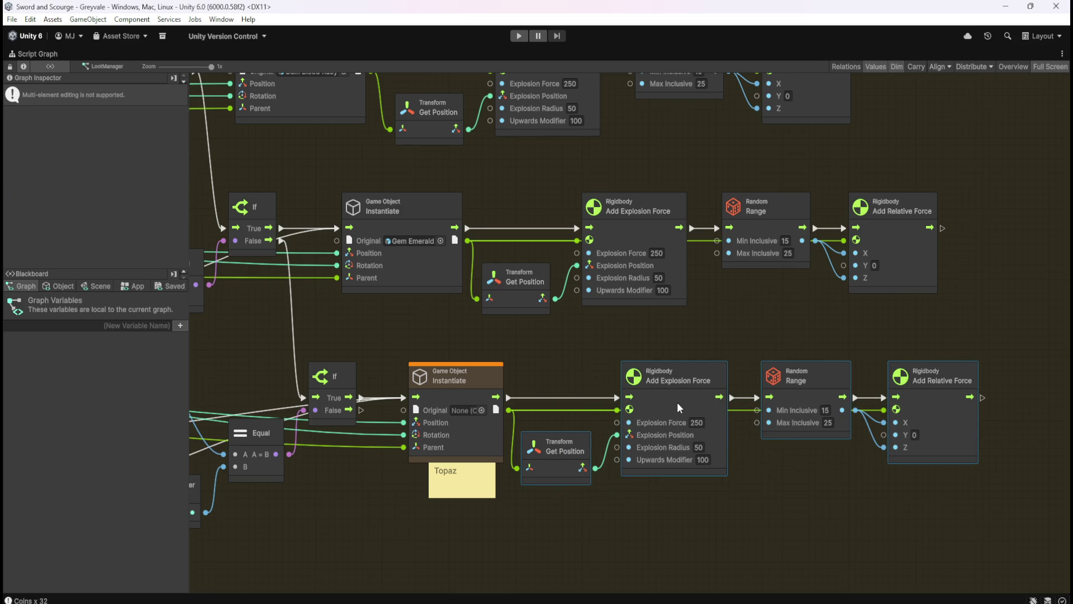
{"action": "left_click", "coordinate": [553, 356]}
{"action": "mouse_move", "coordinate": [590, 350]}
{"action": "left_mouse_down"}
{"action": "mouse_move", "coordinate": [657, 436]}
{"action": "mouse_move", "coordinate": [653, 471]}
{"action": "left_mouse_up"}
{"action": "mouse_move", "coordinate": [512, 112]}
{"action": "left_mouse_down"}
{"action": "mouse_move", "coordinate": [912, 246]}
{"action": "mouse_move", "coordinate": [870, 239]}
{"action": "left_mouse_up"}
{"action": "left_click_drag", "start_coordinate": [653, 220], "coordinate": [648, 221]}
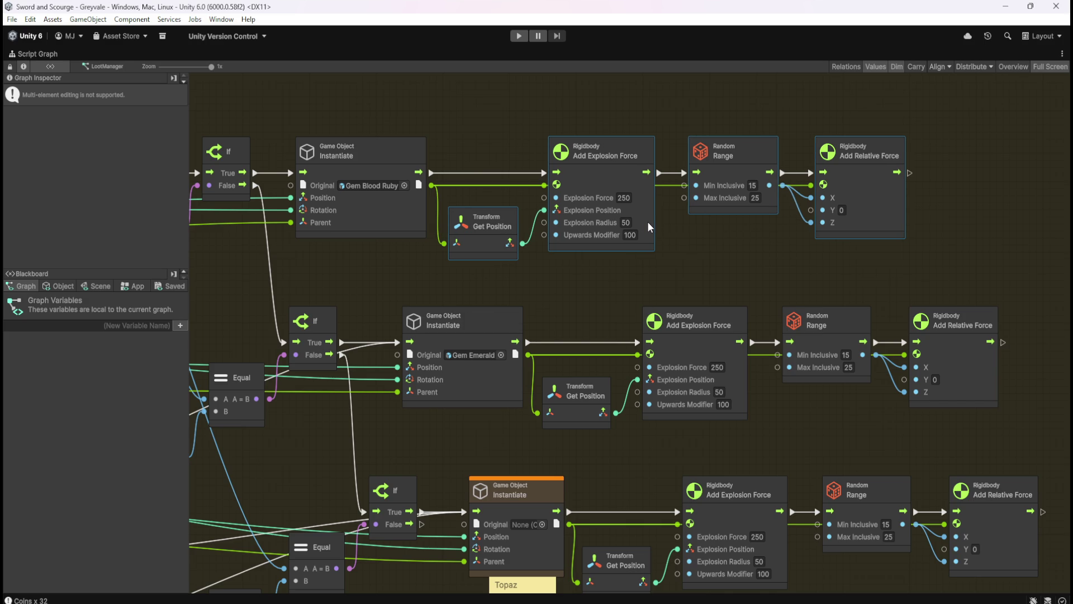
{"action": "left_click", "coordinate": [630, 263]}
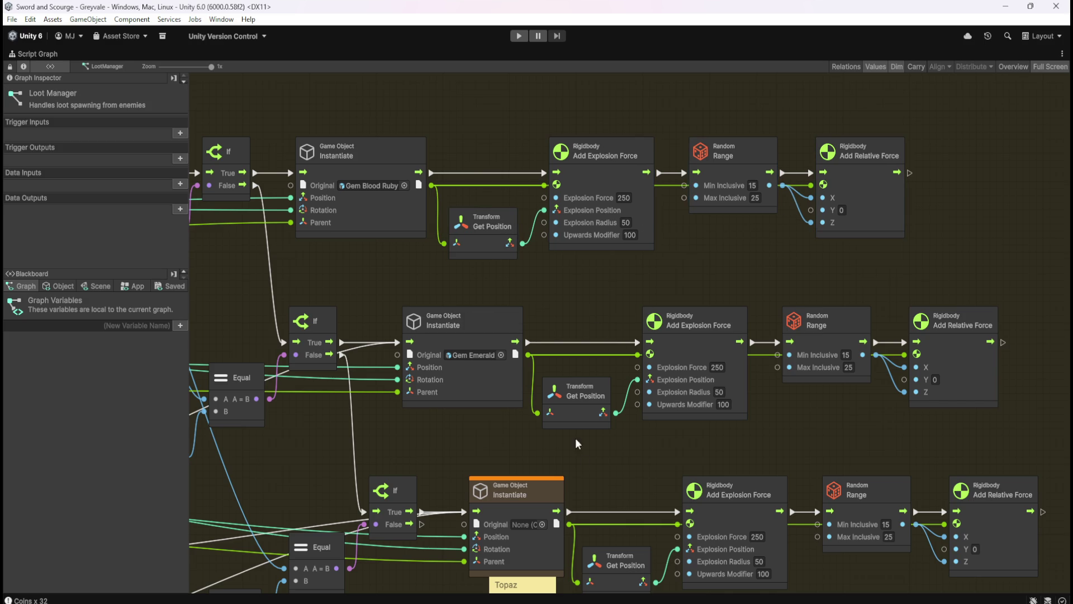
Set the Topaz Instantiate's Original to Gem Topaz and delete the Topaz note
{"action": "left_click_drag", "start_coordinate": [632, 473], "coordinate": [716, 371]}
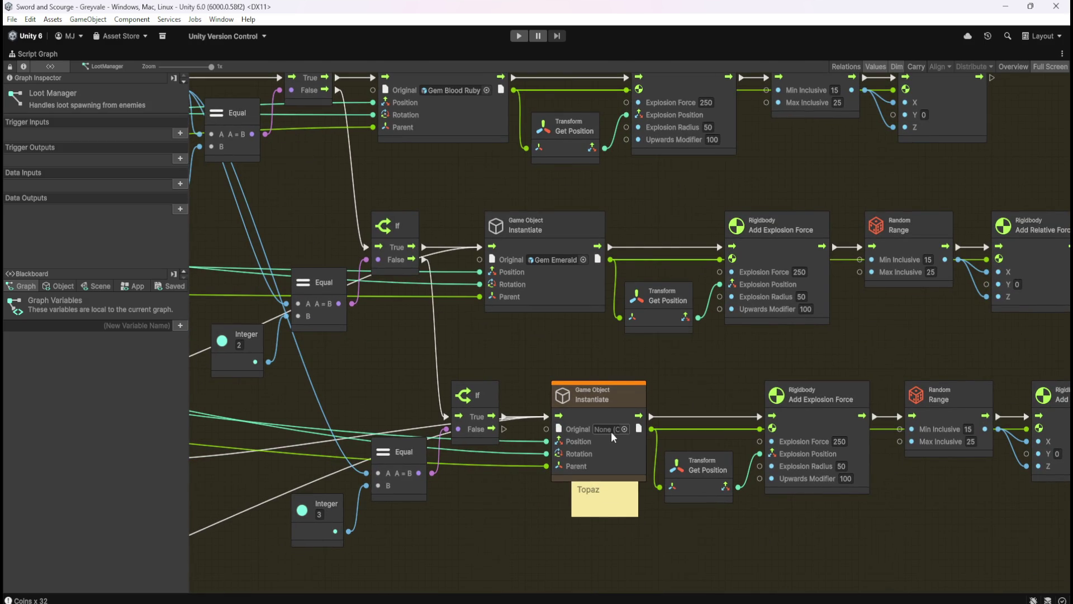
{"action": "left_click", "coordinate": [625, 433]}
{"action": "type", "text": "topaz"}
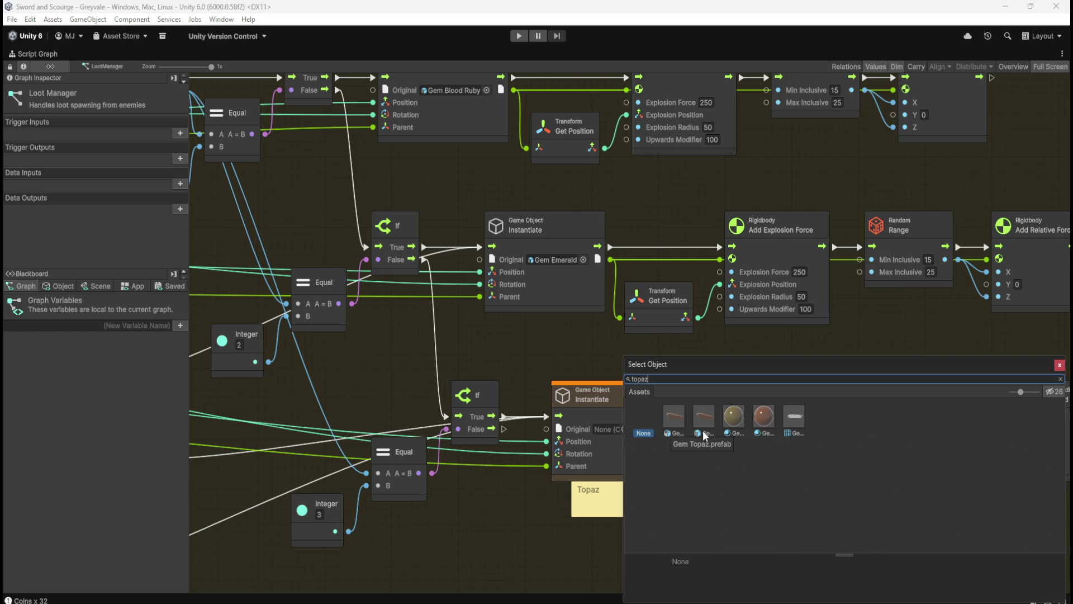
{"action": "double_click", "coordinate": [705, 436]}
{"action": "left_click", "coordinate": [605, 503]}
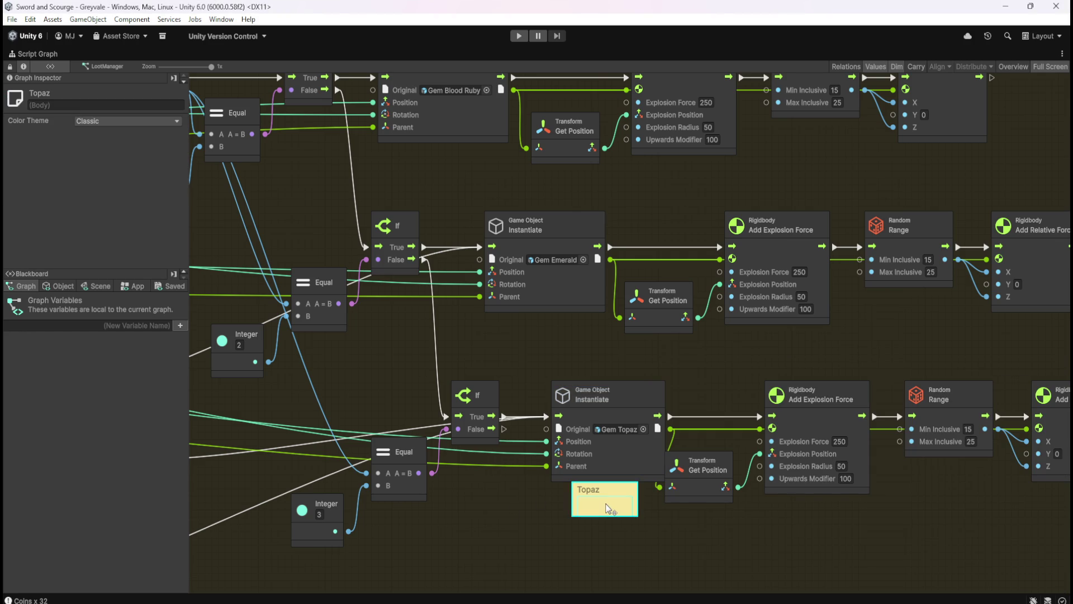
{"action": "key", "text": "Delete"}
Shift the Topaz row's force nodes slightly right to line up the row
{"action": "scroll", "coordinate": [669, 506], "scroll_direction": "right", "scroll_amount": 5}
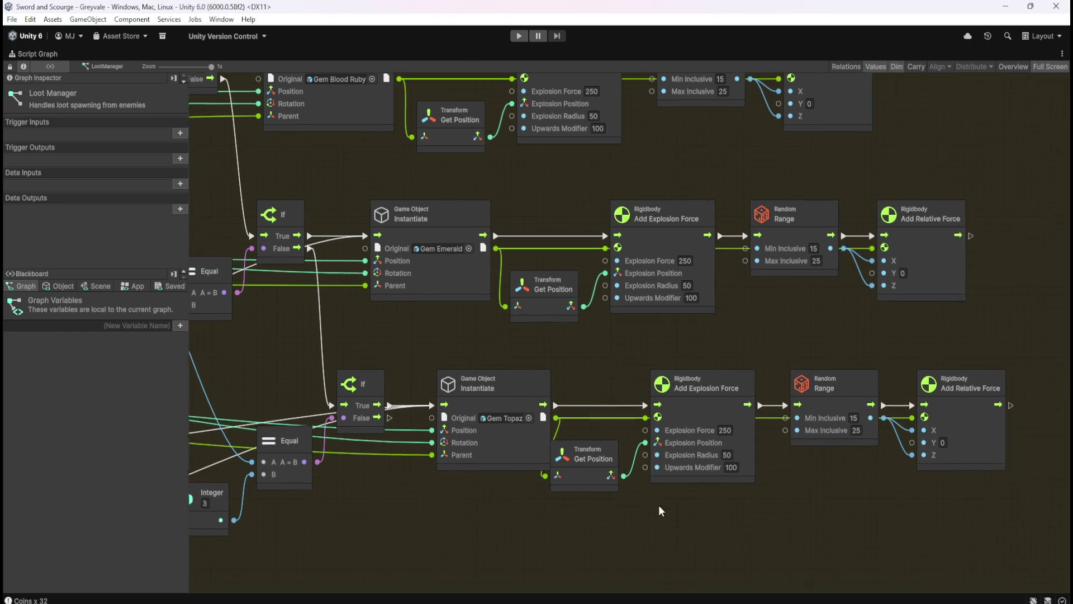
{"action": "left_click_drag", "start_coordinate": [556, 350], "coordinate": [913, 488]}
{"action": "left_click_drag", "start_coordinate": [663, 413], "coordinate": [682, 410]}
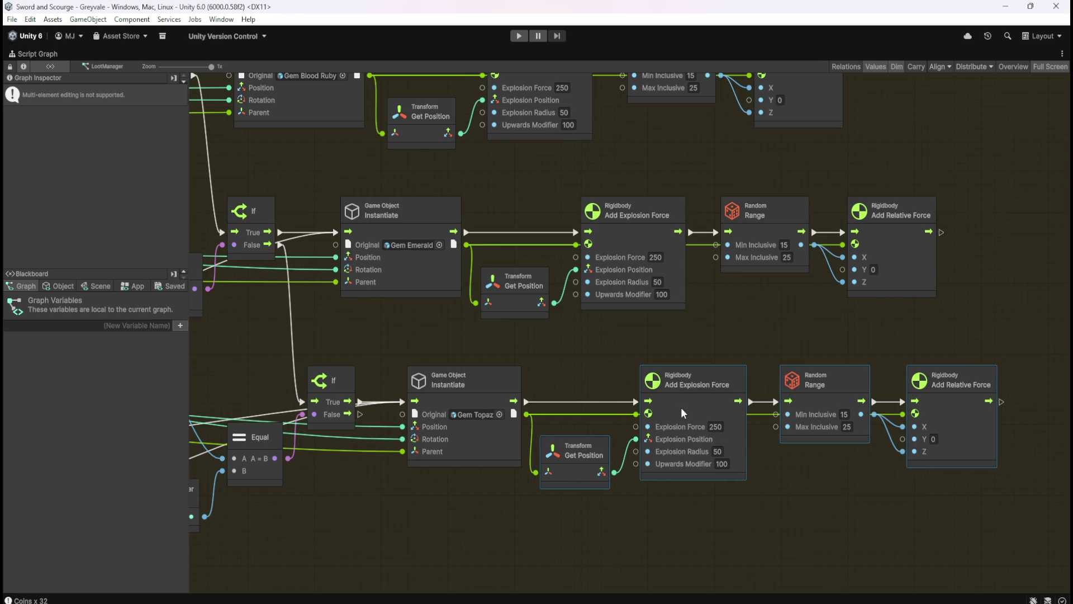
{"action": "left_click", "coordinate": [554, 350]}
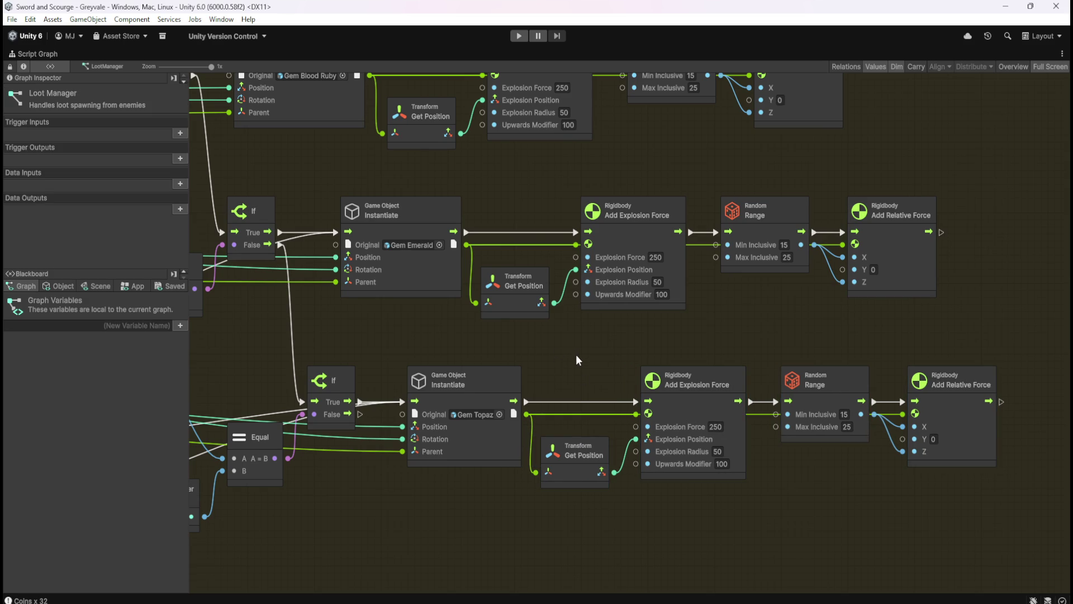
{"action": "left_click_drag", "start_coordinate": [575, 355], "coordinate": [616, 394]}
Zoom out and shift the rare-drop roll nodes slightly right
{"action": "scroll", "coordinate": [617, 388], "scroll_direction": "down", "scroll_amount": 10}
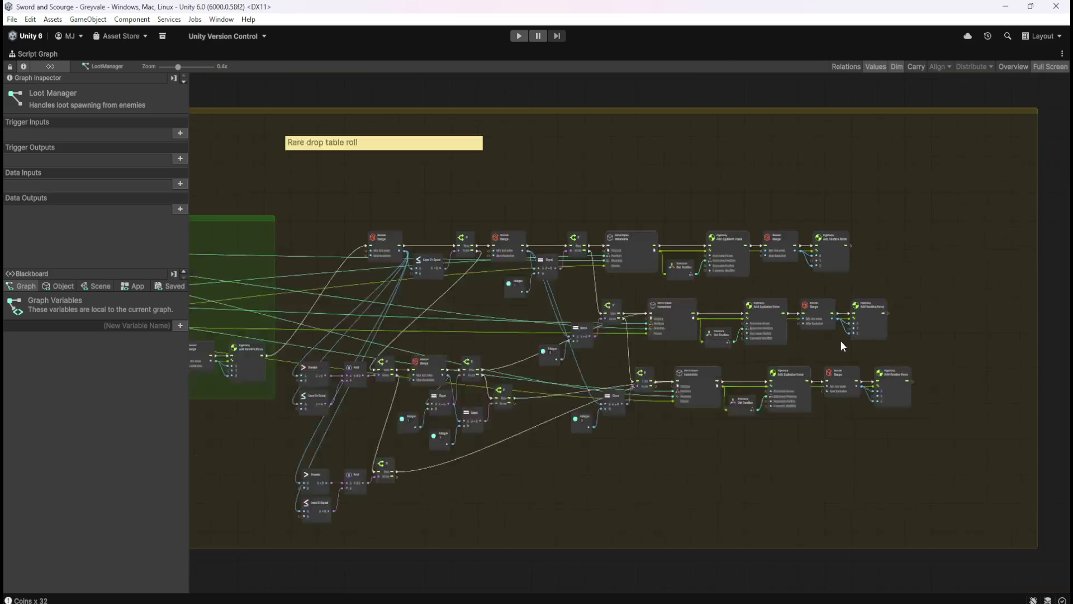
{"action": "scroll", "coordinate": [632, 381], "scroll_direction": "up", "scroll_amount": 3}
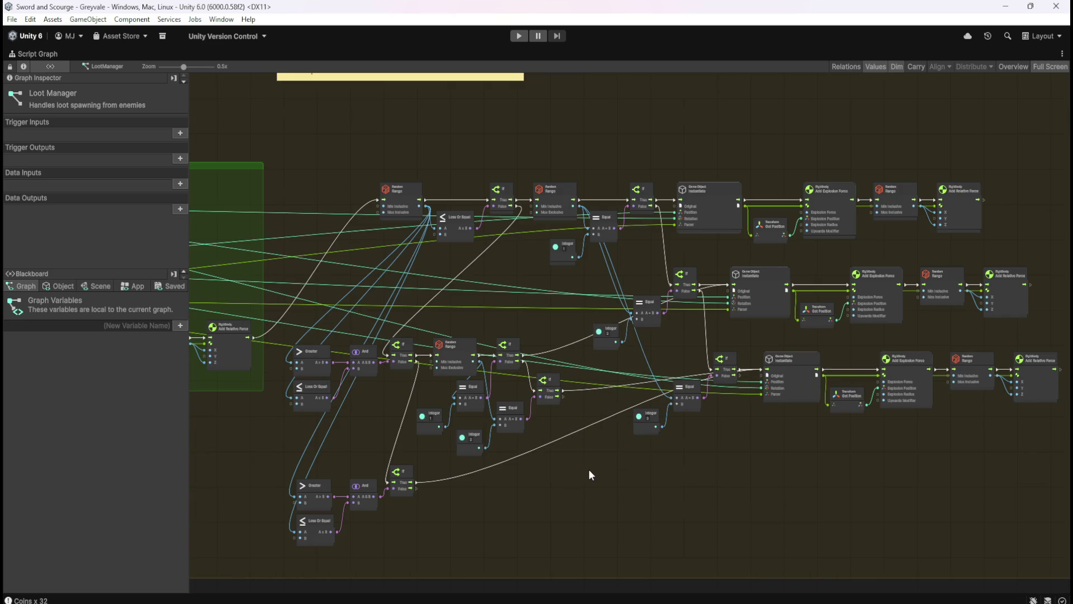
{"action": "scroll", "coordinate": [565, 491], "scroll_direction": "down", "scroll_amount": 2}
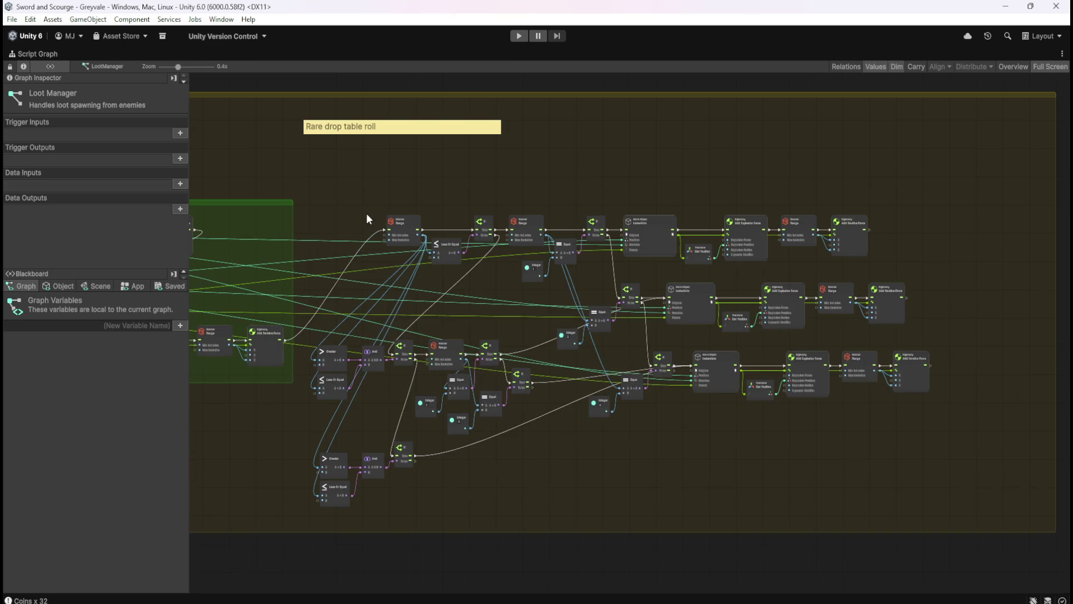
{"action": "mouse_move", "coordinate": [309, 186]}
{"action": "left_mouse_down"}
{"action": "mouse_move", "coordinate": [907, 479]}
{"action": "mouse_move", "coordinate": [918, 497]}
{"action": "left_mouse_up"}
{"action": "left_click_drag", "start_coordinate": [408, 233], "coordinate": [433, 234]}
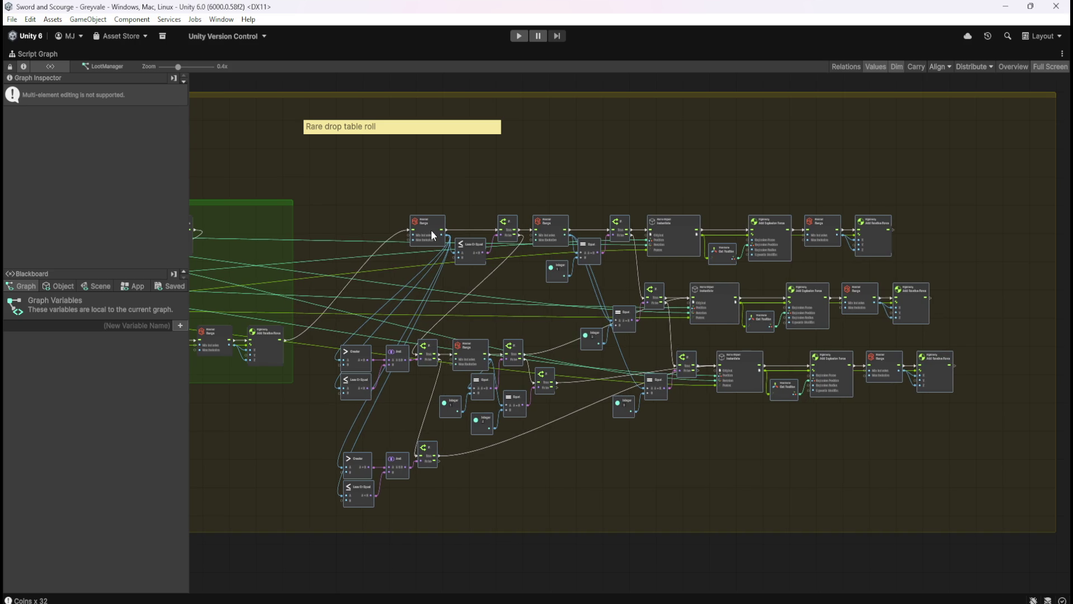
Outline the rare-drop nodes and all three gem rows to create a new group
{"action": "left_click", "coordinate": [381, 197]}
{"action": "left_click_drag", "start_coordinate": [381, 197], "coordinate": [459, 199]}
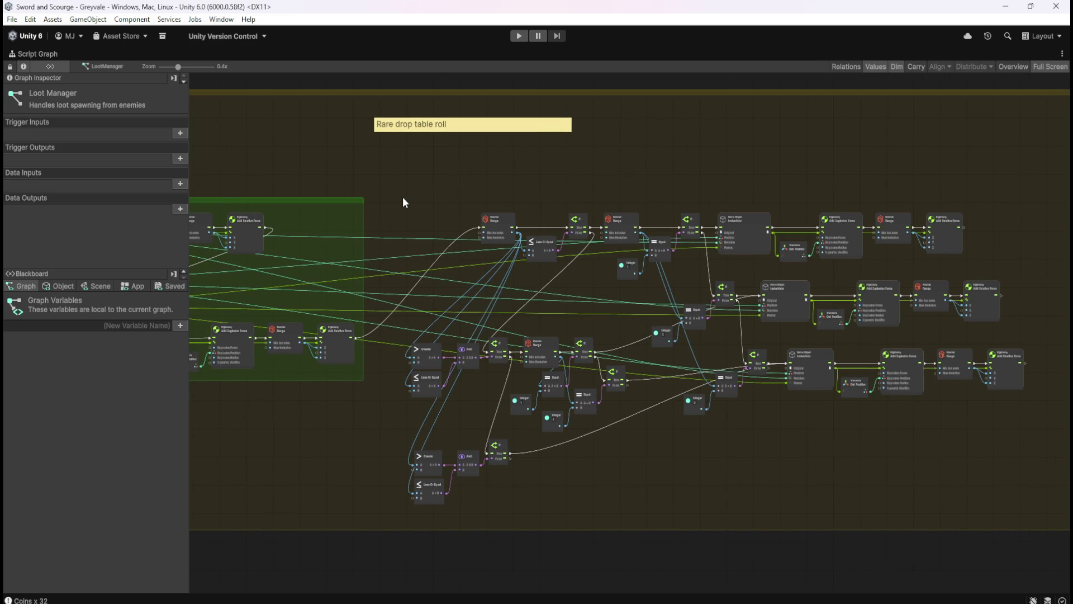
{"action": "left_click_drag", "start_coordinate": [397, 192], "coordinate": [1039, 513]}
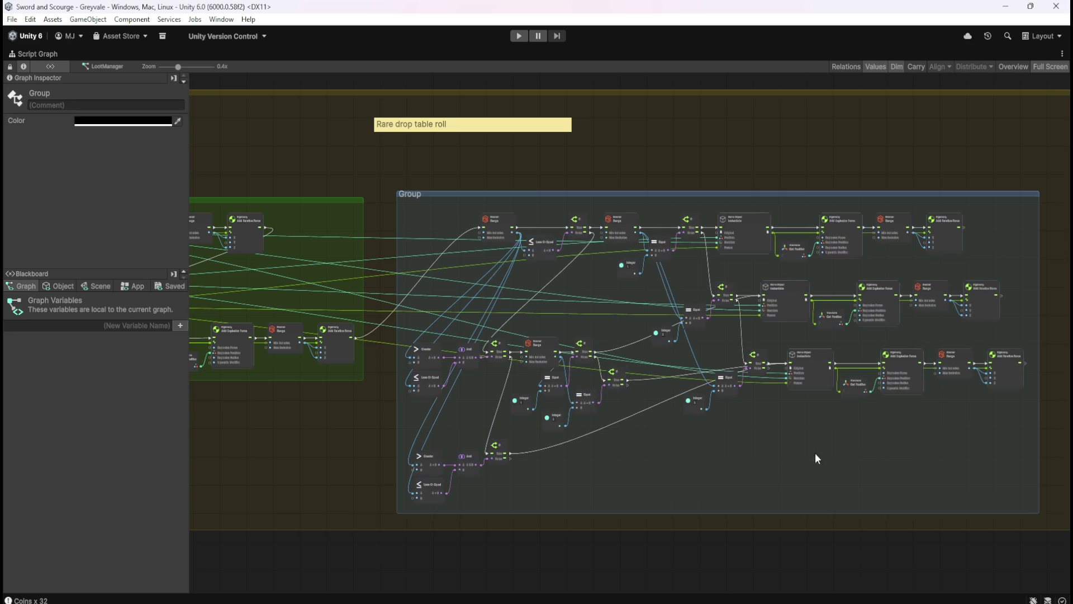
Finish the new group and retitle it 'Rare Loot'
{"action": "left_click", "coordinate": [838, 452]}
{"action": "mouse_move", "coordinate": [382, 169]}
{"action": "left_mouse_down"}
{"action": "mouse_move", "coordinate": [733, 188]}
{"action": "mouse_move", "coordinate": [693, 181]}
{"action": "mouse_move", "coordinate": [716, 179]}
{"action": "left_mouse_up"}
{"action": "double_click", "coordinate": [748, 210]}
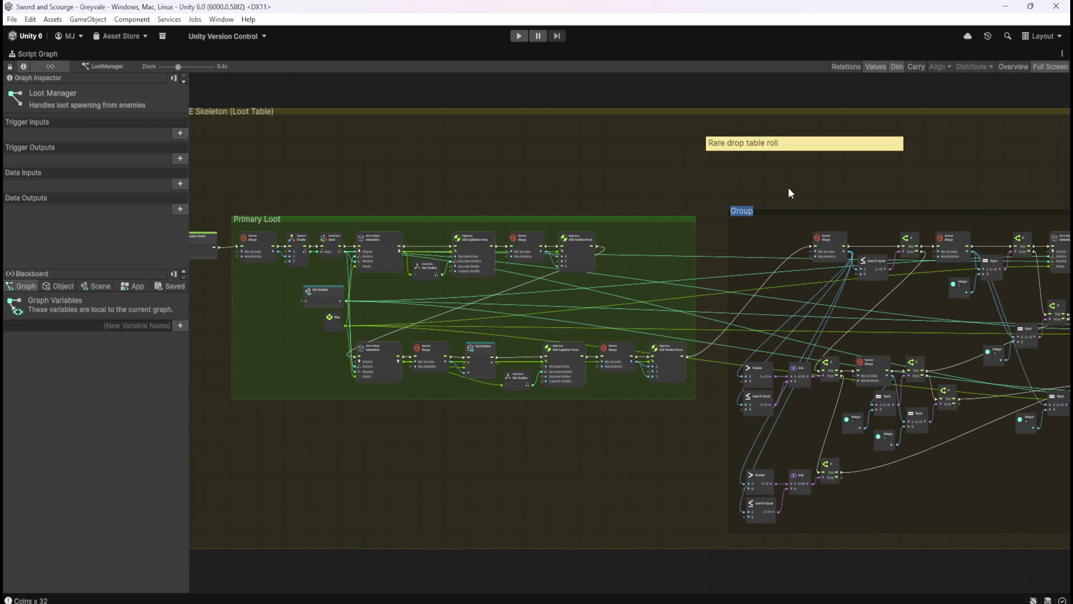
{"action": "type", "text": "Rare Loo"}
{"action": "type", "text": "t"}
{"action": "left_click", "coordinate": [791, 212]}
Tint the Rare Loot group a muted cyan-teal in the Graph Inspector colour picker
{"action": "left_click", "coordinate": [129, 120]}
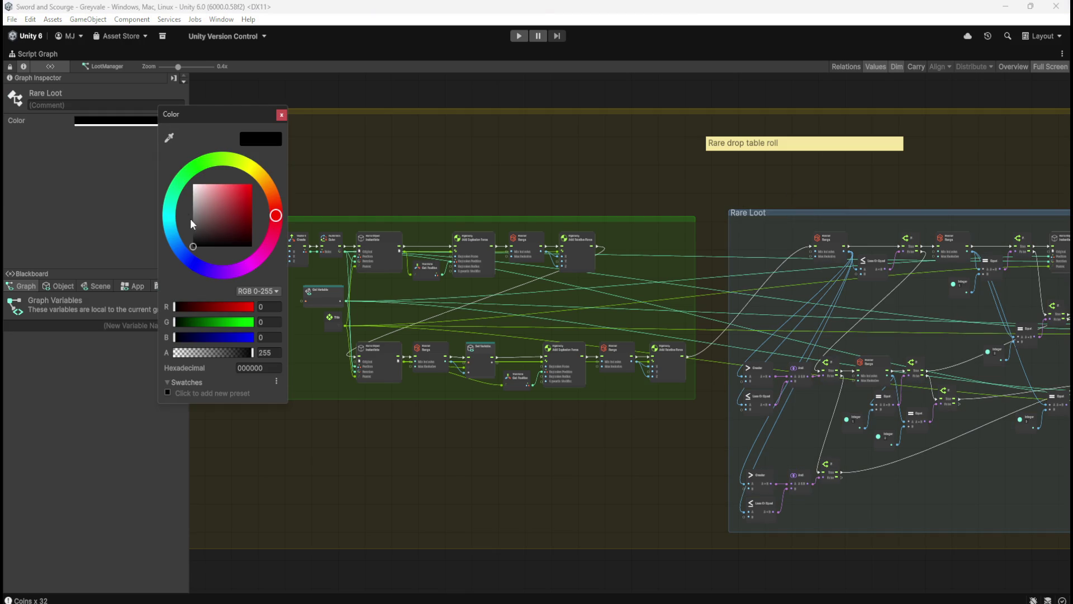
{"action": "left_click_drag", "start_coordinate": [218, 211], "coordinate": [252, 184]}
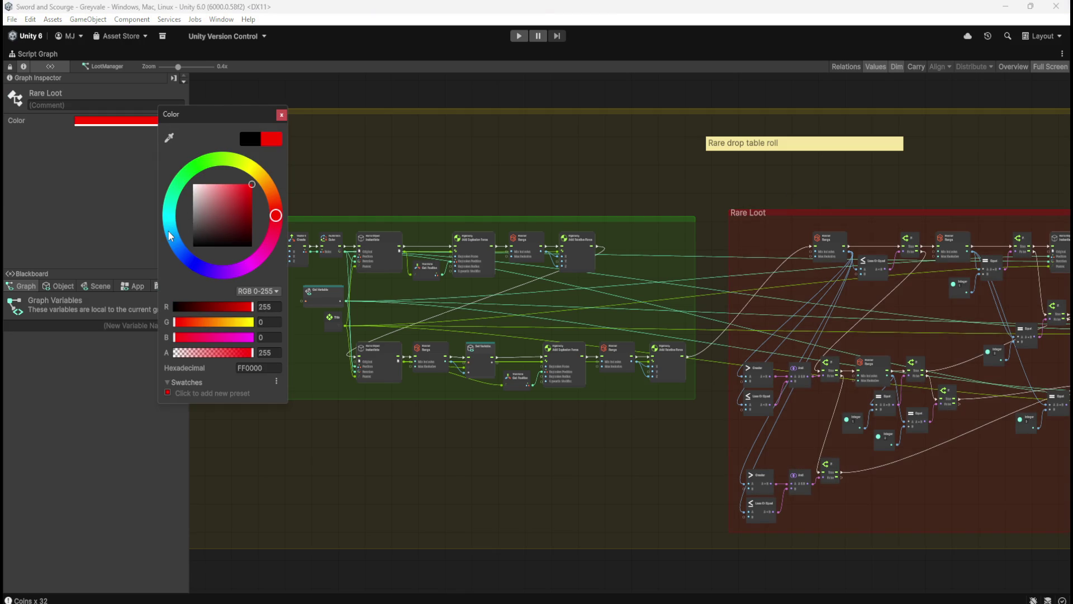
{"action": "left_click", "coordinate": [171, 226]}
{"action": "mouse_move", "coordinate": [174, 230]}
{"action": "left_mouse_down"}
{"action": "mouse_move", "coordinate": [159, 204]}
{"action": "mouse_move", "coordinate": [168, 231]}
{"action": "left_mouse_up"}
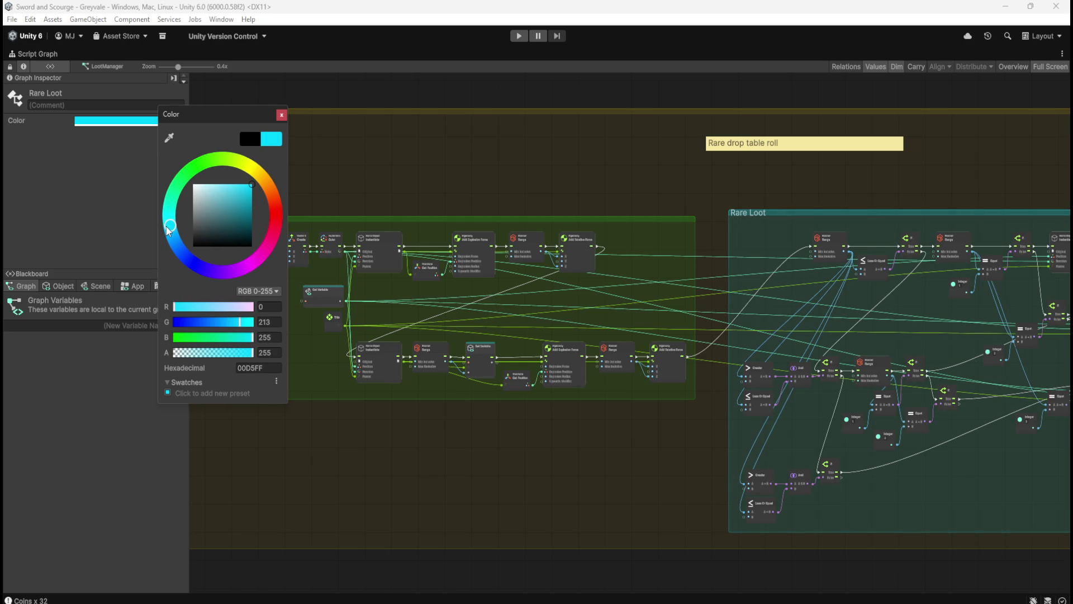
{"action": "left_click_drag", "start_coordinate": [242, 194], "coordinate": [237, 208]}
{"action": "left_click", "coordinate": [719, 182]}
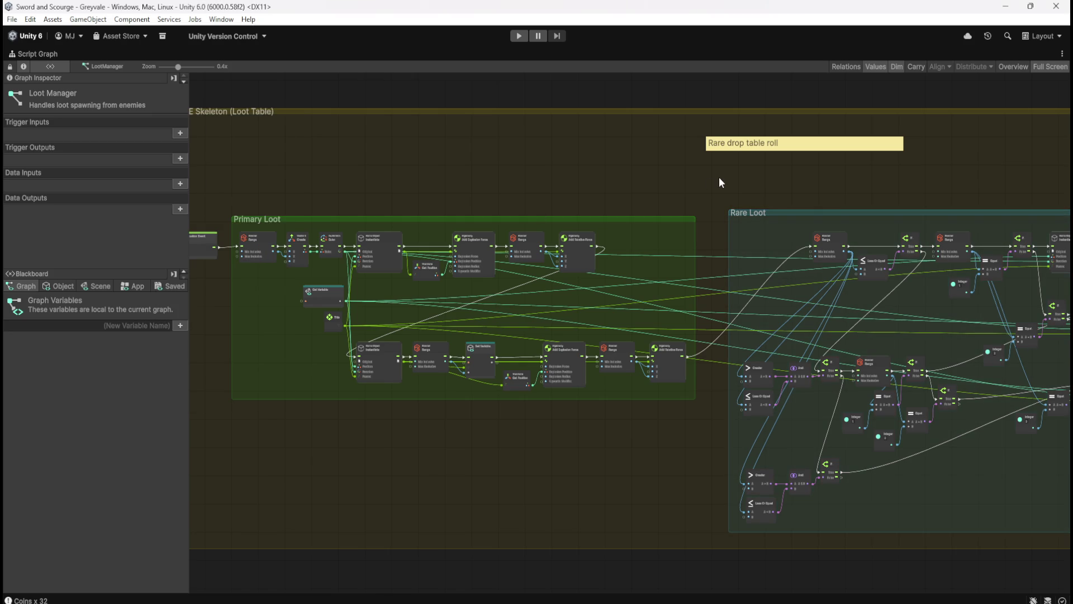
{"action": "mouse_move", "coordinate": [683, 203]}
{"action": "left_mouse_down"}
{"action": "mouse_move", "coordinate": [491, 185]}
{"action": "mouse_move", "coordinate": [328, 196]}
{"action": "mouse_move", "coordinate": [380, 193]}
{"action": "mouse_move", "coordinate": [425, 175]}
{"action": "mouse_move", "coordinate": [817, 198]}
{"action": "left_mouse_up"}
{"action": "left_click", "coordinate": [455, 145]}
Delete the Rare drop table roll note
{"action": "key", "text": "Delete"}
{"action": "left_click_drag", "start_coordinate": [295, 166], "coordinate": [505, 195]}
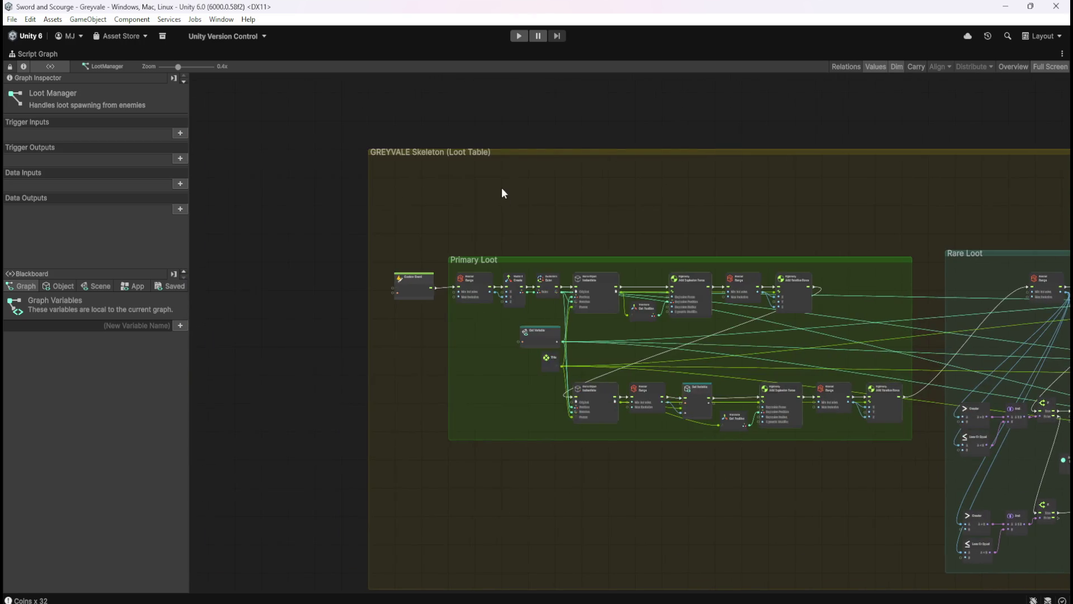
{"action": "scroll", "coordinate": [435, 154], "scroll_direction": "up", "scroll_amount": 3}
{"action": "scroll", "coordinate": [529, 167], "scroll_direction": "up", "scroll_amount": 2}
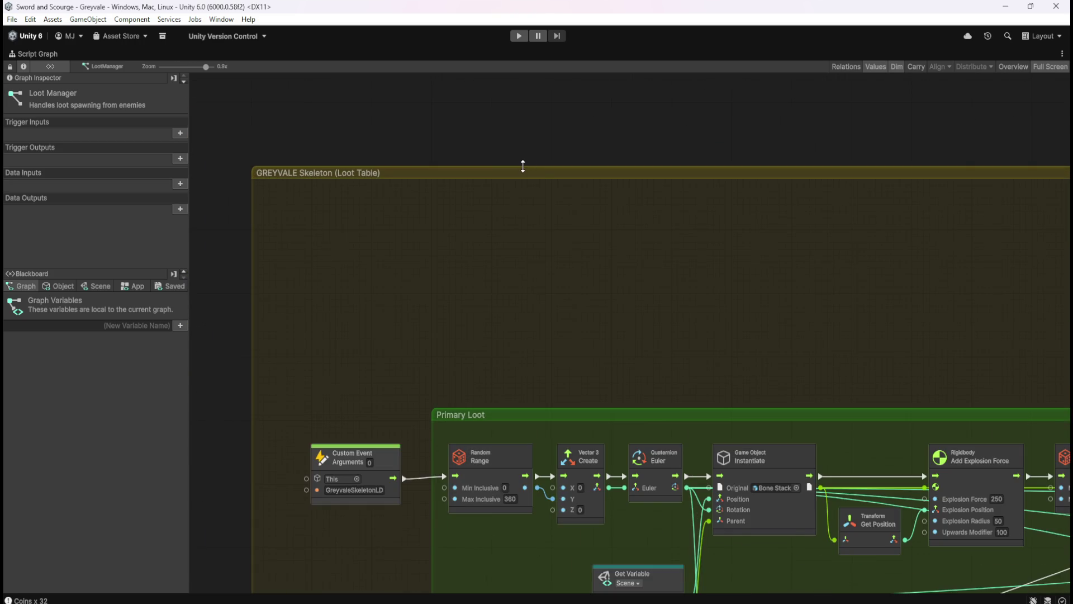
Lower the top edge of the GREYVALE Skeleton (Loot Table) group to shrink it
{"action": "left_click", "coordinate": [525, 173]}
{"action": "left_click_drag", "start_coordinate": [523, 174], "coordinate": [524, 249]}
{"action": "key", "text": "ctrl+z"}
{"action": "left_click", "coordinate": [542, 167]}
{"action": "left_click_drag", "start_coordinate": [542, 165], "coordinate": [525, 357]}
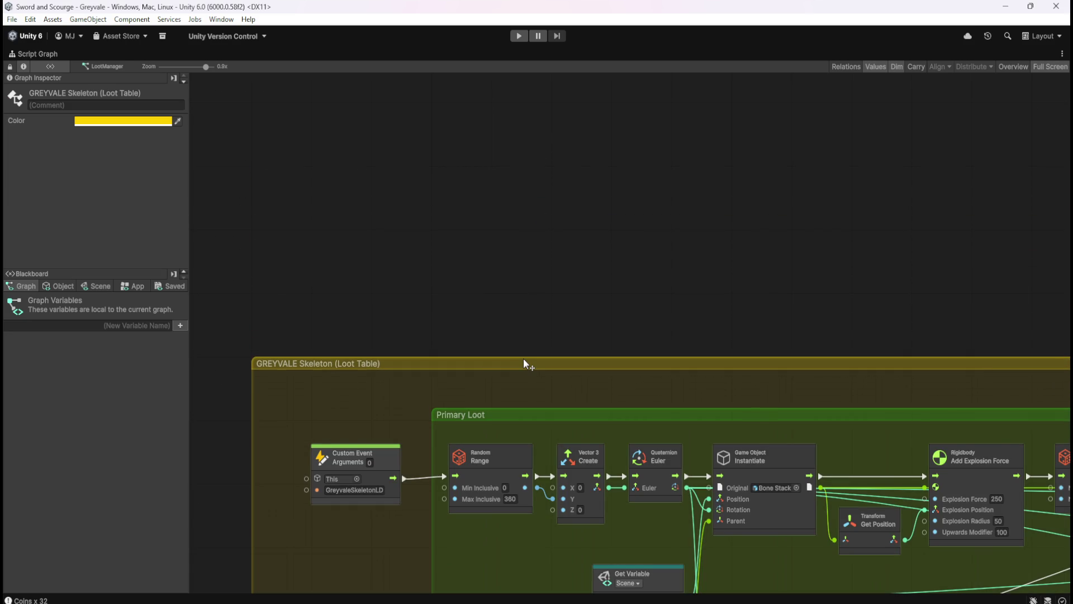
{"action": "scroll", "coordinate": [455, 266], "scroll_direction": "down", "scroll_amount": 5}
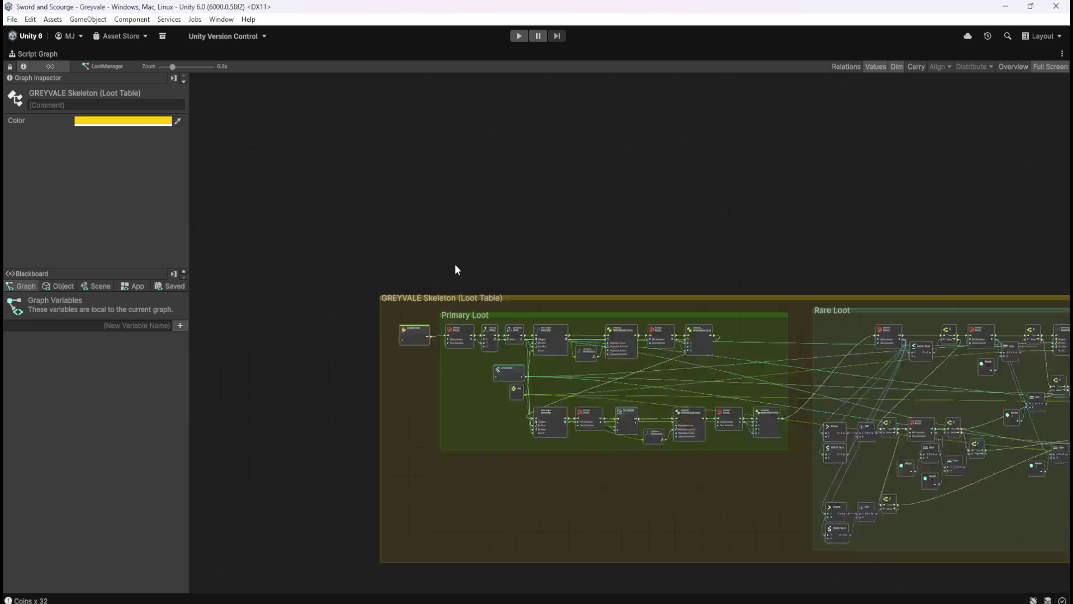
{"action": "scroll", "coordinate": [754, 413], "scroll_direction": "up", "scroll_amount": 3}
{"action": "scroll", "coordinate": [652, 403], "scroll_direction": "down", "scroll_amount": 5}
{"action": "scroll", "coordinate": [826, 347], "scroll_direction": "up", "scroll_amount": 8}
Pull the loot table group's right edge inward to frame Primary Loot and Rare Loot
{"action": "left_click", "coordinate": [752, 253]}
{"action": "left_click_drag", "start_coordinate": [756, 252], "coordinate": [659, 283]}
{"action": "left_click", "coordinate": [756, 305]}
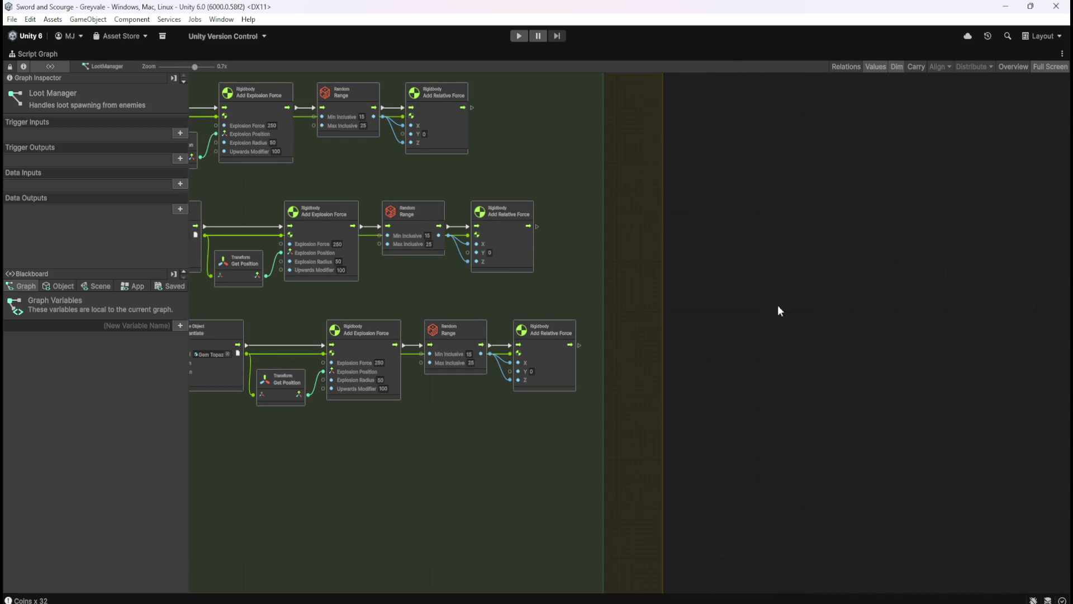
{"action": "scroll", "coordinate": [756, 304], "scroll_direction": "down", "scroll_amount": 5}
{"action": "scroll", "coordinate": [651, 338], "scroll_direction": "up", "scroll_amount": 3}
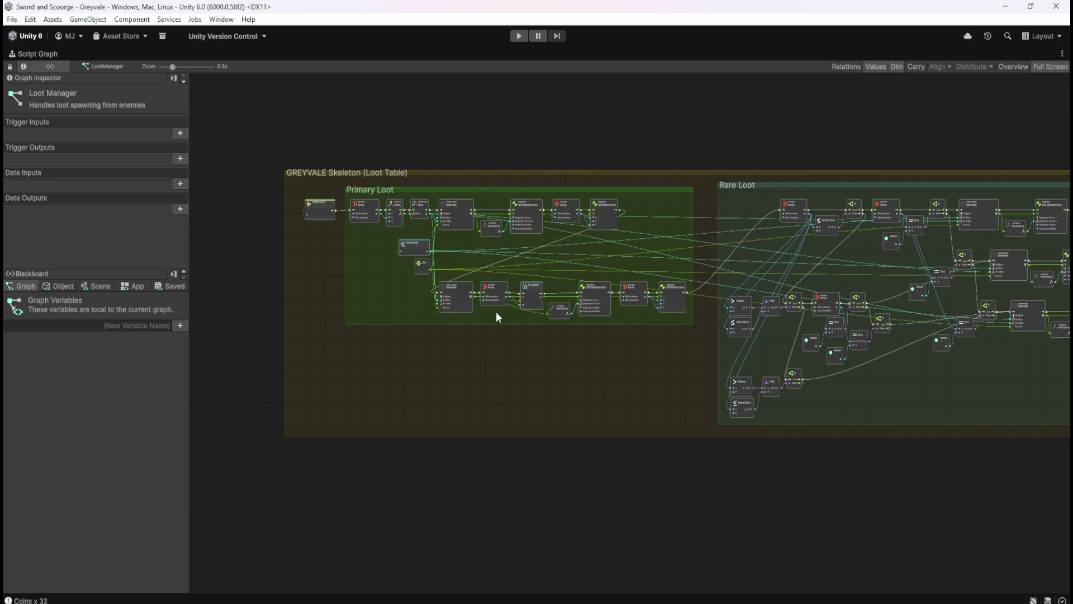
{"action": "scroll", "coordinate": [487, 297], "scroll_direction": "up", "scroll_amount": 3}
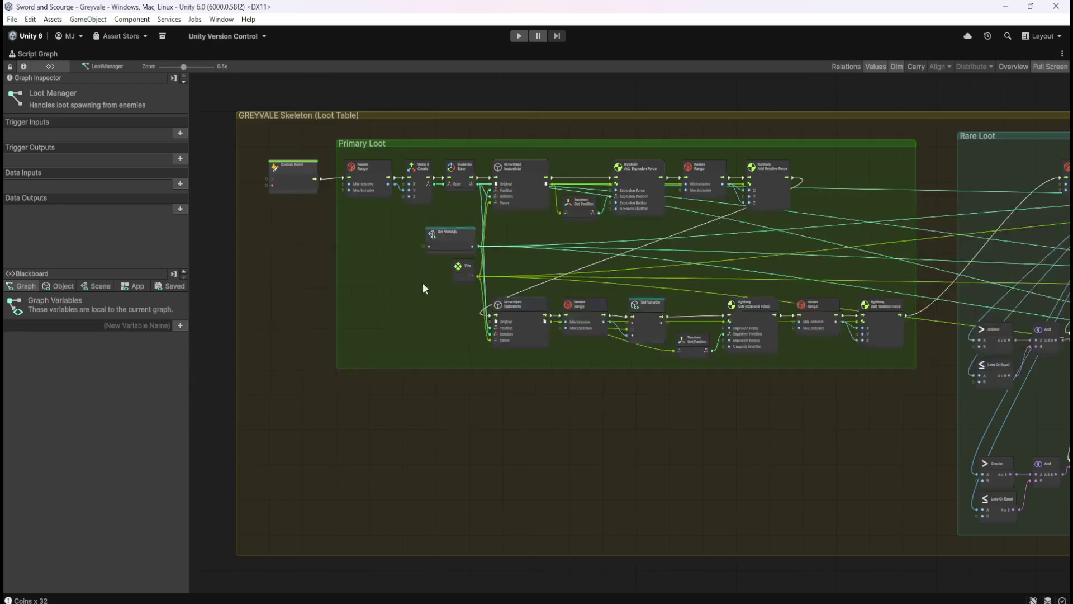
{"action": "scroll", "coordinate": [363, 188], "scroll_direction": "up", "scroll_amount": 2}
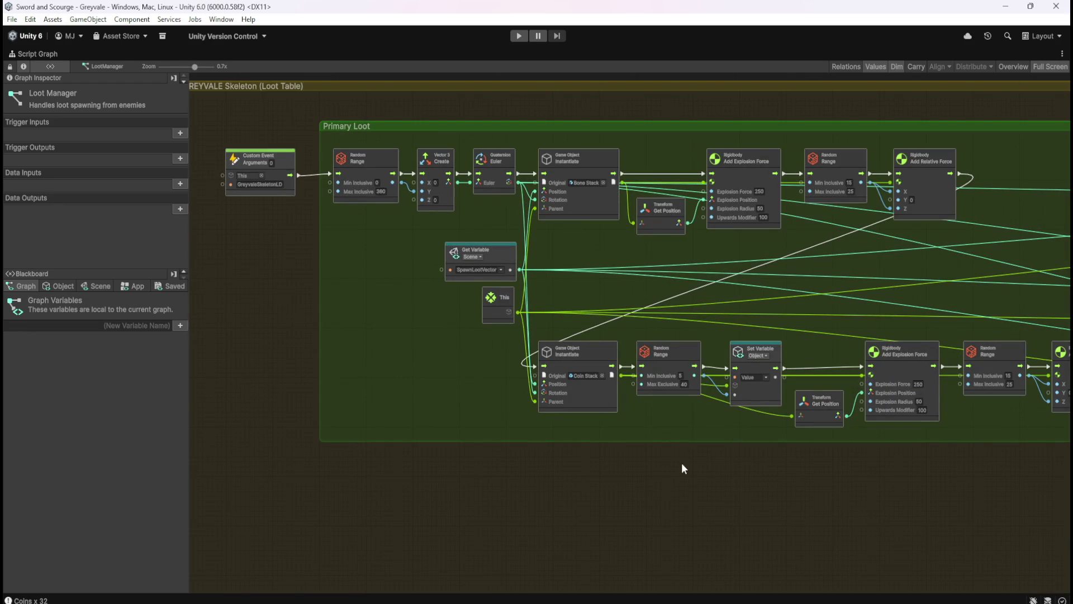
{"action": "scroll", "coordinate": [824, 489], "scroll_direction": "down", "scroll_amount": 3}
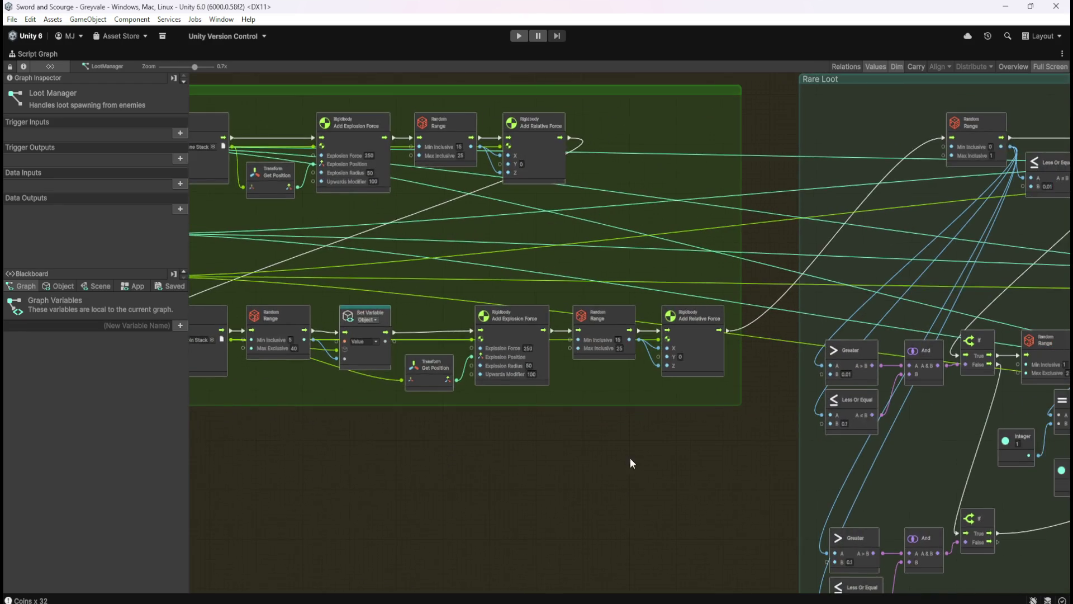
{"action": "scroll", "coordinate": [838, 404], "scroll_direction": "down", "scroll_amount": 1}
{"action": "scroll", "coordinate": [886, 382], "scroll_direction": "up", "scroll_amount": 2}
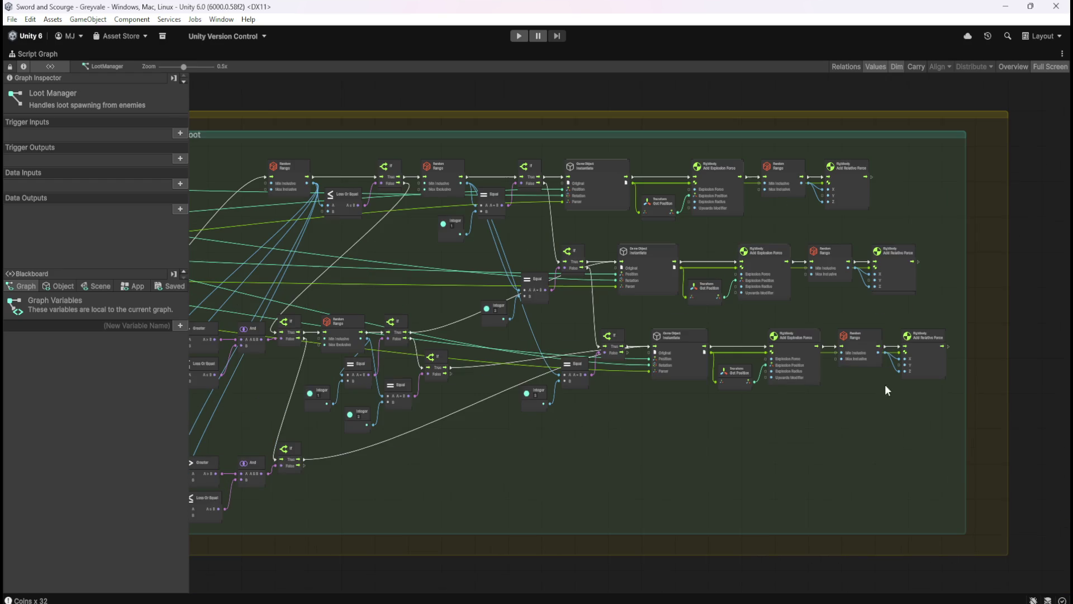